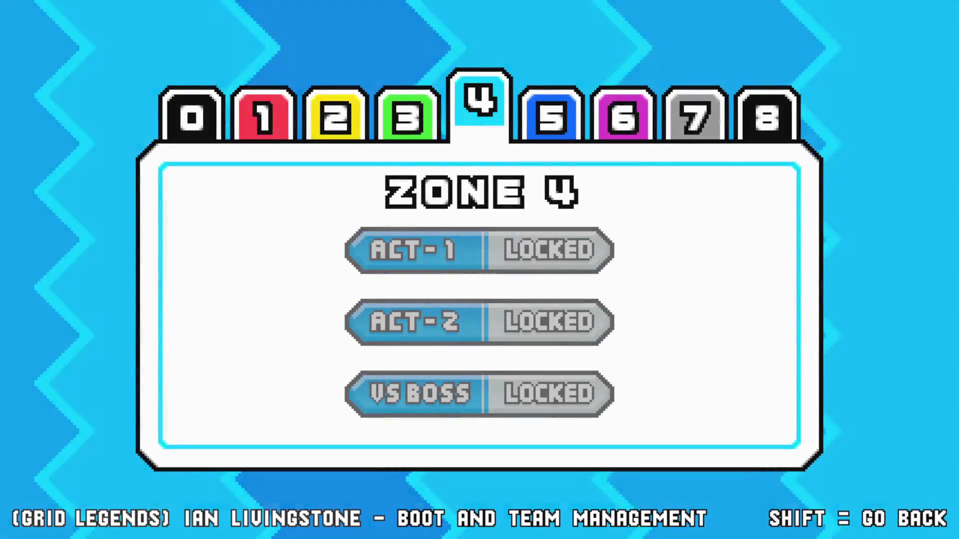
- Skip the cutscene, play through the Zone 4 desert level, then exit to the menu
{"action": "key", "text": "Escape"}
{"action": "key", "text": "ctrl"}
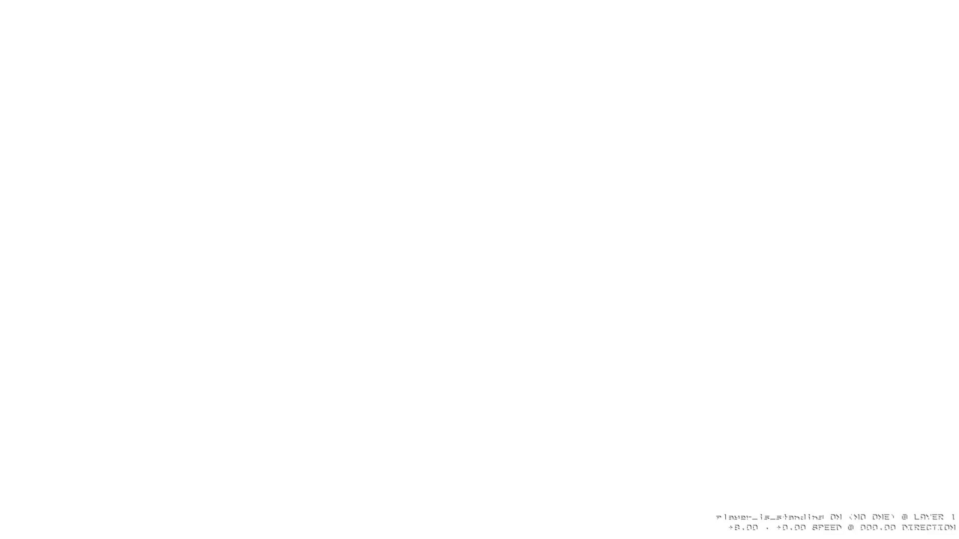
{"action": "key", "text": "space"}
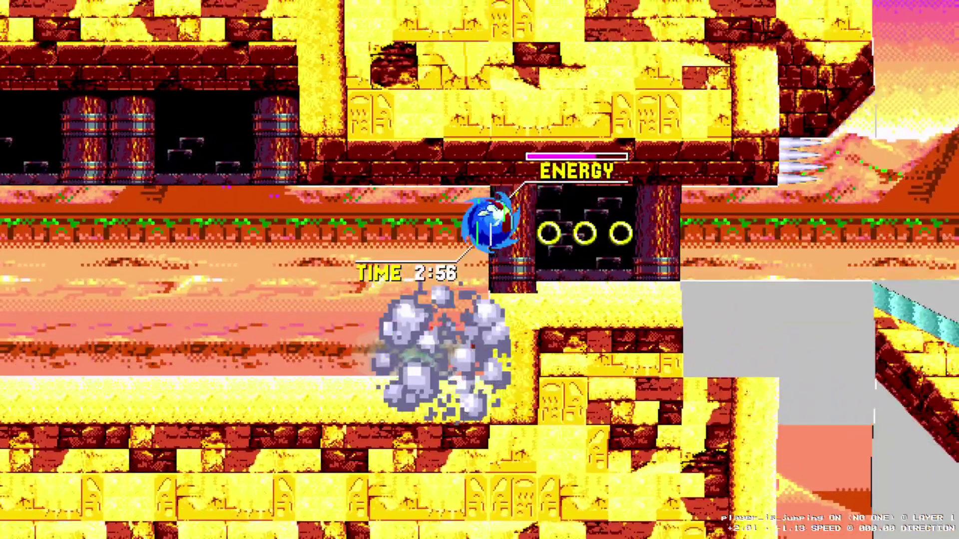
{"action": "key", "text": "space"}
{"action": "key", "text": "Right"}
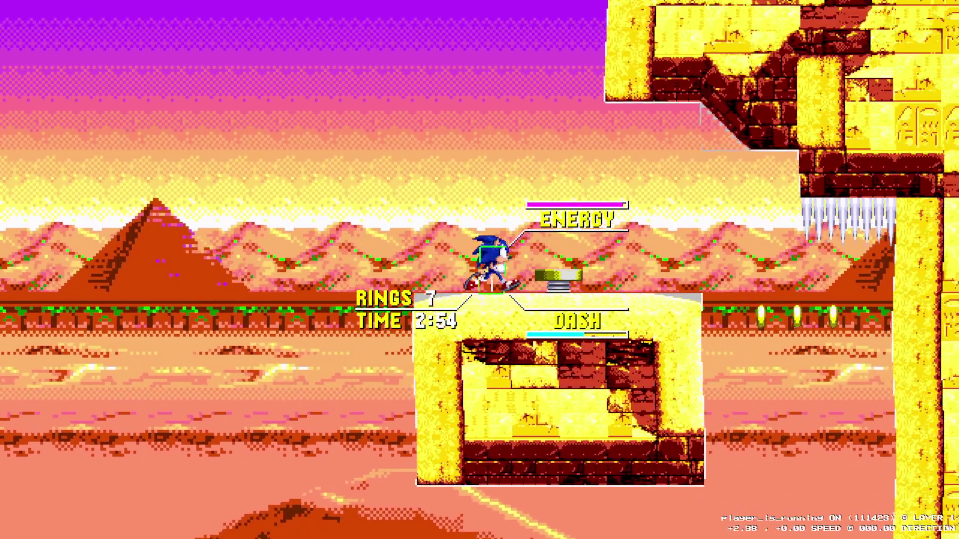
{"action": "key", "text": "Right"}
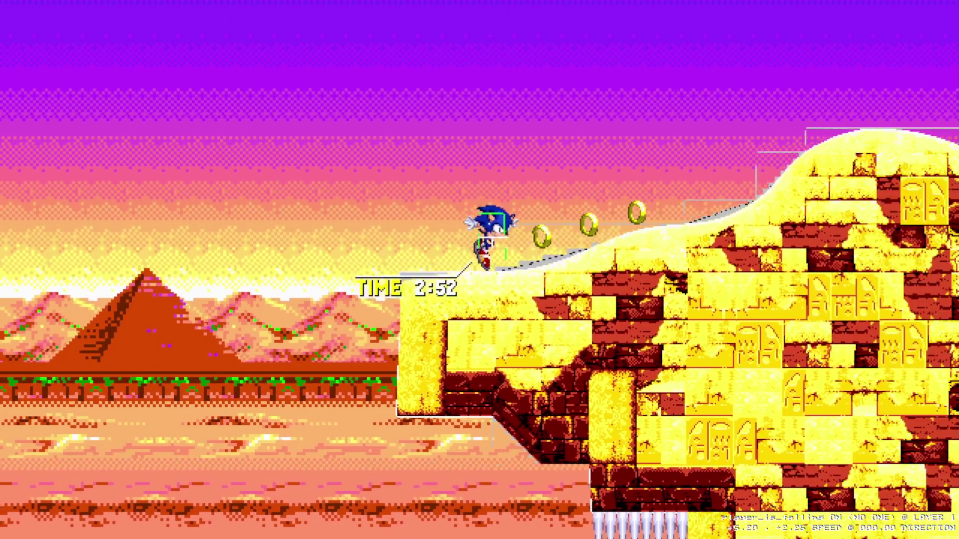
{"action": "key", "text": "space"}
{"action": "key", "text": "Left"}
{"action": "key", "text": "Escape"}
{"action": "key", "text": "Down"}
{"action": "key", "text": "Down"}
{"action": "key", "text": "Return"}
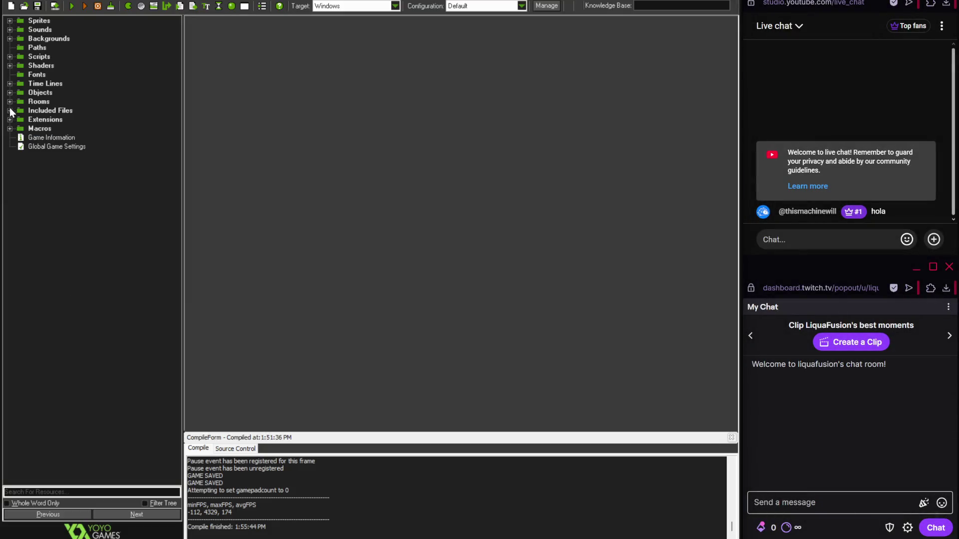
- Expand Rooms > Zones > Zone 4 and open the Zone4Act1 room
{"action": "left_click", "coordinate": [9, 102]}
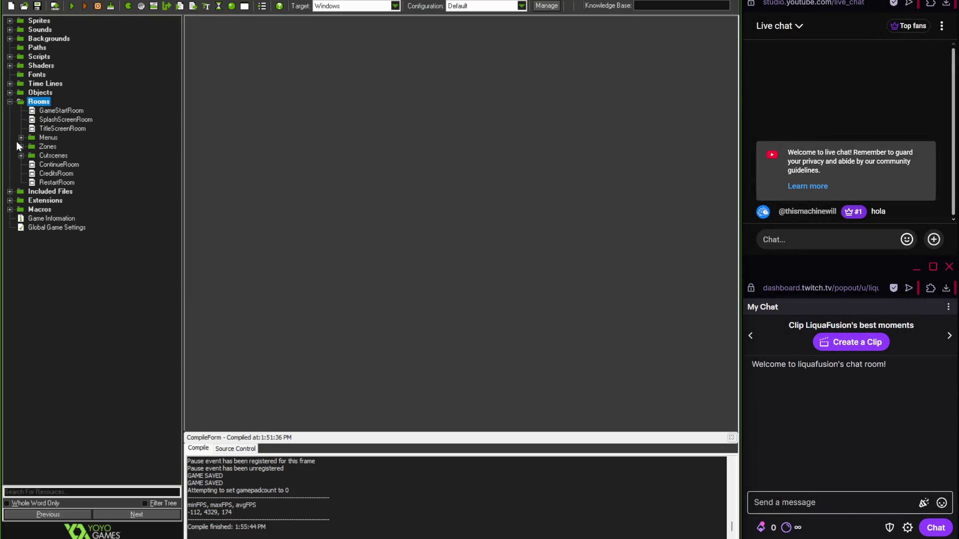
{"action": "left_click", "coordinate": [21, 146]}
{"action": "left_click", "coordinate": [44, 192]}
{"action": "left_click", "coordinate": [32, 192]}
{"action": "left_click", "coordinate": [70, 200]}
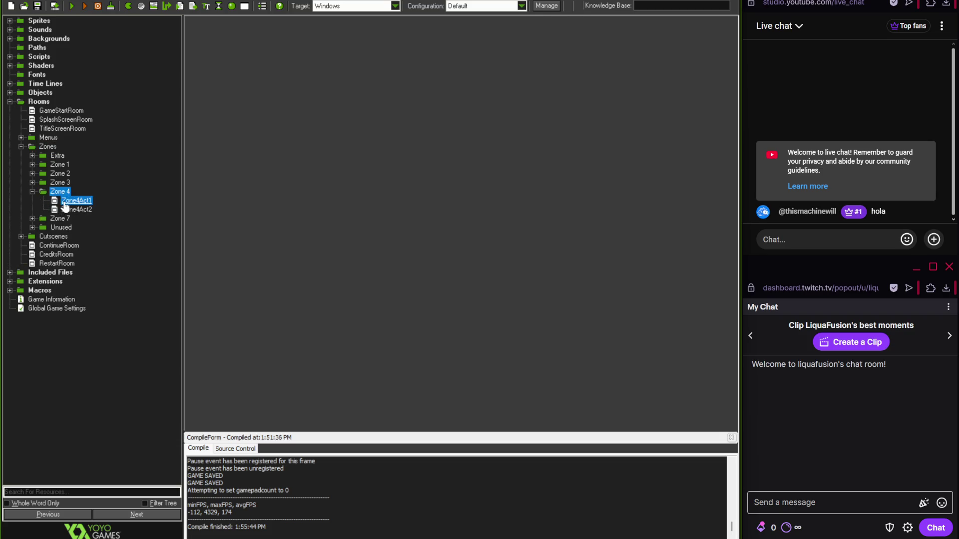
{"action": "double_click", "coordinate": [66, 204]}
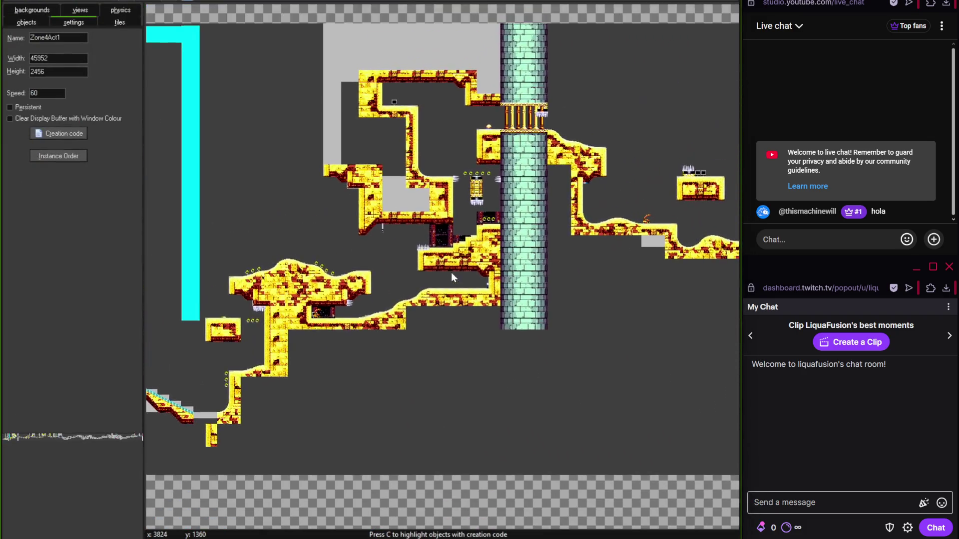
- Zoom in on the pole, switch to object placement, and flip it vertically then back upright
{"action": "scroll", "coordinate": [386, 224], "scroll_direction": "up", "scroll_amount": 3}
{"action": "scroll", "coordinate": [385, 224], "scroll_direction": "up", "scroll_amount": 2}
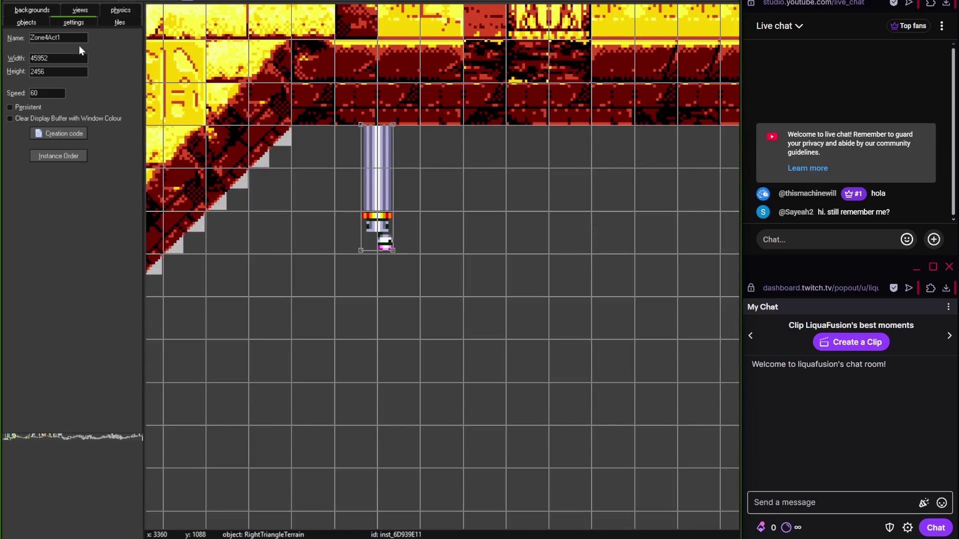
{"action": "left_click", "coordinate": [27, 23]}
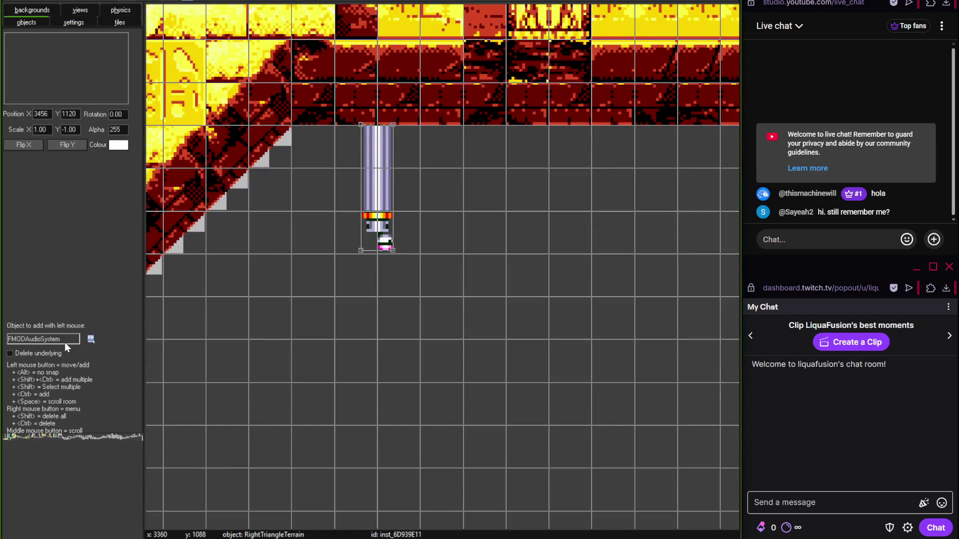
{"action": "left_click", "coordinate": [68, 147]}
{"action": "left_click", "coordinate": [67, 147]}
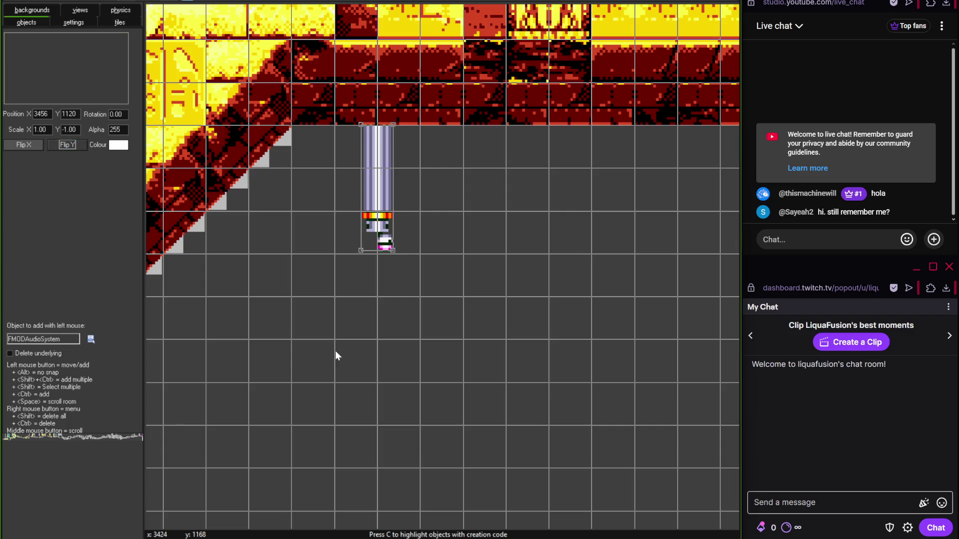
{"action": "scroll", "coordinate": [405, 221], "scroll_direction": "down", "scroll_amount": 2}
{"action": "scroll", "coordinate": [393, 225], "scroll_direction": "down", "scroll_amount": 4}
{"action": "scroll", "coordinate": [417, 247], "scroll_direction": "up", "scroll_amount": 3}
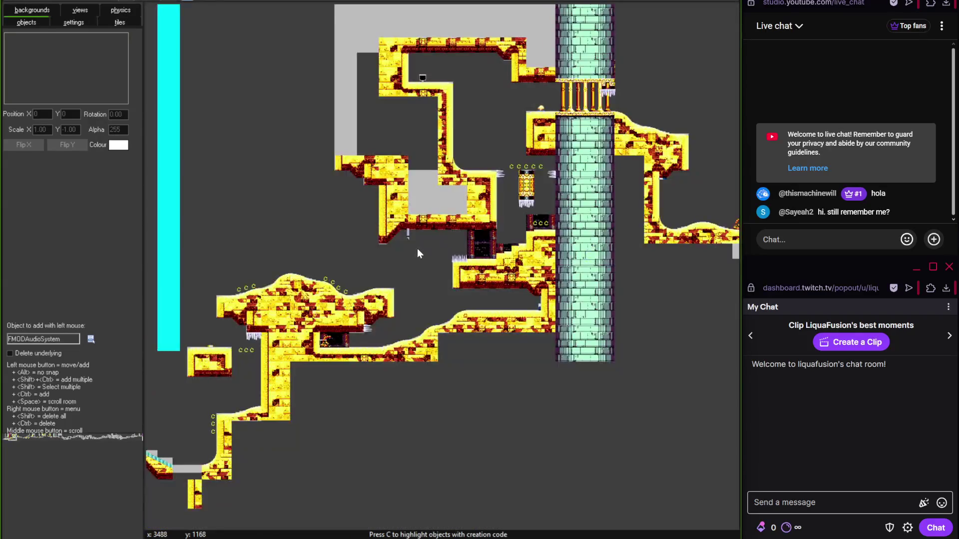
{"action": "scroll", "coordinate": [450, 297], "scroll_direction": "right", "scroll_amount": 10}
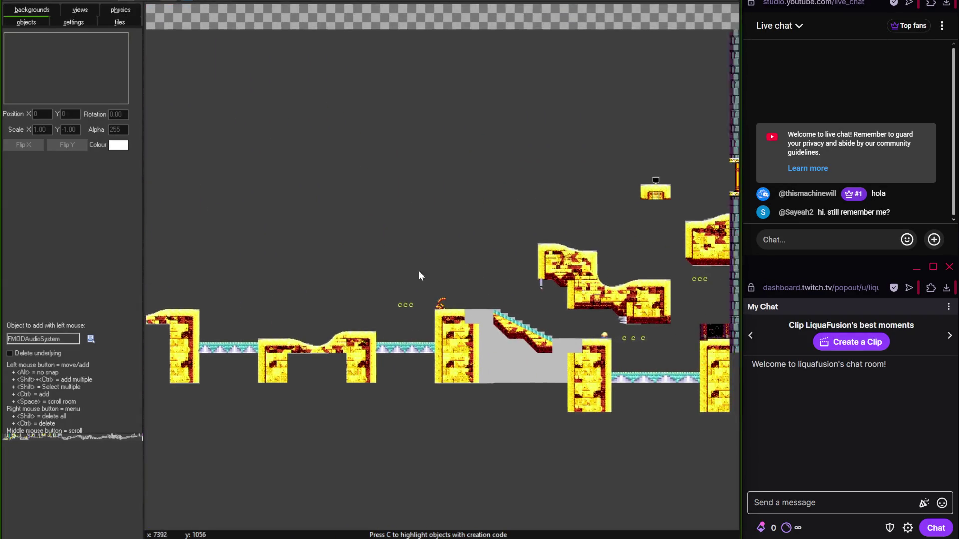
{"action": "scroll", "coordinate": [278, 272], "scroll_direction": "up", "scroll_amount": 3}
{"action": "scroll", "coordinate": [278, 277], "scroll_direction": "down", "scroll_amount": 3}
{"action": "scroll", "coordinate": [276, 277], "scroll_direction": "up", "scroll_amount": 3}
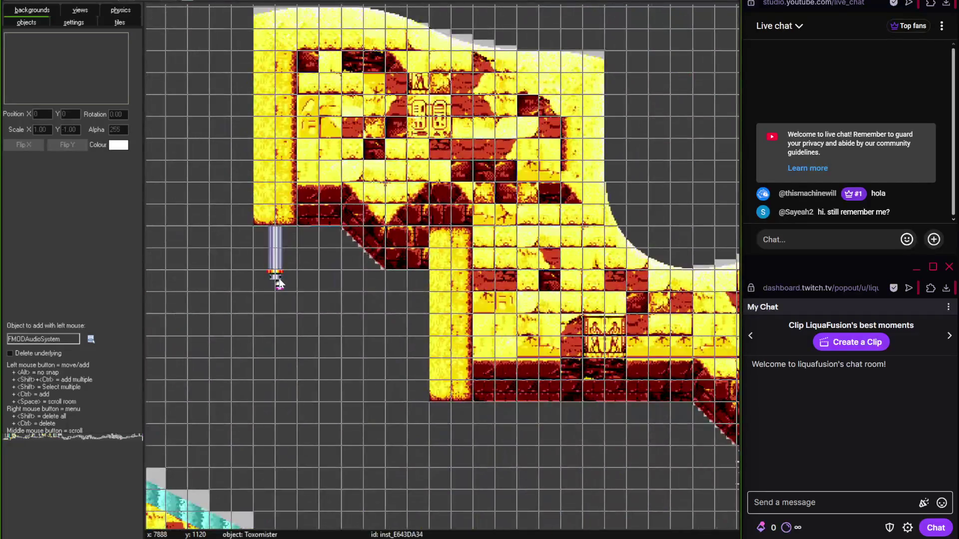
{"action": "scroll", "coordinate": [397, 270], "scroll_direction": "down", "scroll_amount": 3}
{"action": "scroll", "coordinate": [398, 270], "scroll_direction": "down", "scroll_amount": 3}
{"action": "scroll", "coordinate": [450, 280], "scroll_direction": "left", "scroll_amount": 8}
{"action": "scroll", "coordinate": [449, 279], "scroll_direction": "up", "scroll_amount": 3}
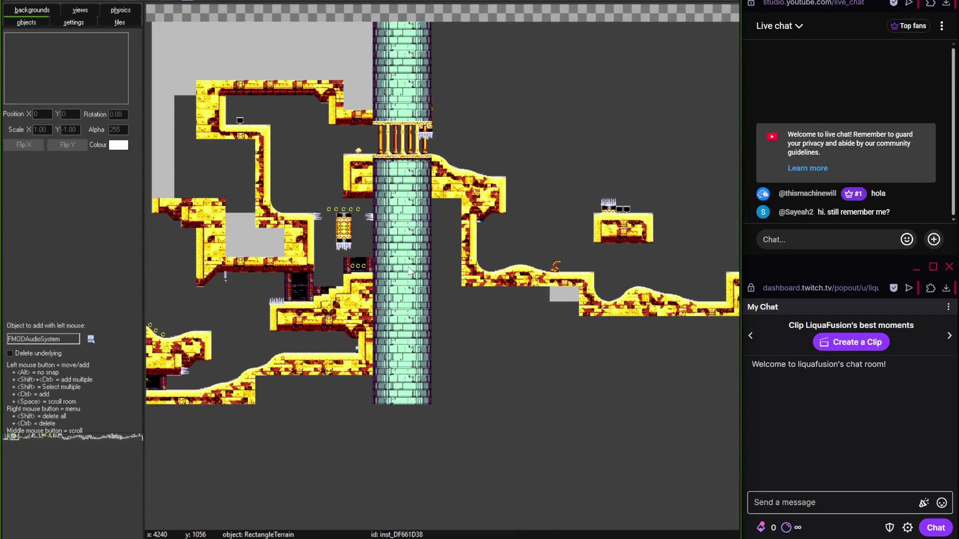
{"action": "scroll", "coordinate": [328, 304], "scroll_direction": "left", "scroll_amount": 3}
{"action": "scroll", "coordinate": [399, 295], "scroll_direction": "up", "scroll_amount": 2}
{"action": "scroll", "coordinate": [469, 283], "scroll_direction": "down", "scroll_amount": 2}
{"action": "scroll", "coordinate": [472, 265], "scroll_direction": "down", "scroll_amount": 1}
{"action": "scroll", "coordinate": [474, 247], "scroll_direction": "up", "scroll_amount": 2}
{"action": "scroll", "coordinate": [475, 247], "scroll_direction": "down", "scroll_amount": 3}
{"action": "scroll", "coordinate": [413, 247], "scroll_direction": "right", "scroll_amount": 3}
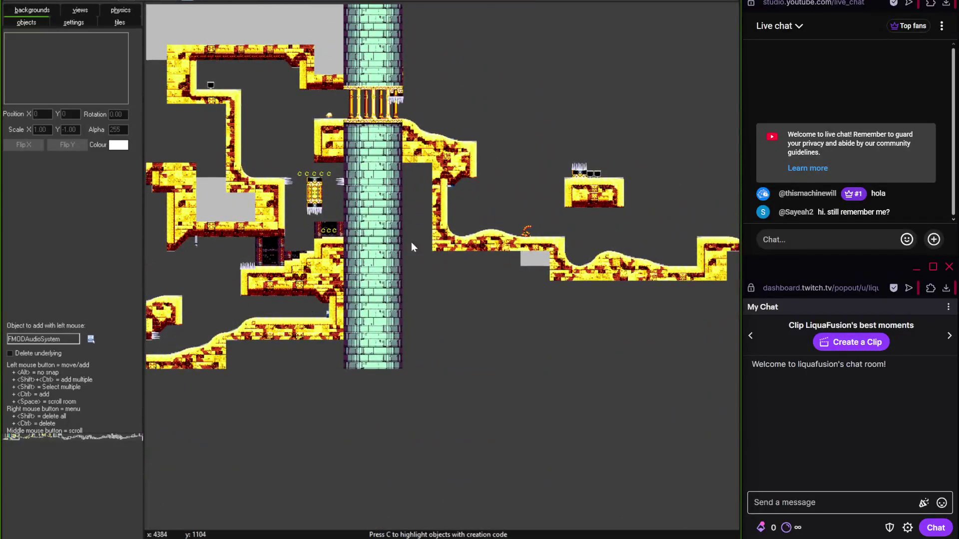
{"action": "scroll", "coordinate": [334, 177], "scroll_direction": "up", "scroll_amount": 1}
{"action": "scroll", "coordinate": [349, 275], "scroll_direction": "right", "scroll_amount": 10}
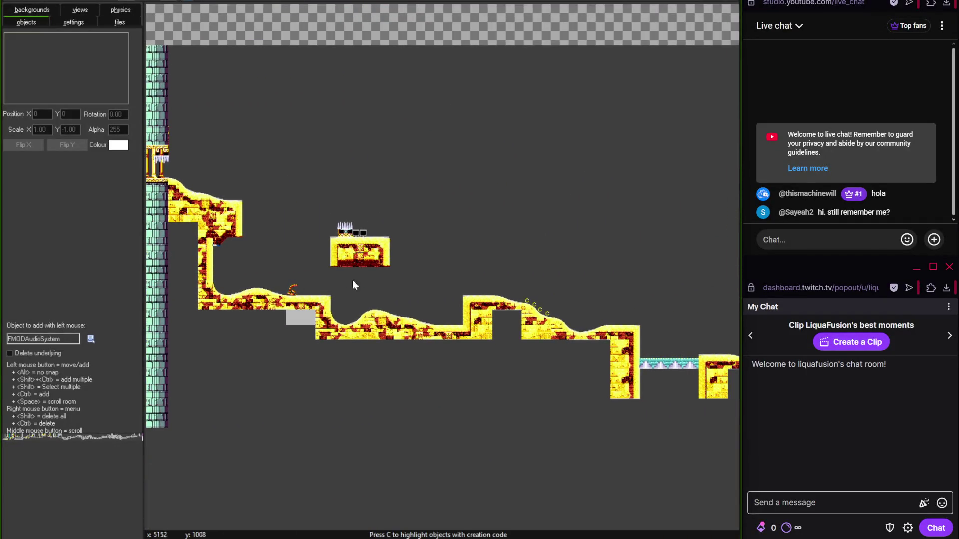
{"action": "scroll", "coordinate": [450, 274], "scroll_direction": "down", "scroll_amount": 1}
{"action": "scroll", "coordinate": [450, 271], "scroll_direction": "up", "scroll_amount": 2}
{"action": "scroll", "coordinate": [450, 268], "scroll_direction": "down", "scroll_amount": 2}
{"action": "scroll", "coordinate": [451, 269], "scroll_direction": "up", "scroll_amount": 1}
{"action": "scroll", "coordinate": [372, 257], "scroll_direction": "right", "scroll_amount": 5}
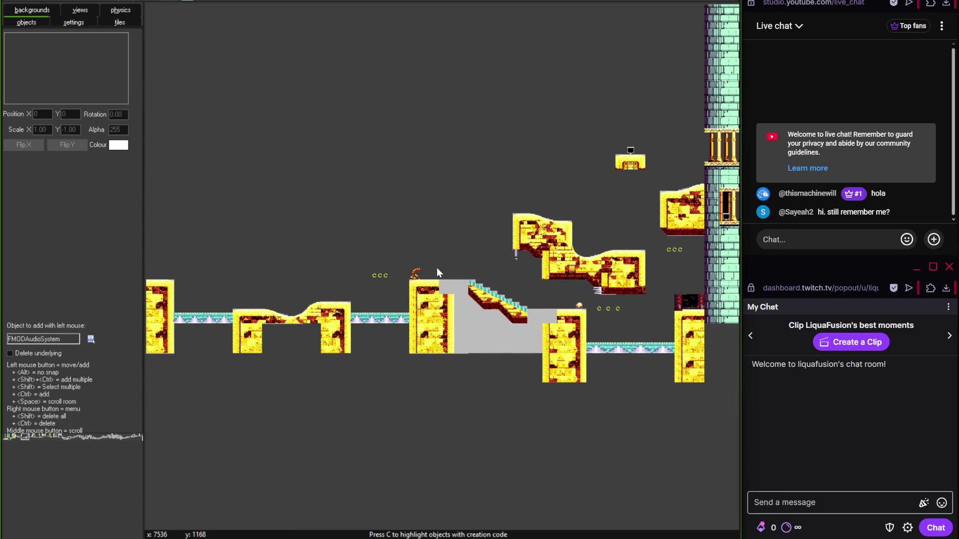
{"action": "scroll", "coordinate": [439, 257], "scroll_direction": "right", "scroll_amount": 4}
{"action": "scroll", "coordinate": [442, 247], "scroll_direction": "up", "scroll_amount": 1}
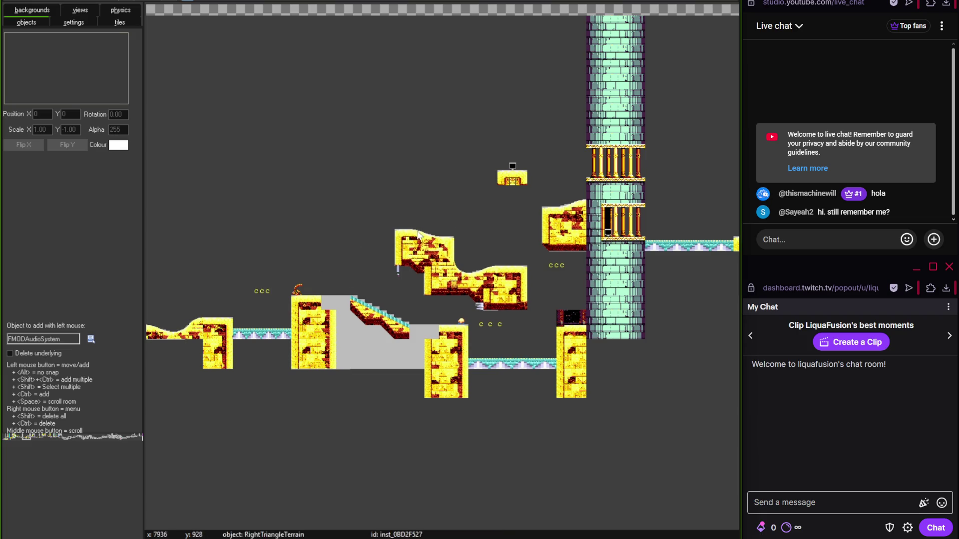
{"action": "scroll", "coordinate": [408, 209], "scroll_direction": "right", "scroll_amount": 10}
{"action": "scroll", "coordinate": [363, 233], "scroll_direction": "up", "scroll_amount": 1}
{"action": "scroll", "coordinate": [458, 256], "scroll_direction": "right", "scroll_amount": 14}
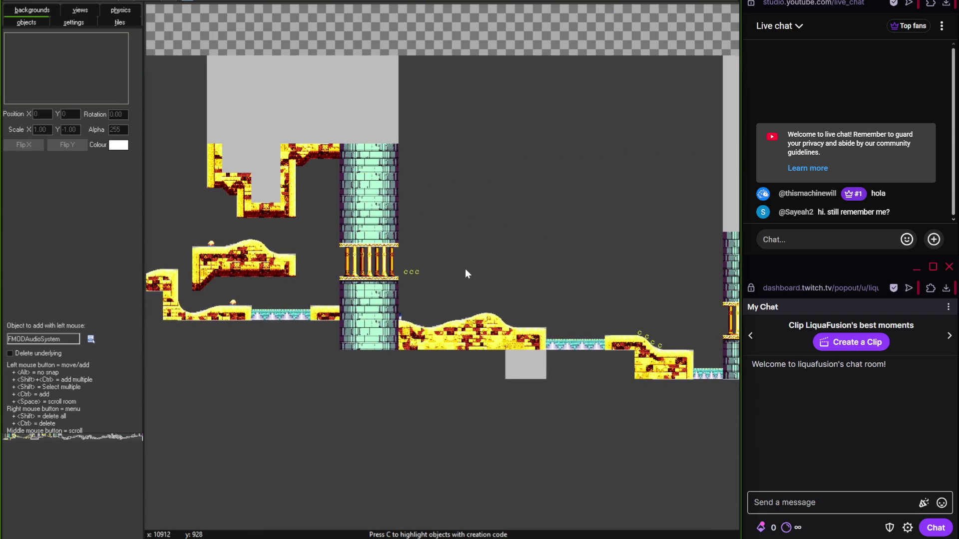
{"action": "scroll", "coordinate": [427, 269], "scroll_direction": "right", "scroll_amount": 18}
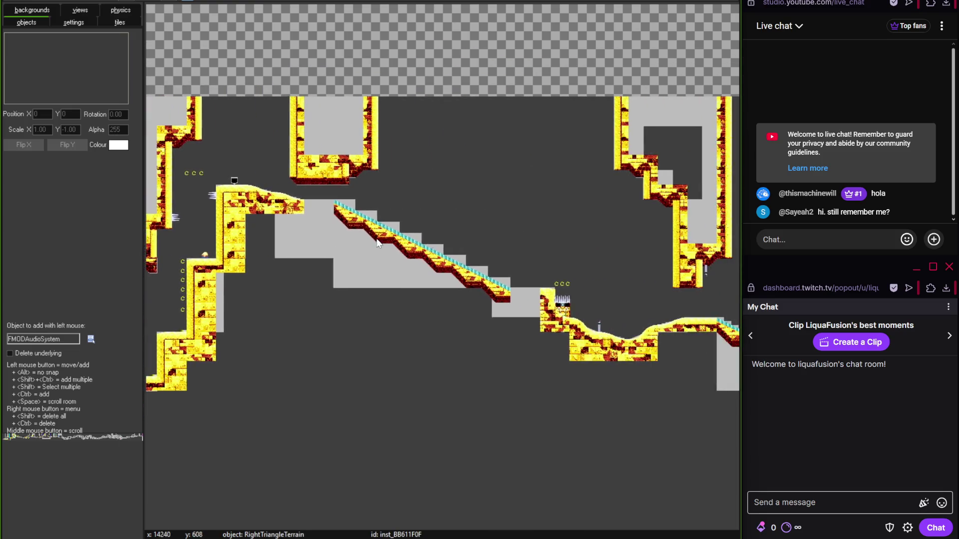
{"action": "scroll", "coordinate": [389, 287], "scroll_direction": "left", "scroll_amount": 20}
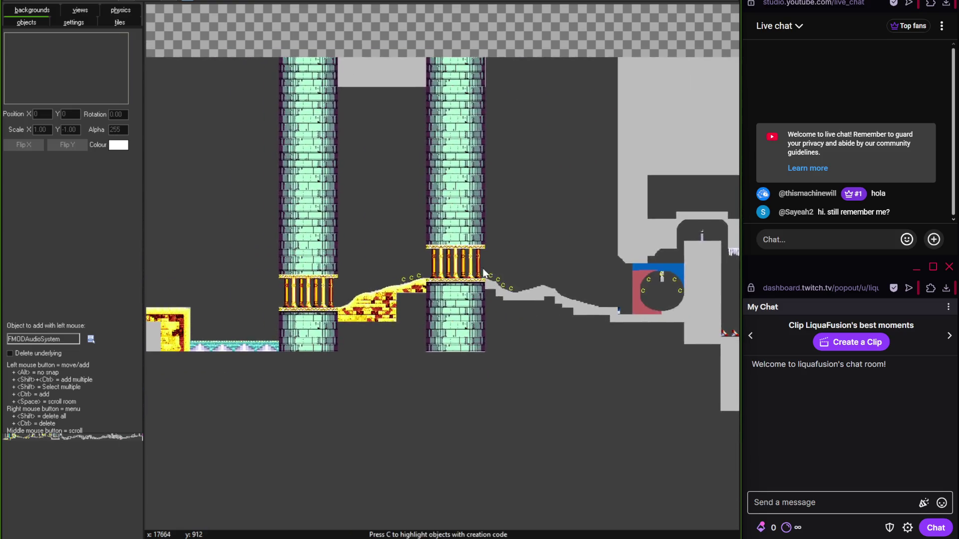
{"action": "scroll", "coordinate": [407, 285], "scroll_direction": "left", "scroll_amount": 20}
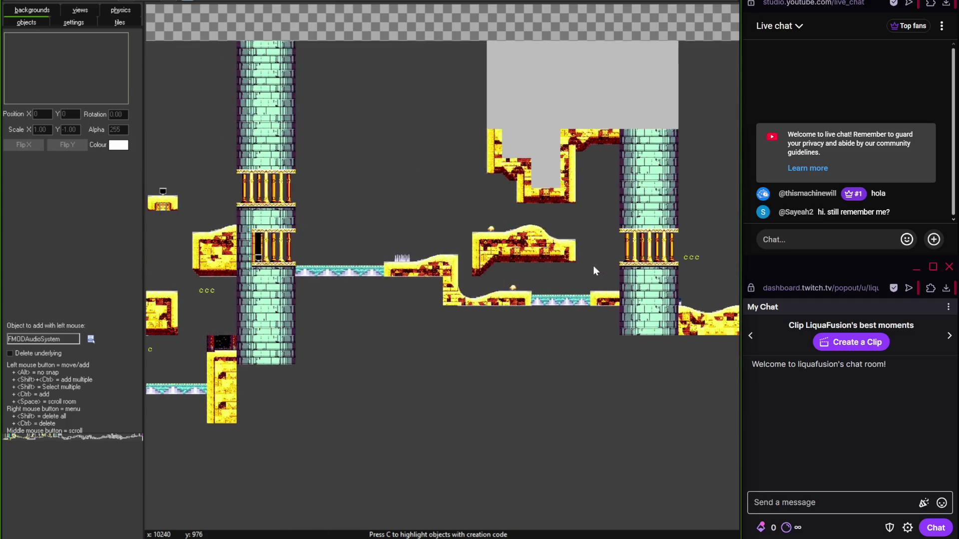
{"action": "scroll", "coordinate": [499, 272], "scroll_direction": "left", "scroll_amount": 10}
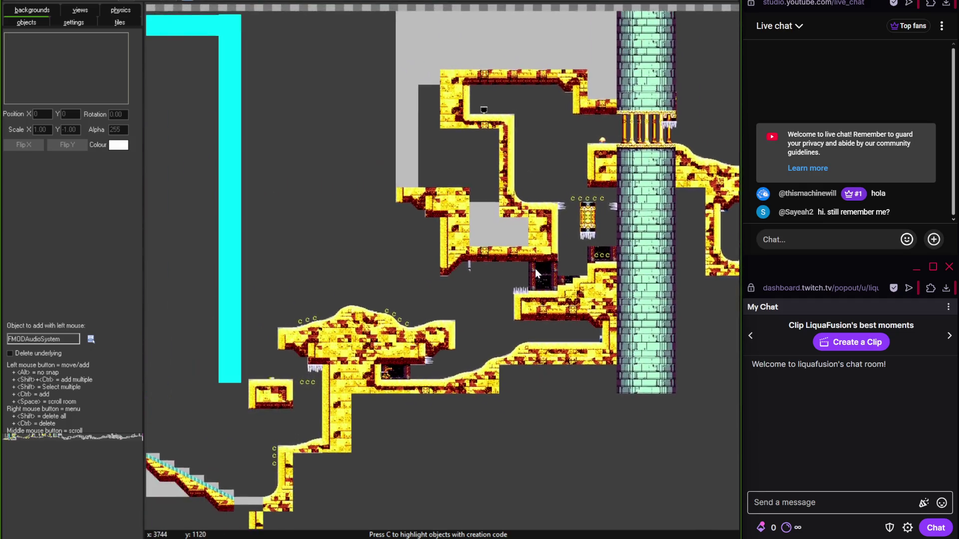
{"action": "scroll", "coordinate": [525, 282], "scroll_direction": "down", "scroll_amount": 4}
{"action": "scroll", "coordinate": [515, 279], "scroll_direction": "right", "scroll_amount": 20}
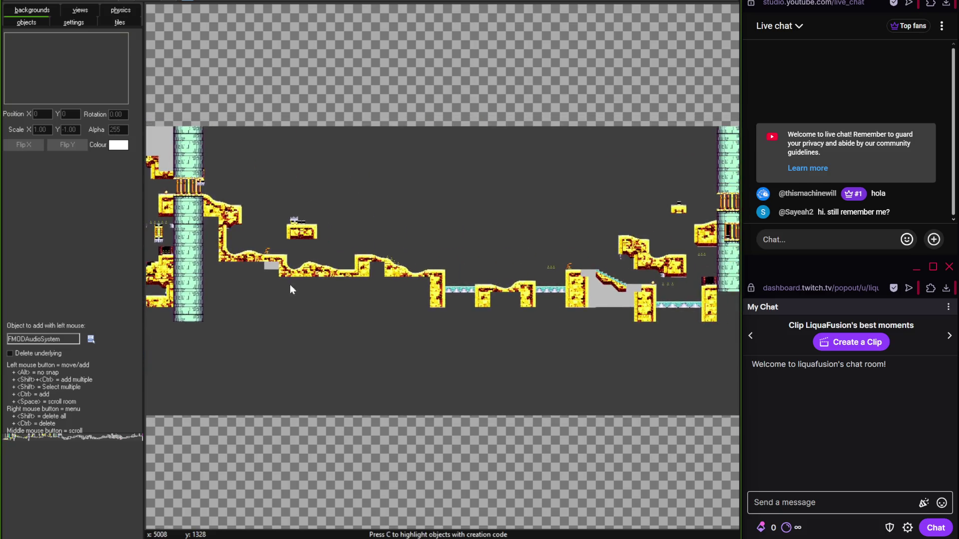
{"action": "scroll", "coordinate": [496, 278], "scroll_direction": "up", "scroll_amount": 3}
{"action": "scroll", "coordinate": [375, 293], "scroll_direction": "down", "scroll_amount": 2}
{"action": "scroll", "coordinate": [410, 298], "scroll_direction": "up", "scroll_amount": 1}
{"action": "scroll", "coordinate": [468, 298], "scroll_direction": "right", "scroll_amount": 10}
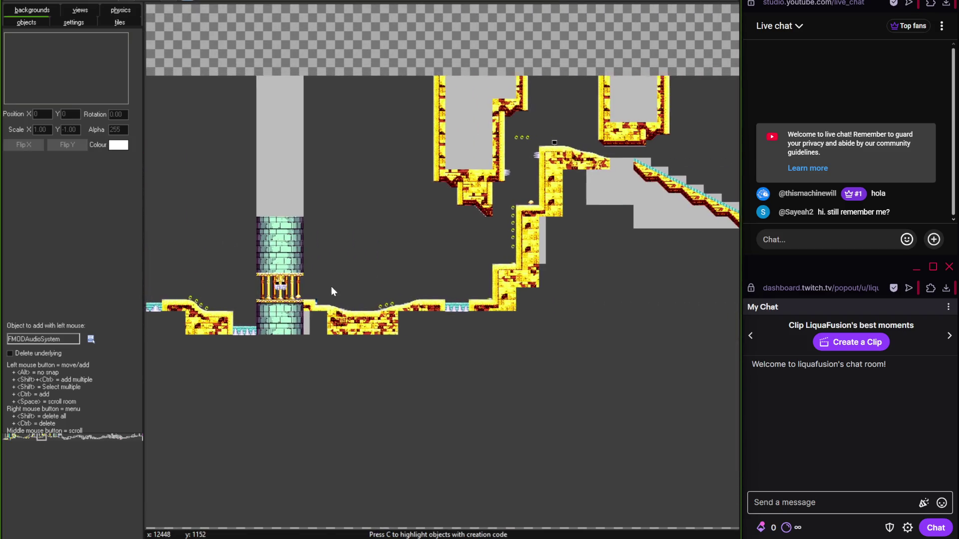
{"action": "scroll", "coordinate": [476, 260], "scroll_direction": "up", "scroll_amount": 3}
{"action": "scroll", "coordinate": [477, 255], "scroll_direction": "down", "scroll_amount": 1}
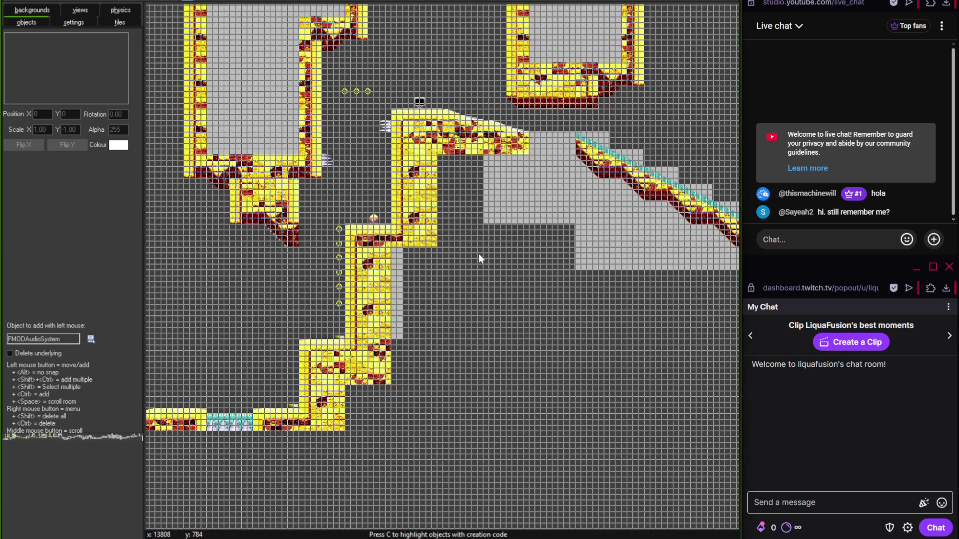
{"action": "scroll", "coordinate": [331, 254], "scroll_direction": "right", "scroll_amount": 5}
{"action": "scroll", "coordinate": [474, 265], "scroll_direction": "down", "scroll_amount": 2}
{"action": "scroll", "coordinate": [247, 255], "scroll_direction": "right", "scroll_amount": 5}
{"action": "scroll", "coordinate": [334, 269], "scroll_direction": "right", "scroll_amount": 2}
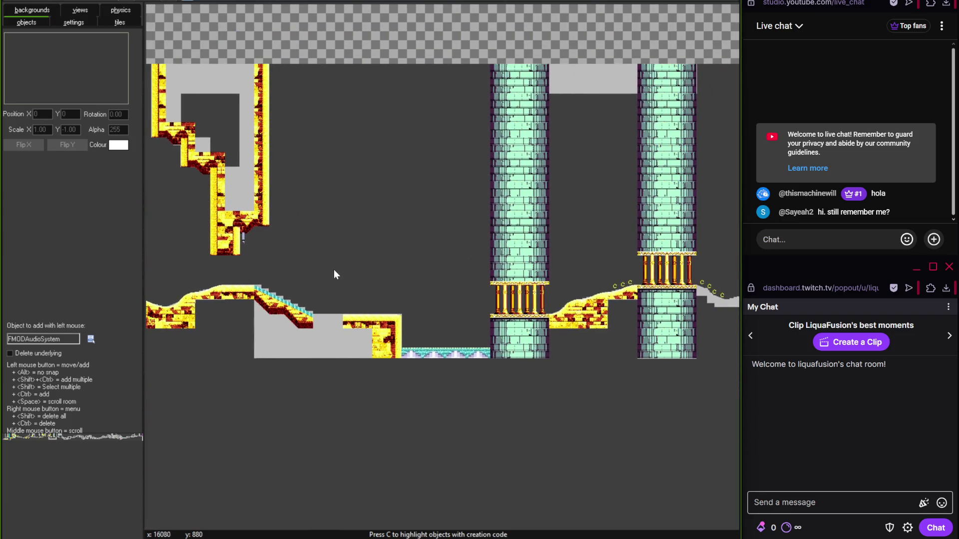
{"action": "scroll", "coordinate": [427, 298], "scroll_direction": "left", "scroll_amount": 4}
{"action": "scroll", "coordinate": [377, 259], "scroll_direction": "right", "scroll_amount": 3}
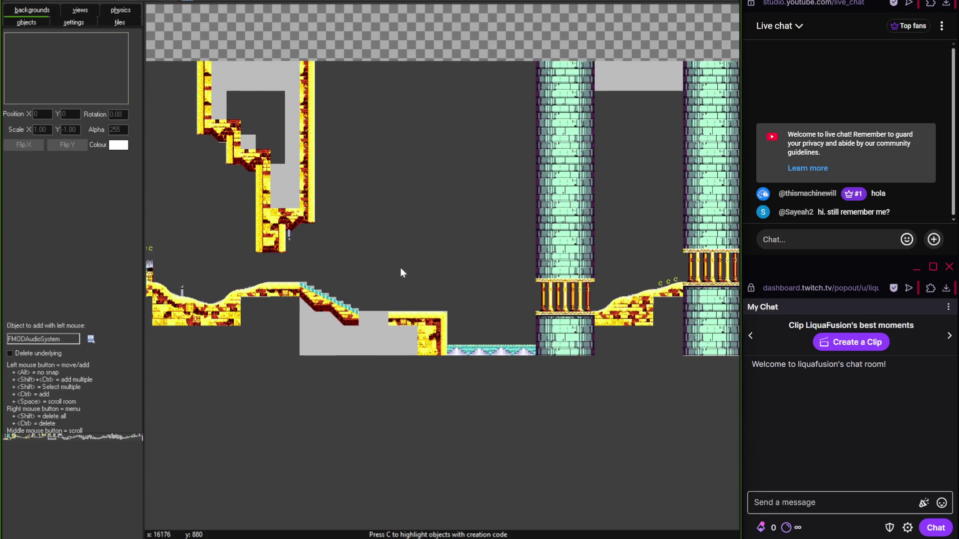
{"action": "scroll", "coordinate": [400, 268], "scroll_direction": "up", "scroll_amount": 2}
{"action": "scroll", "coordinate": [285, 260], "scroll_direction": "left", "scroll_amount": 1}
{"action": "left_click", "coordinate": [117, 22]}
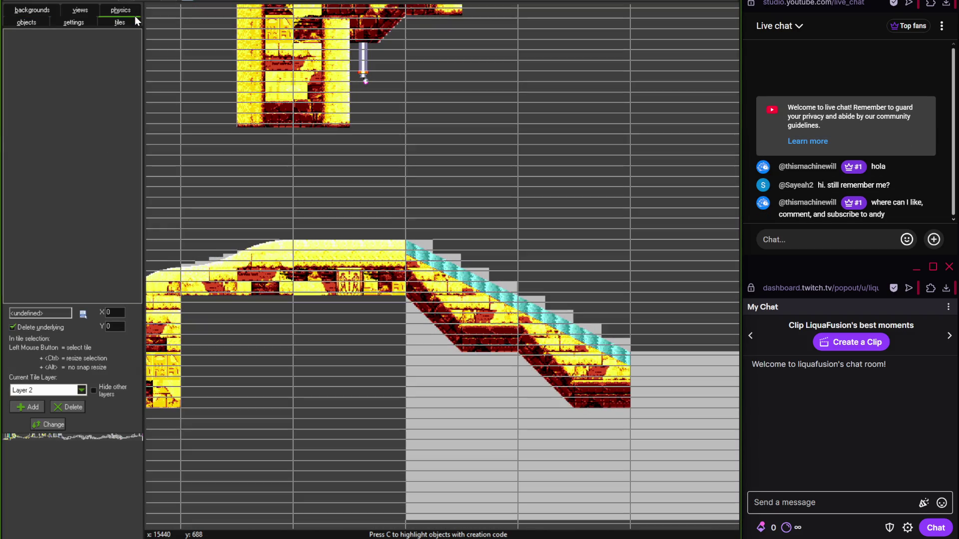
- Delete the flat tile between the sandy hill and the stairs
{"action": "right_click", "coordinate": [337, 266]}
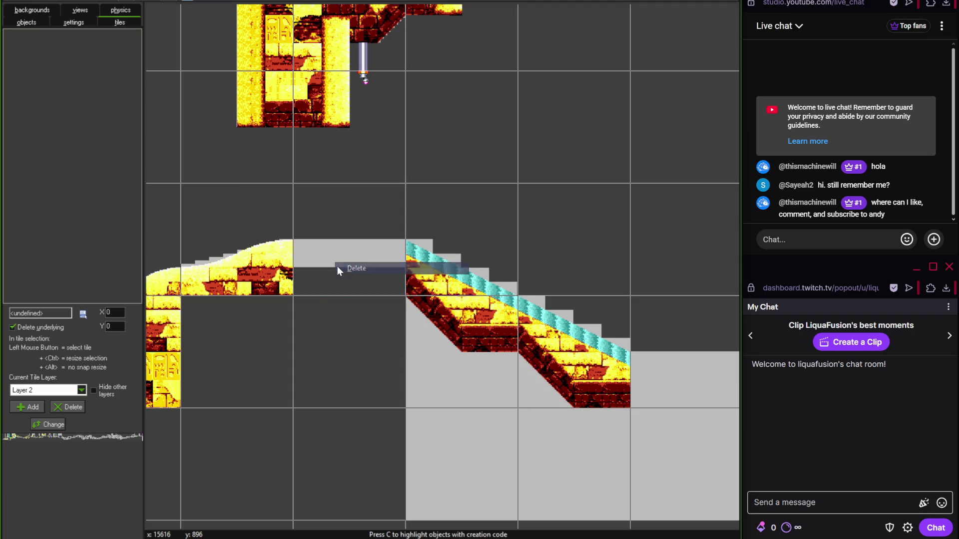
{"action": "scroll", "coordinate": [346, 262], "scroll_direction": "down", "scroll_amount": 1}
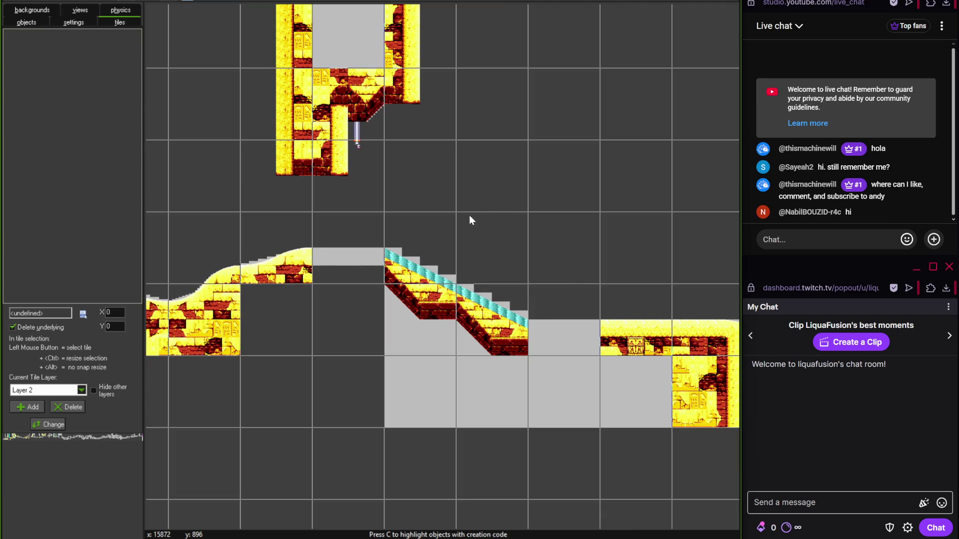
{"action": "scroll", "coordinate": [511, 205], "scroll_direction": "down", "scroll_amount": 1}
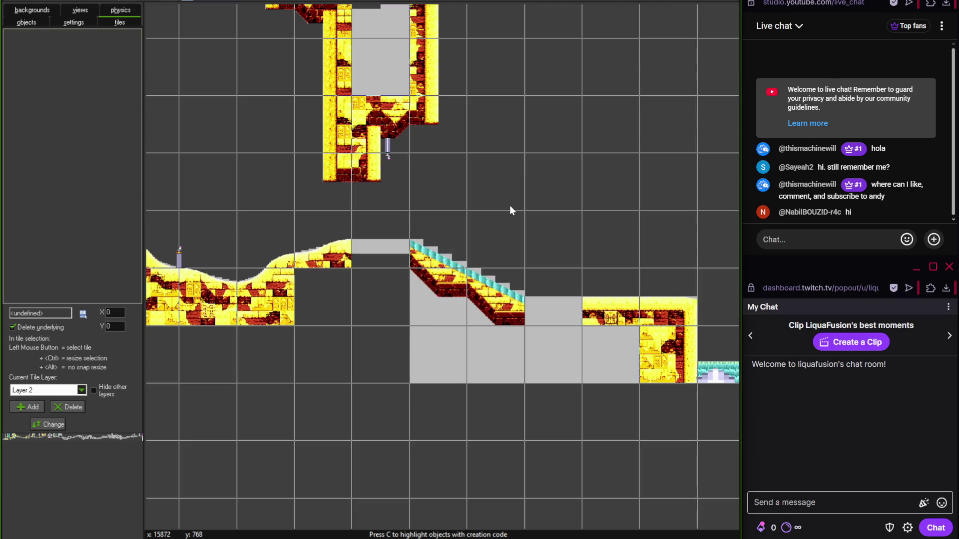
- Pan over to the pillared tower and bring up the list of tilesets
{"action": "left_click_drag", "start_coordinate": [509, 206], "coordinate": [361, 241]}
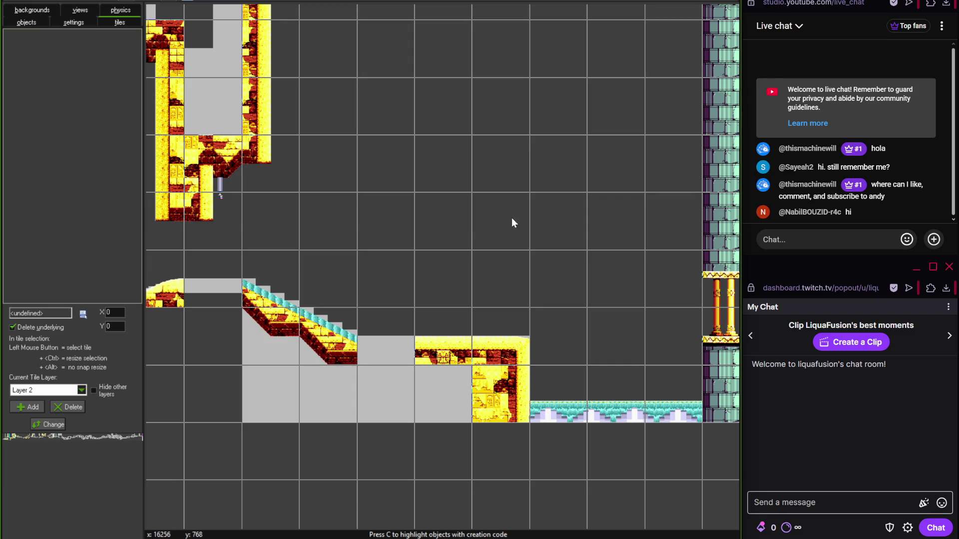
{"action": "scroll", "coordinate": [431, 224], "scroll_direction": "right", "scroll_amount": 10}
{"action": "scroll", "coordinate": [370, 238], "scroll_direction": "up", "scroll_amount": 2}
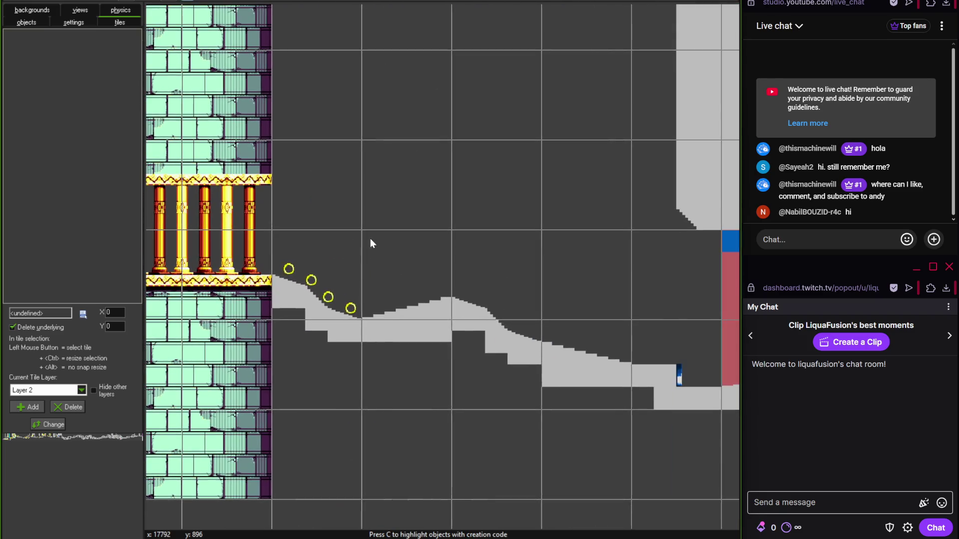
{"action": "left_click", "coordinate": [83, 313]}
- Load Zone4TilesetA from UI Elements > Zone 4 into the tile panel
{"action": "mouse_move", "coordinate": [156, 346]}
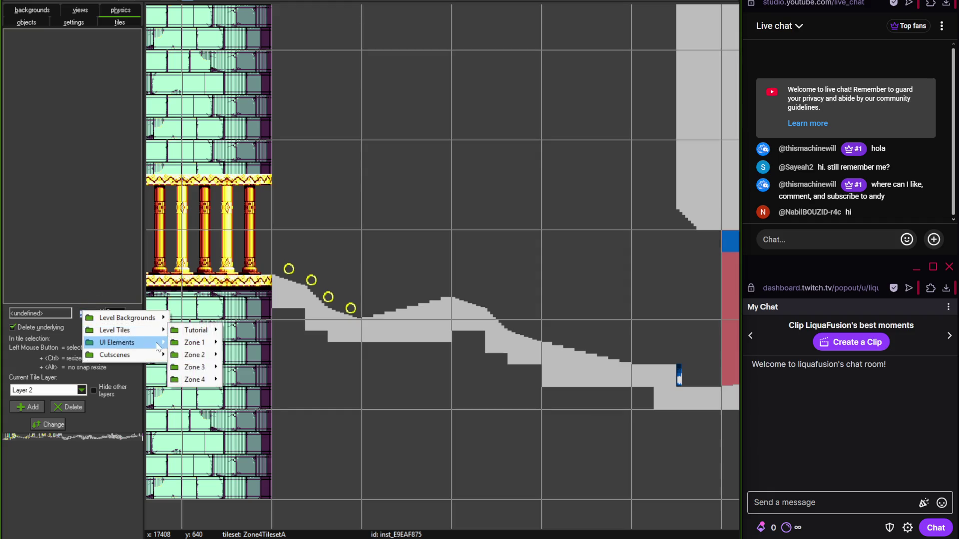
{"action": "mouse_move", "coordinate": [200, 380]}
{"action": "left_click", "coordinate": [255, 378]}
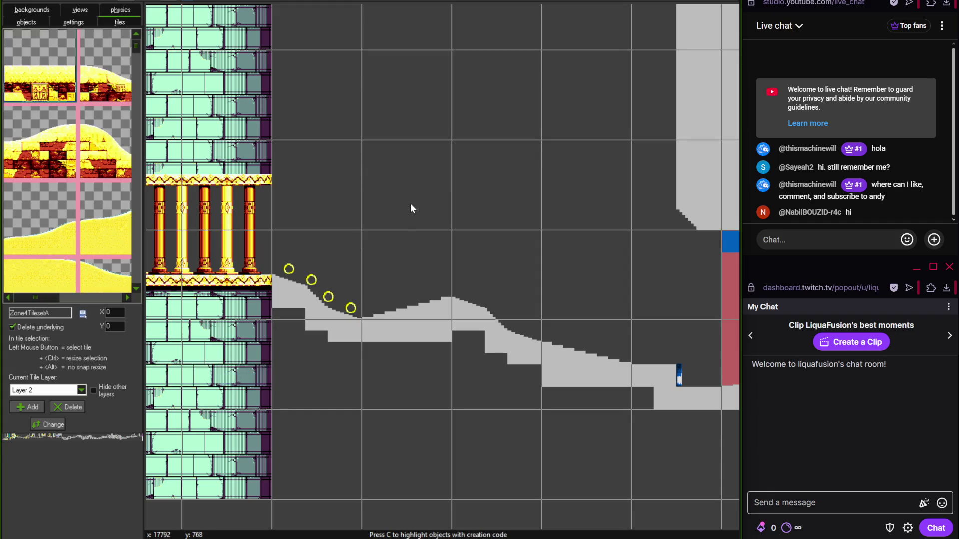
{"action": "scroll", "coordinate": [259, 233], "scroll_direction": "down", "scroll_amount": 2}
{"action": "scroll", "coordinate": [417, 197], "scroll_direction": "up", "scroll_amount": 2}
{"action": "scroll", "coordinate": [316, 205], "scroll_direction": "down", "scroll_amount": 2}
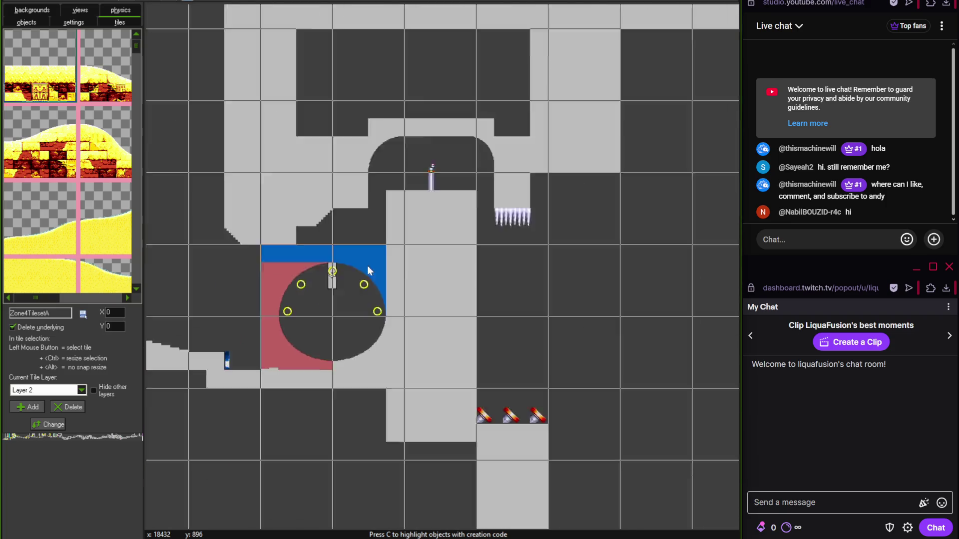
{"action": "scroll", "coordinate": [367, 266], "scroll_direction": "up", "scroll_amount": 1}
{"action": "scroll", "coordinate": [458, 297], "scroll_direction": "down", "scroll_amount": 1}
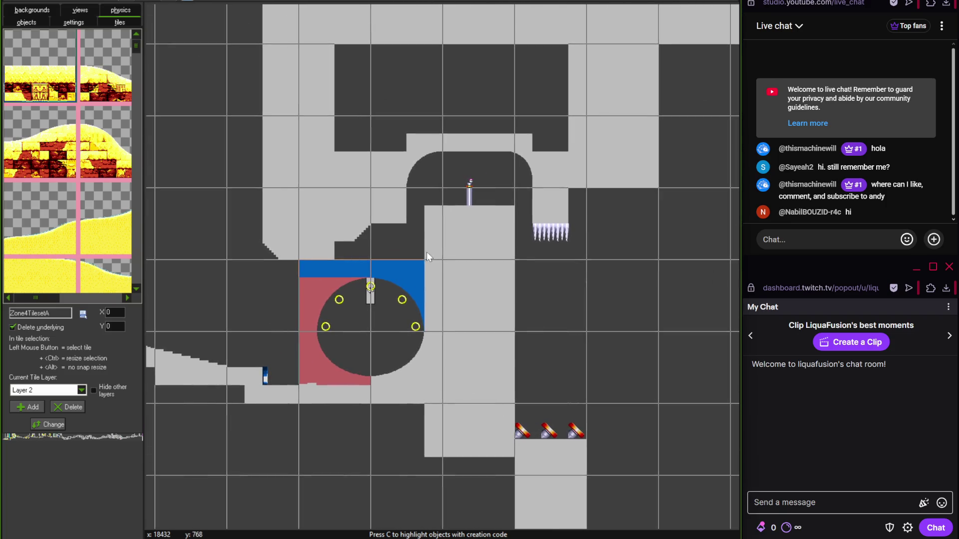
{"action": "scroll", "coordinate": [363, 331], "scroll_direction": "up", "scroll_amount": 1}
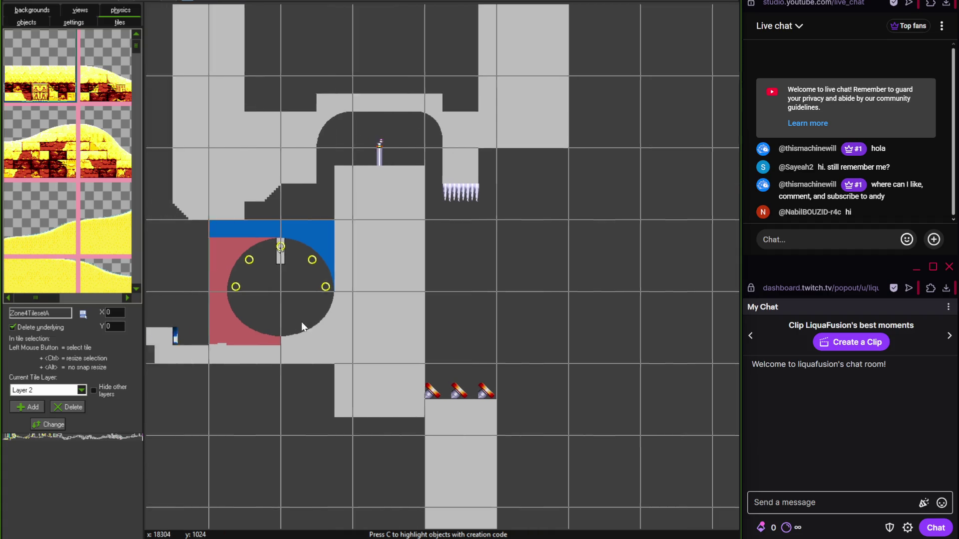
{"action": "scroll", "coordinate": [301, 321], "scroll_direction": "down", "scroll_amount": 1}
{"action": "scroll", "coordinate": [352, 331], "scroll_direction": "up", "scroll_amount": 2}
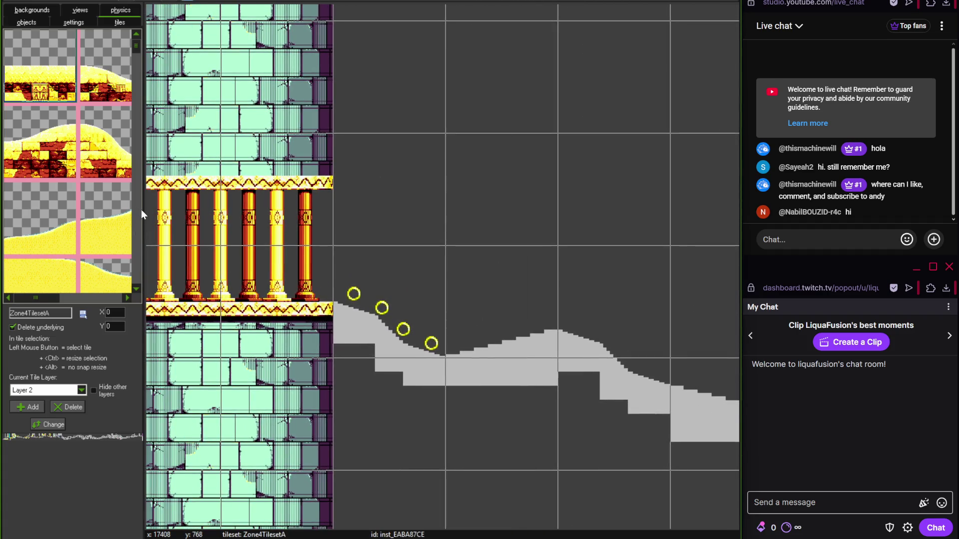
- Widen the tile panel and minimize the Emerald Hill music video browser
{"action": "left_click_drag", "start_coordinate": [143, 222], "coordinate": [325, 237]}
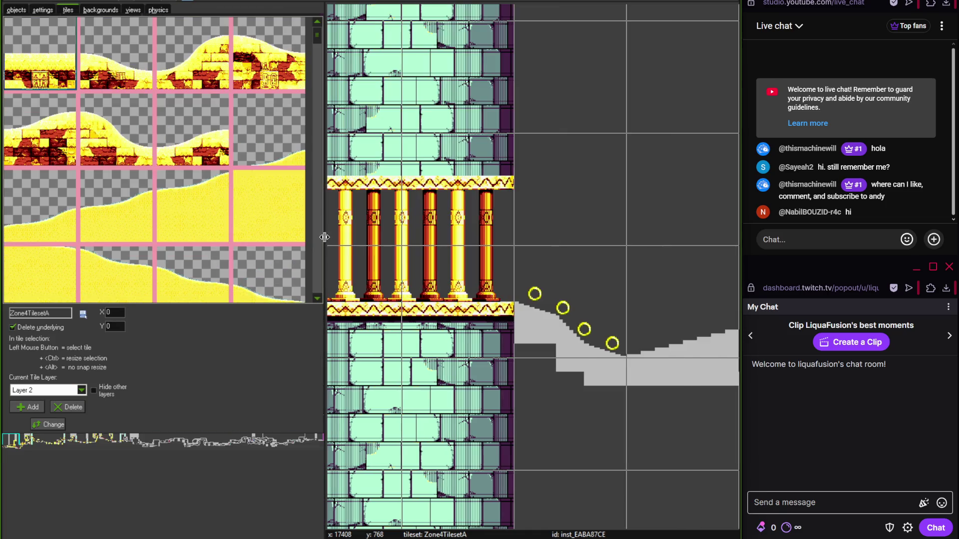
{"action": "left_click", "coordinate": [215, 479]}
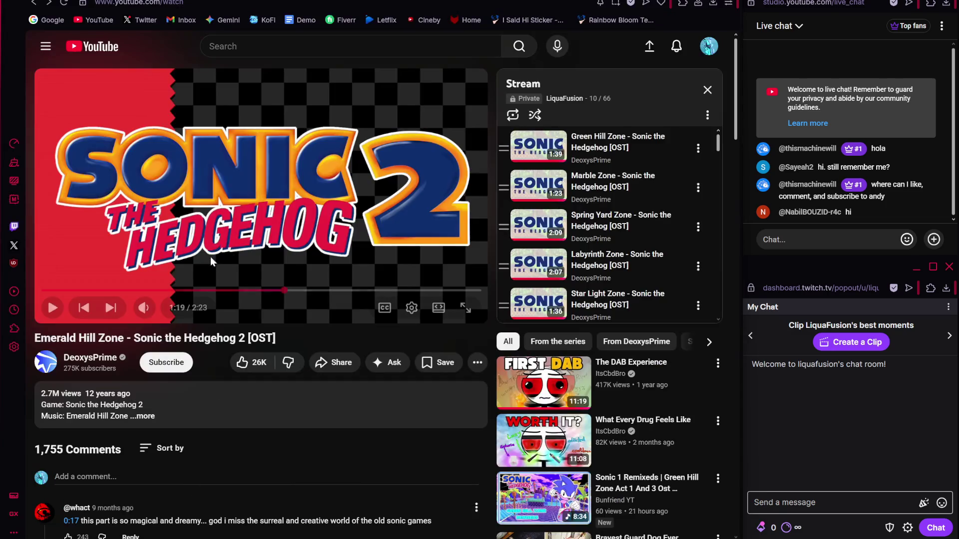
{"action": "key", "text": "super+Down"}
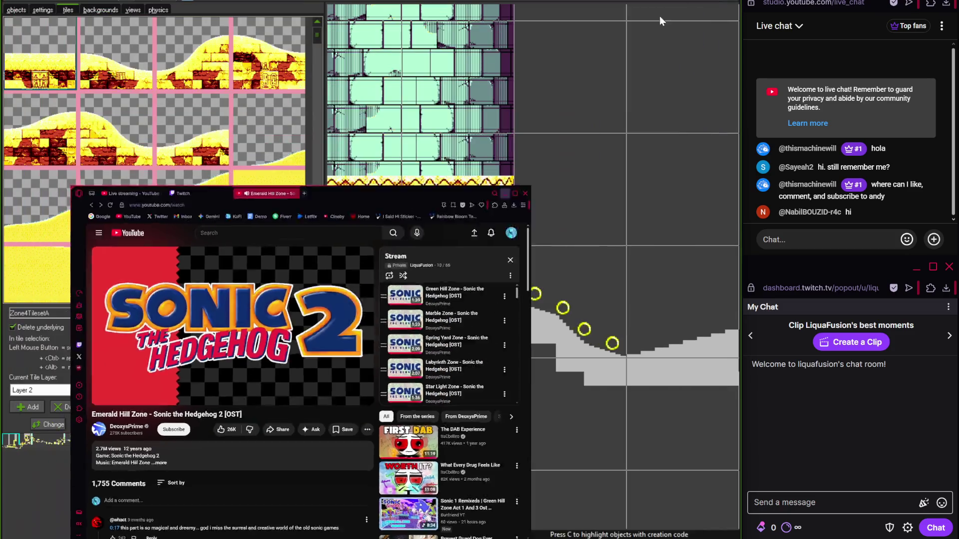
- Place a sandy brick tile on the grey slope by the pillars
{"action": "mouse_move", "coordinate": [317, 36]}
{"action": "left_mouse_down"}
{"action": "mouse_move", "coordinate": [317, 268]}
{"action": "mouse_move", "coordinate": [319, 244]}
{"action": "left_mouse_up"}
{"action": "left_click", "coordinate": [215, 152]}
{"action": "left_click", "coordinate": [566, 304]}
{"action": "left_click_drag", "start_coordinate": [565, 304], "coordinate": [336, 262]}
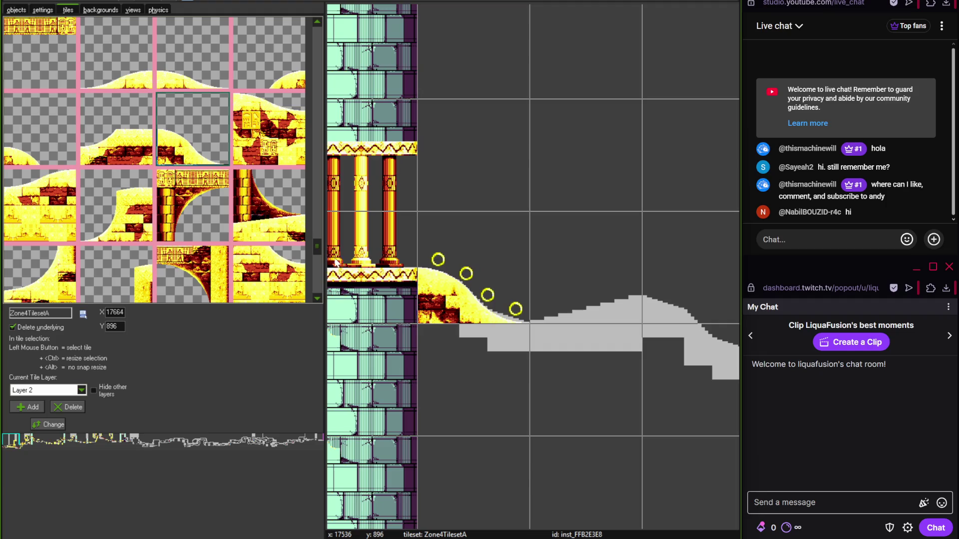
{"action": "scroll", "coordinate": [313, 254], "scroll_direction": "down", "scroll_amount": 1}
{"action": "right_click", "coordinate": [526, 270]}
{"action": "left_click", "coordinate": [525, 182]}
{"action": "left_click_drag", "start_coordinate": [577, 197], "coordinate": [472, 214]}
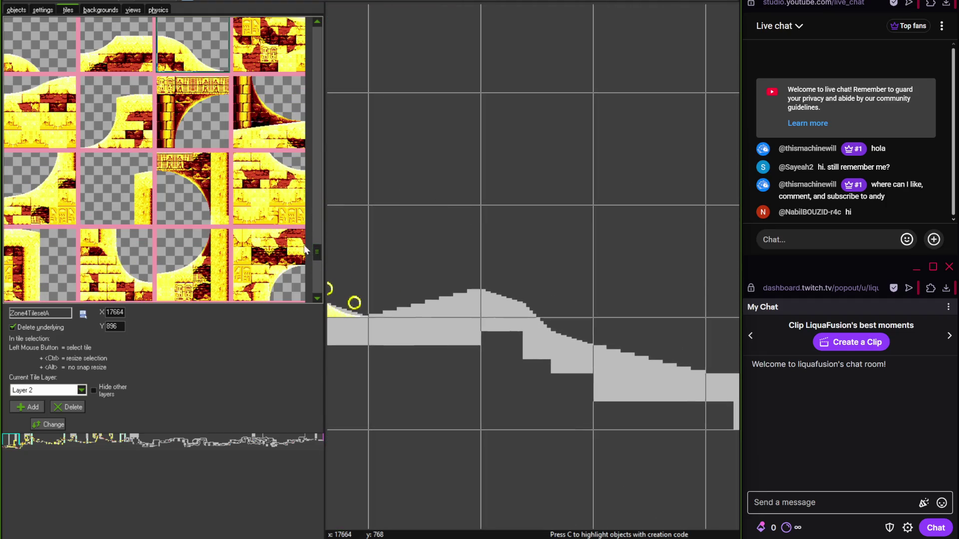
{"action": "scroll", "coordinate": [310, 213], "scroll_direction": "up", "scroll_amount": 2}
- Place a rounded hill-top tile on the grey hump
{"action": "left_click", "coordinate": [59, 214]}
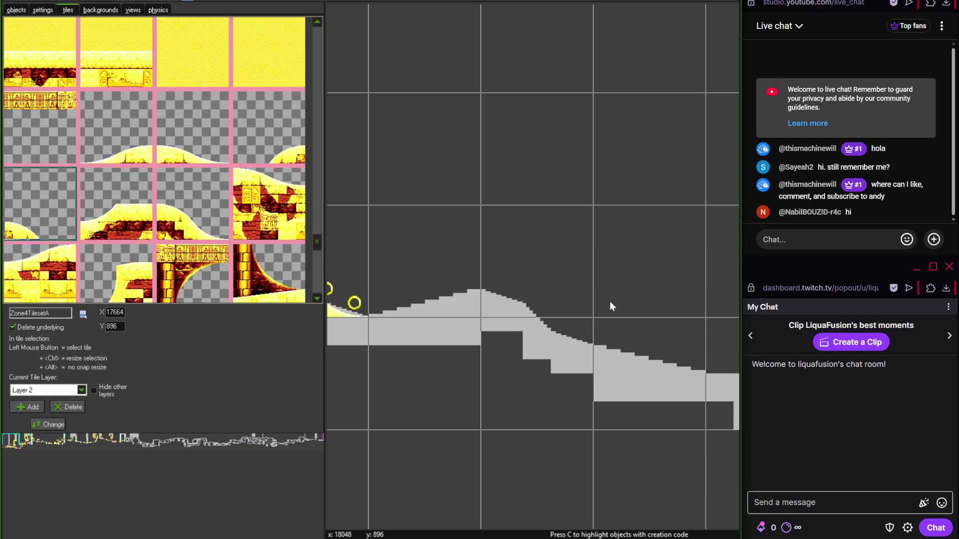
{"action": "left_click", "coordinate": [525, 294]}
{"action": "scroll", "coordinate": [317, 244], "scroll_direction": "down", "scroll_amount": 1}
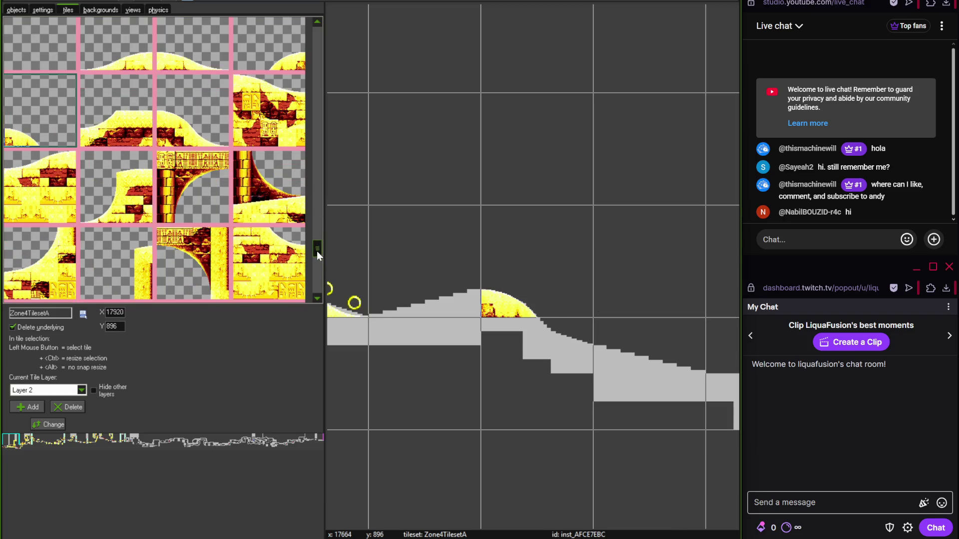
{"action": "scroll", "coordinate": [317, 255], "scroll_direction": "down", "scroll_amount": 2}
{"action": "scroll", "coordinate": [318, 259], "scroll_direction": "up", "scroll_amount": 1}
- Cover the lower grey ground with brick block and solid brick tiles
{"action": "left_click", "coordinate": [269, 168]}
{"action": "left_click", "coordinate": [539, 373]}
{"action": "mouse_move", "coordinate": [600, 363]}
{"action": "left_mouse_down"}
{"action": "mouse_move", "coordinate": [458, 344]}
{"action": "mouse_move", "coordinate": [607, 341]}
{"action": "mouse_move", "coordinate": [724, 353]}
{"action": "left_mouse_up"}
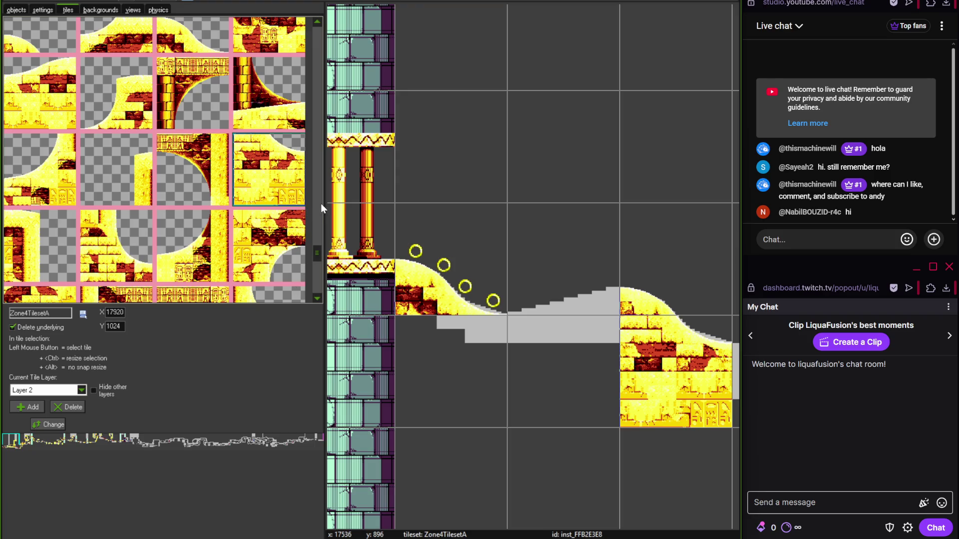
{"action": "left_click_drag", "start_coordinate": [318, 256], "coordinate": [319, 230]}
{"action": "left_click", "coordinate": [116, 142]}
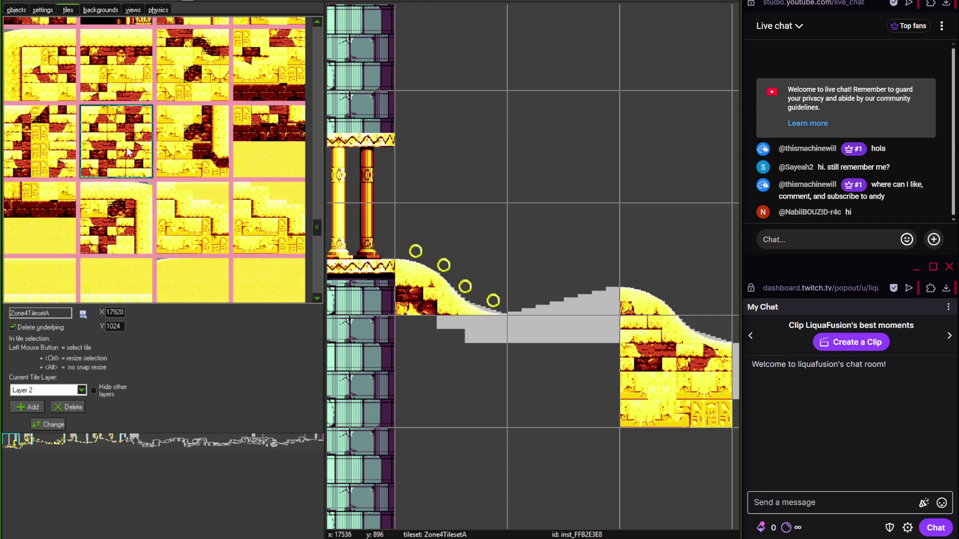
{"action": "left_click", "coordinate": [540, 348]}
{"action": "mouse_move", "coordinate": [465, 244]}
{"action": "left_mouse_down"}
{"action": "mouse_move", "coordinate": [607, 299]}
{"action": "mouse_move", "coordinate": [601, 313]}
{"action": "left_mouse_up"}
{"action": "scroll", "coordinate": [592, 290], "scroll_direction": "up", "scroll_amount": 3}
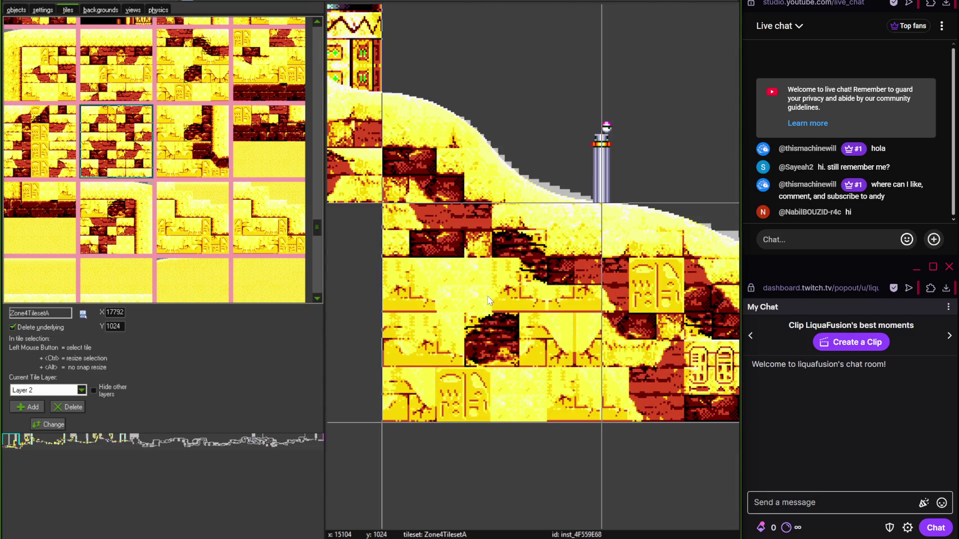
- Fill the empty grey cell with a different brick tile
{"action": "left_click", "coordinate": [200, 83]}
{"action": "scroll", "coordinate": [426, 296], "scroll_direction": "down", "scroll_amount": 2}
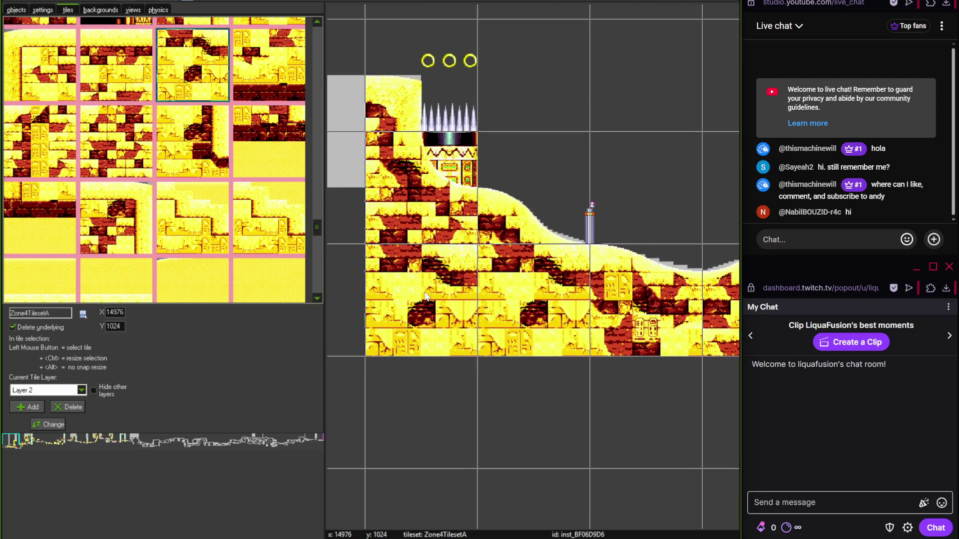
{"action": "scroll", "coordinate": [427, 268], "scroll_direction": "right", "scroll_amount": 10}
{"action": "left_click", "coordinate": [580, 263]}
{"action": "scroll", "coordinate": [336, 222], "scroll_direction": "right", "scroll_amount": 2}
{"action": "mouse_move", "coordinate": [317, 216]}
{"action": "left_mouse_down"}
{"action": "mouse_move", "coordinate": [319, 243]}
{"action": "mouse_move", "coordinate": [316, 37]}
{"action": "left_mouse_up"}
- Lay sandy hill tiles along the slope, replacing one misplaced piece
{"action": "left_click", "coordinate": [123, 108]}
{"action": "left_click", "coordinate": [487, 220]}
{"action": "scroll", "coordinate": [589, 261], "scroll_direction": "right", "scroll_amount": 1}
{"action": "left_click", "coordinate": [122, 80]}
{"action": "left_click", "coordinate": [583, 309]}
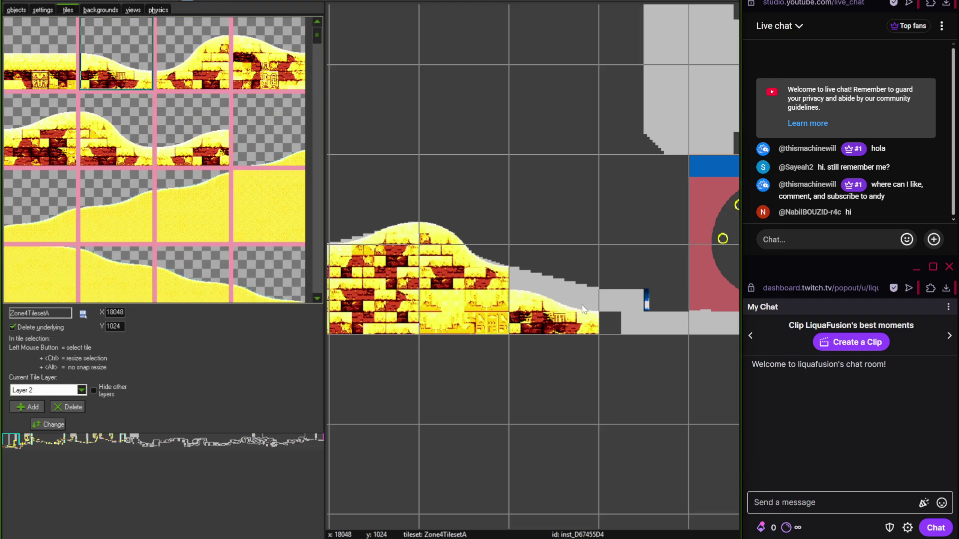
{"action": "right_click", "coordinate": [548, 316]}
{"action": "left_click", "coordinate": [269, 55]}
{"action": "left_click", "coordinate": [583, 266]}
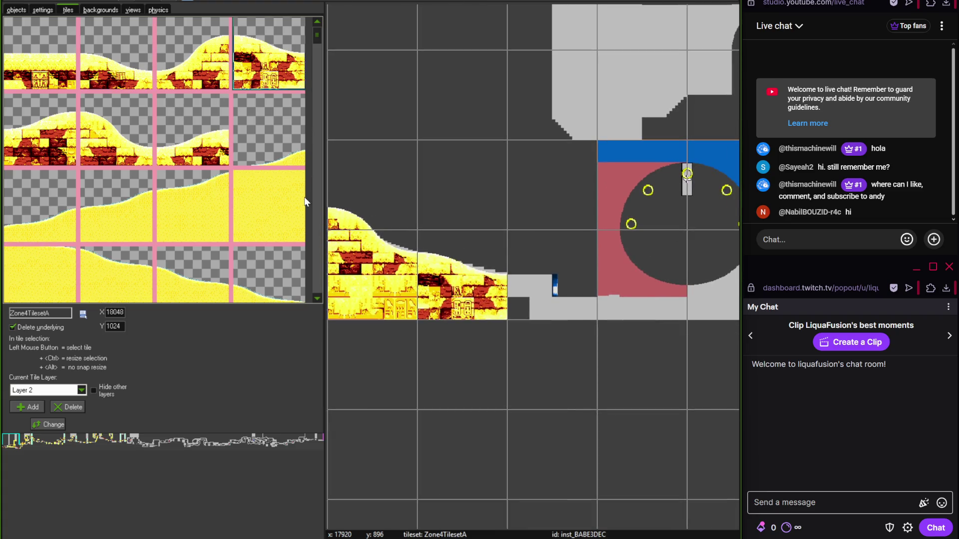
{"action": "scroll", "coordinate": [622, 182], "scroll_direction": "left", "scroll_amount": 3}
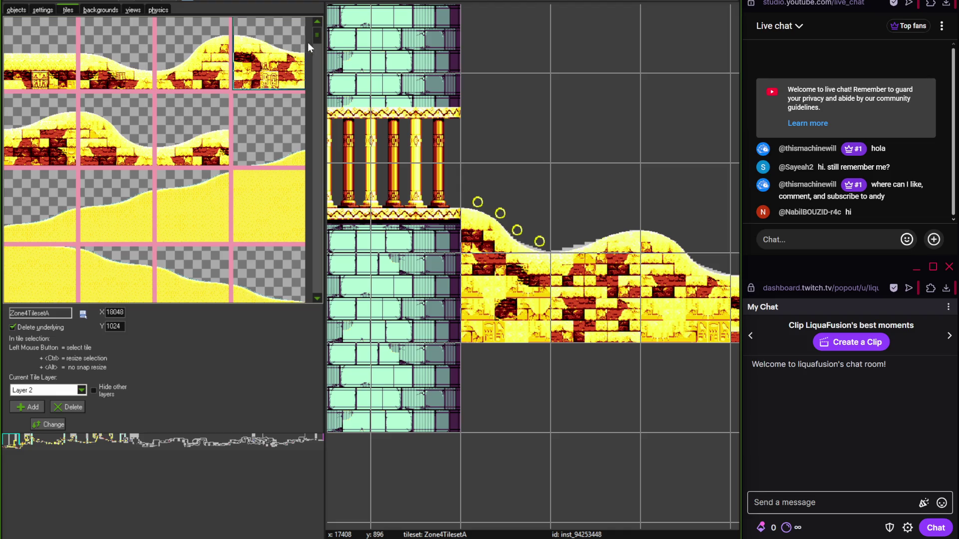
- Browse the tile palette and select the arch tile
{"action": "left_click_drag", "start_coordinate": [313, 40], "coordinate": [319, 287]}
{"action": "scroll", "coordinate": [517, 400], "scroll_direction": "right", "scroll_amount": 4}
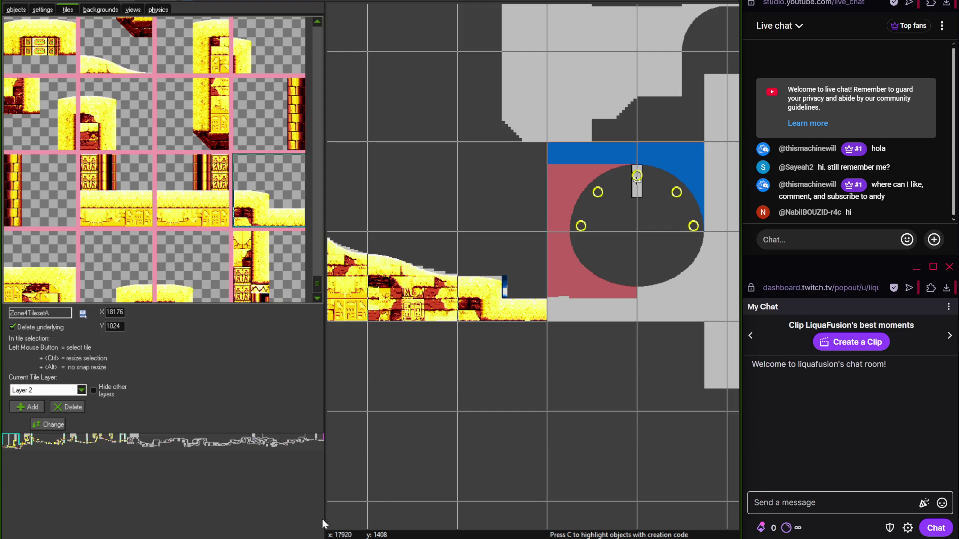
{"action": "key", "text": "alt+Tab"}
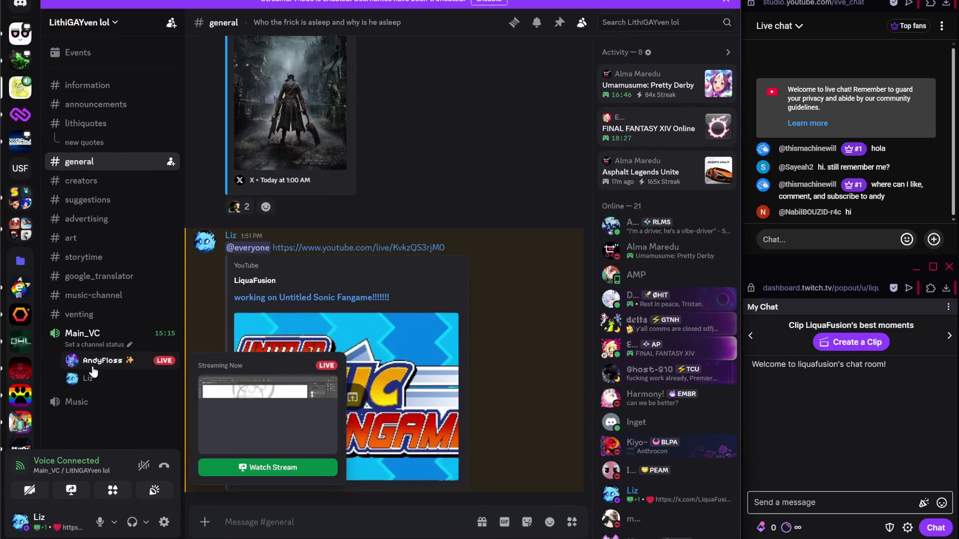
{"action": "key", "text": "alt+Tab"}
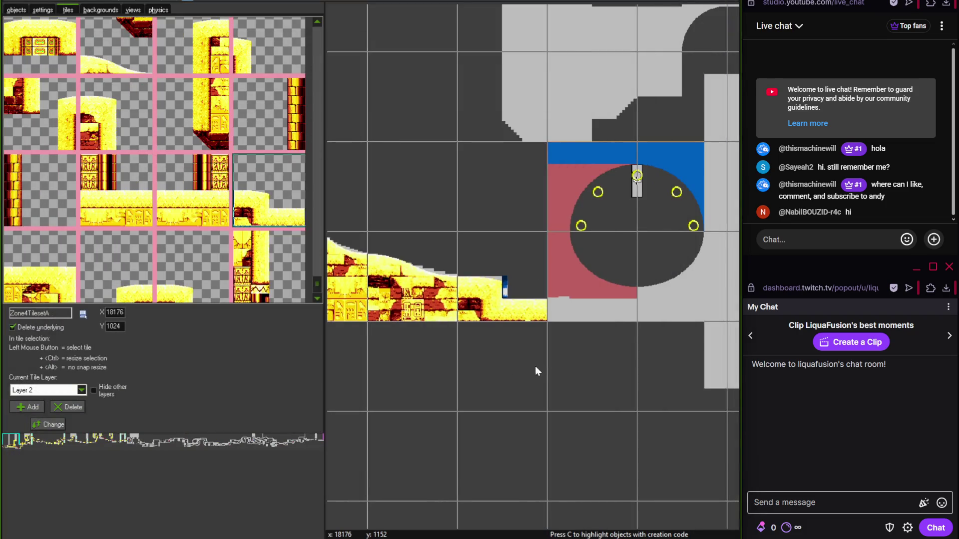
{"action": "scroll", "coordinate": [314, 275], "scroll_direction": "down", "scroll_amount": 5}
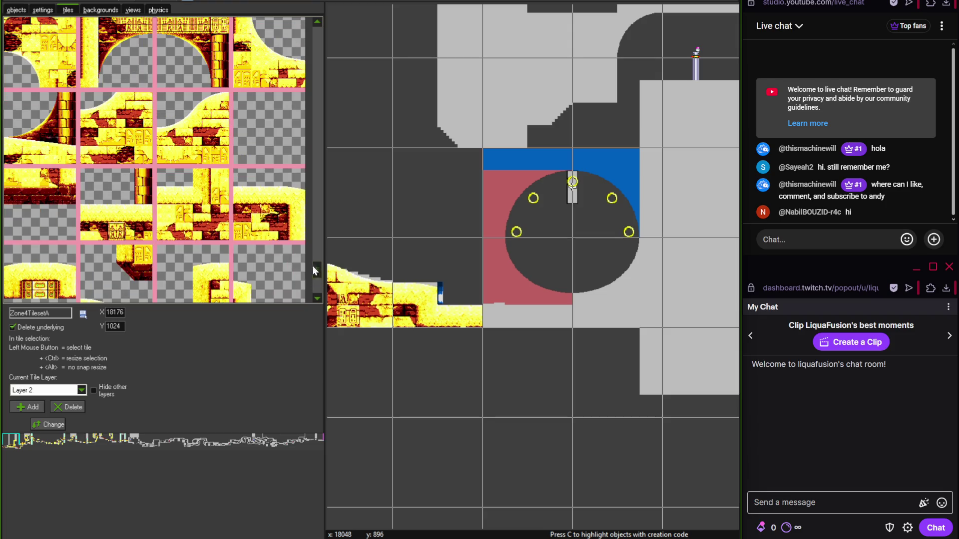
{"action": "scroll", "coordinate": [319, 266], "scroll_direction": "up", "scroll_amount": 1}
{"action": "left_click", "coordinate": [204, 118]}
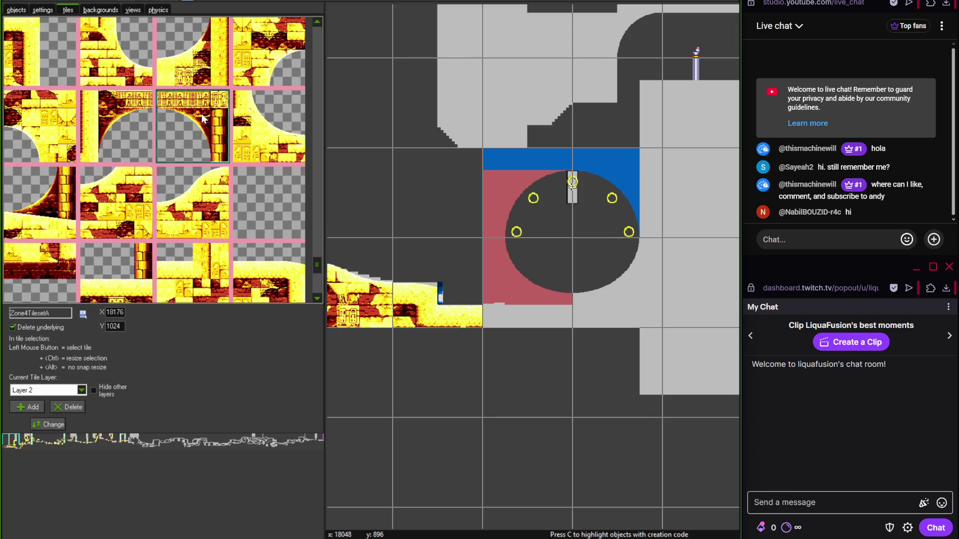
- Launch Adobe Photoshop 2020 from Start search, then bring Discord forward
{"action": "key", "text": "super+s"}
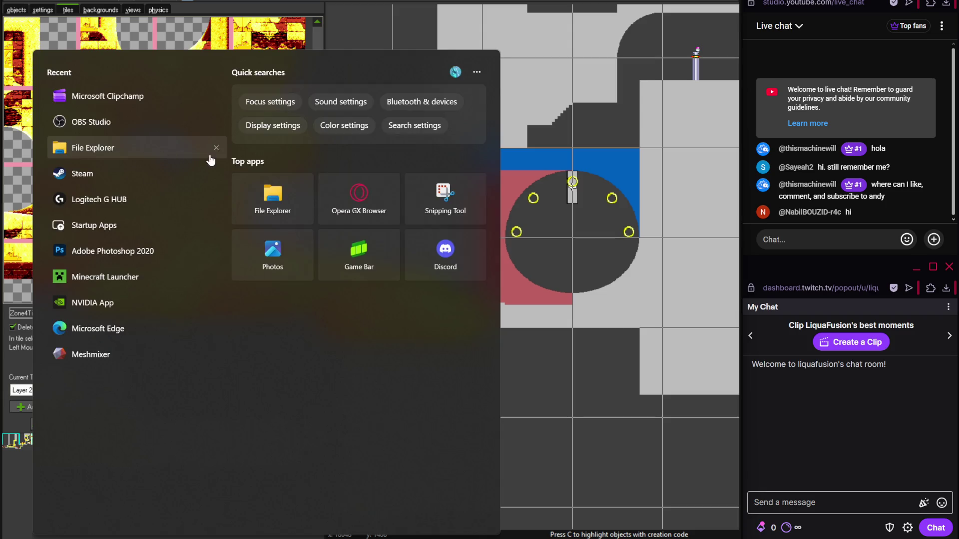
{"action": "left_click", "coordinate": [86, 255]}
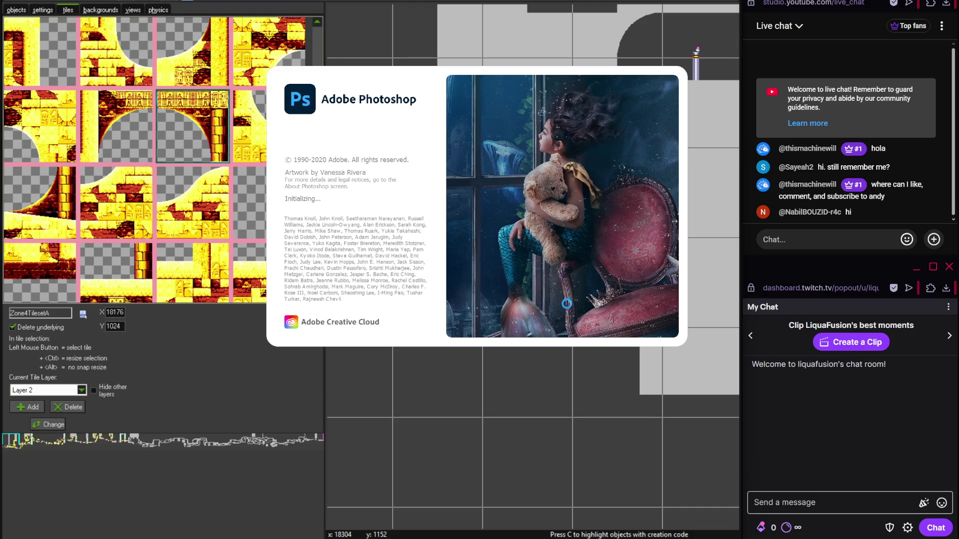
{"action": "key", "text": "alt+Tab"}
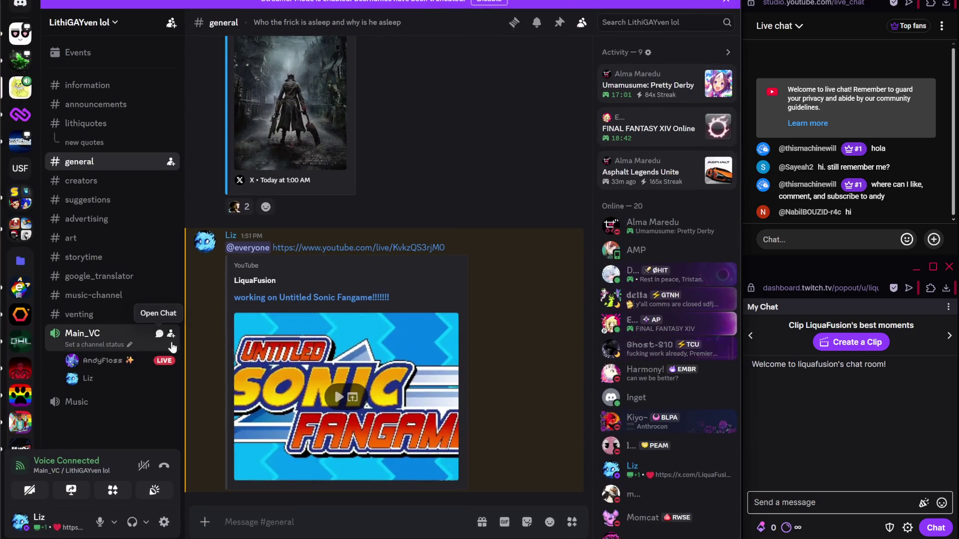
{"action": "left_click", "coordinate": [159, 333]}
{"action": "type", "text": "@andy"}
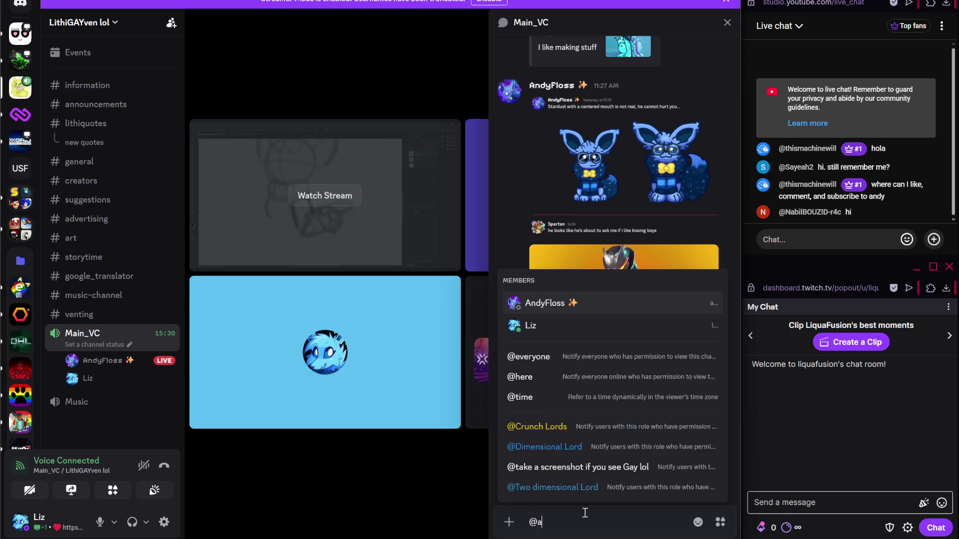
{"action": "key", "text": "Tab"}
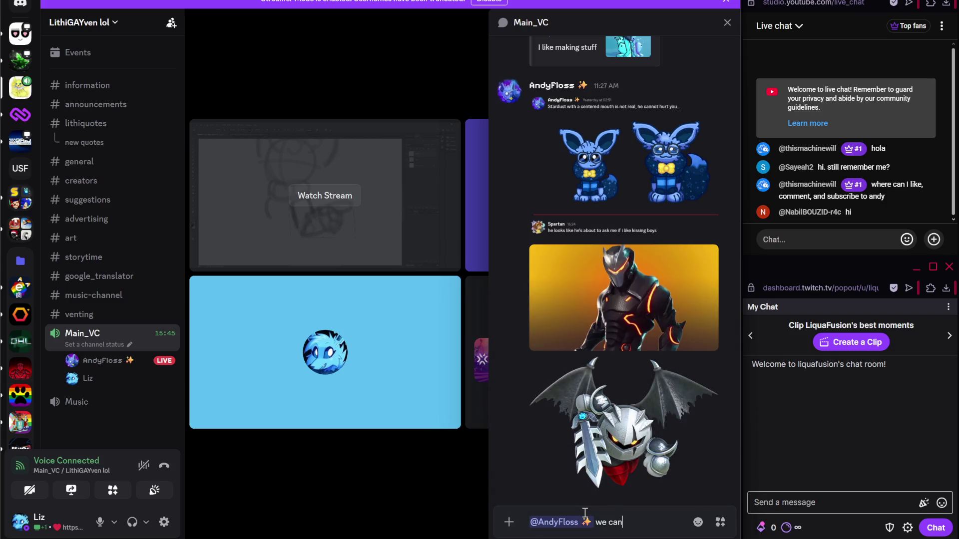
{"action": "type", "text": "u"}
{"action": "key", "text": "Return"}
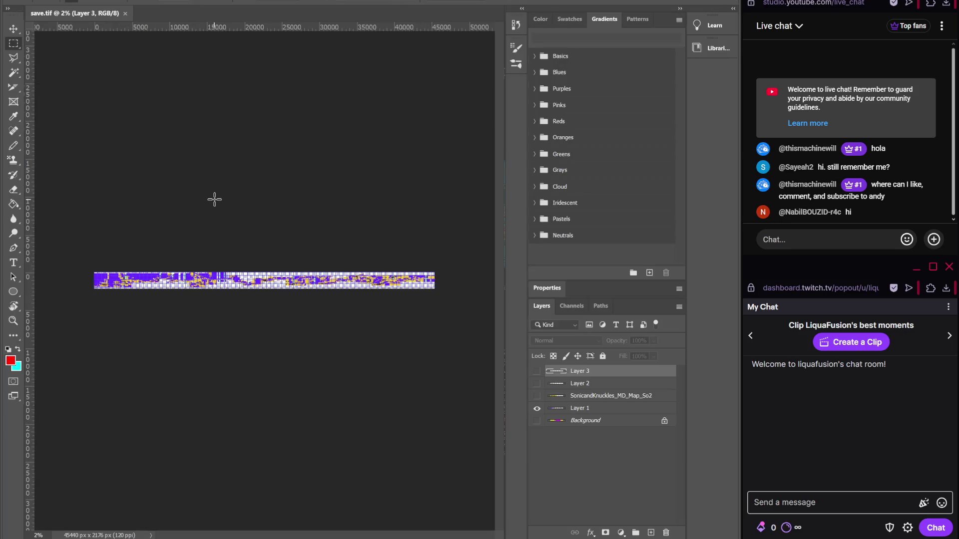
- Zoom into the save.tif level map and pan around its sections, dismissing the no-pixels warning
{"action": "key", "text": "ctrl+plus"}
{"action": "key", "text": "ctrl+plus"}
{"action": "key", "text": "ctrl+plus"}
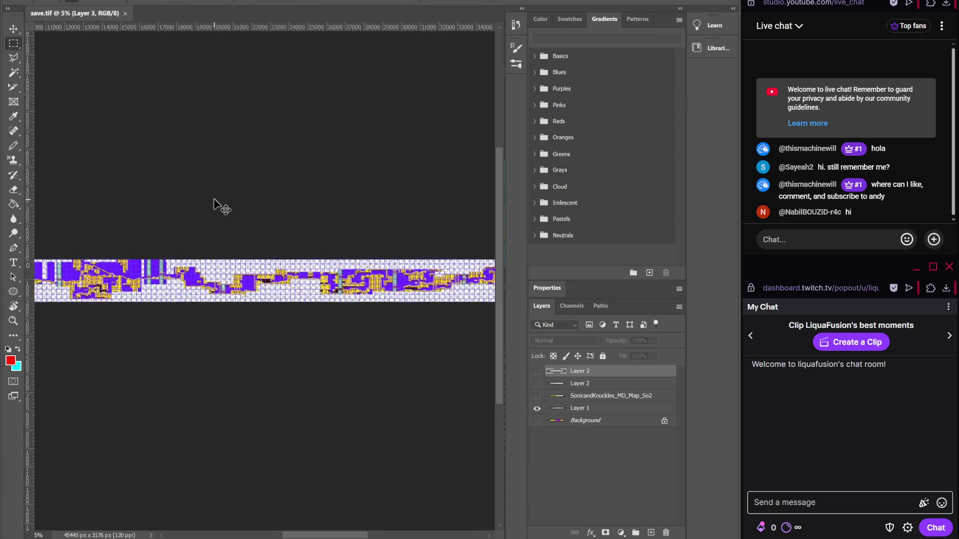
{"action": "scroll", "coordinate": [215, 200], "scroll_direction": "left", "scroll_amount": 15}
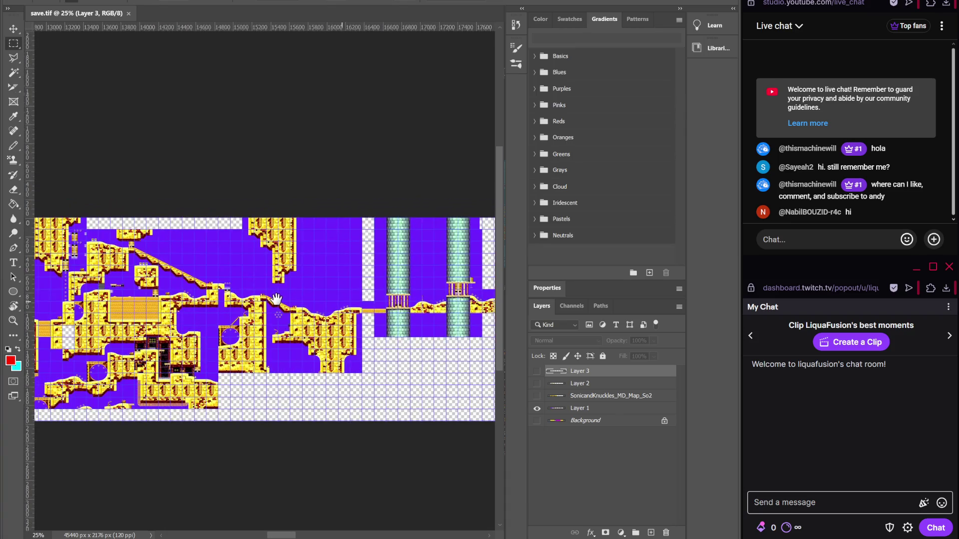
{"action": "scroll", "coordinate": [391, 308], "scroll_direction": "left", "scroll_amount": 8}
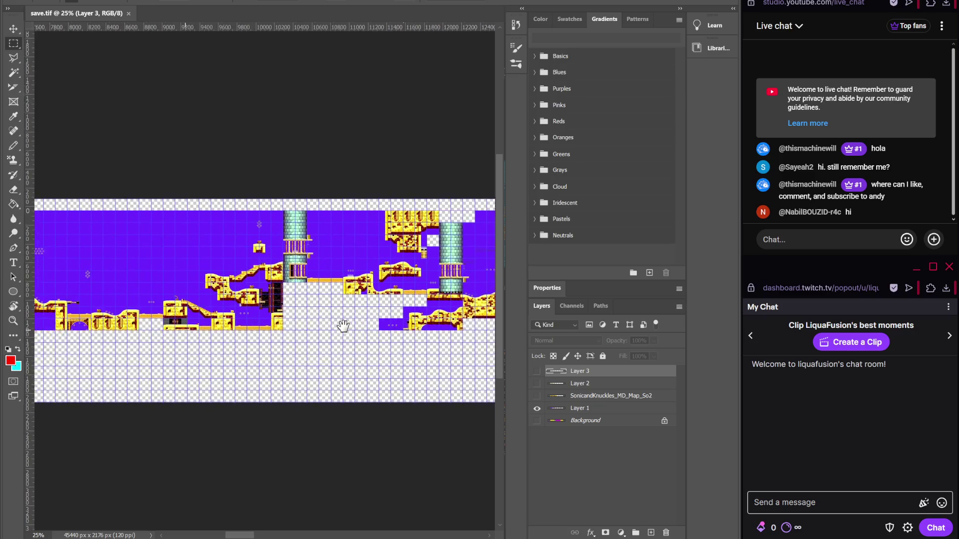
{"action": "scroll", "coordinate": [105, 336], "scroll_direction": "right", "scroll_amount": 18}
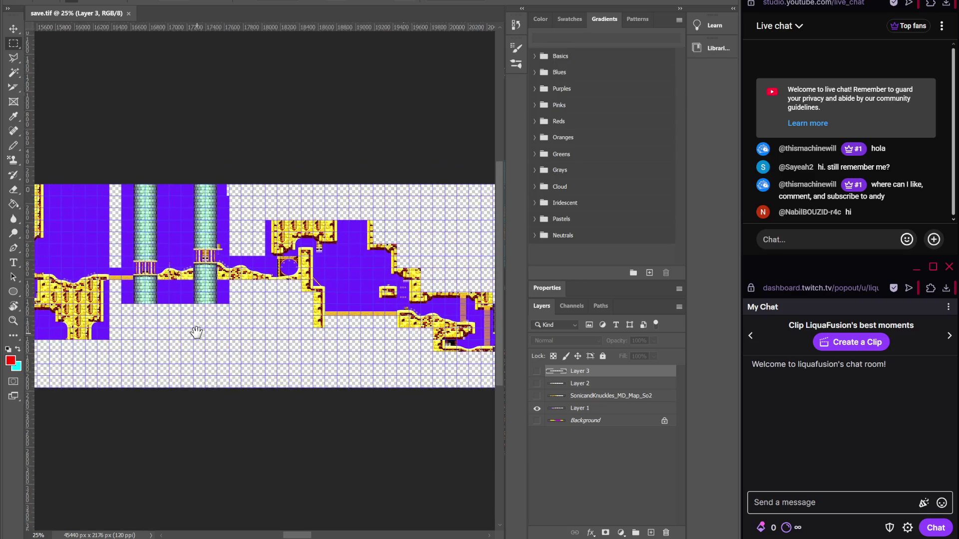
{"action": "scroll", "coordinate": [264, 331], "scroll_direction": "up", "scroll_amount": 2}
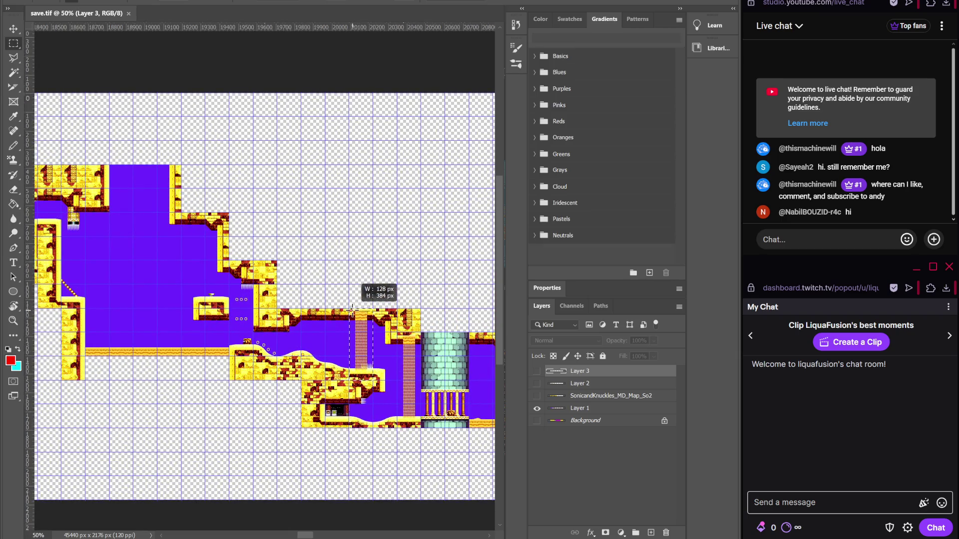
{"action": "left_click_drag", "start_coordinate": [327, 306], "coordinate": [338, 305]}
{"action": "left_click", "coordinate": [376, 198]}
{"action": "scroll", "coordinate": [300, 314], "scroll_direction": "left", "scroll_amount": 20}
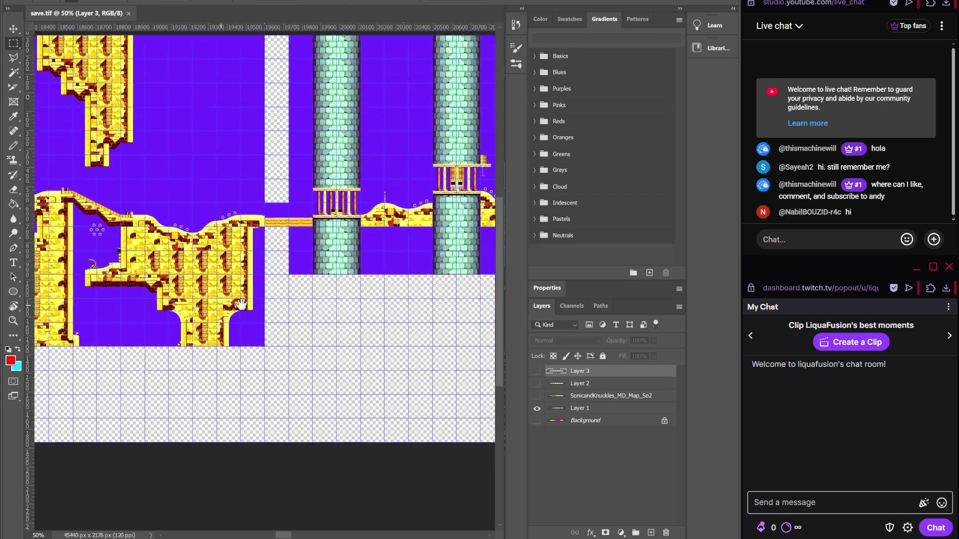
{"action": "scroll", "coordinate": [394, 324], "scroll_direction": "left", "scroll_amount": 15}
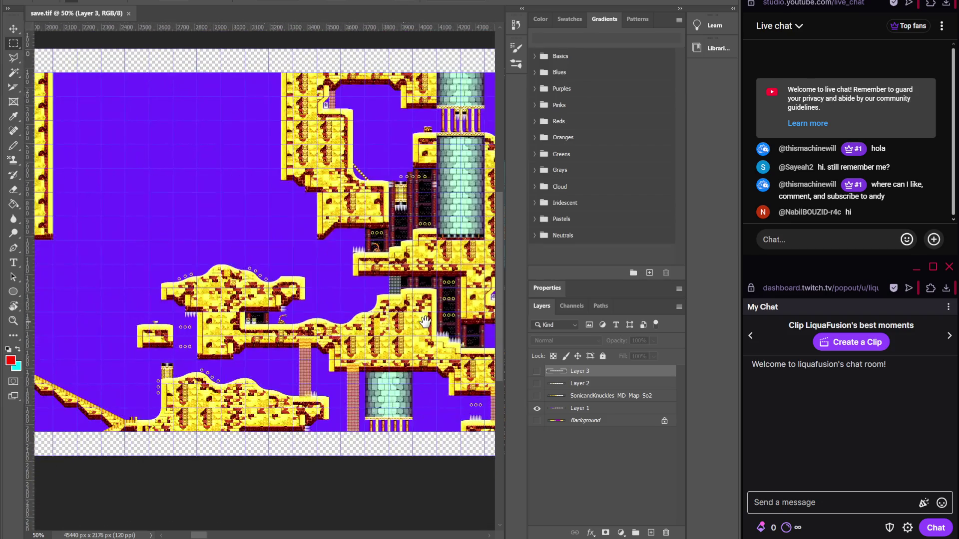
{"action": "scroll", "coordinate": [317, 314], "scroll_direction": "left", "scroll_amount": 2}
{"action": "key", "text": "alt+Tab"}
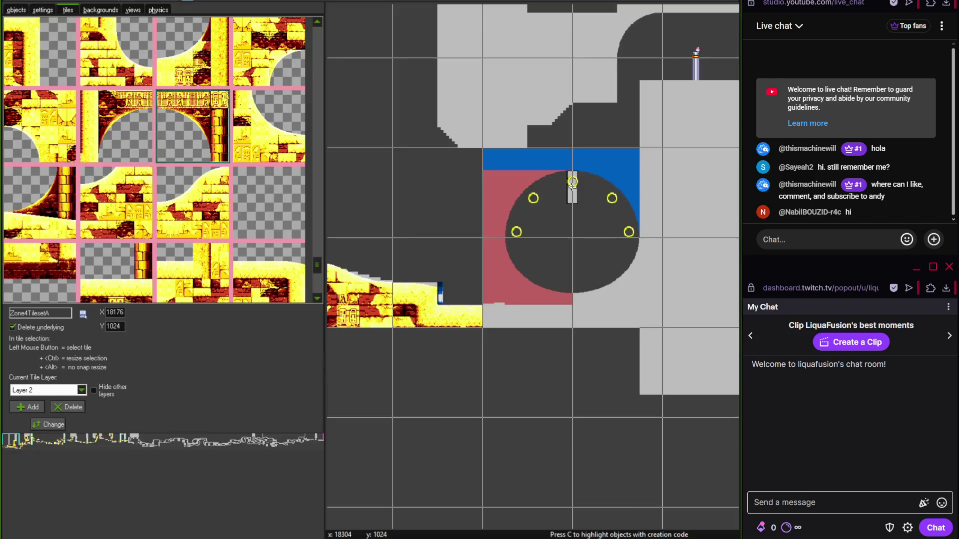
- Scroll the tile palette down to the waterfall tiles and pick one
{"action": "scroll", "coordinate": [425, 383], "scroll_direction": "down", "scroll_amount": 3}
{"action": "scroll", "coordinate": [439, 381], "scroll_direction": "left", "scroll_amount": 10}
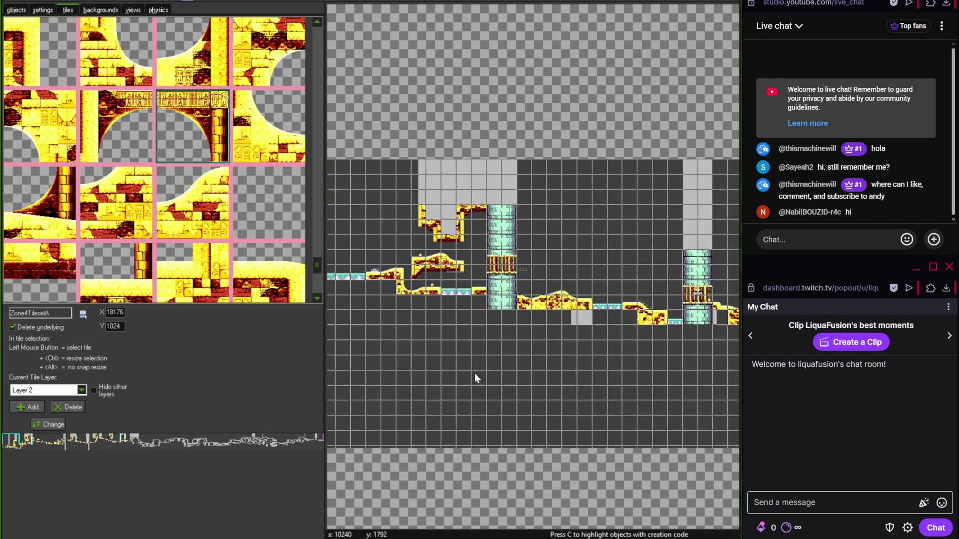
{"action": "scroll", "coordinate": [552, 335], "scroll_direction": "left", "scroll_amount": 10}
{"action": "scroll", "coordinate": [515, 344], "scroll_direction": "up", "scroll_amount": 3}
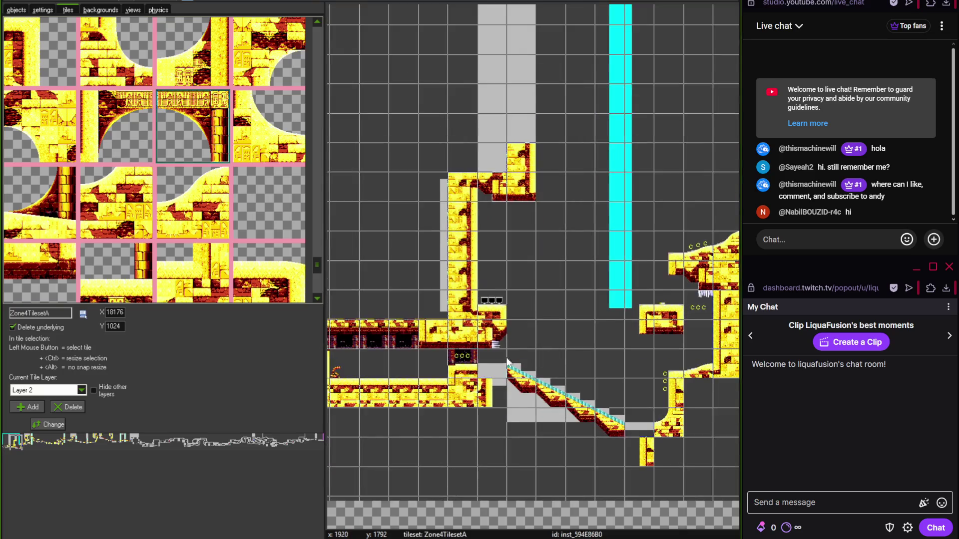
{"action": "scroll", "coordinate": [531, 337], "scroll_direction": "right", "scroll_amount": 5}
{"action": "scroll", "coordinate": [589, 322], "scroll_direction": "right", "scroll_amount": 5}
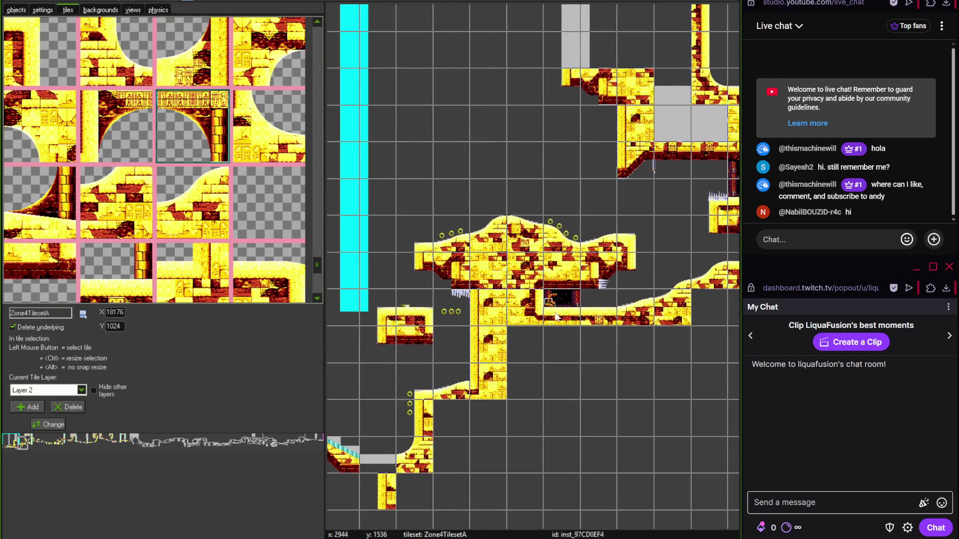
{"action": "scroll", "coordinate": [559, 268], "scroll_direction": "up", "scroll_amount": 1}
{"action": "scroll", "coordinate": [634, 267], "scroll_direction": "up", "scroll_amount": 2}
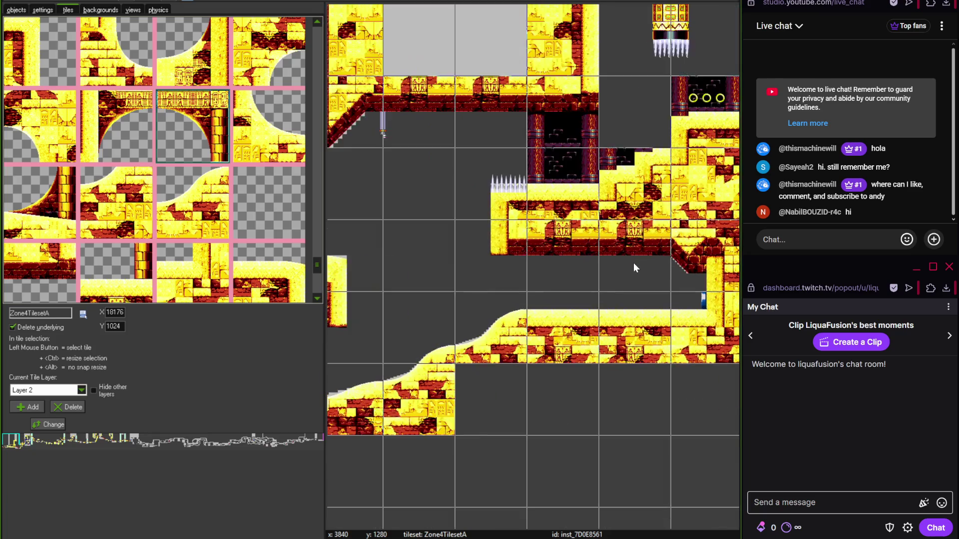
{"action": "scroll", "coordinate": [516, 263], "scroll_direction": "right", "scroll_amount": 1}
{"action": "left_click_drag", "start_coordinate": [315, 265], "coordinate": [319, 131]}
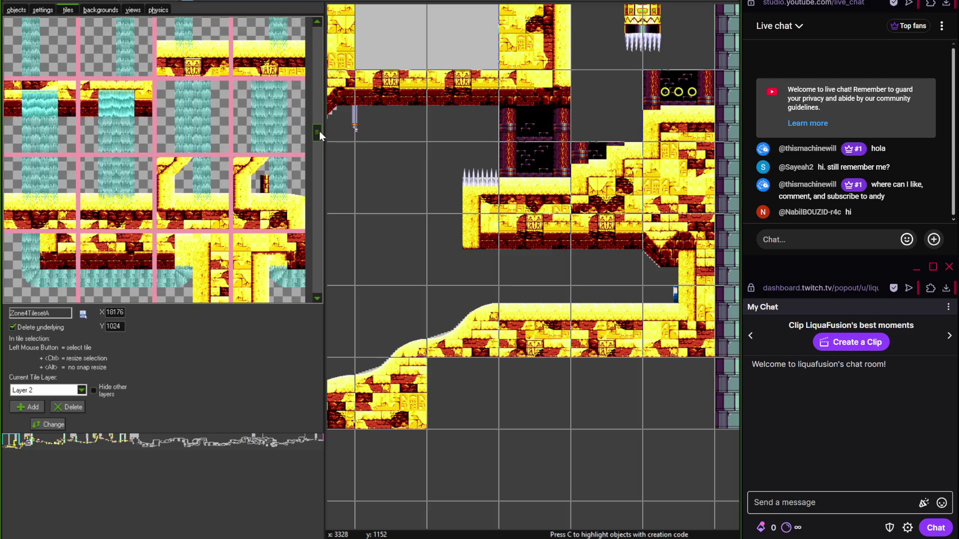
{"action": "left_click", "coordinate": [104, 209]}
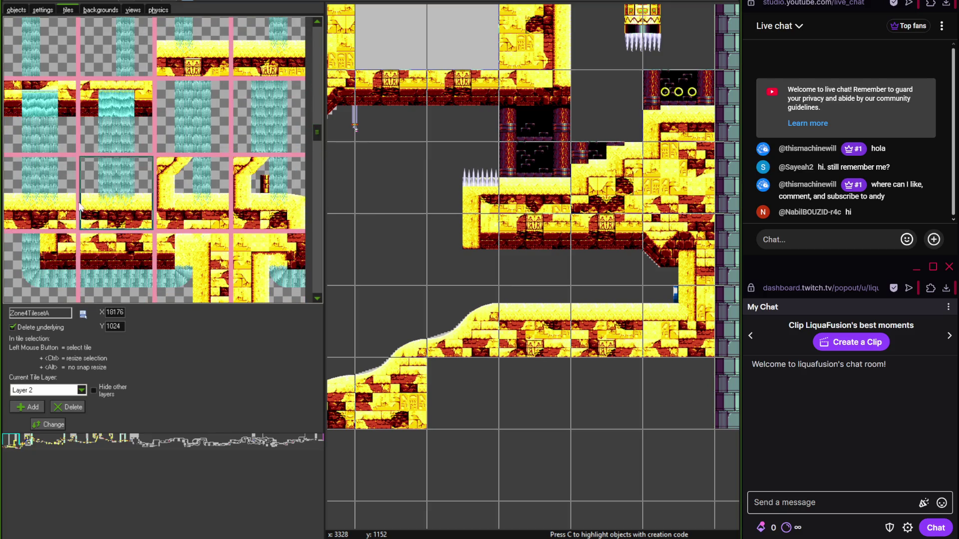
{"action": "left_click", "coordinate": [55, 202]}
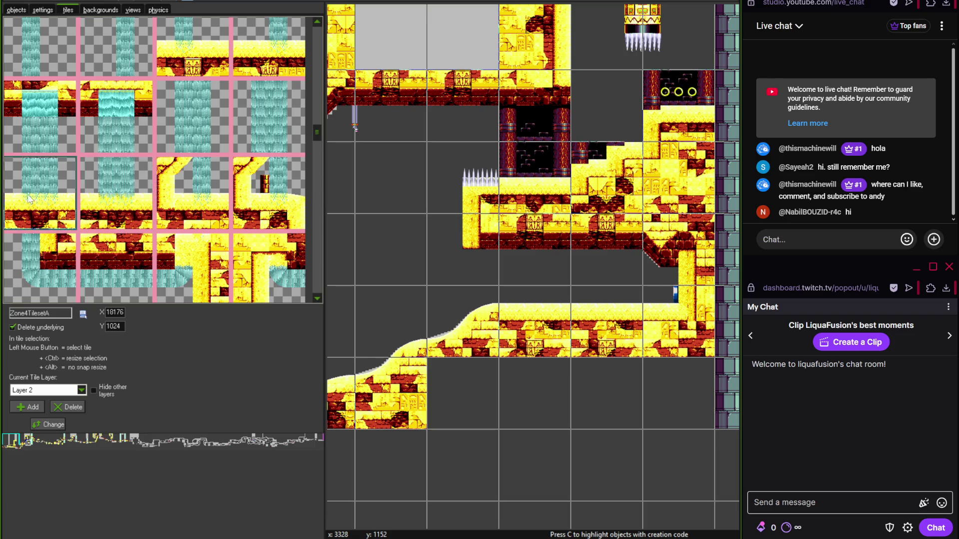
{"action": "left_click_drag", "start_coordinate": [317, 126], "coordinate": [319, 129]}
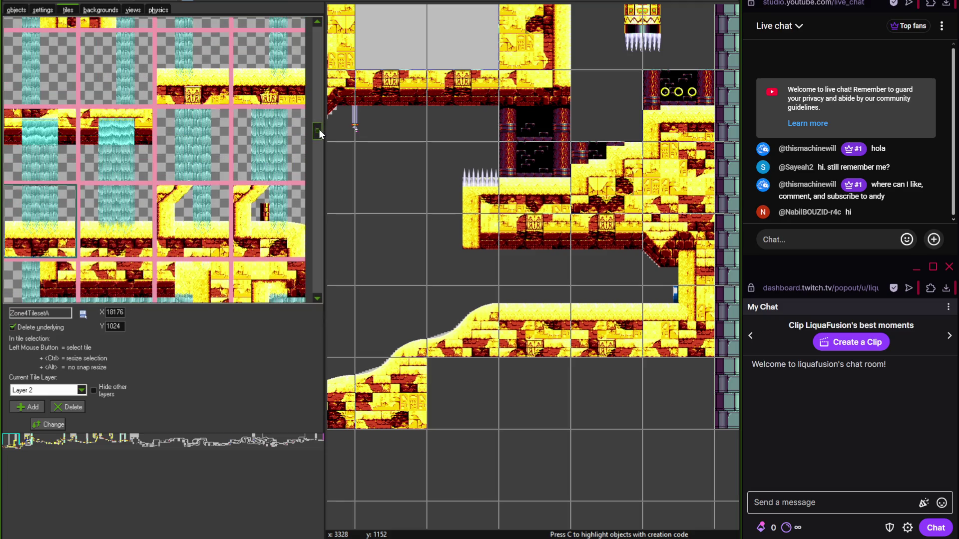
- Check the waterfall area on the save.tif reference map in Photoshop
{"action": "left_click", "coordinate": [475, 538]}
{"action": "mouse_move", "coordinate": [389, 341]}
{"action": "left_mouse_down"}
{"action": "mouse_move", "coordinate": [289, 311]}
{"action": "mouse_move", "coordinate": [291, 334]}
{"action": "left_mouse_up"}
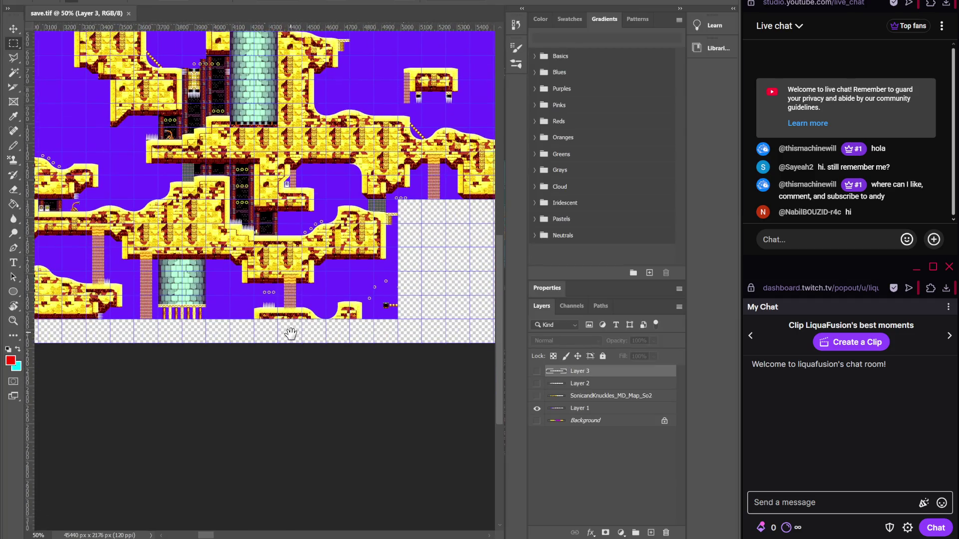
{"action": "scroll", "coordinate": [291, 335], "scroll_direction": "up", "scroll_amount": 5}
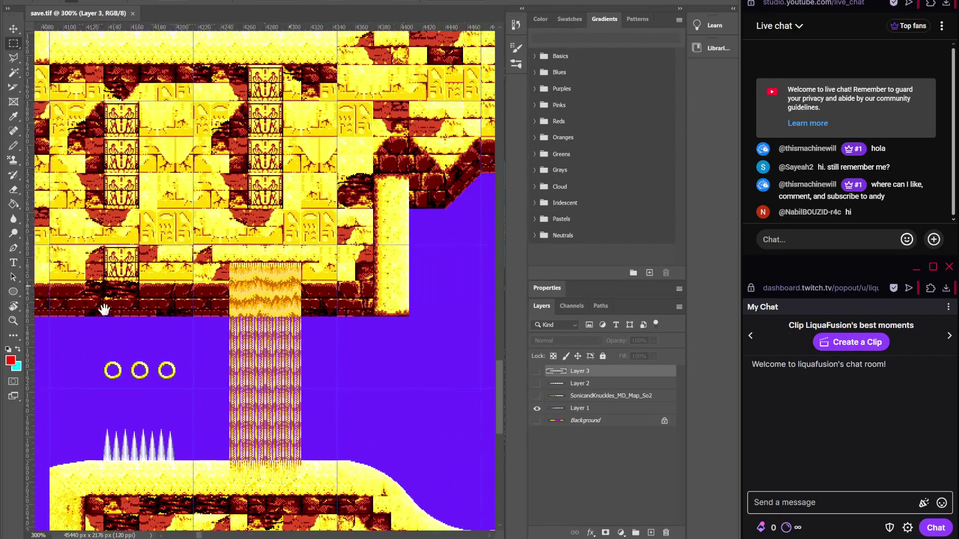
{"action": "left_click_drag", "start_coordinate": [104, 310], "coordinate": [97, 310]}
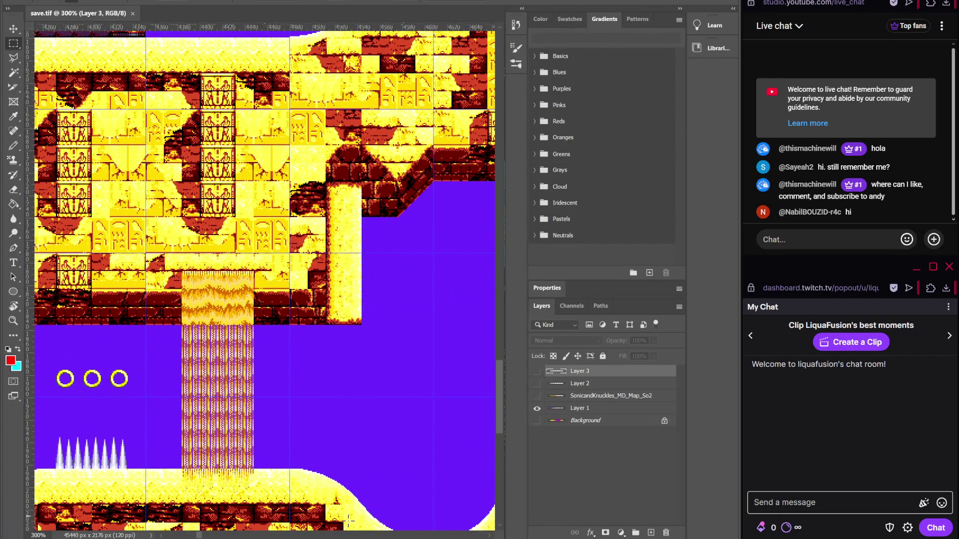
{"action": "key", "text": "alt+Tab"}
- Place the waterfall tile in the Zone4Act1 room at 3456, 1280
{"action": "left_click", "coordinate": [35, 145]}
{"action": "left_click", "coordinate": [382, 241]}
{"action": "scroll", "coordinate": [385, 237], "scroll_direction": "up", "scroll_amount": 3}
- Delete the trial waterfall tile and the ledge tile under the item monitor
{"action": "right_click", "coordinate": [396, 230]}
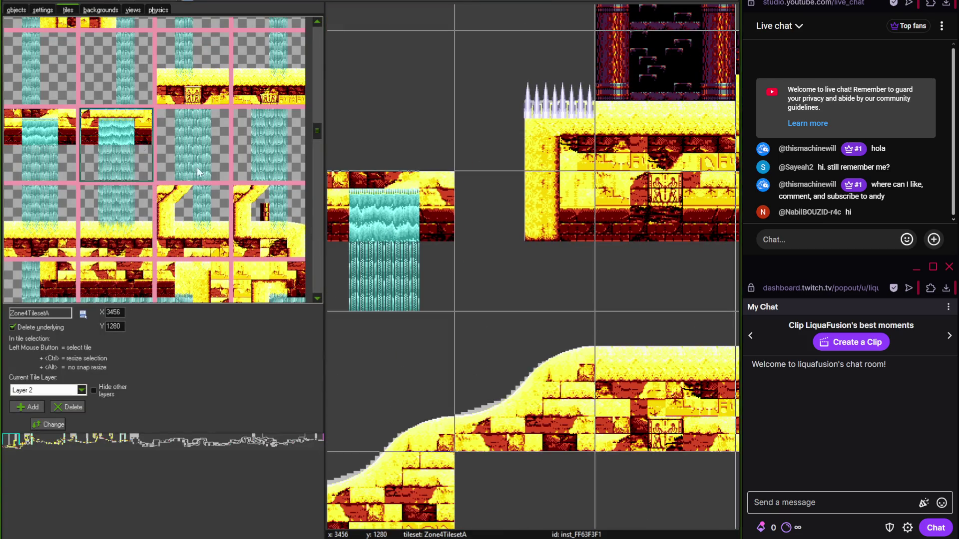
{"action": "scroll", "coordinate": [499, 232], "scroll_direction": "up", "scroll_amount": 1}
{"action": "right_click", "coordinate": [523, 247]}
{"action": "scroll", "coordinate": [412, 253], "scroll_direction": "down", "scroll_amount": 3}
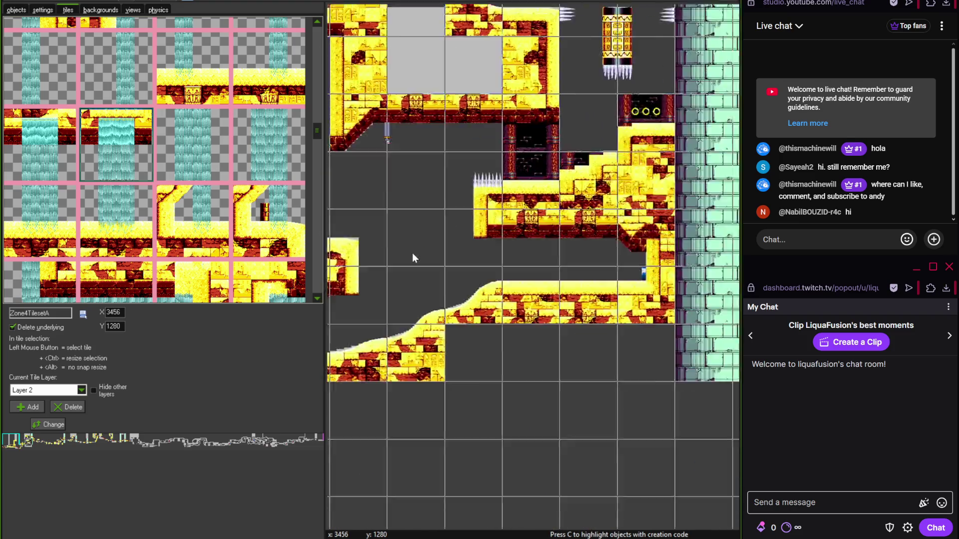
{"action": "scroll", "coordinate": [391, 298], "scroll_direction": "down", "scroll_amount": 2}
{"action": "scroll", "coordinate": [566, 300], "scroll_direction": "left", "scroll_amount": 3}
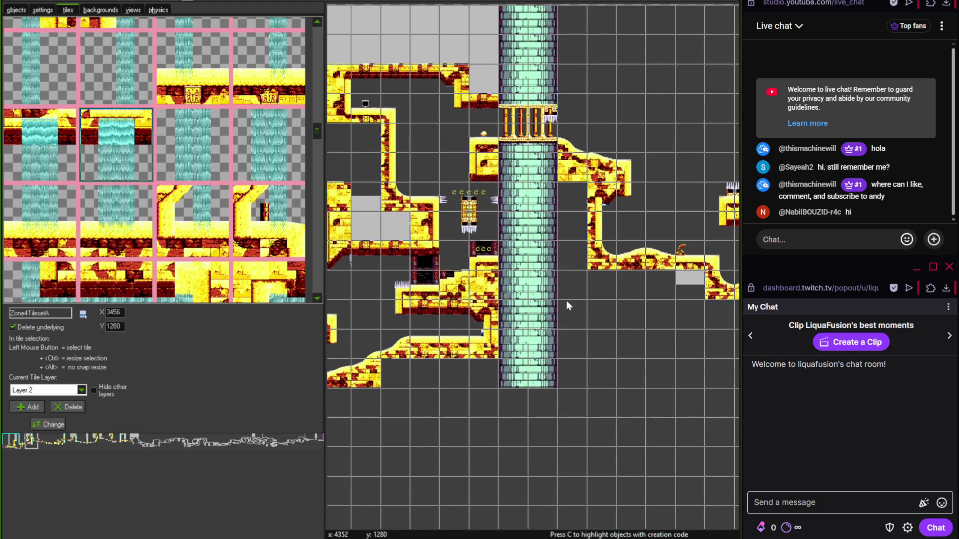
{"action": "scroll", "coordinate": [555, 298], "scroll_direction": "up", "scroll_amount": 3}
{"action": "scroll", "coordinate": [511, 214], "scroll_direction": "down", "scroll_amount": 2}
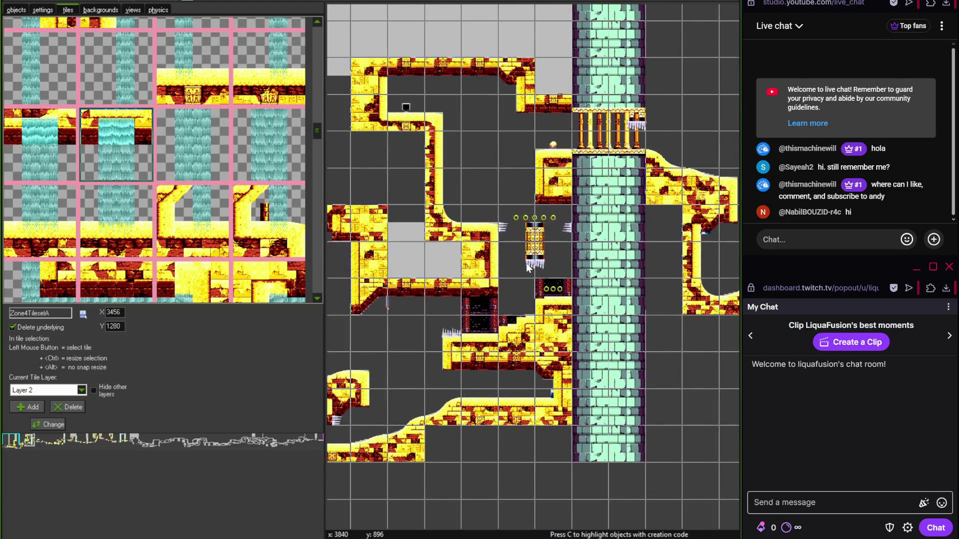
{"action": "scroll", "coordinate": [489, 272], "scroll_direction": "up", "scroll_amount": 3}
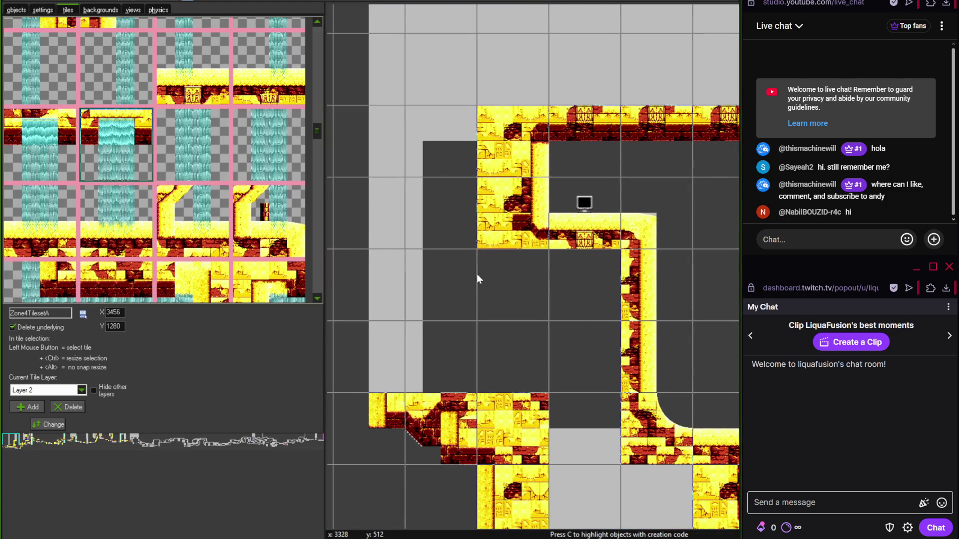
{"action": "scroll", "coordinate": [526, 236], "scroll_direction": "right", "scroll_amount": 2}
{"action": "scroll", "coordinate": [468, 241], "scroll_direction": "up", "scroll_amount": 1}
{"action": "right_click", "coordinate": [478, 261]}
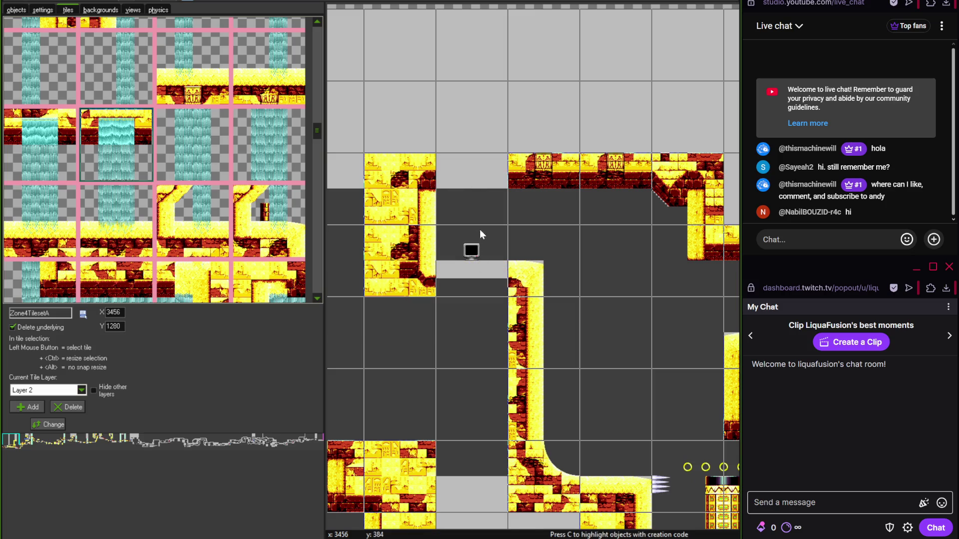
- Place the left waterfall-ledge tile beneath the ceiling above the monitor, erasing a stray ledge tile
{"action": "scroll", "coordinate": [476, 209], "scroll_direction": "up", "scroll_amount": 2}
{"action": "left_click", "coordinate": [472, 185]}
{"action": "left_click", "coordinate": [58, 242]}
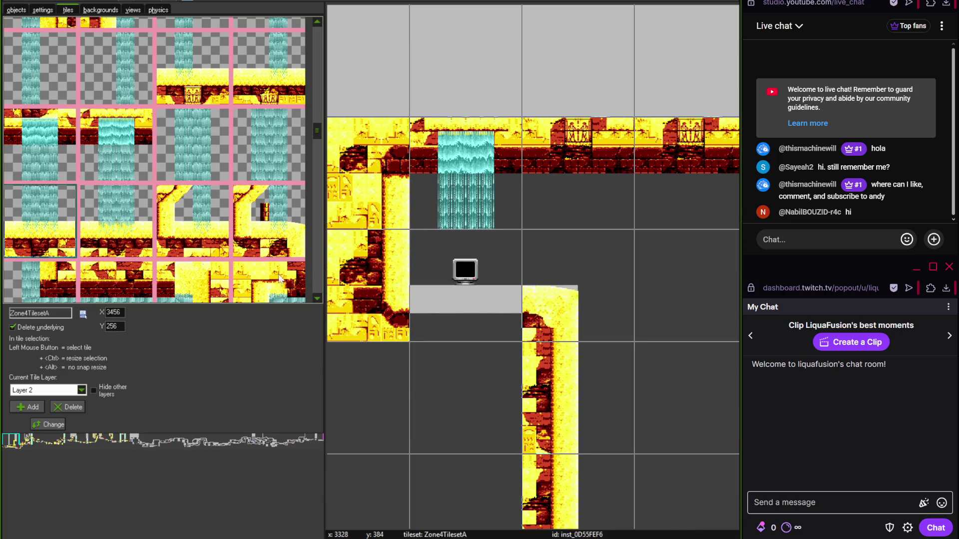
{"action": "left_click", "coordinate": [472, 305]}
{"action": "right_click", "coordinate": [473, 293]}
{"action": "scroll", "coordinate": [474, 293], "scroll_direction": "down", "scroll_amount": 2}
{"action": "scroll", "coordinate": [616, 259], "scroll_direction": "up", "scroll_amount": 2}
{"action": "left_click", "coordinate": [40, 145]}
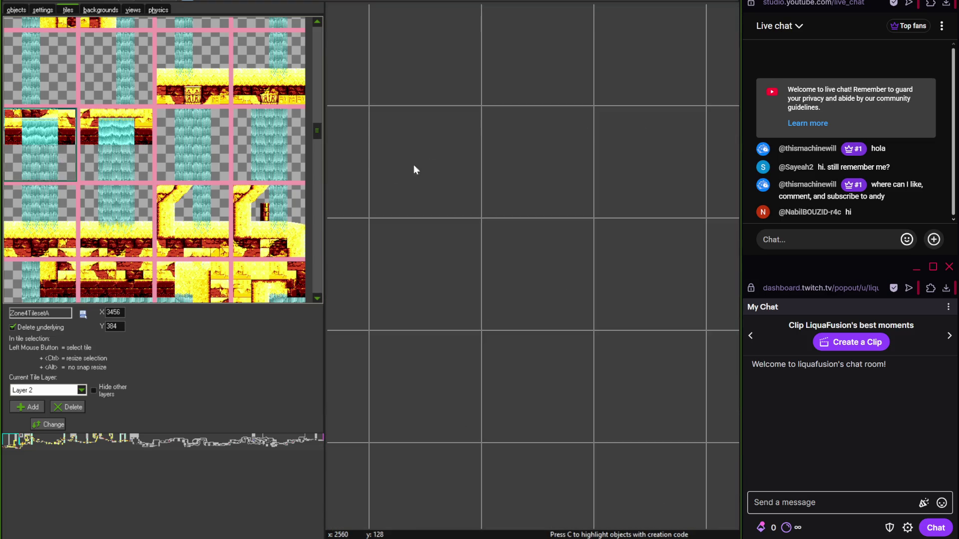
- Stack Zone4TilesetA waterfall and waterfall-over-ledge tiles into two adjacent columns between brick ledges
{"action": "left_click", "coordinate": [413, 164]}
{"action": "left_click", "coordinate": [50, 220]}
{"action": "left_click", "coordinate": [424, 275]}
{"action": "left_click", "coordinate": [125, 172]}
{"action": "left_click_drag", "start_coordinate": [599, 192], "coordinate": [546, 173]}
{"action": "left_click", "coordinate": [98, 218]}
{"action": "left_click", "coordinate": [530, 253]}
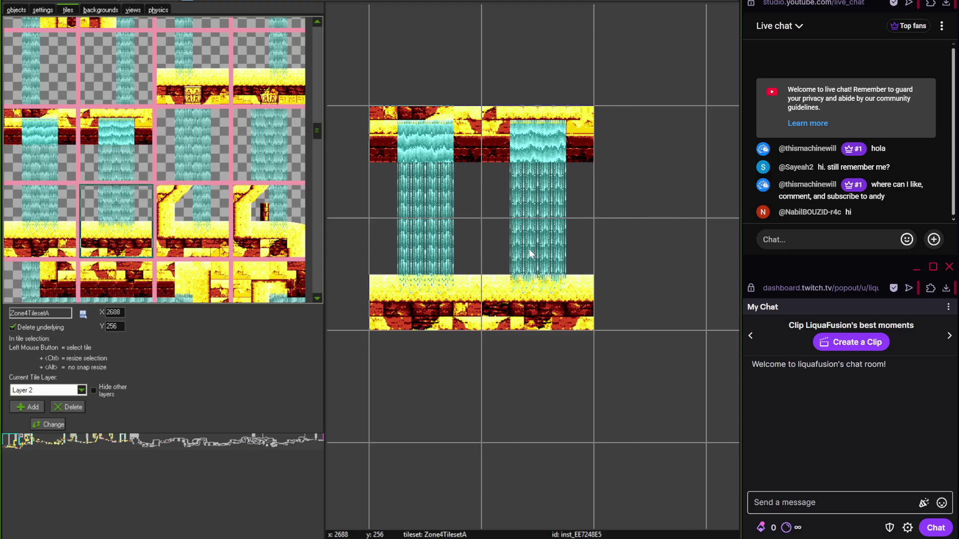
{"action": "scroll", "coordinate": [522, 223], "scroll_direction": "up", "scroll_amount": 1}
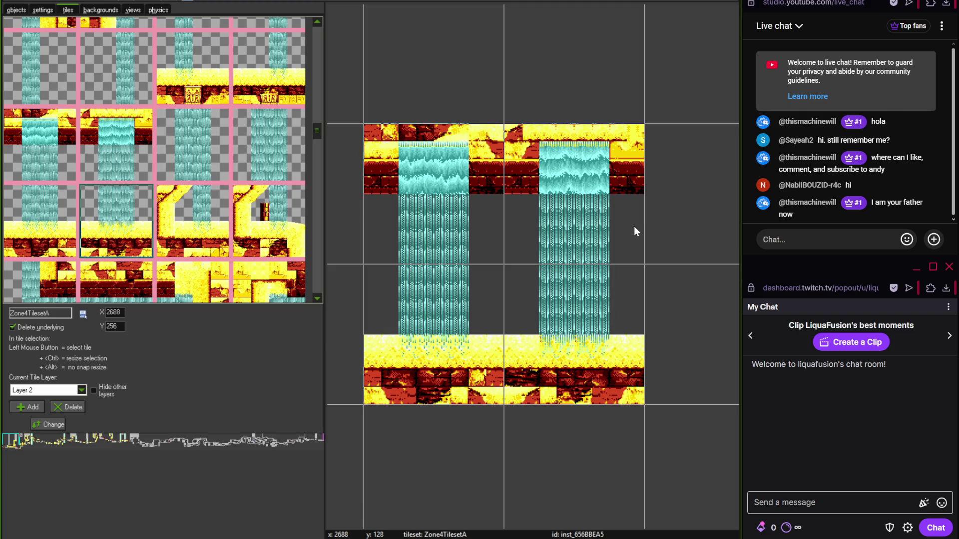
{"action": "mouse_move", "coordinate": [315, 132]}
{"action": "left_mouse_down"}
{"action": "mouse_move", "coordinate": [314, 160]}
{"action": "mouse_move", "coordinate": [319, 125]}
{"action": "mouse_move", "coordinate": [315, 134]}
{"action": "left_mouse_up"}
{"action": "scroll", "coordinate": [465, 216], "scroll_direction": "down", "scroll_amount": 1}
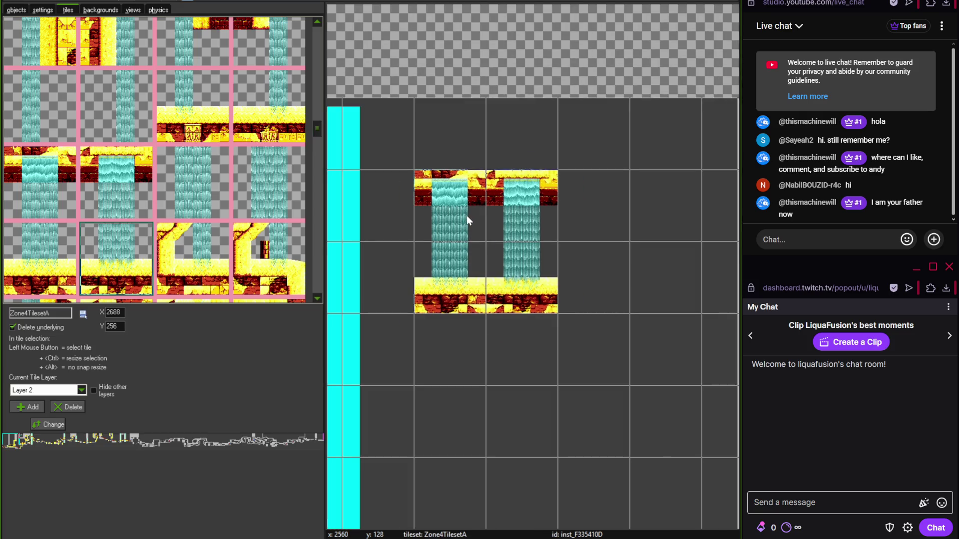
- Delete both trial waterfall columns from the room
{"action": "right_click", "coordinate": [466, 220]}
{"action": "right_click", "coordinate": [502, 225]}
{"action": "scroll", "coordinate": [421, 131], "scroll_direction": "down", "scroll_amount": 1}
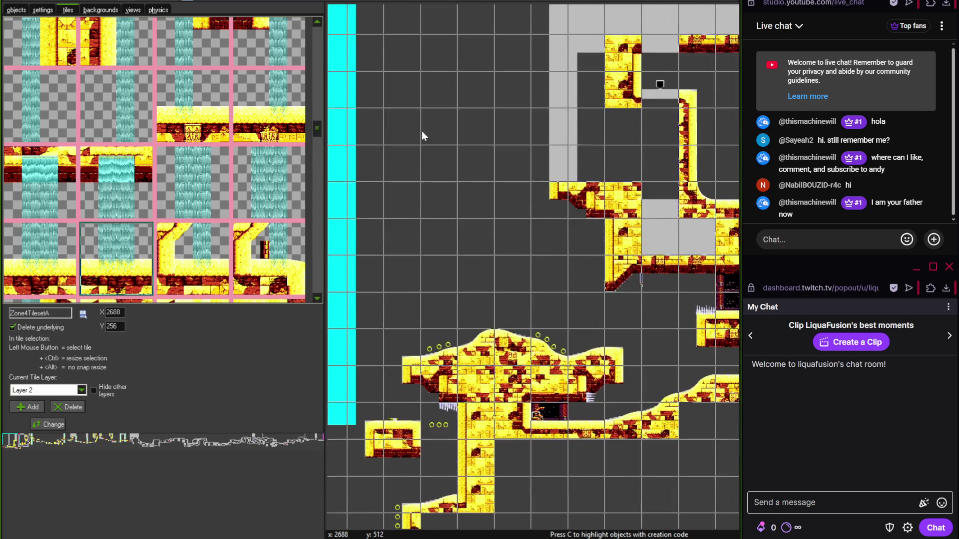
{"action": "scroll", "coordinate": [421, 130], "scroll_direction": "down", "scroll_amount": 5}
{"action": "scroll", "coordinate": [570, 235], "scroll_direction": "left", "scroll_amount": 5}
{"action": "scroll", "coordinate": [553, 247], "scroll_direction": "up", "scroll_amount": 1}
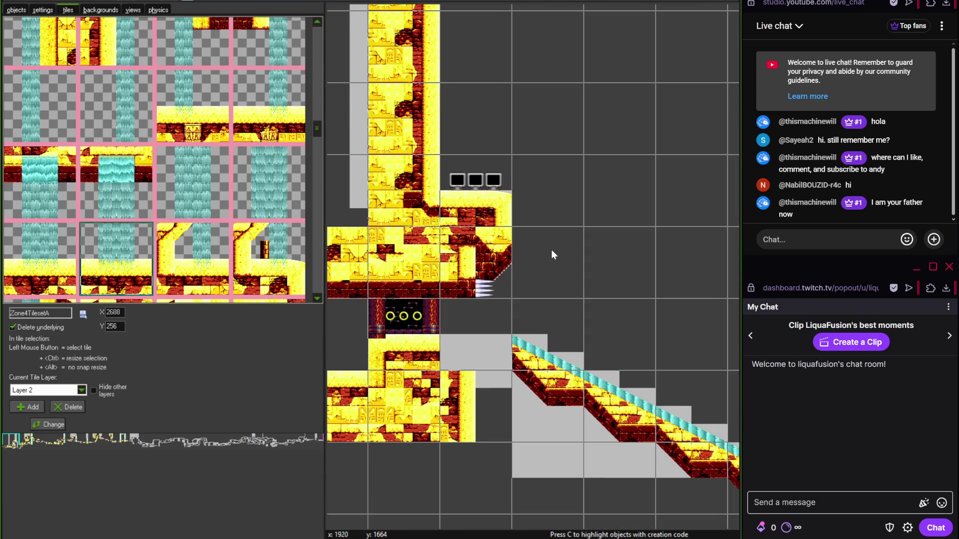
{"action": "mouse_move", "coordinate": [318, 128]}
{"action": "left_mouse_down"}
{"action": "mouse_move", "coordinate": [314, 115]}
{"action": "mouse_move", "coordinate": [317, 140]}
{"action": "mouse_move", "coordinate": [318, 131]}
{"action": "left_mouse_up"}
- Place a test waterfall corner tile at the item monitor
{"action": "left_click", "coordinate": [199, 239]}
{"action": "scroll", "coordinate": [550, 125], "scroll_direction": "up", "scroll_amount": 5}
{"action": "scroll", "coordinate": [538, 246], "scroll_direction": "right", "scroll_amount": 5}
{"action": "scroll", "coordinate": [507, 292], "scroll_direction": "up", "scroll_amount": 2}
{"action": "scroll", "coordinate": [506, 292], "scroll_direction": "left", "scroll_amount": 4}
{"action": "left_click", "coordinate": [598, 231]}
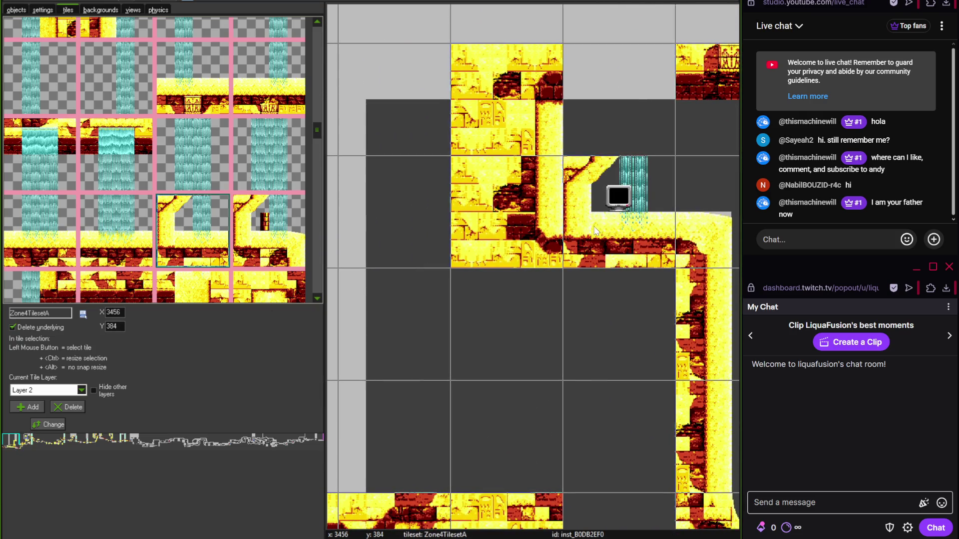
{"action": "scroll", "coordinate": [422, 265], "scroll_direction": "right", "scroll_amount": 5}
{"action": "scroll", "coordinate": [422, 265], "scroll_direction": "up", "scroll_amount": 1}
- Try neighbouring corner tiles in the monitor's cell and add a brick corner tile above it
{"action": "left_click", "coordinate": [281, 225]}
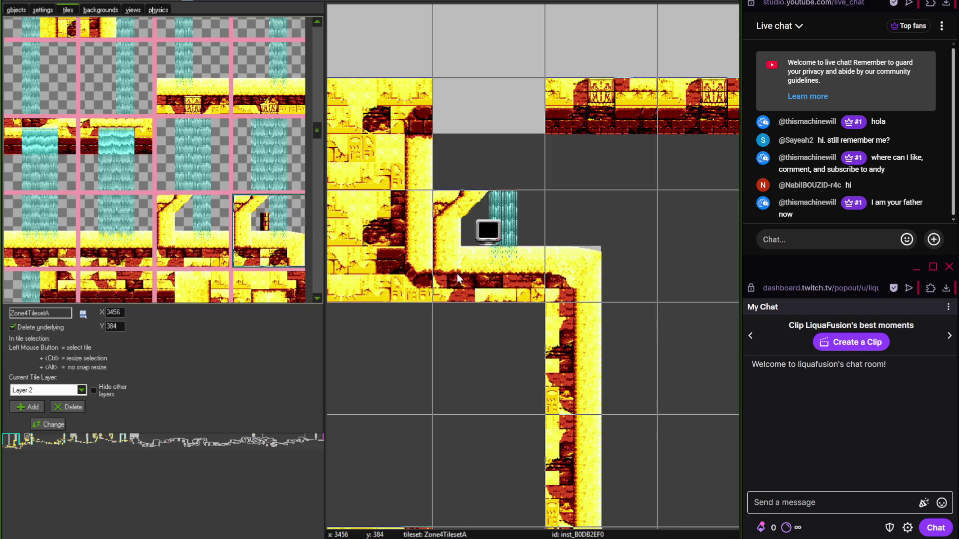
{"action": "right_click", "coordinate": [473, 260]}
{"action": "left_click", "coordinate": [468, 258]}
{"action": "right_click", "coordinate": [467, 259]}
{"action": "left_click", "coordinate": [196, 218]}
{"action": "left_click", "coordinate": [469, 239]}
{"action": "left_click_drag", "start_coordinate": [318, 147], "coordinate": [317, 119]}
{"action": "left_click", "coordinate": [471, 133]}
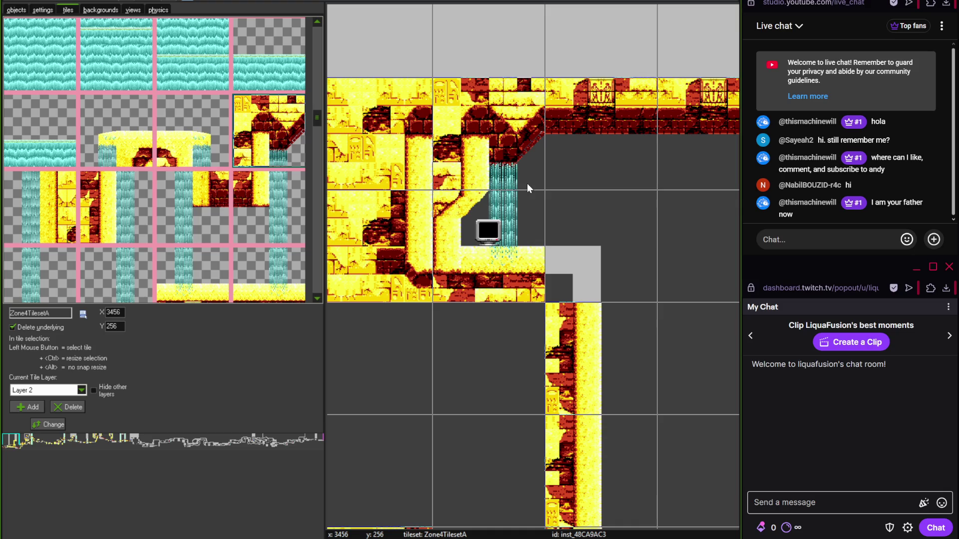
- Remove the test waterfall and brick corner tiles, then close Zone4Act1 and answer the save prompt
{"action": "scroll", "coordinate": [523, 185], "scroll_direction": "up", "scroll_amount": 2}
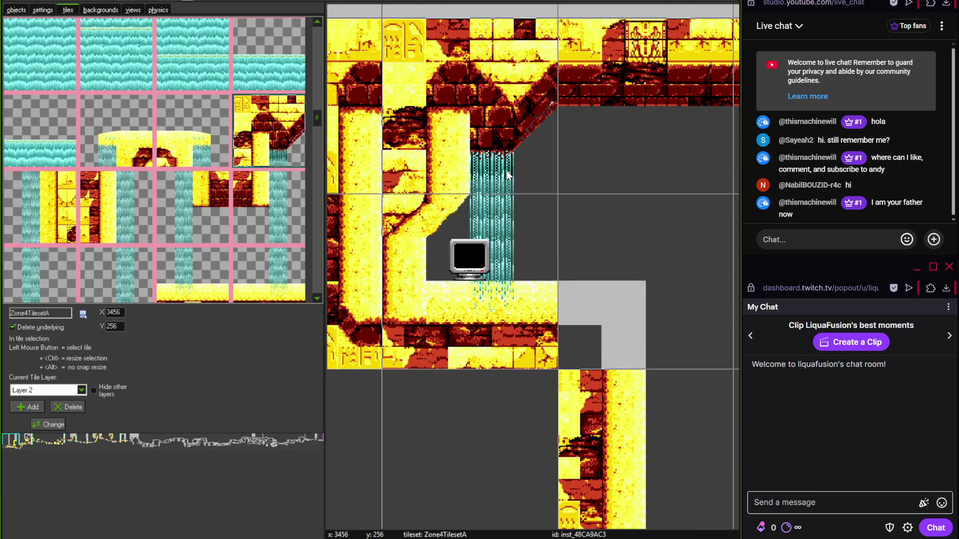
{"action": "scroll", "coordinate": [507, 173], "scroll_direction": "down", "scroll_amount": 4}
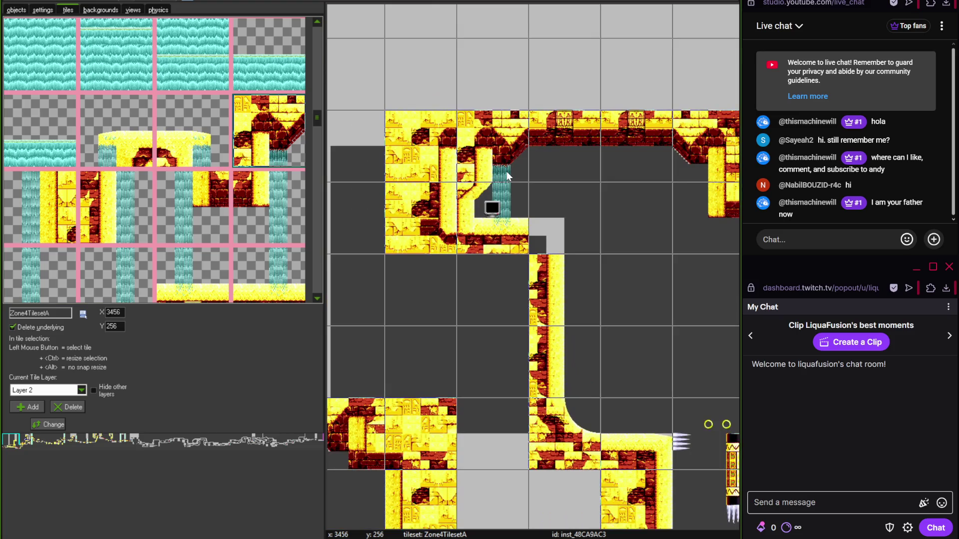
{"action": "right_click", "coordinate": [505, 170]}
{"action": "right_click", "coordinate": [500, 208]}
{"action": "scroll", "coordinate": [466, 194], "scroll_direction": "up", "scroll_amount": 2}
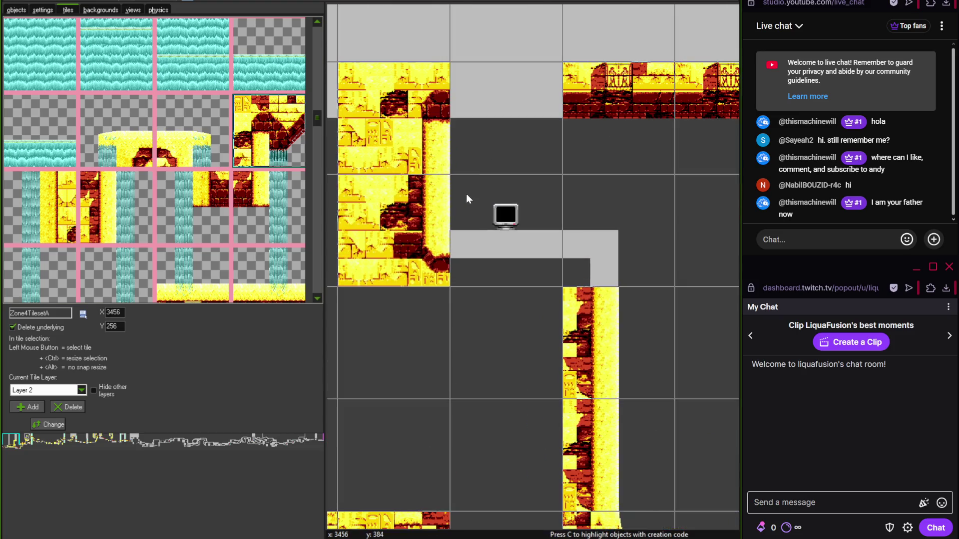
{"action": "left_click_drag", "start_coordinate": [316, 119], "coordinate": [316, 165]}
{"action": "scroll", "coordinate": [464, 326], "scroll_direction": "down", "scroll_amount": 5}
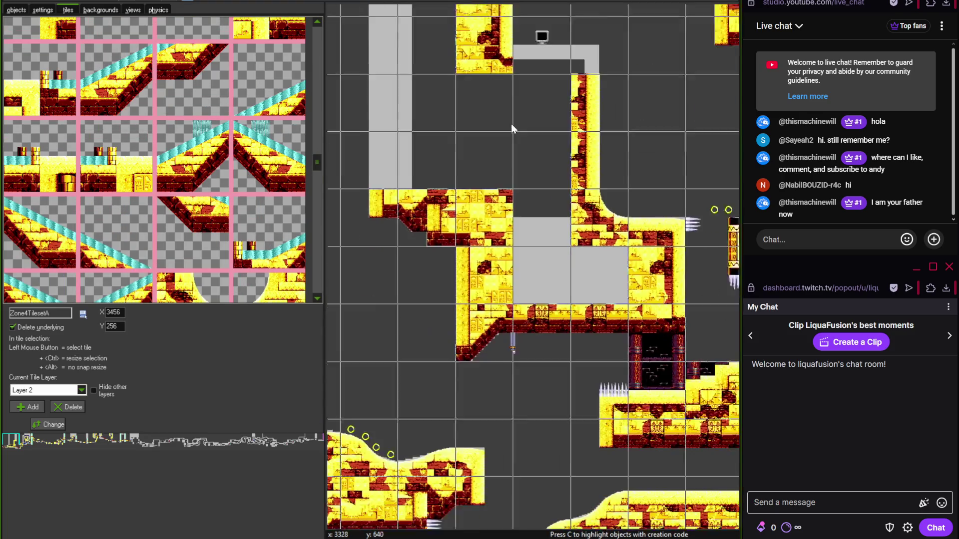
{"action": "scroll", "coordinate": [464, 322], "scroll_direction": "down", "scroll_amount": 5}
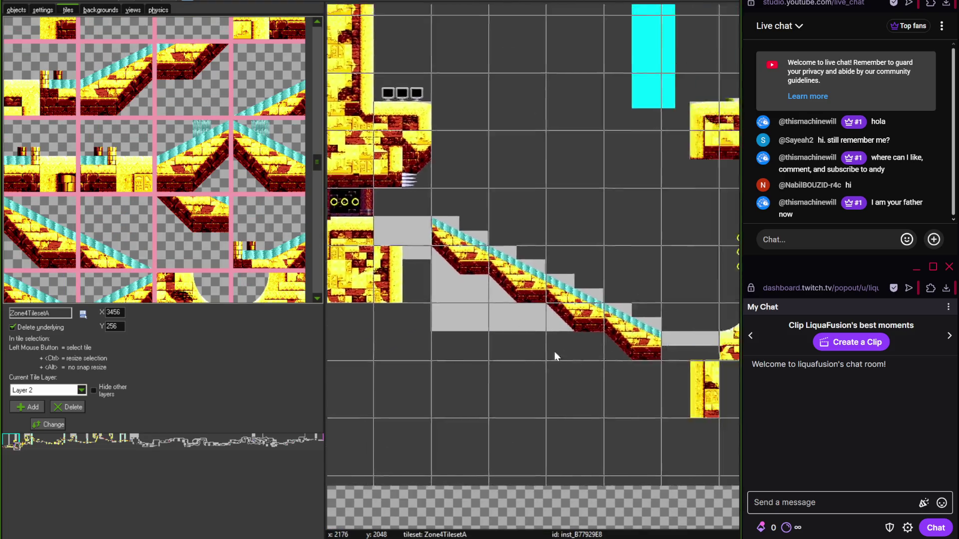
{"action": "scroll", "coordinate": [564, 245], "scroll_direction": "down", "scroll_amount": 10}
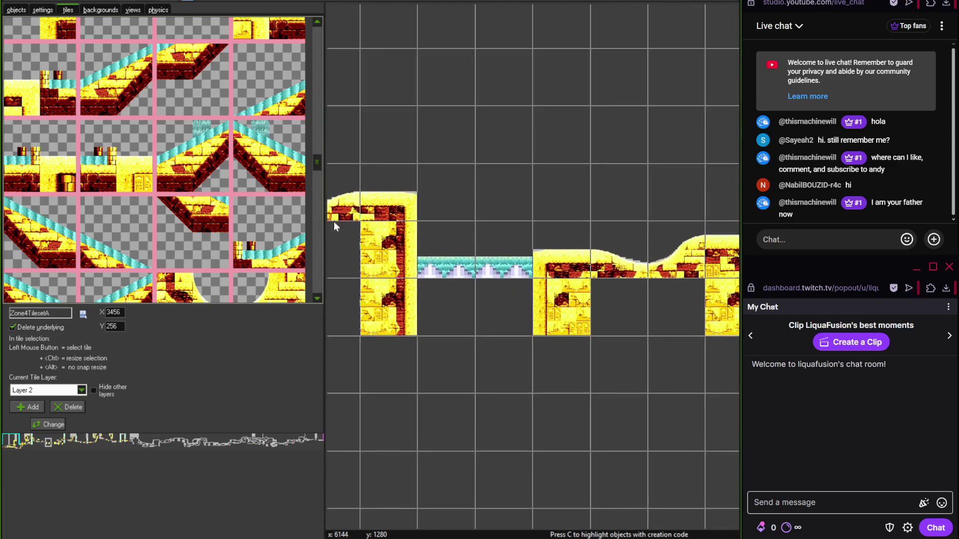
{"action": "scroll", "coordinate": [381, 243], "scroll_direction": "up", "scroll_amount": 10}
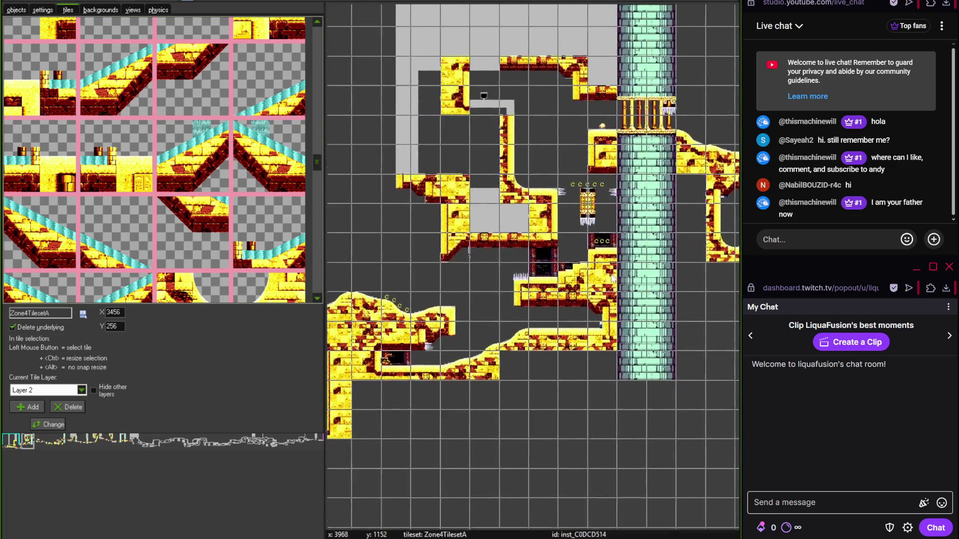
{"action": "scroll", "coordinate": [529, 208], "scroll_direction": "up", "scroll_amount": 2}
{"action": "mouse_move", "coordinate": [319, 171]}
{"action": "left_mouse_down"}
{"action": "mouse_move", "coordinate": [319, 122]}
{"action": "mouse_move", "coordinate": [317, 164]}
{"action": "left_mouse_up"}
{"action": "key", "text": "Escape"}
{"action": "left_click", "coordinate": [514, 279]}
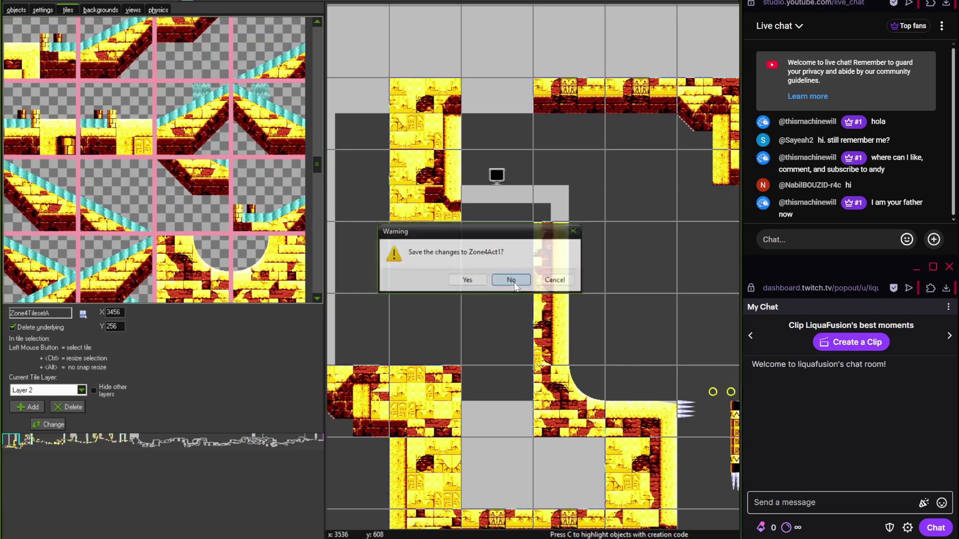
- Open and close the Zone4Act2 room, then reopen Zone4Act1
{"action": "double_click", "coordinate": [81, 211]}
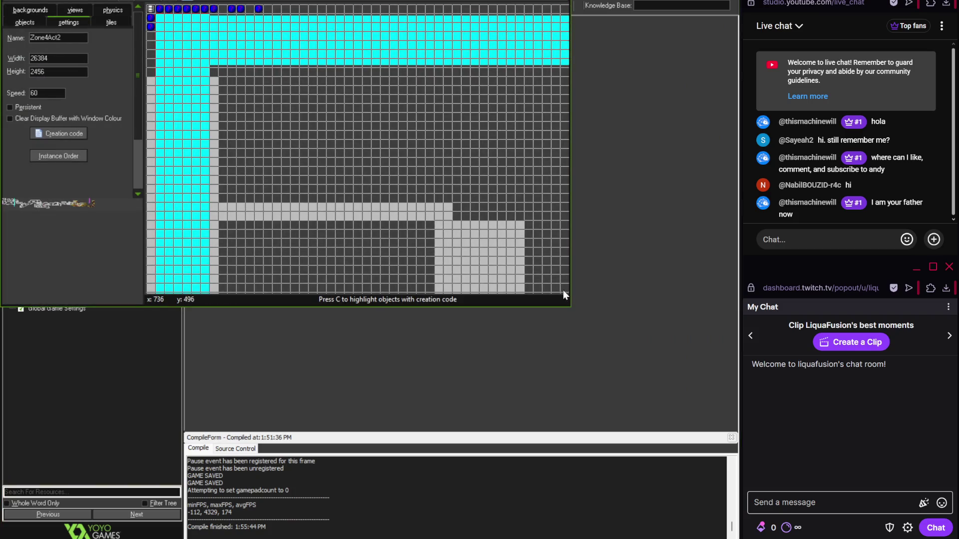
{"action": "key", "text": "Escape"}
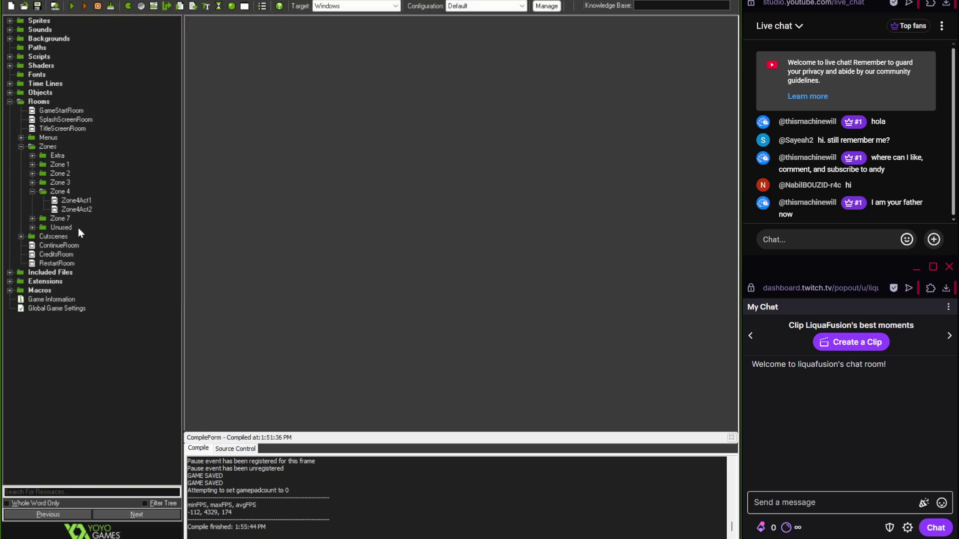
{"action": "double_click", "coordinate": [75, 202]}
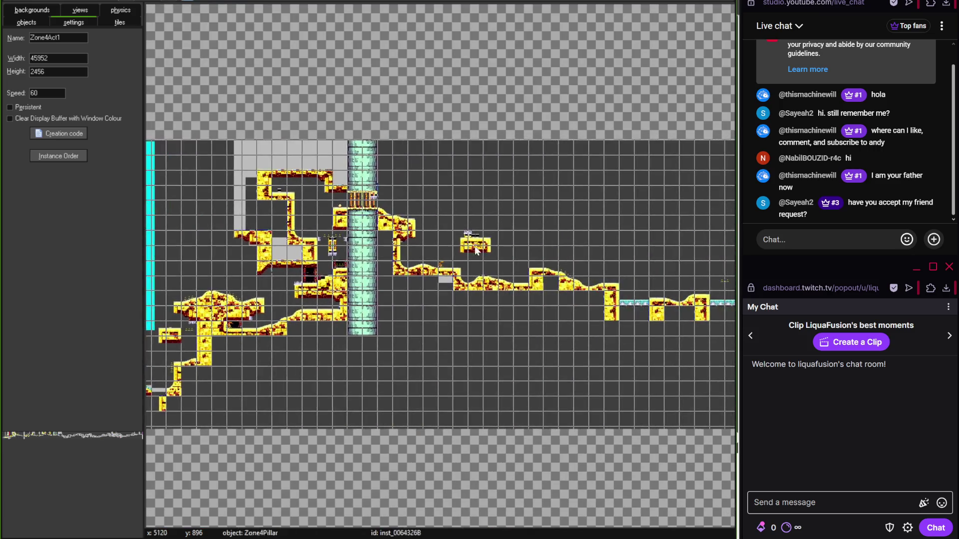
- Switch to tile placement, load the Zone4TilesetA tileset, and widen the tileset palette
{"action": "scroll", "coordinate": [474, 250], "scroll_direction": "right", "scroll_amount": 10}
{"action": "scroll", "coordinate": [502, 259], "scroll_direction": "up", "scroll_amount": 2}
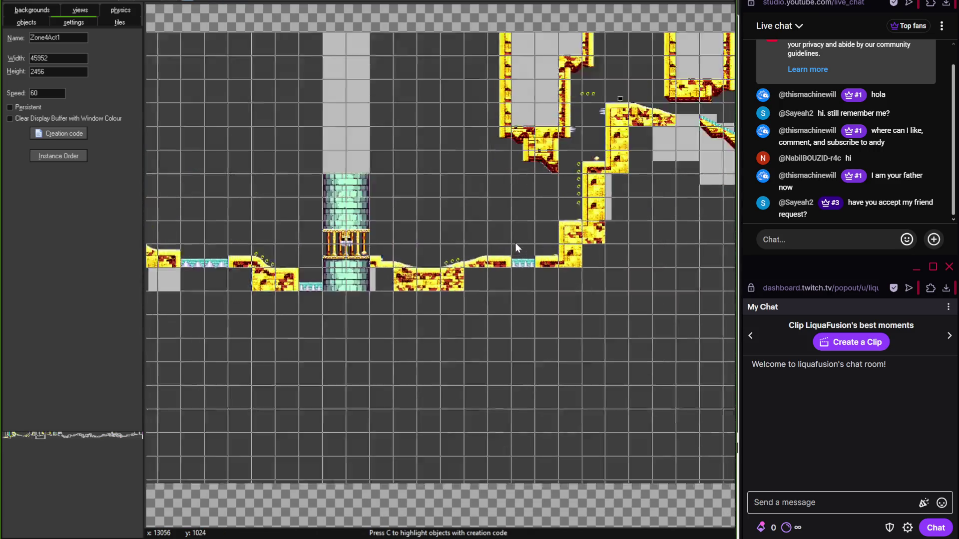
{"action": "scroll", "coordinate": [280, 245], "scroll_direction": "down", "scroll_amount": 1}
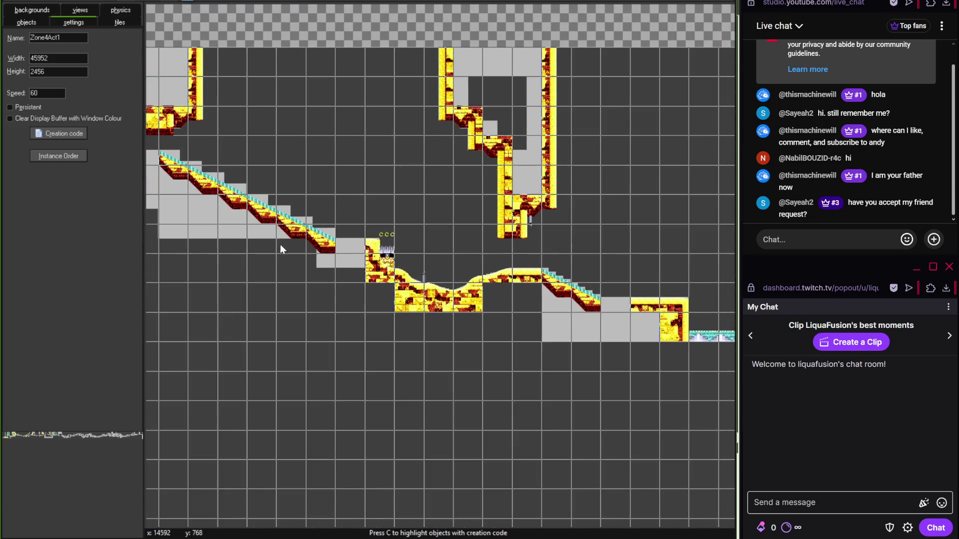
{"action": "scroll", "coordinate": [495, 259], "scroll_direction": "up", "scroll_amount": 3}
{"action": "left_click", "coordinate": [120, 22]}
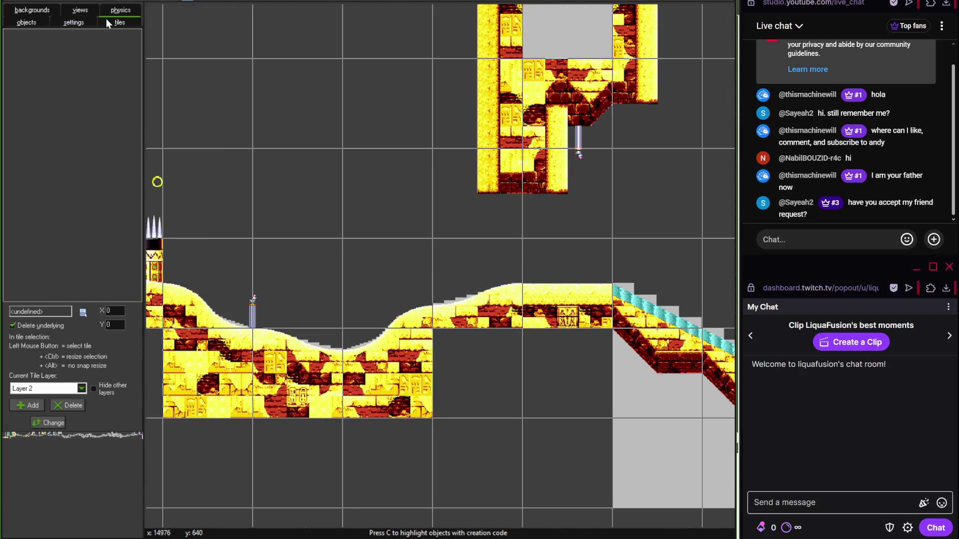
{"action": "scroll", "coordinate": [537, 272], "scroll_direction": "down", "scroll_amount": 2}
{"action": "scroll", "coordinate": [464, 255], "scroll_direction": "right", "scroll_amount": 6}
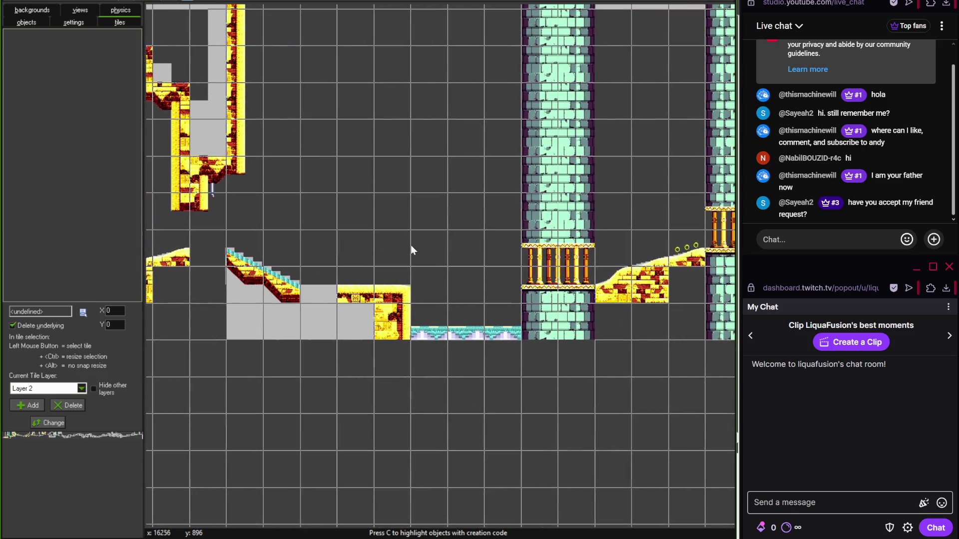
{"action": "scroll", "coordinate": [420, 256], "scroll_direction": "up", "scroll_amount": 1}
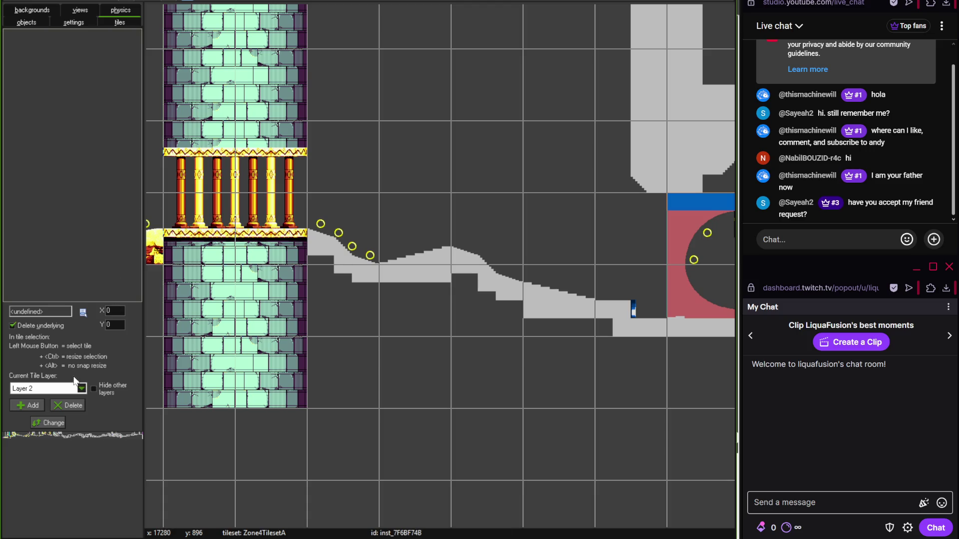
{"action": "left_click", "coordinate": [82, 313]}
{"action": "mouse_move", "coordinate": [113, 327]}
{"action": "mouse_move", "coordinate": [191, 377]}
{"action": "left_click", "coordinate": [248, 378]}
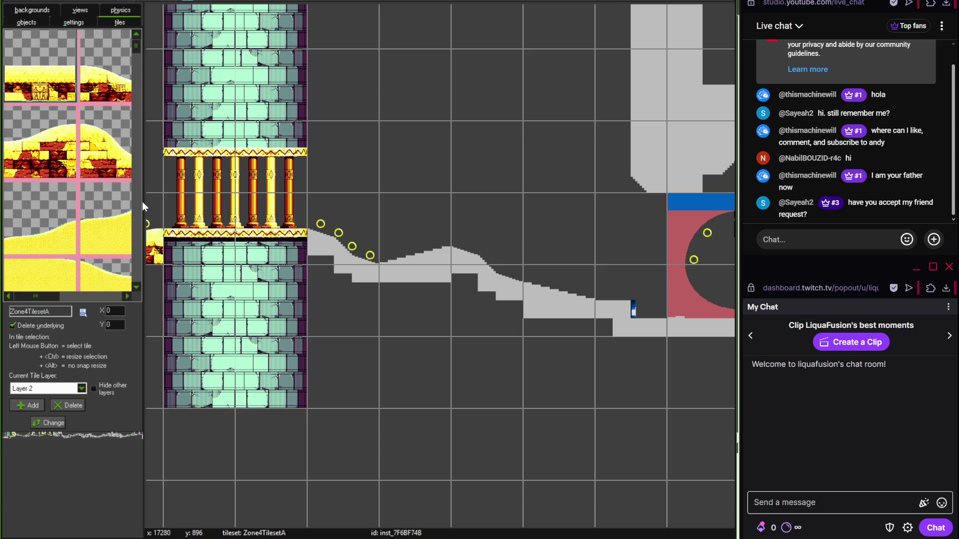
{"action": "left_click_drag", "start_coordinate": [157, 204], "coordinate": [326, 204]}
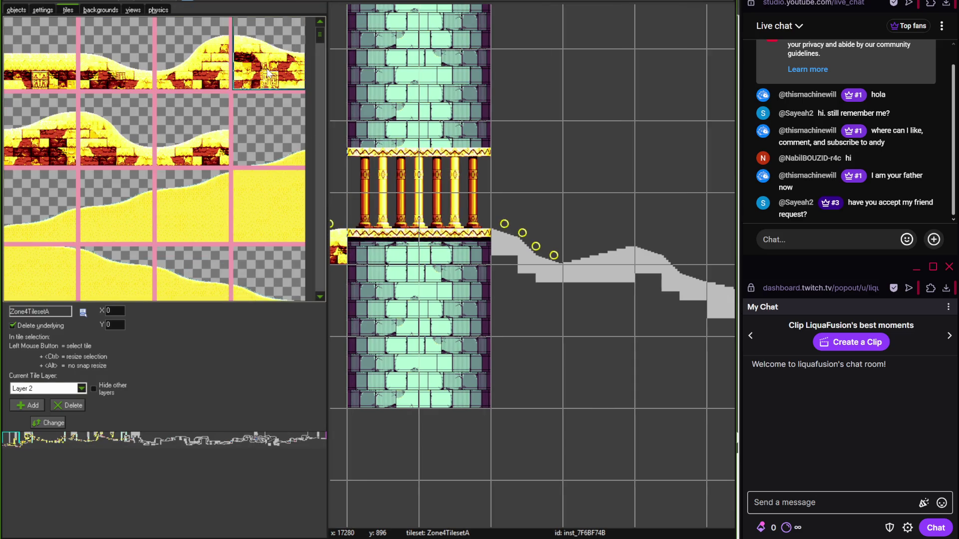
- Cover the grey slope collision in the desert section with Zone4TilesetA brick tiles
{"action": "left_click", "coordinate": [567, 300]}
{"action": "scroll", "coordinate": [502, 242], "scroll_direction": "left", "scroll_amount": 3}
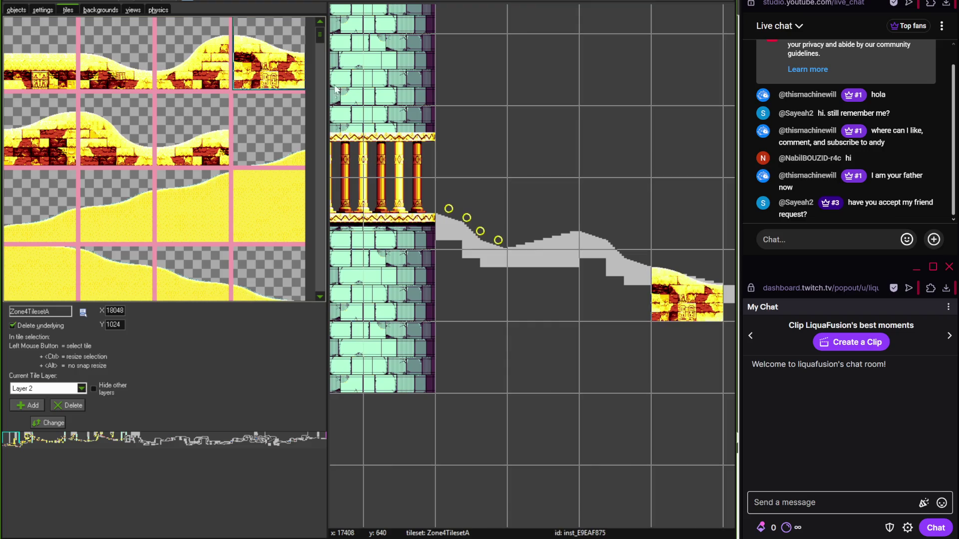
{"action": "left_click_drag", "start_coordinate": [318, 36], "coordinate": [322, 218]}
{"action": "left_click", "coordinate": [100, 255]}
{"action": "left_click", "coordinate": [527, 289]}
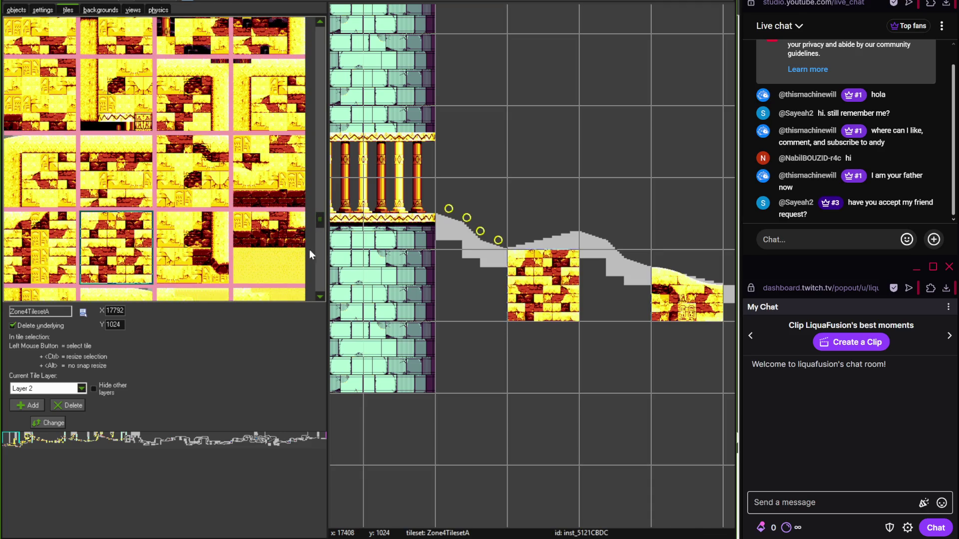
{"action": "left_click", "coordinate": [221, 167]}
{"action": "key", "text": "Left"}
{"action": "key", "text": "Left"}
{"action": "key", "text": "Left"}
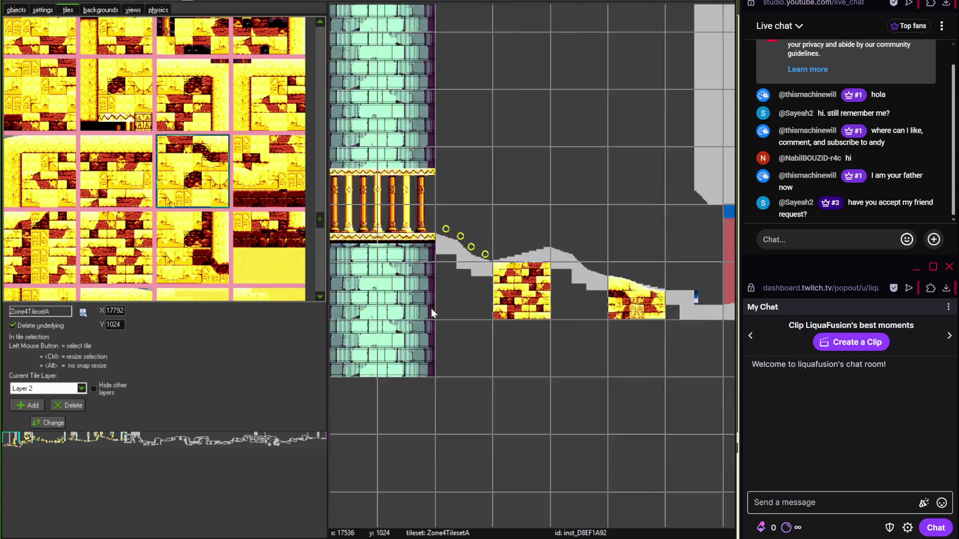
{"action": "scroll", "coordinate": [427, 284], "scroll_direction": "up", "scroll_amount": 2}
{"action": "left_click", "coordinate": [395, 270]}
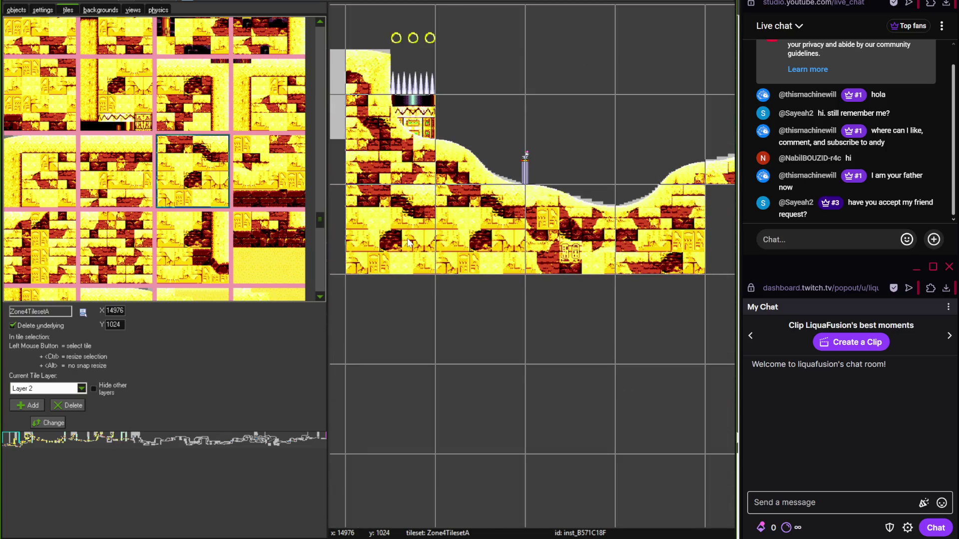
{"action": "scroll", "coordinate": [426, 303], "scroll_direction": "down", "scroll_amount": 2}
{"action": "key", "text": "Right"}
{"action": "key", "text": "Right"}
{"action": "key", "text": "Right"}
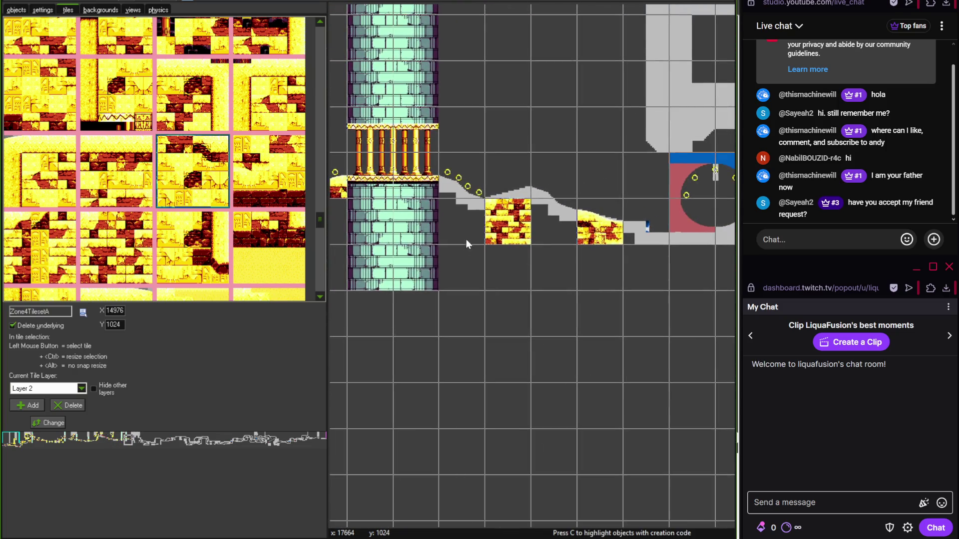
{"action": "left_click", "coordinate": [466, 239]}
{"action": "left_click_drag", "start_coordinate": [320, 220], "coordinate": [320, 241]}
- Lay slope tiles along the grey slope beside the hill
{"action": "left_click", "coordinate": [193, 177]}
{"action": "left_click", "coordinate": [466, 174]}
{"action": "scroll", "coordinate": [372, 205], "scroll_direction": "up", "scroll_amount": 1}
{"action": "left_click", "coordinate": [117, 100]}
{"action": "left_click", "coordinate": [560, 160]}
{"action": "left_click_drag", "start_coordinate": [591, 166], "coordinate": [472, 182]}
{"action": "left_click", "coordinate": [51, 181]}
{"action": "left_click", "coordinate": [493, 154]}
{"action": "left_click_drag", "start_coordinate": [318, 242], "coordinate": [320, 247]}
- Fill the cell below with brick and cover the grey floor before the loop with a flat ledge tile
{"action": "left_click", "coordinate": [272, 245]}
{"action": "left_click", "coordinate": [502, 235]}
{"action": "left_click_drag", "start_coordinate": [434, 326], "coordinate": [376, 338]}
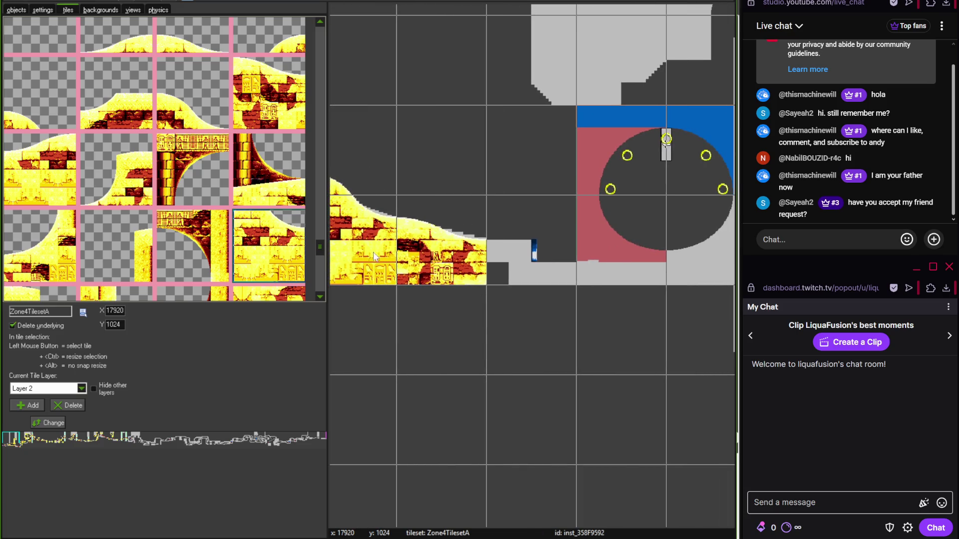
{"action": "left_click_drag", "start_coordinate": [320, 248], "coordinate": [319, 281]}
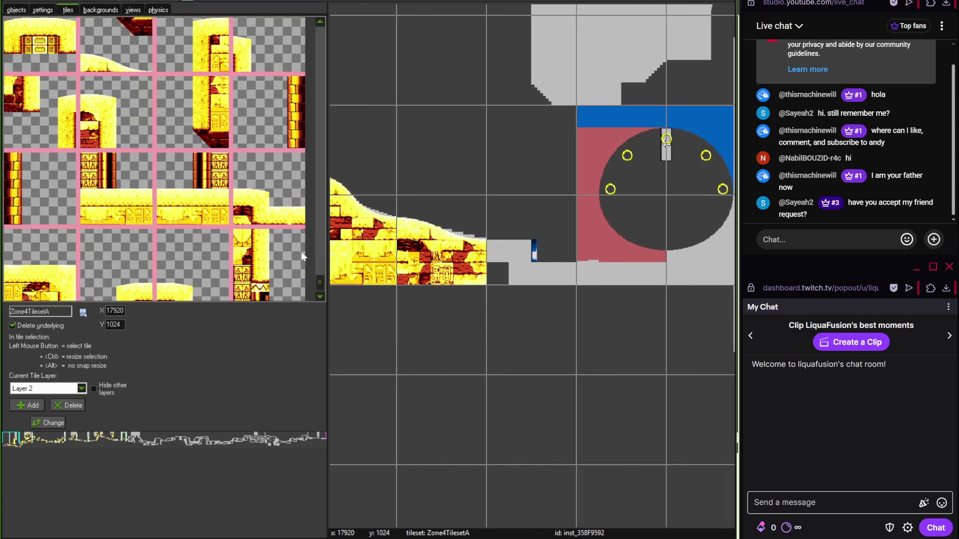
{"action": "left_click", "coordinate": [279, 210]}
{"action": "left_click", "coordinate": [519, 246]}
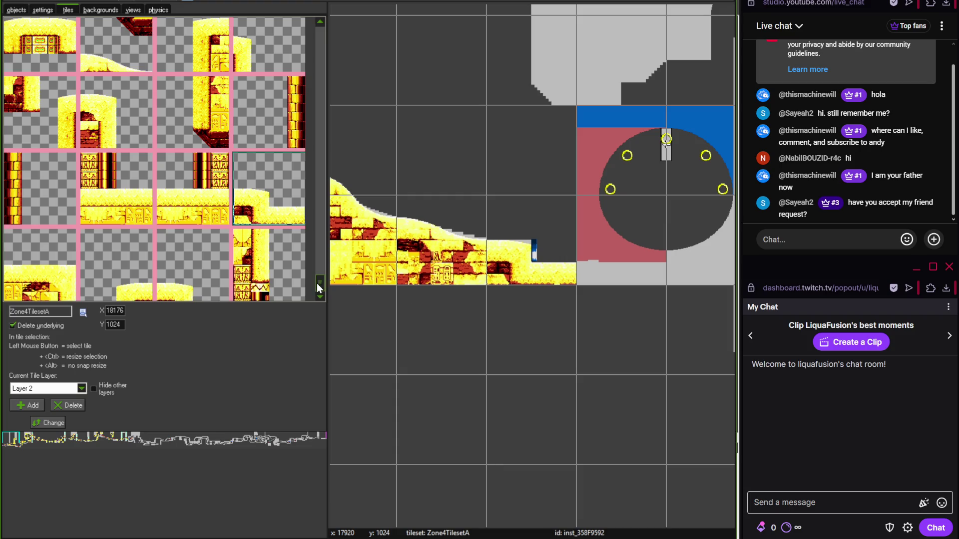
{"action": "scroll", "coordinate": [472, 349], "scroll_direction": "down", "scroll_amount": 3}
{"action": "scroll", "coordinate": [492, 321], "scroll_direction": "up", "scroll_amount": 2}
{"action": "scroll", "coordinate": [509, 316], "scroll_direction": "left", "scroll_amount": 10}
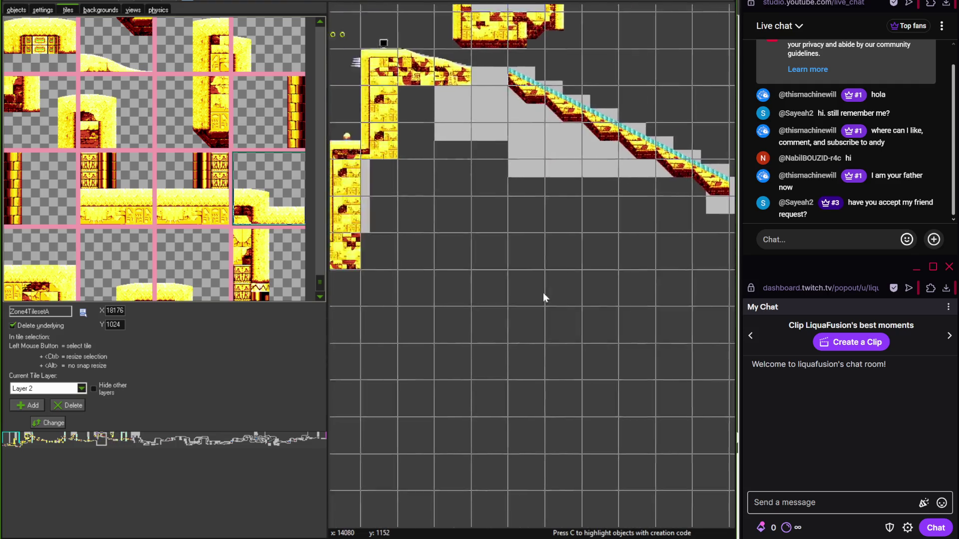
{"action": "scroll", "coordinate": [474, 314], "scroll_direction": "right", "scroll_amount": 10}
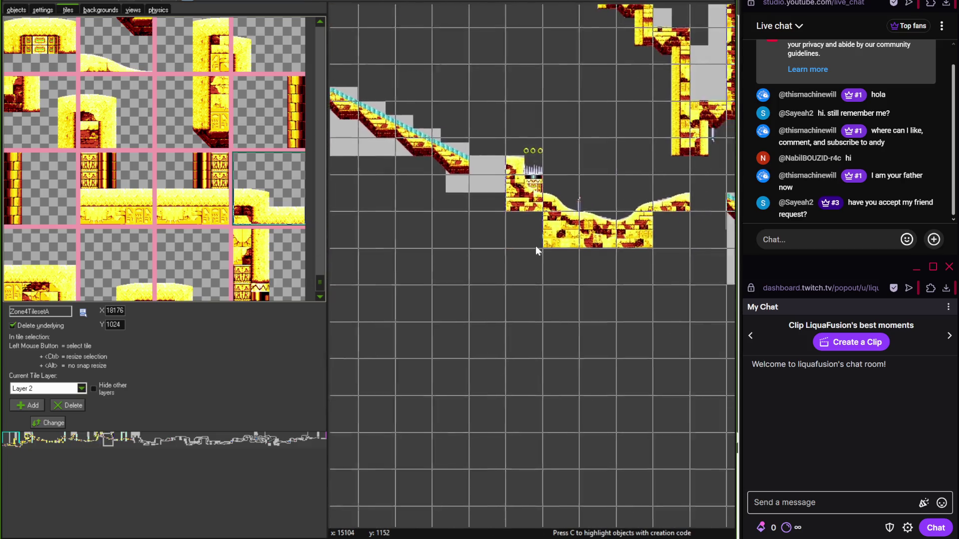
{"action": "scroll", "coordinate": [436, 245], "scroll_direction": "right", "scroll_amount": 10}
{"action": "scroll", "coordinate": [508, 248], "scroll_direction": "up", "scroll_amount": 2}
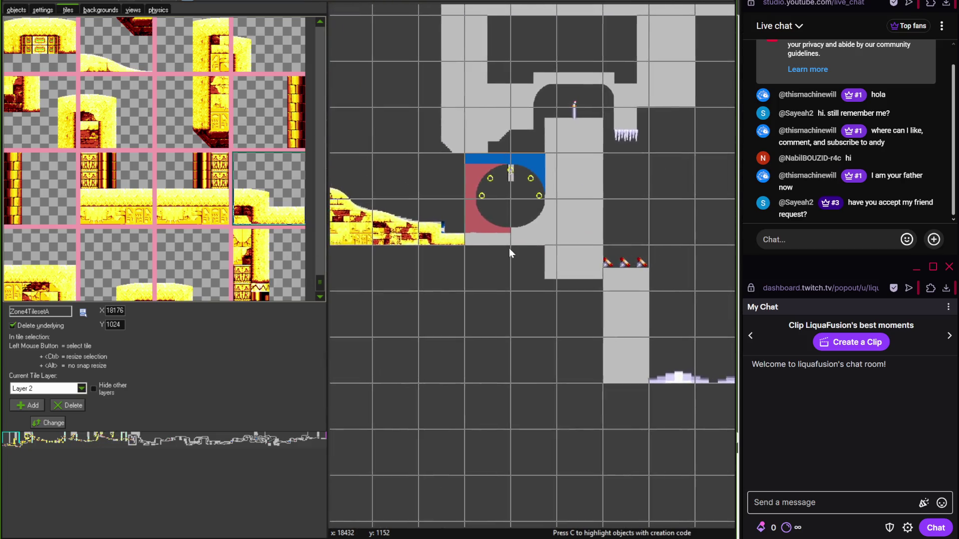
{"action": "key", "text": "alt+Tab"}
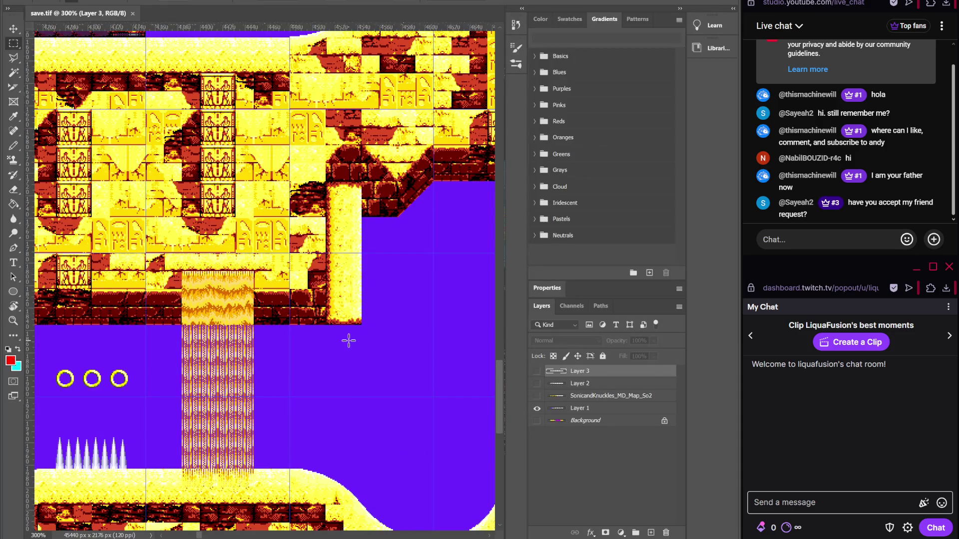
{"action": "key", "text": "ctrl+minus"}
{"action": "key", "text": "ctrl+minus"}
{"action": "scroll", "coordinate": [341, 339], "scroll_direction": "left", "scroll_amount": 15}
{"action": "scroll", "coordinate": [341, 340], "scroll_direction": "up", "scroll_amount": 5}
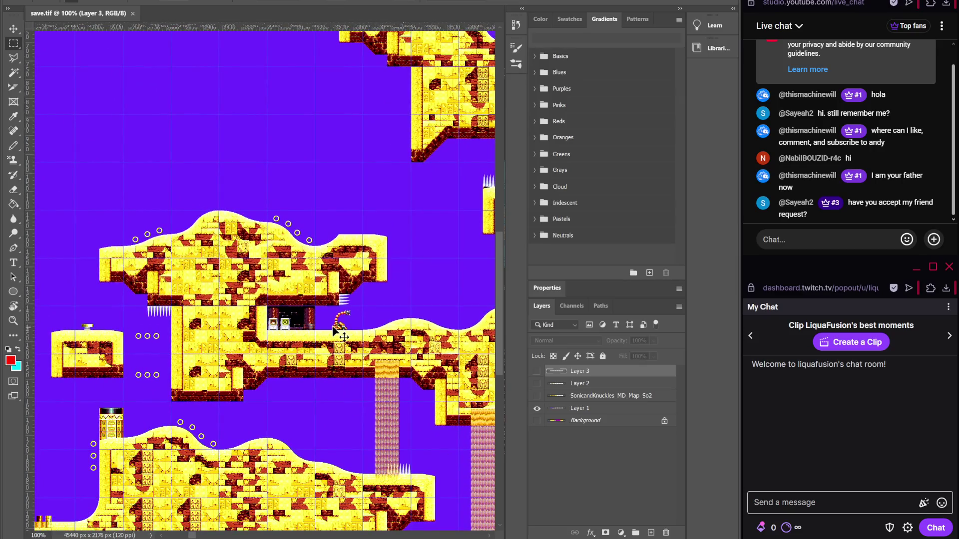
{"action": "key", "text": "ctrl+minus"}
{"action": "scroll", "coordinate": [189, 315], "scroll_direction": "left", "scroll_amount": 5}
{"action": "mouse_move", "coordinate": [198, 343]}
{"action": "left_mouse_down"}
{"action": "mouse_move", "coordinate": [397, 318]}
{"action": "mouse_move", "coordinate": [292, 297]}
{"action": "left_mouse_up"}
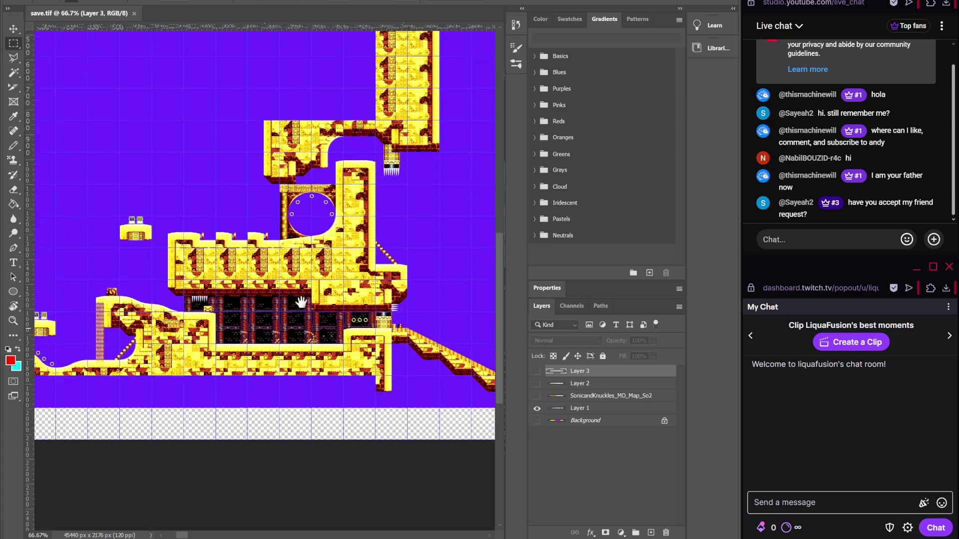
{"action": "scroll", "coordinate": [301, 302], "scroll_direction": "right", "scroll_amount": 10}
{"action": "scroll", "coordinate": [257, 306], "scroll_direction": "up", "scroll_amount": 3}
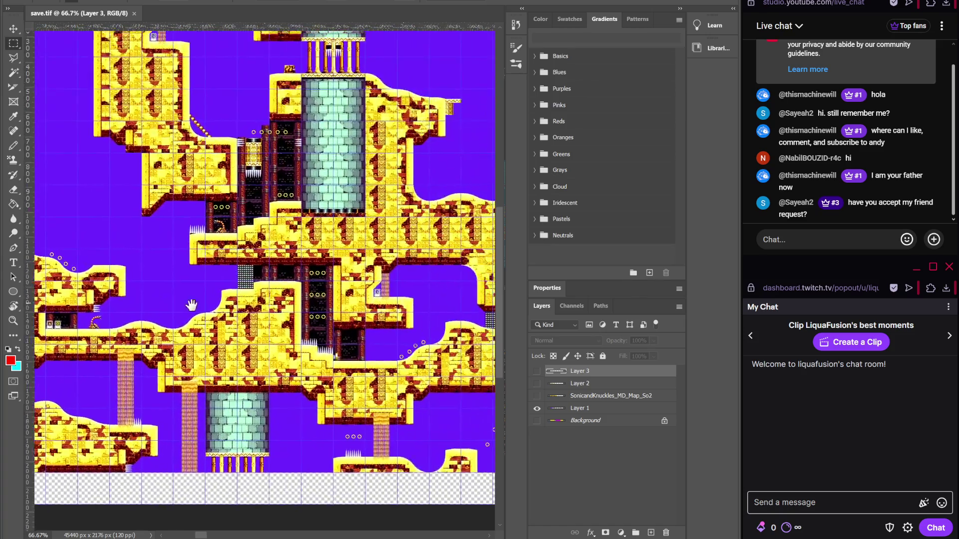
{"action": "scroll", "coordinate": [191, 305], "scroll_direction": "right", "scroll_amount": 10}
{"action": "scroll", "coordinate": [299, 270], "scroll_direction": "down", "scroll_amount": 3}
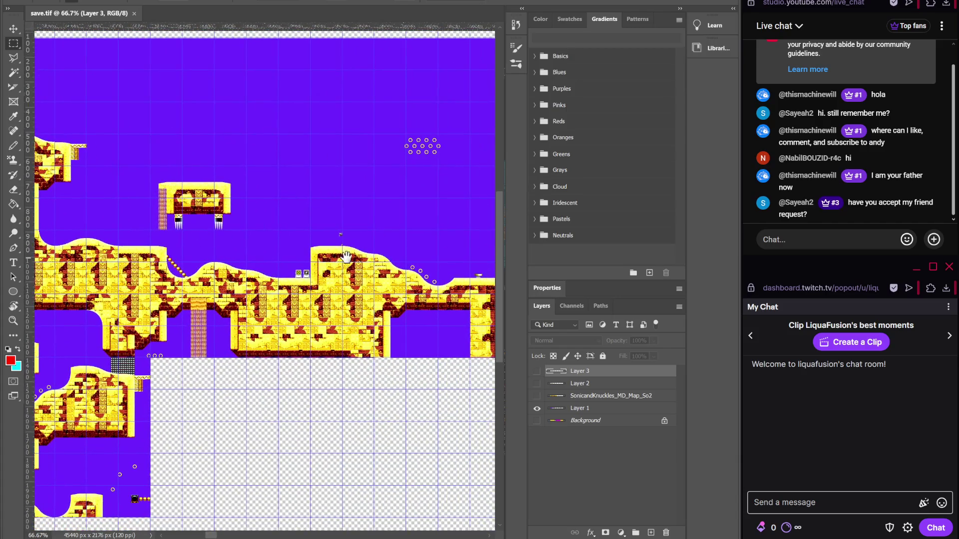
{"action": "scroll", "coordinate": [346, 257], "scroll_direction": "left", "scroll_amount": 2}
{"action": "scroll", "coordinate": [349, 243], "scroll_direction": "right", "scroll_amount": 10}
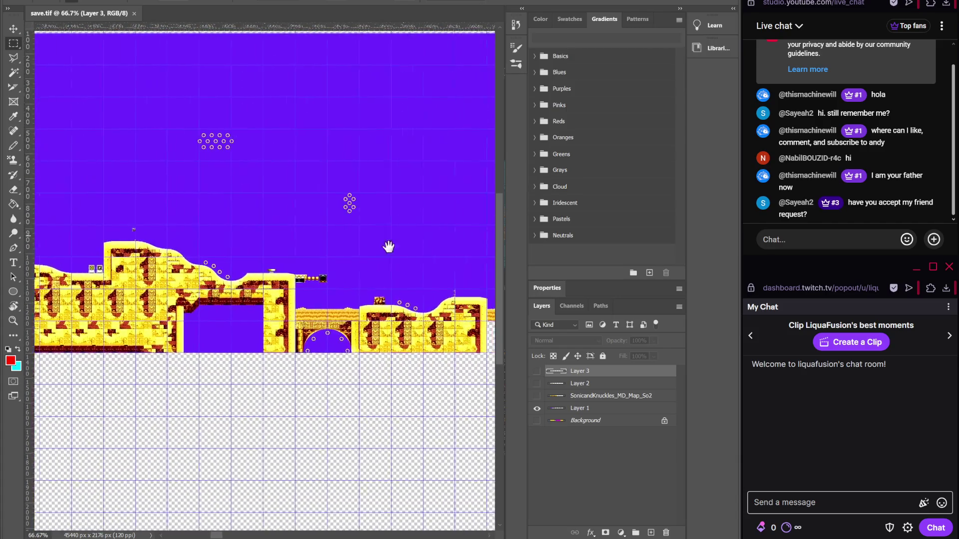
{"action": "scroll", "coordinate": [349, 250], "scroll_direction": "right", "scroll_amount": 3}
{"action": "scroll", "coordinate": [218, 277], "scroll_direction": "right", "scroll_amount": 10}
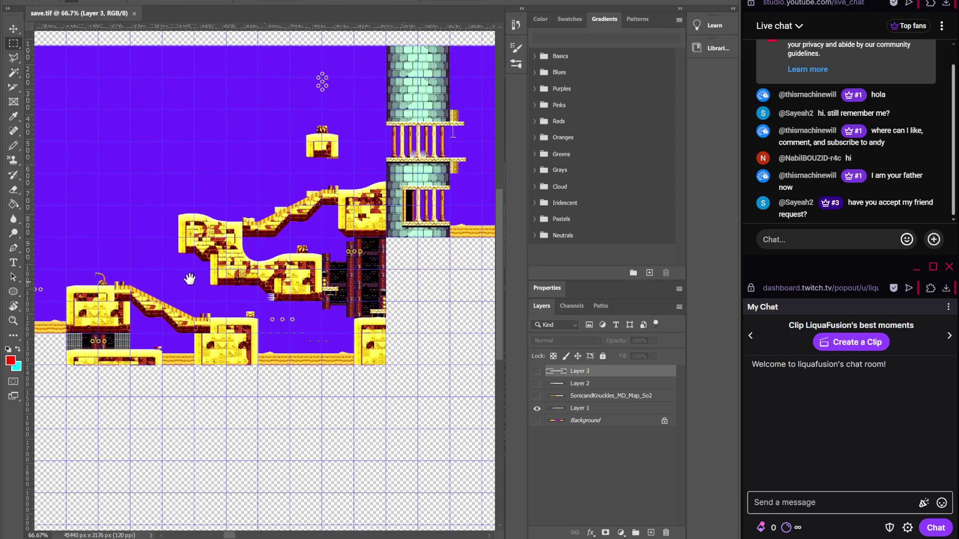
{"action": "scroll", "coordinate": [275, 283], "scroll_direction": "right", "scroll_amount": 10}
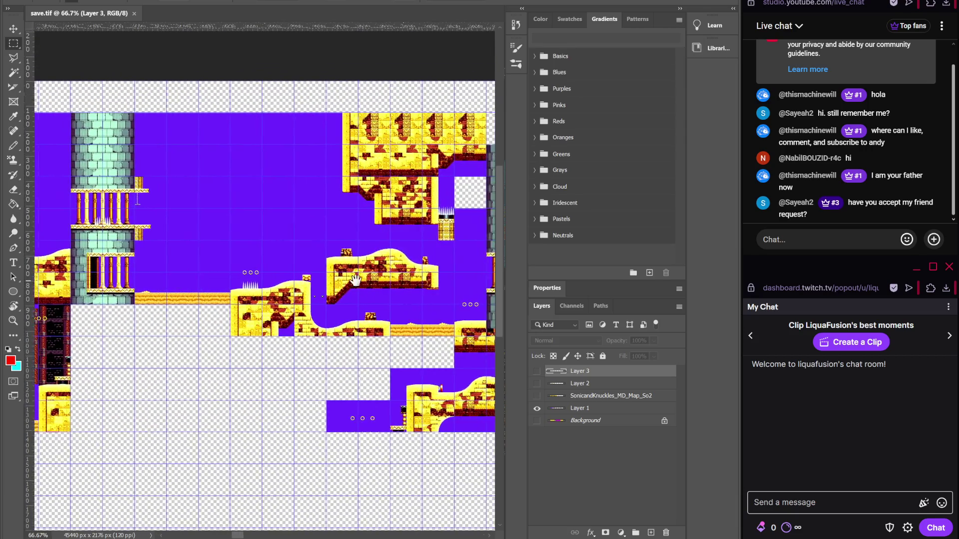
{"action": "scroll", "coordinate": [286, 281], "scroll_direction": "right", "scroll_amount": 10}
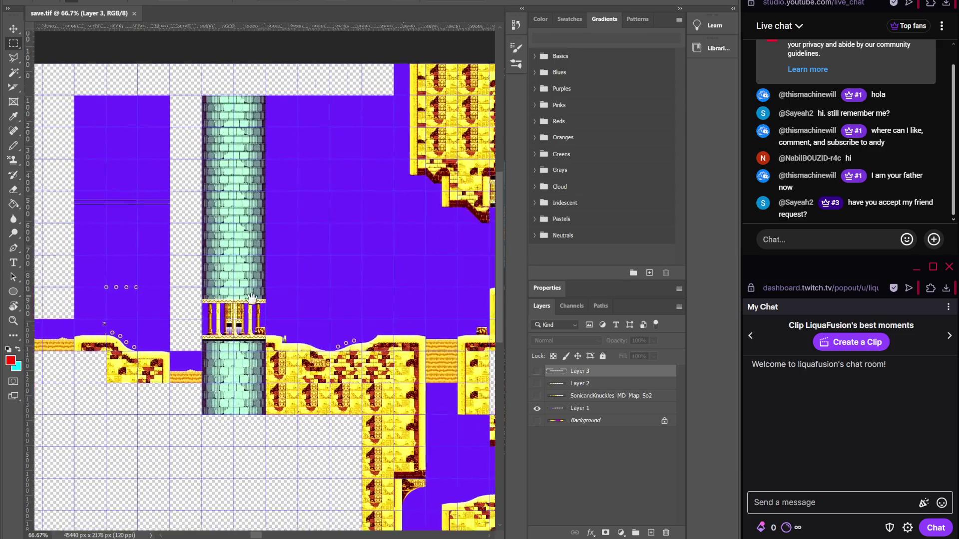
{"action": "scroll", "coordinate": [199, 326], "scroll_direction": "right", "scroll_amount": 10}
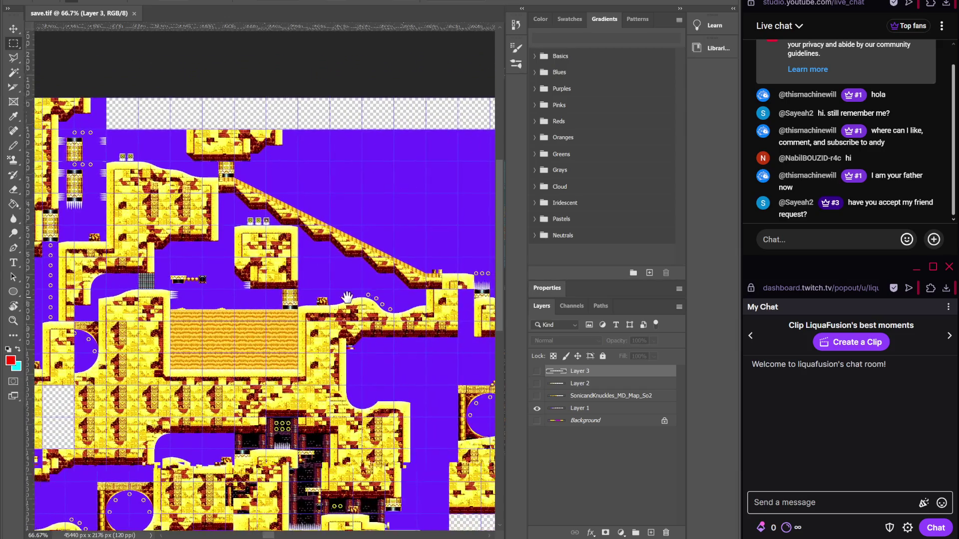
{"action": "scroll", "coordinate": [276, 296], "scroll_direction": "right", "scroll_amount": 10}
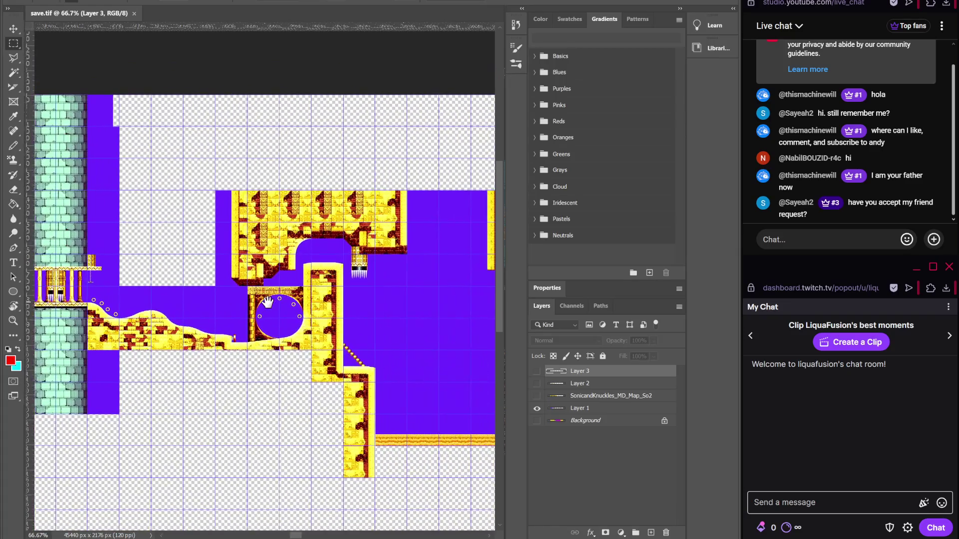
{"action": "key", "text": "ctrl+plus"}
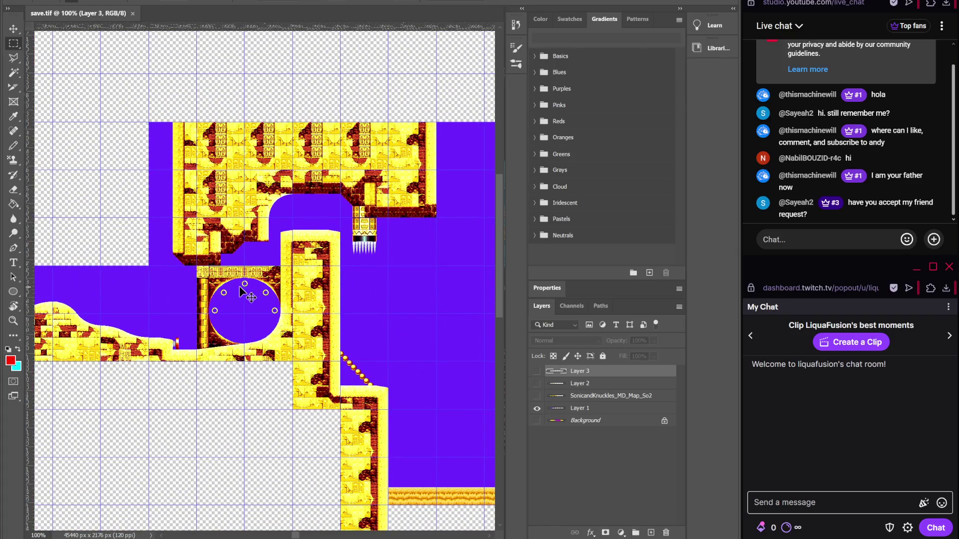
{"action": "key", "text": "ctrl+plus"}
{"action": "left_click_drag", "start_coordinate": [240, 287], "coordinate": [306, 266]}
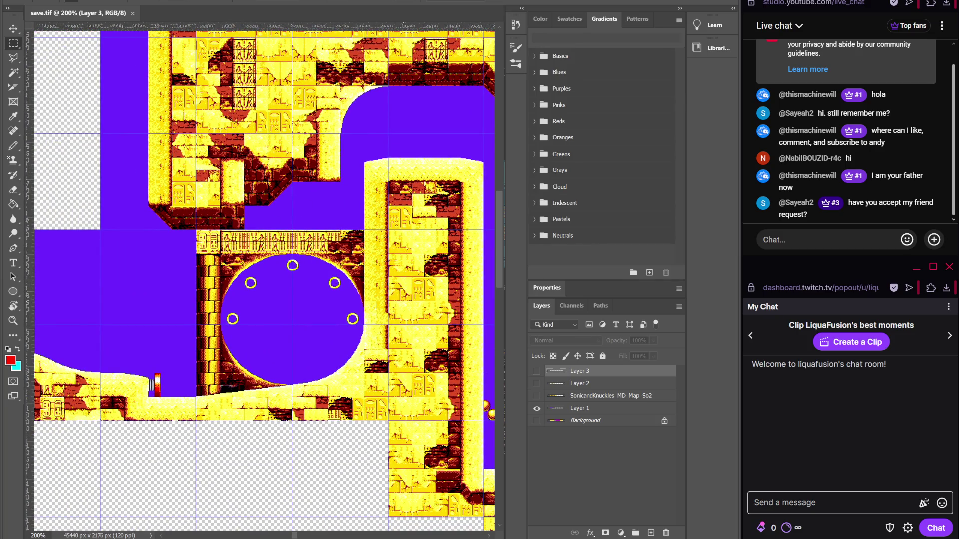
{"action": "key", "text": "alt+Tab"}
{"action": "left_click_drag", "start_coordinate": [315, 285], "coordinate": [317, 259]}
- Place arch tiles over the loop's top-right and top-left corners, checking the save.tif reference map
{"action": "left_click", "coordinate": [541, 129]}
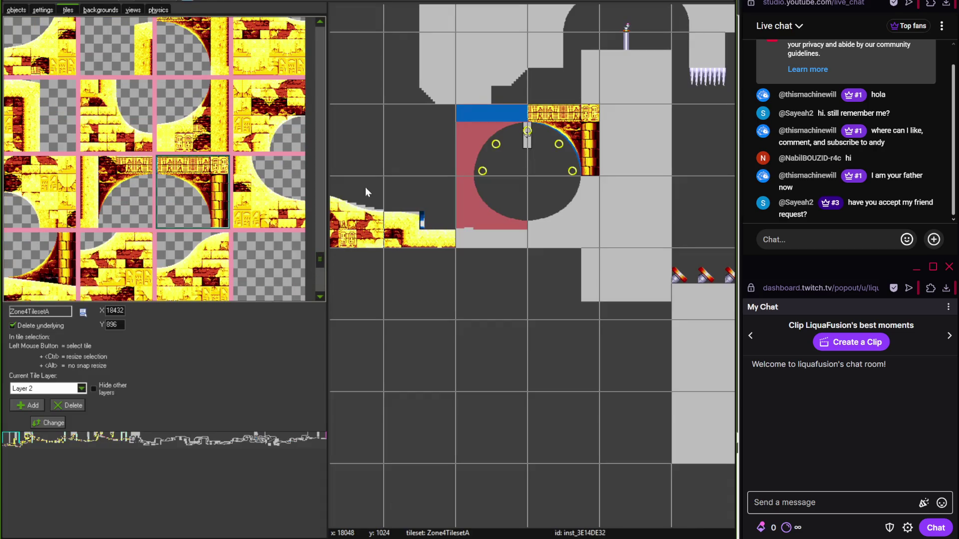
{"action": "left_click", "coordinate": [320, 249]}
{"action": "left_click", "coordinate": [319, 247]}
{"action": "left_click", "coordinate": [192, 113]}
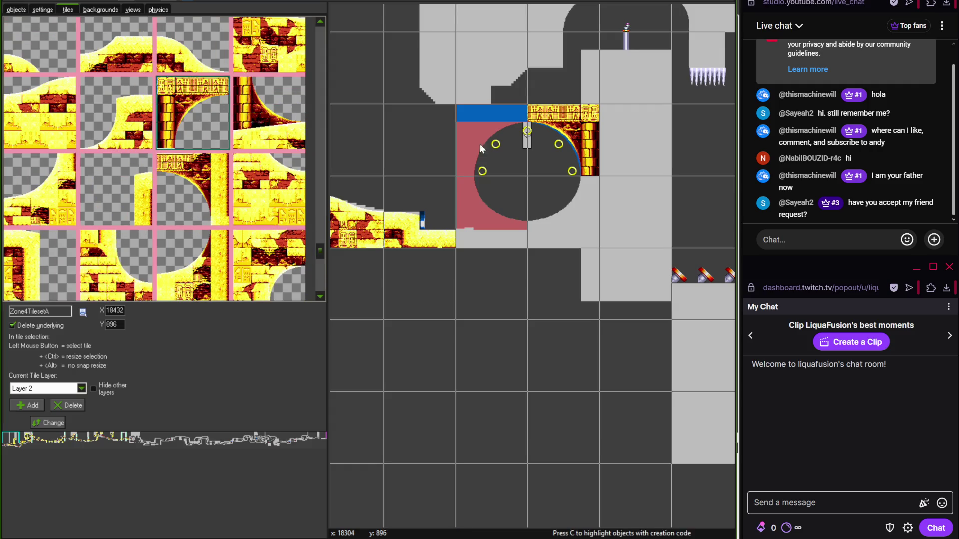
{"action": "left_click", "coordinate": [479, 143]}
{"action": "key", "text": "alt+Tab"}
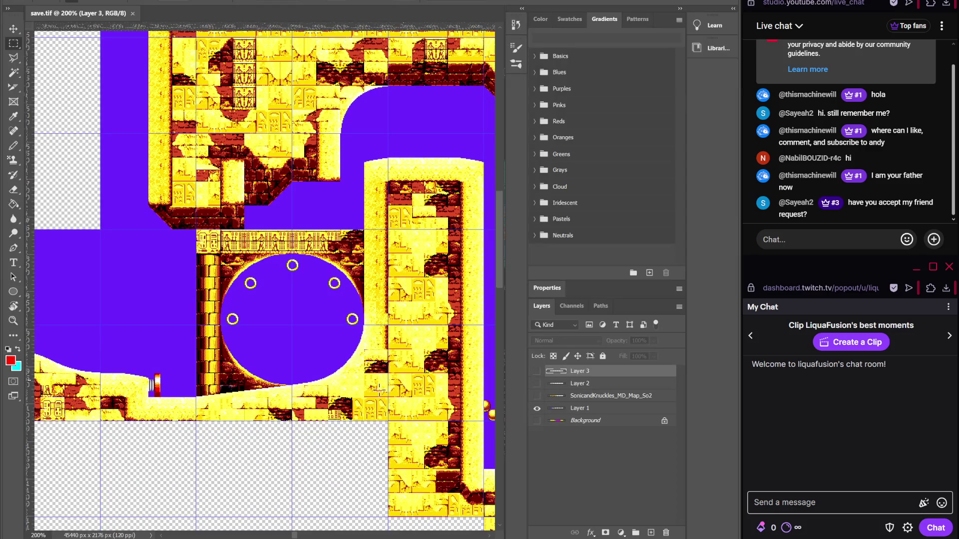
{"action": "key", "text": "alt+Tab"}
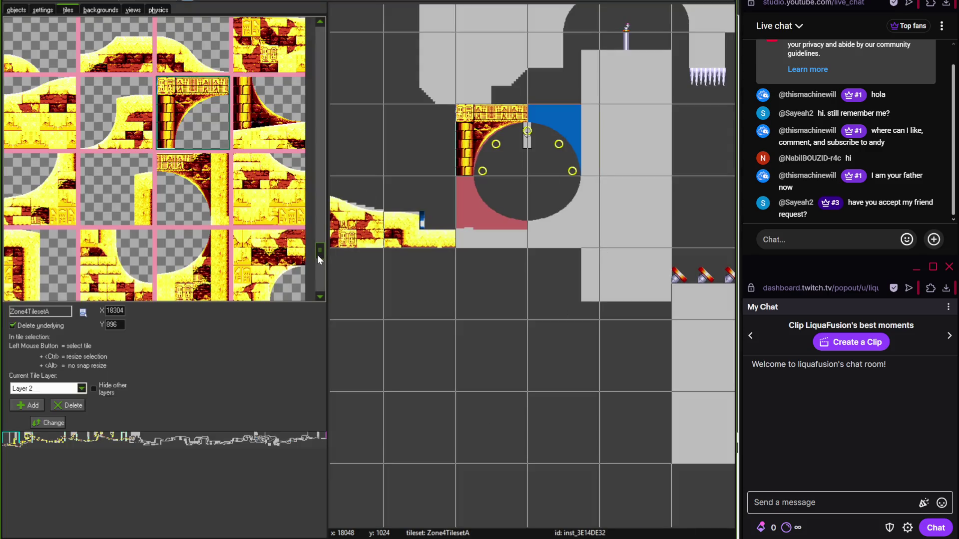
{"action": "left_click_drag", "start_coordinate": [317, 256], "coordinate": [320, 251]}
- Cover the blue area above the loop and its pink lower-left corner with arch pieces
{"action": "left_click", "coordinate": [177, 176]}
{"action": "left_click", "coordinate": [553, 128]}
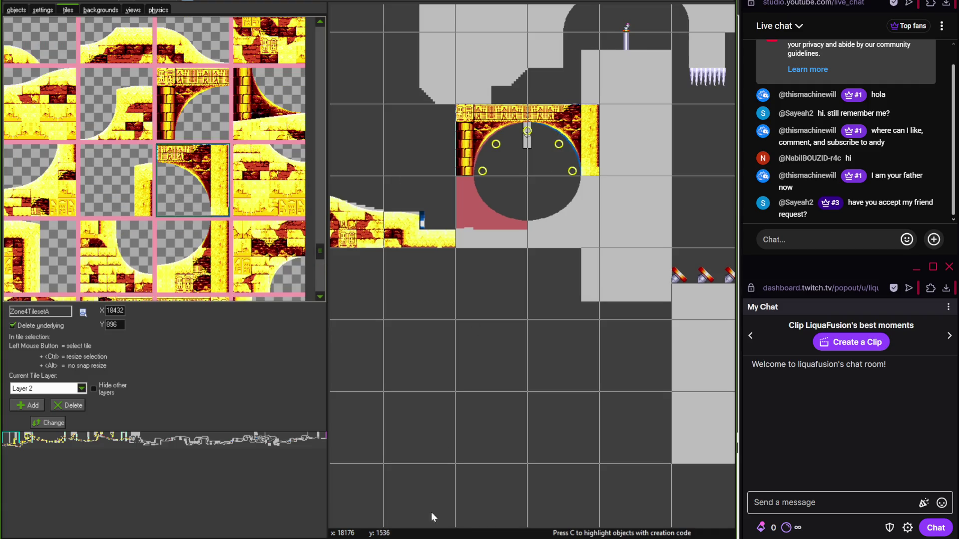
{"action": "key", "text": "alt+Tab"}
{"action": "key", "text": "alt+Tab"}
{"action": "key", "text": "alt+Tab"}
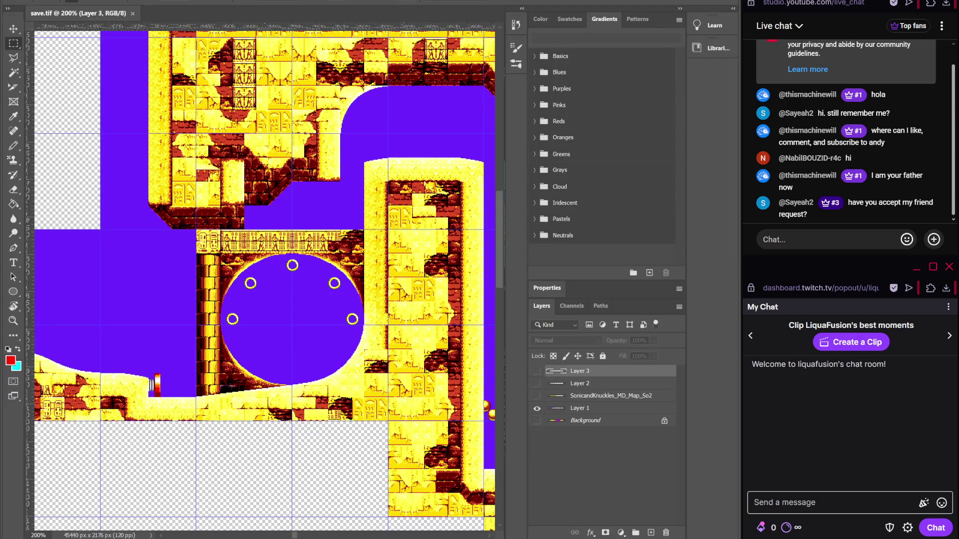
{"action": "key", "text": "alt+Tab"}
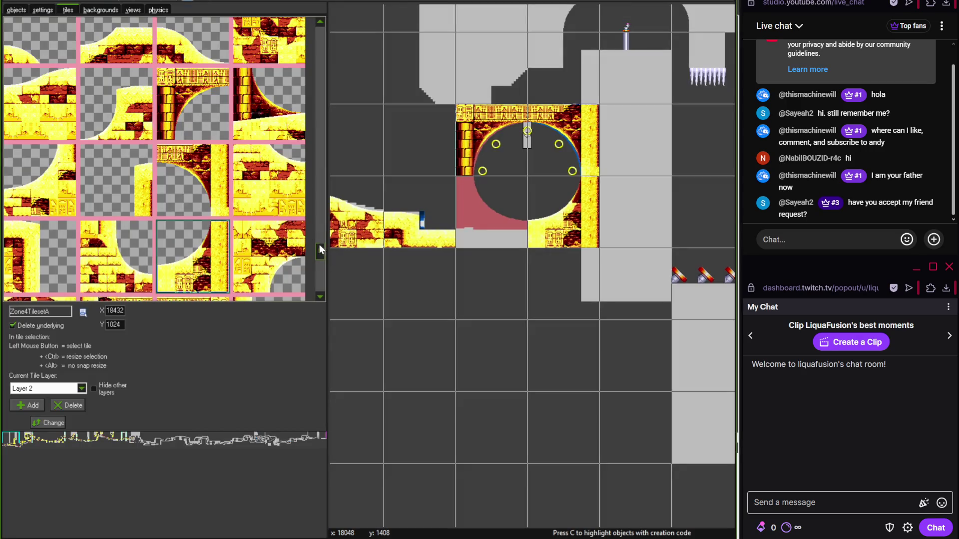
{"action": "left_click", "coordinate": [269, 136]}
{"action": "left_click", "coordinate": [499, 216]}
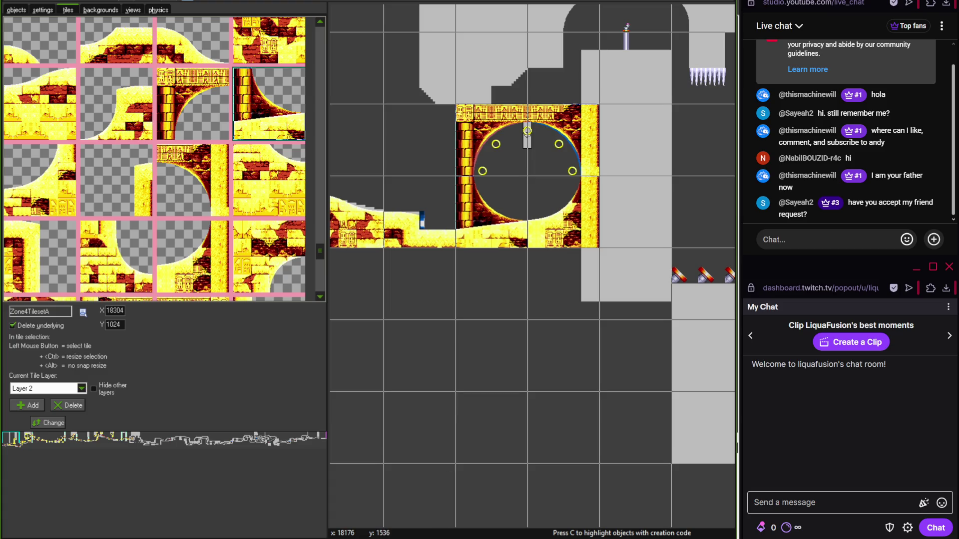
{"action": "key", "text": "alt+Tab"}
{"action": "key", "text": "alt+Tab"}
{"action": "scroll", "coordinate": [322, 255], "scroll_direction": "down", "scroll_amount": 1}
{"action": "left_click_drag", "start_coordinate": [322, 256], "coordinate": [320, 283]}
- Add wall and wall-edge tiles on the grey wall above and up-left of the arch
{"action": "left_click", "coordinate": [65, 125]}
{"action": "left_click", "coordinate": [533, 130]}
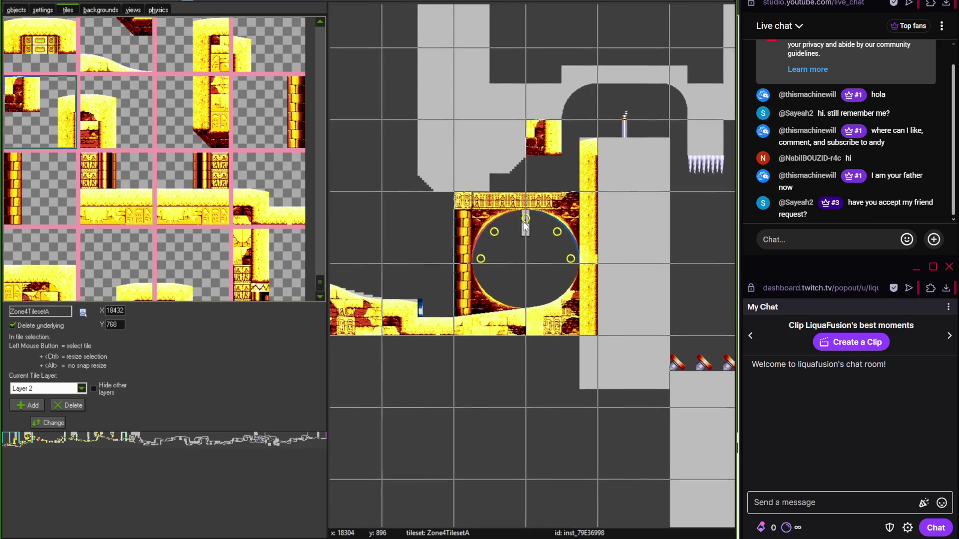
{"action": "left_click_drag", "start_coordinate": [320, 280], "coordinate": [320, 280]}
{"action": "left_click", "coordinate": [206, 178]}
{"action": "left_click", "coordinate": [390, 193]}
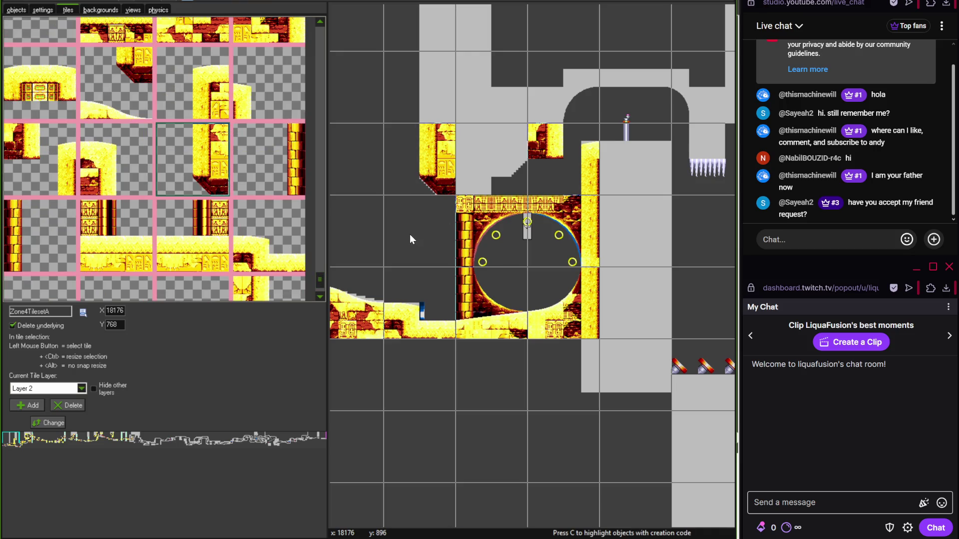
{"action": "left_click_drag", "start_coordinate": [325, 273], "coordinate": [319, 199]}
- Place a sloped brick tile above the left arch and compare it with the Photoshop reference map
{"action": "left_click", "coordinate": [215, 131]}
{"action": "left_click", "coordinate": [497, 175]}
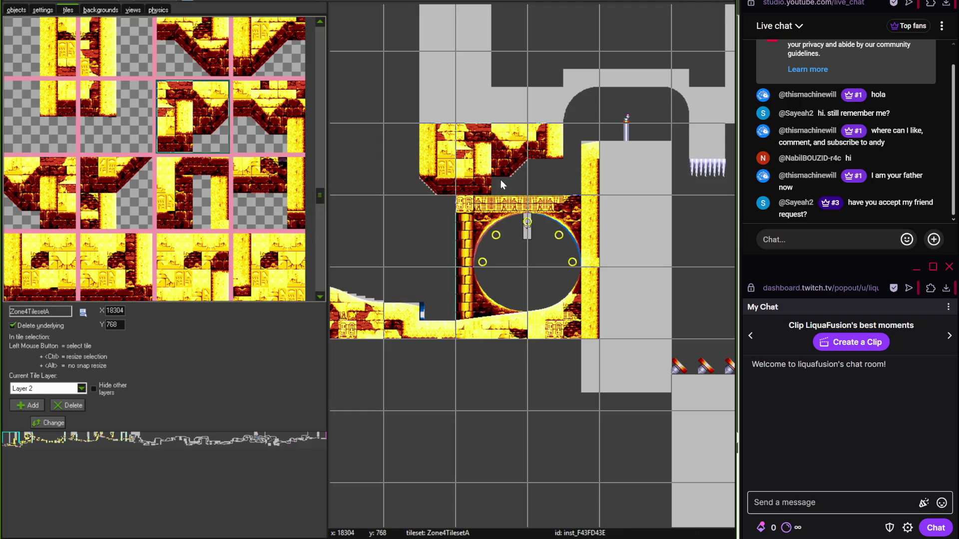
{"action": "scroll", "coordinate": [500, 179], "scroll_direction": "up", "scroll_amount": 1}
{"action": "key", "text": "alt+Tab"}
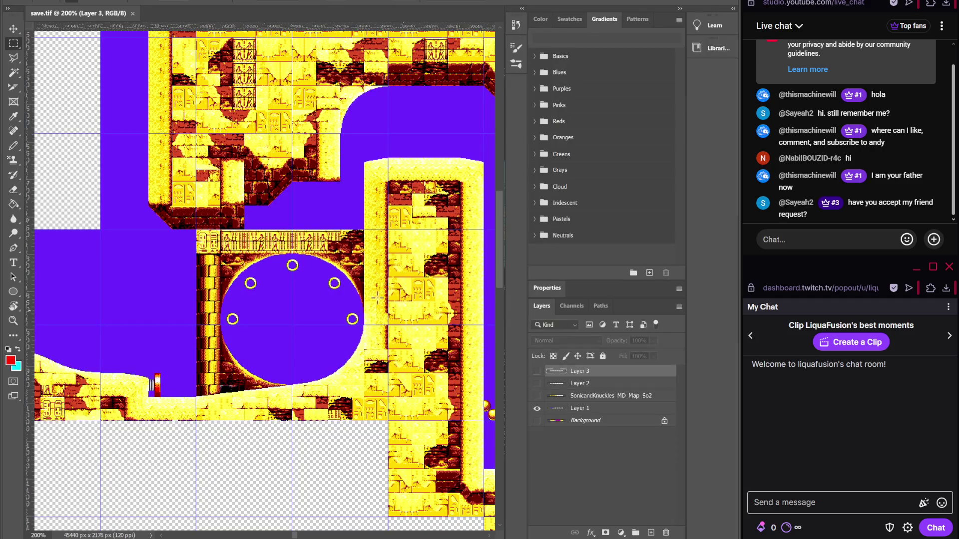
{"action": "key", "text": "alt+Tab"}
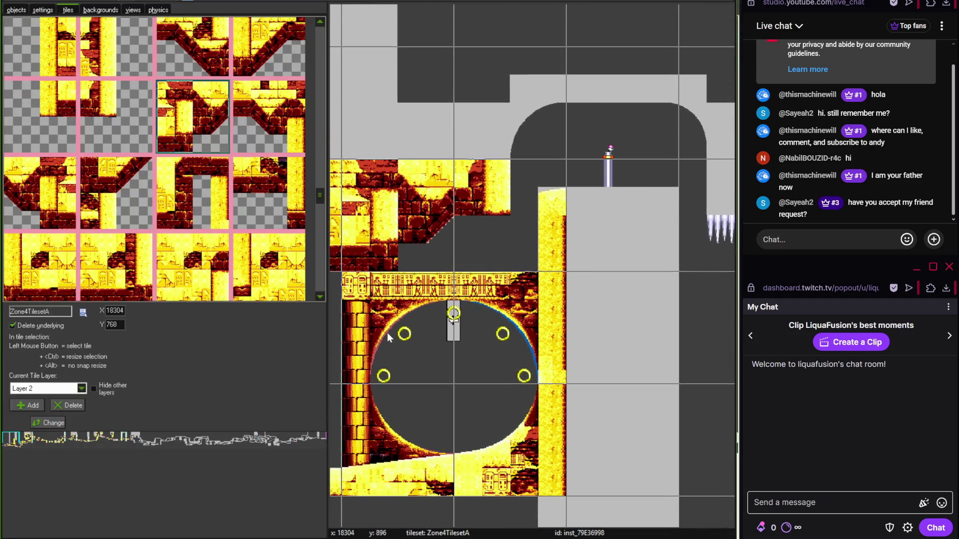
- Add brick tiles to the ceiling, deleting a misplaced tile at the top right
{"action": "left_click_drag", "start_coordinate": [320, 208], "coordinate": [323, 255]}
{"action": "left_click", "coordinate": [291, 219]}
{"action": "left_click", "coordinate": [484, 128]}
{"action": "scroll", "coordinate": [544, 171], "scroll_direction": "right", "scroll_amount": 2}
{"action": "left_click", "coordinate": [40, 264]}
{"action": "left_click", "coordinate": [636, 137]}
{"action": "right_click", "coordinate": [636, 135]}
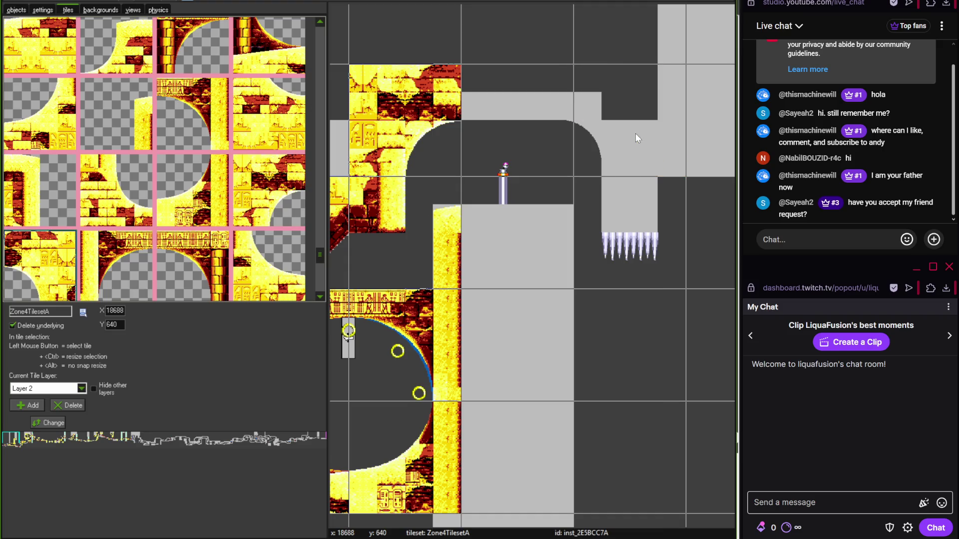
- Check the spikes area on the reference map and pick the bottom-left brick tile
{"action": "mouse_move", "coordinate": [319, 260]}
{"action": "left_mouse_down"}
{"action": "mouse_move", "coordinate": [321, 287]}
{"action": "mouse_move", "coordinate": [322, 252]}
{"action": "mouse_move", "coordinate": [319, 263]}
{"action": "left_mouse_up"}
{"action": "left_click", "coordinate": [323, 252]}
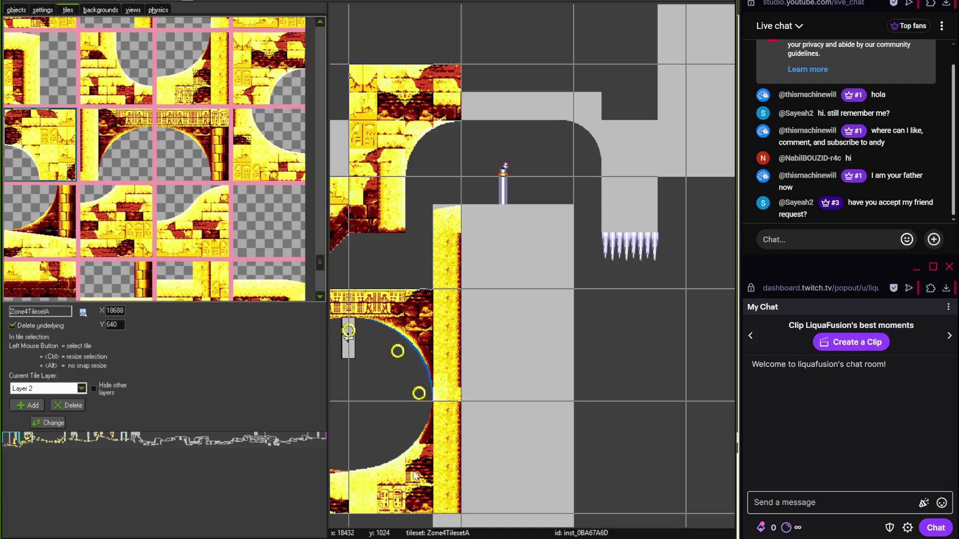
{"action": "key", "text": "alt+Tab"}
{"action": "left_click_drag", "start_coordinate": [408, 236], "coordinate": [291, 263]}
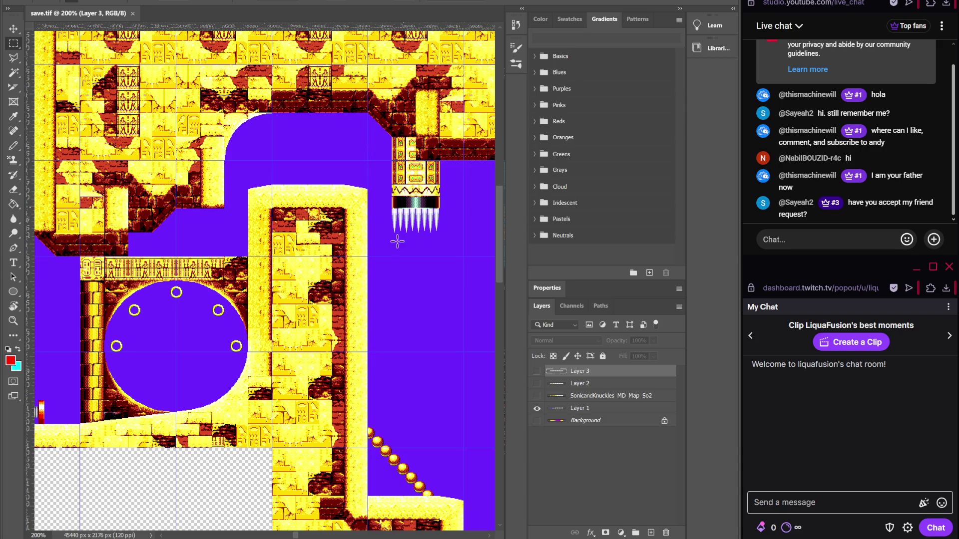
{"action": "key", "text": "alt+Tab"}
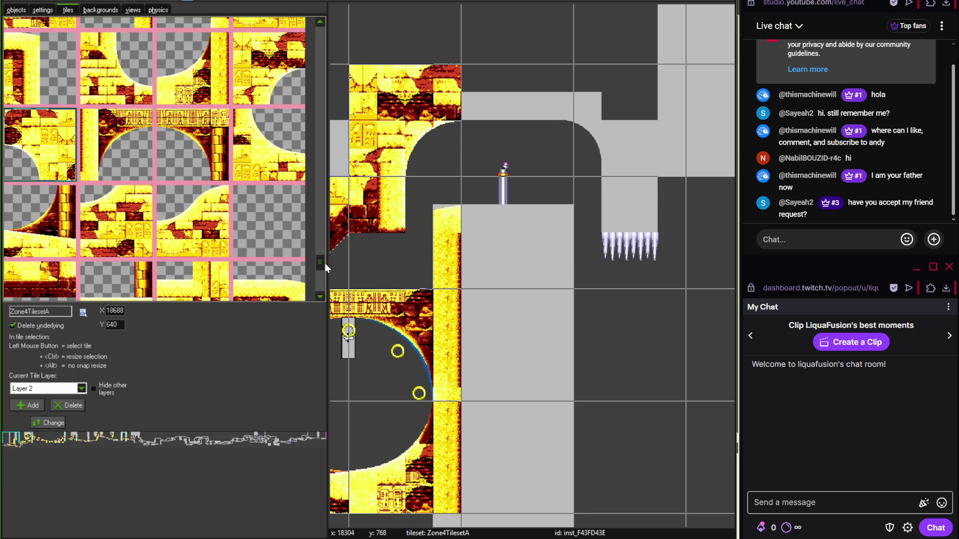
{"action": "left_click_drag", "start_coordinate": [325, 264], "coordinate": [322, 194]}
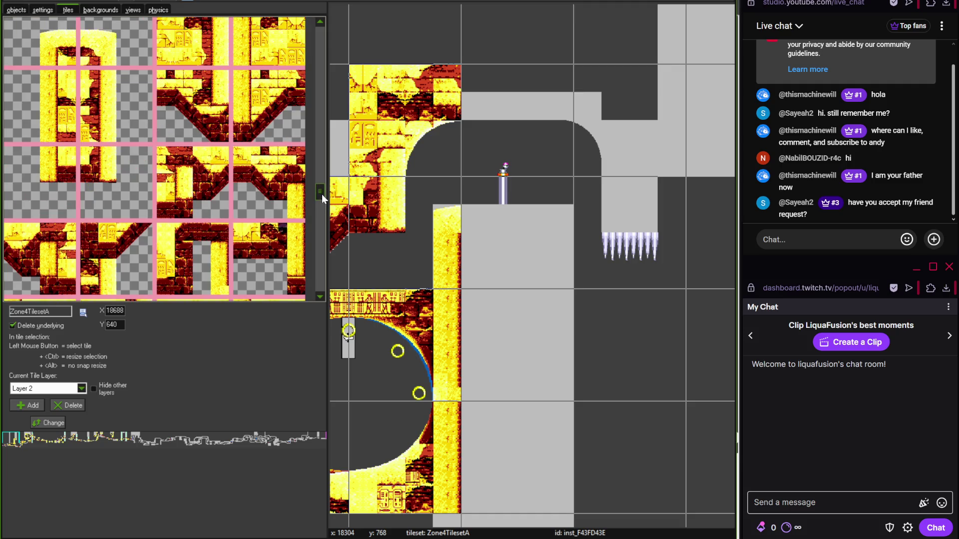
{"action": "left_click", "coordinate": [72, 262]}
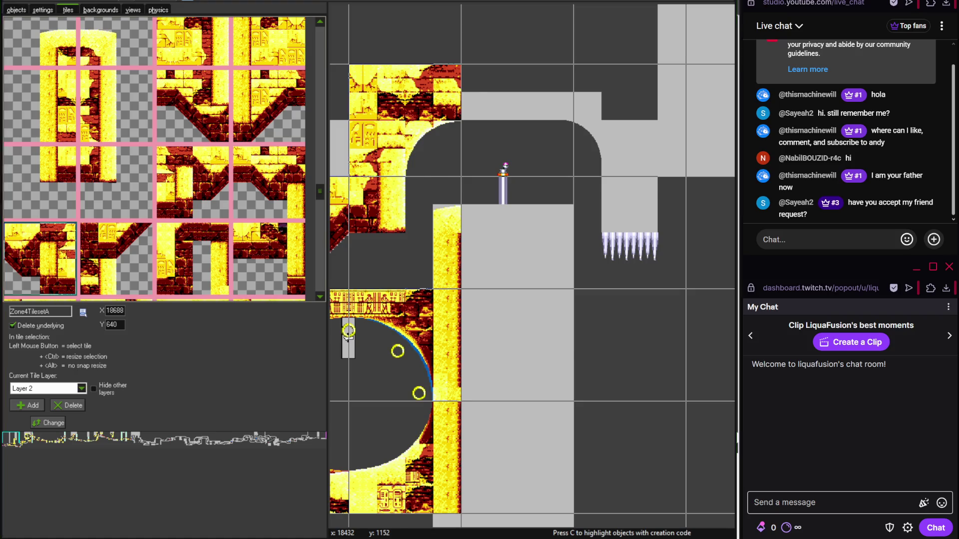
{"action": "key", "text": "alt+Tab"}
{"action": "key", "text": "alt+Tab"}
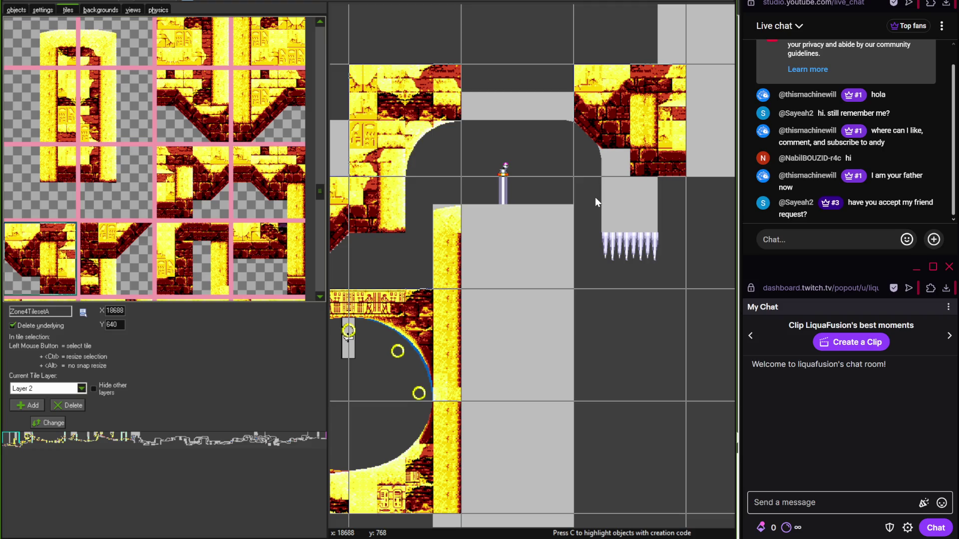
{"action": "left_click", "coordinate": [787, 3]}
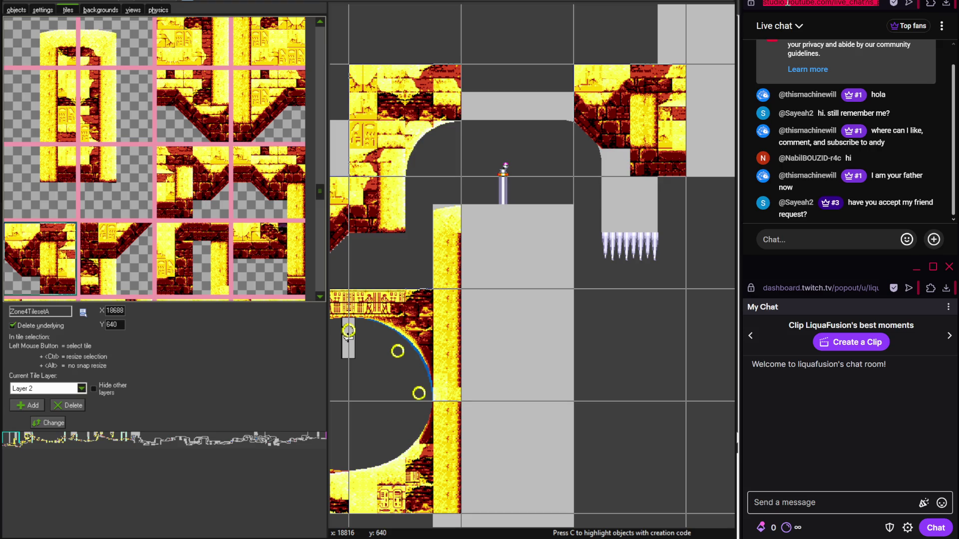
- Place a brick tile in the top-middle cell and a sand-topped tile over the block under the sword
{"action": "mouse_move", "coordinate": [316, 194]}
{"action": "left_mouse_down"}
{"action": "mouse_move", "coordinate": [319, 166]}
{"action": "mouse_move", "coordinate": [320, 269]}
{"action": "left_mouse_up"}
{"action": "left_click", "coordinate": [292, 196]}
{"action": "left_click", "coordinate": [495, 131]}
{"action": "left_click", "coordinate": [268, 100]}
{"action": "left_click", "coordinate": [532, 246]}
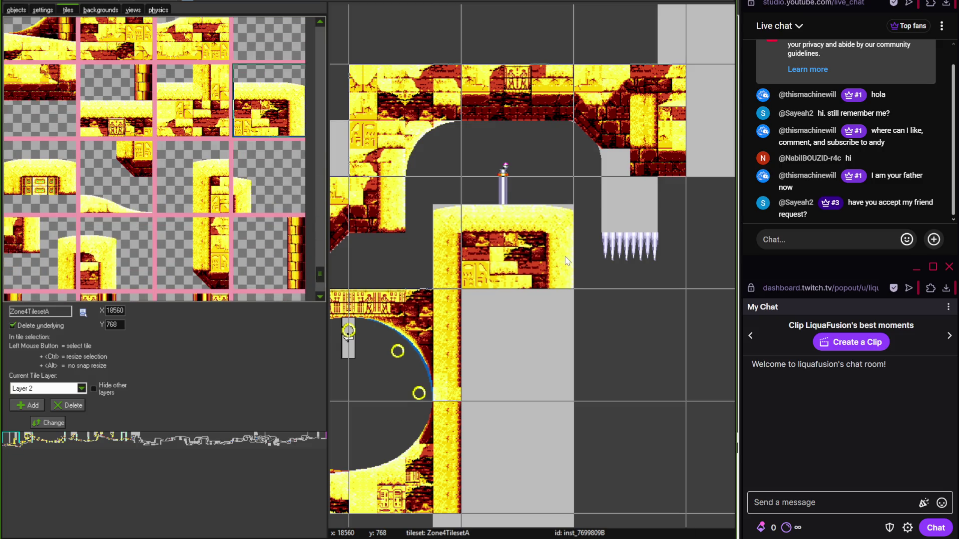
{"action": "scroll", "coordinate": [514, 224], "scroll_direction": "right", "scroll_amount": 2}
{"action": "scroll", "coordinate": [457, 190], "scroll_direction": "up", "scroll_amount": 1}
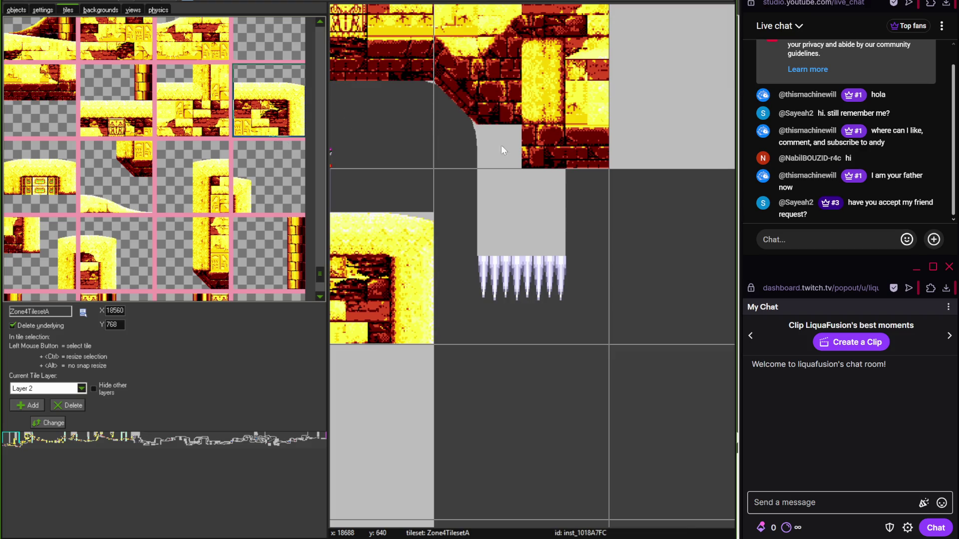
{"action": "scroll", "coordinate": [506, 225], "scroll_direction": "down", "scroll_amount": 1}
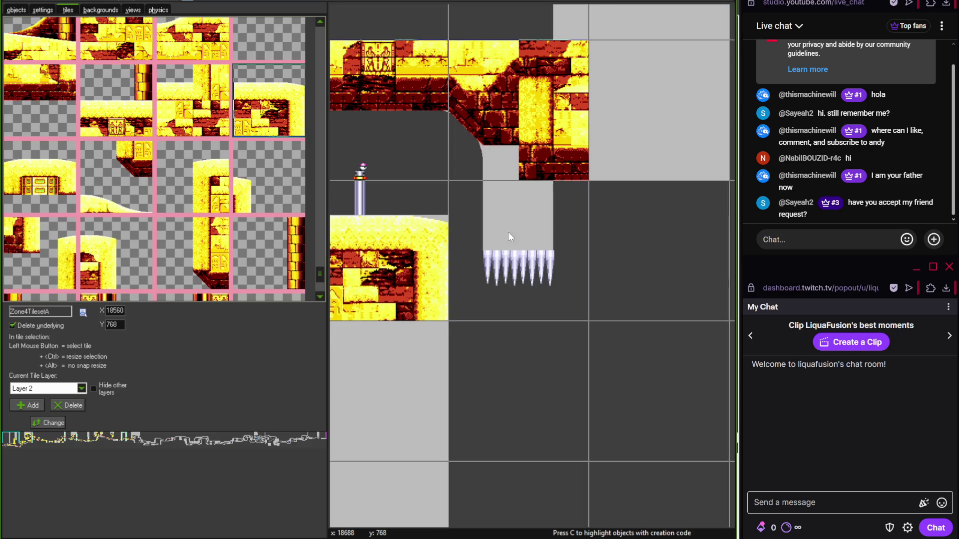
{"action": "scroll", "coordinate": [507, 232], "scroll_direction": "up", "scroll_amount": 1}
- Add a Zone4Pillar object from Level Elements > User Created > Zone 4 > Terrain above the spikes
{"action": "left_click", "coordinate": [15, 11]}
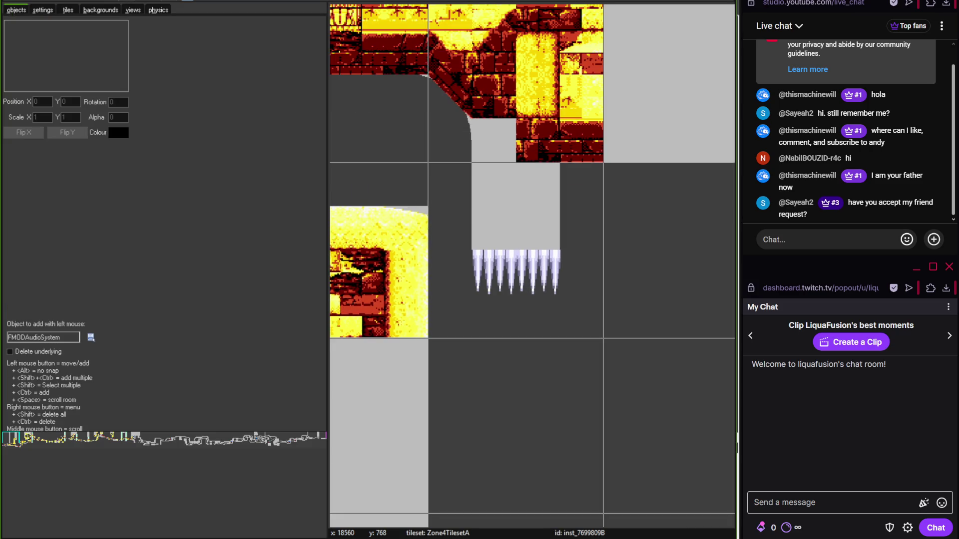
{"action": "left_click", "coordinate": [91, 338]}
{"action": "mouse_move", "coordinate": [130, 356]}
{"action": "mouse_move", "coordinate": [210, 369]}
{"action": "mouse_move", "coordinate": [264, 418]}
{"action": "mouse_move", "coordinate": [326, 432]}
{"action": "left_click", "coordinate": [395, 443]}
{"action": "left_click", "coordinate": [531, 177]}
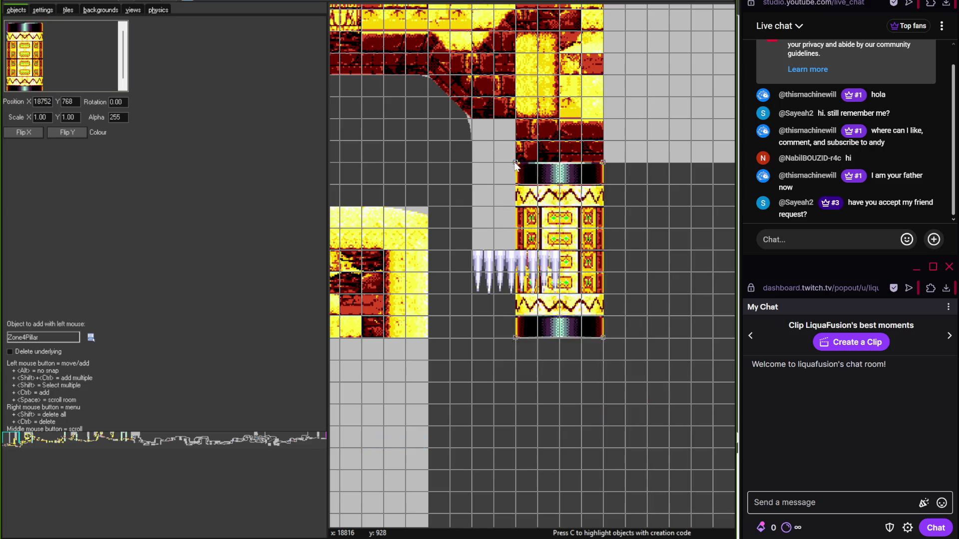
{"action": "left_click_drag", "start_coordinate": [531, 177], "coordinate": [489, 111]}
- Set the snap grid to 128 by 128 and close the Zone4Act1 room editor
{"action": "scroll", "coordinate": [526, 390], "scroll_direction": "down", "scroll_amount": 1}
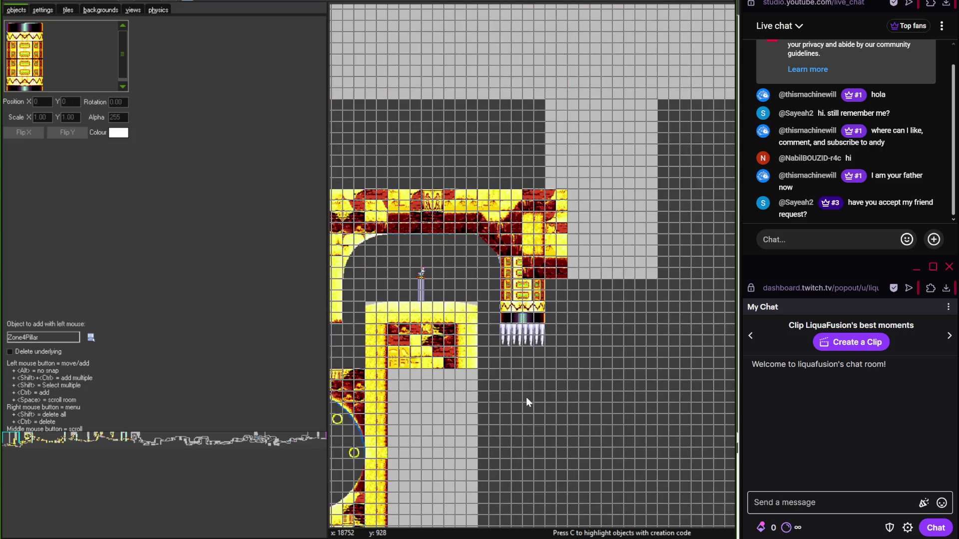
{"action": "left_click_drag", "start_coordinate": [526, 397], "coordinate": [523, 233]}
{"action": "scroll", "coordinate": [504, 235], "scroll_direction": "down", "scroll_amount": 1}
{"action": "scroll", "coordinate": [564, 257], "scroll_direction": "up", "scroll_amount": 2}
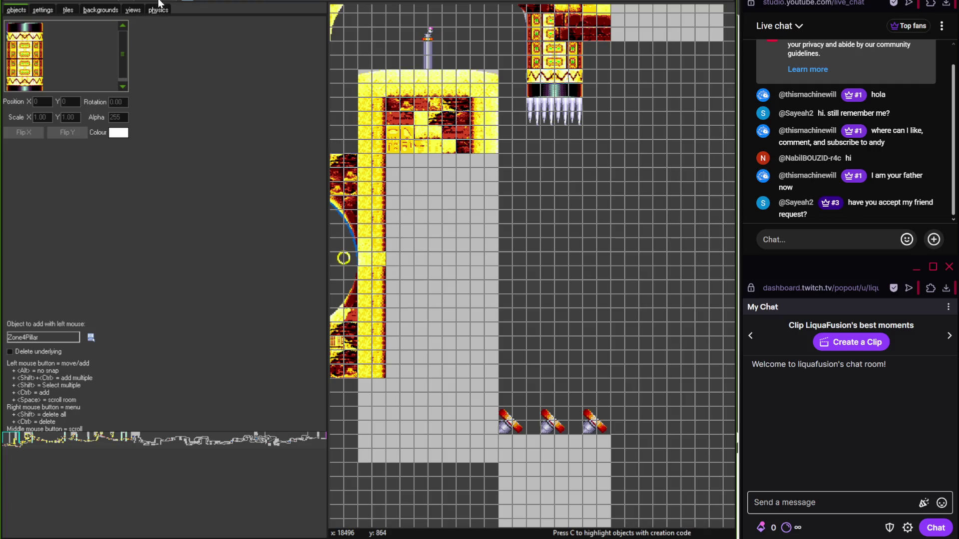
{"action": "type", "text": "128128"}
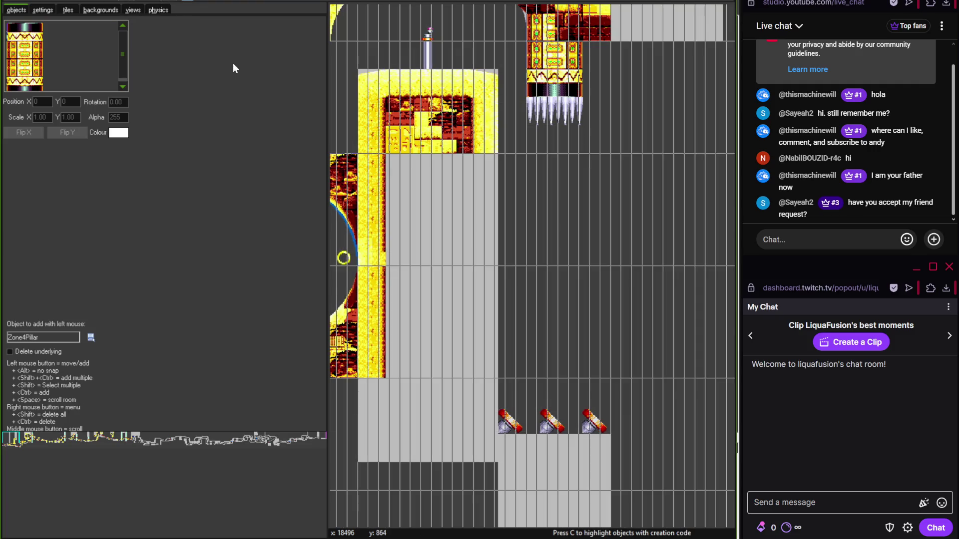
{"action": "left_click", "coordinate": [13, 2]}
{"action": "double_click", "coordinate": [75, 208]}
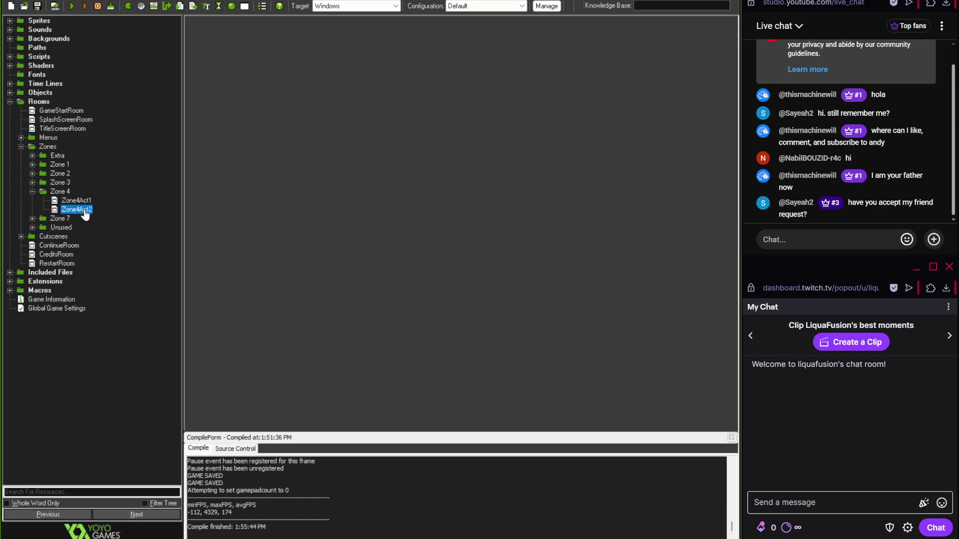
- Reopen the Zone4Act1 room and pan right to the golden ring area
{"action": "double_click", "coordinate": [72, 201]}
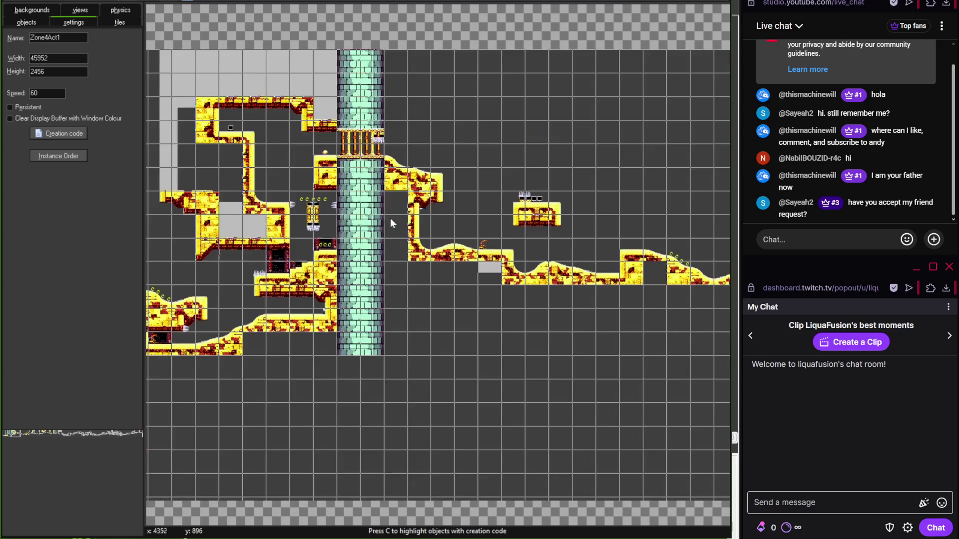
{"action": "left_click_drag", "start_coordinate": [390, 217], "coordinate": [166, 230]}
{"action": "left_click_drag", "start_coordinate": [472, 247], "coordinate": [239, 234]}
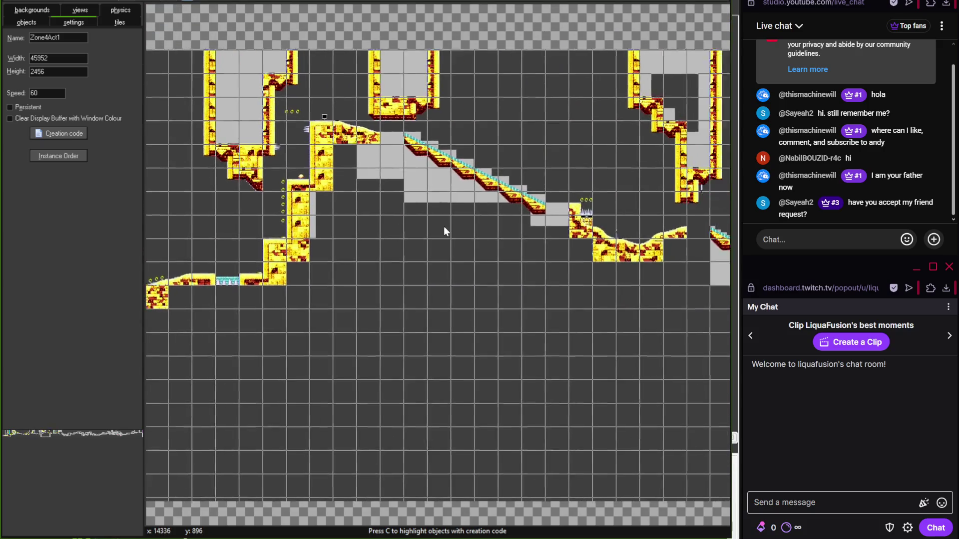
{"action": "left_click_drag", "start_coordinate": [463, 233], "coordinate": [377, 244]}
{"action": "left_click_drag", "start_coordinate": [458, 251], "coordinate": [269, 254]}
{"action": "scroll", "coordinate": [428, 263], "scroll_direction": "up", "scroll_amount": 4}
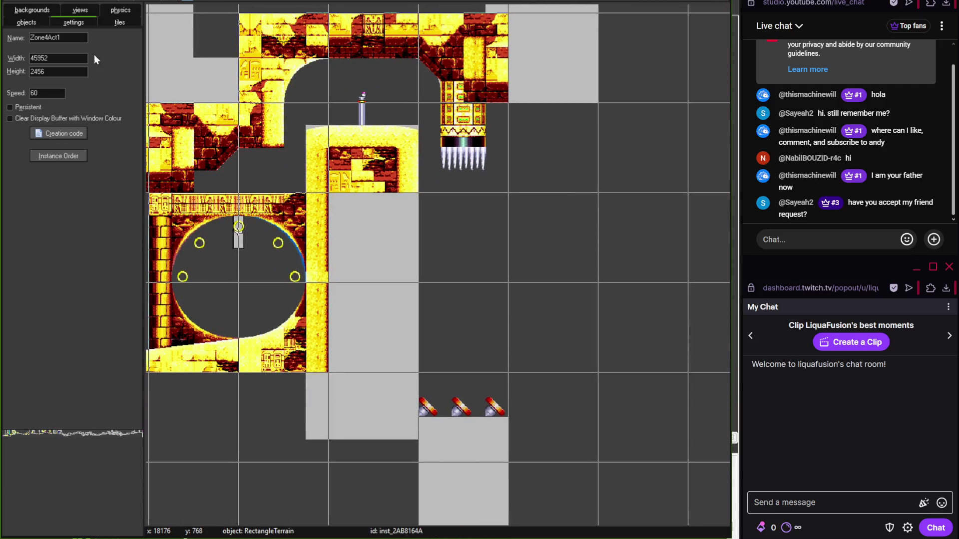
- Load Zone4TilesetA from Level Tiles > Zone 4 for tile painting
{"action": "left_click", "coordinate": [111, 25]}
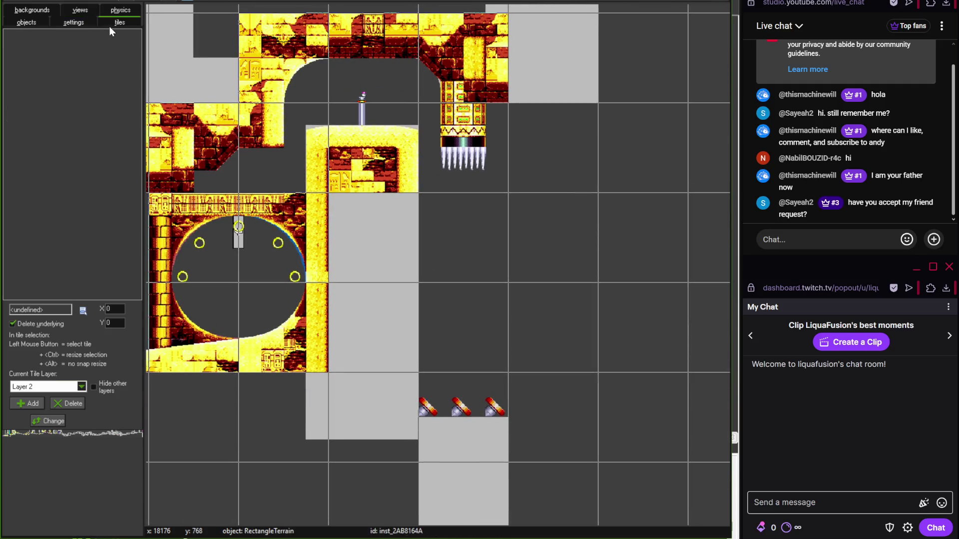
{"action": "left_click", "coordinate": [83, 311]}
{"action": "mouse_move", "coordinate": [114, 331]}
{"action": "mouse_move", "coordinate": [194, 381]}
{"action": "left_click", "coordinate": [256, 382]}
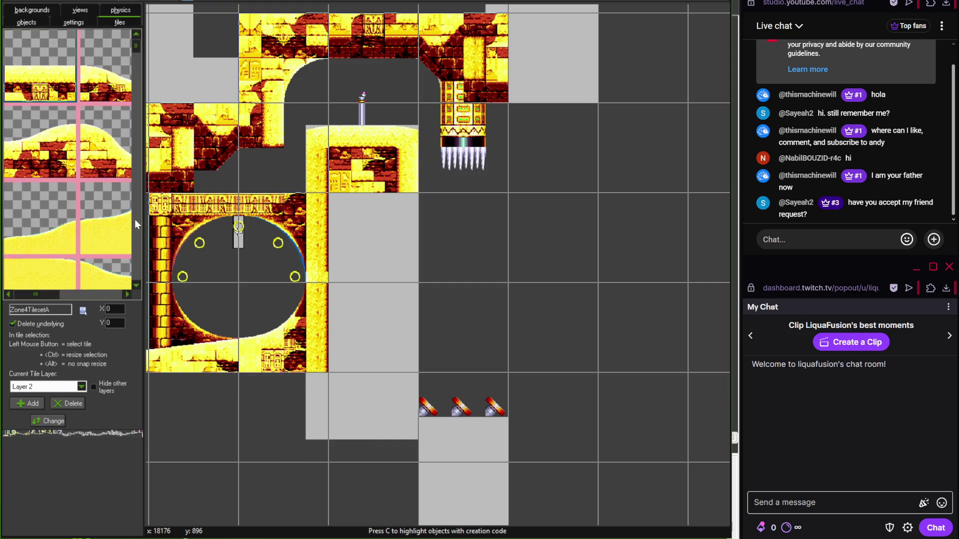
- Widen the tileset palette and stack two brick wall tiles over the grey block
{"action": "mouse_move", "coordinate": [144, 225]}
{"action": "left_mouse_down"}
{"action": "mouse_move", "coordinate": [380, 247]}
{"action": "mouse_move", "coordinate": [322, 240]}
{"action": "left_mouse_up"}
{"action": "left_click_drag", "start_coordinate": [316, 40], "coordinate": [310, 164]}
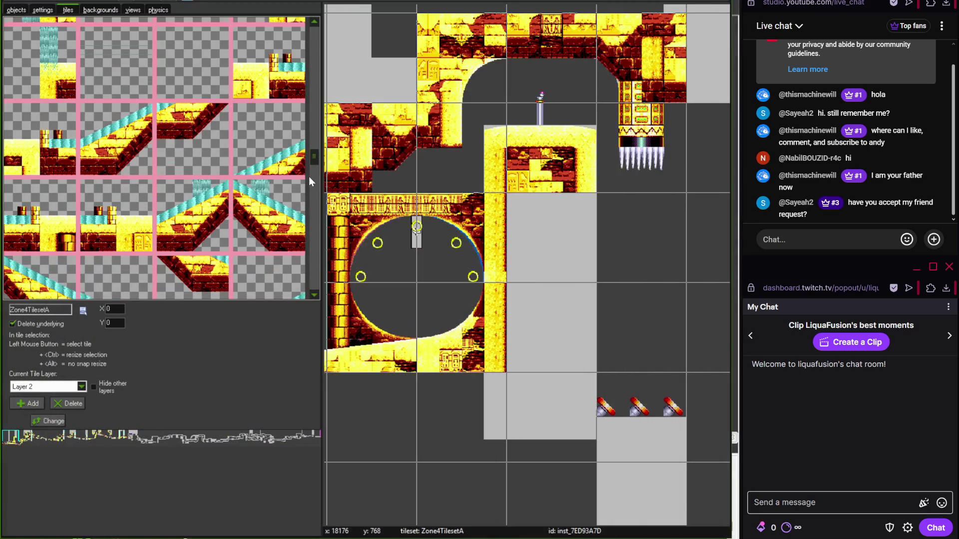
{"action": "scroll", "coordinate": [314, 172], "scroll_direction": "down", "scroll_amount": 5}
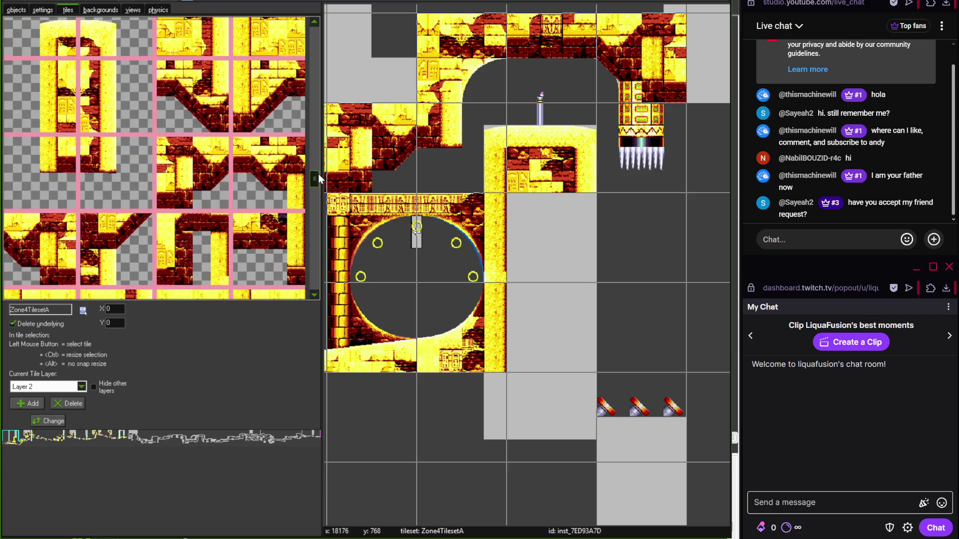
{"action": "left_click", "coordinate": [208, 220]}
{"action": "left_click", "coordinate": [549, 238]}
{"action": "left_click", "coordinate": [549, 327]}
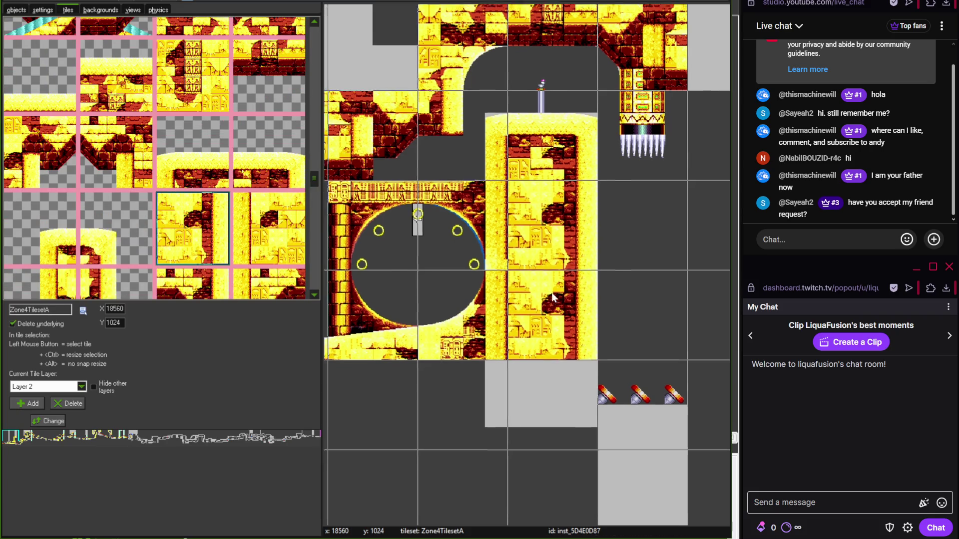
- Fill the empty grey cells beside the pillar with a pillar tile and another brick tile
{"action": "scroll", "coordinate": [550, 327], "scroll_direction": "down", "scroll_amount": 1}
{"action": "scroll", "coordinate": [317, 194], "scroll_direction": "down", "scroll_amount": 5}
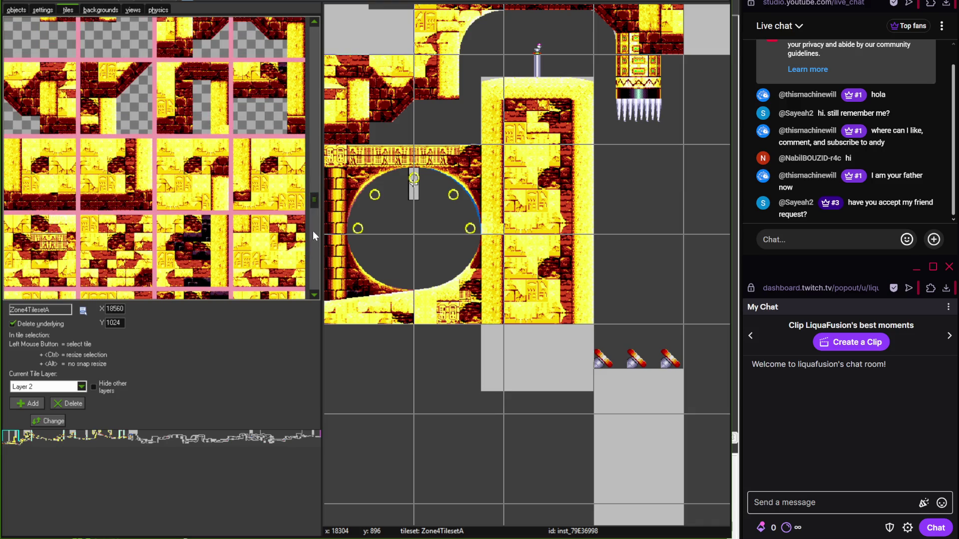
{"action": "left_click_drag", "start_coordinate": [313, 195], "coordinate": [314, 218]}
{"action": "left_click", "coordinate": [558, 361]}
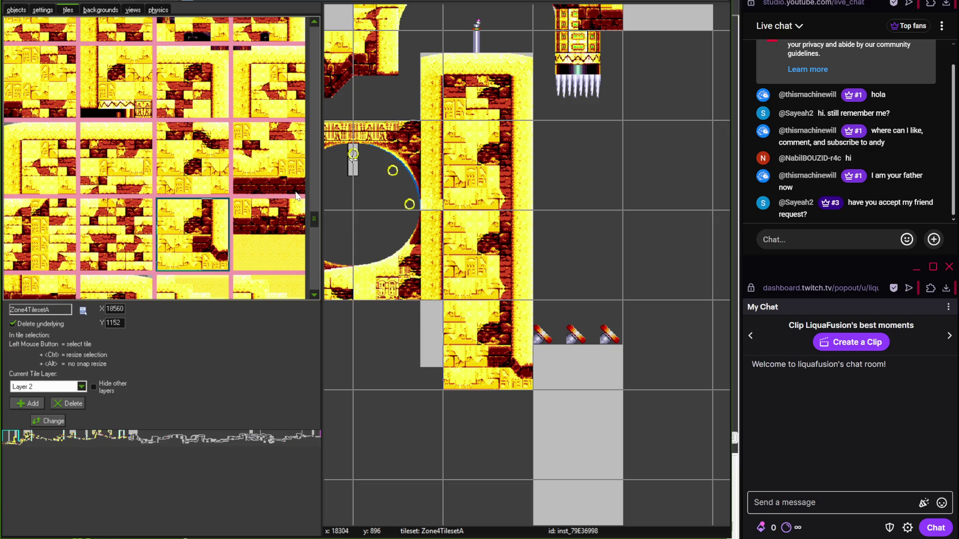
{"action": "left_click_drag", "start_coordinate": [314, 219], "coordinate": [308, 178]}
{"action": "left_click", "coordinate": [269, 161]}
{"action": "left_click", "coordinate": [579, 330]}
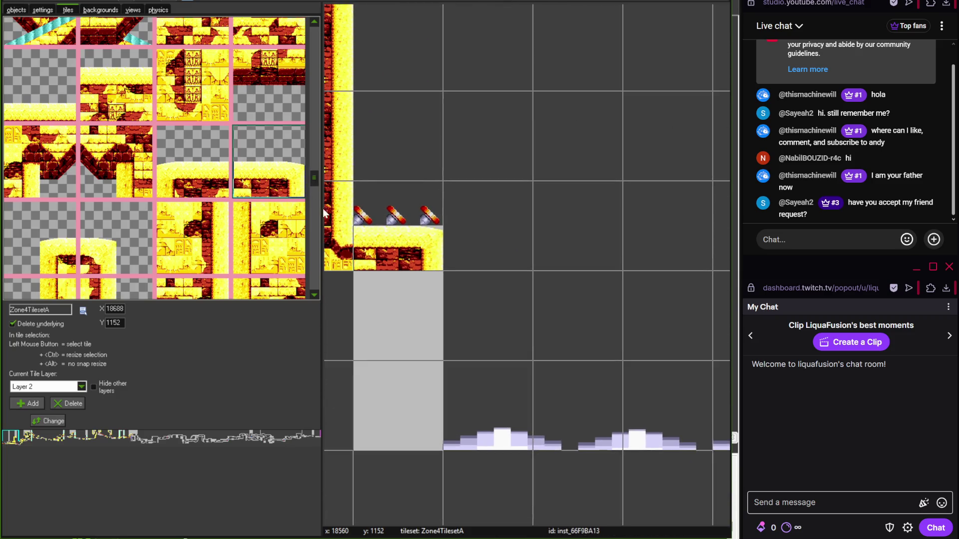
- Tile two more grey cells, check save.tif near the spikes, and add a brick beside them
{"action": "left_click", "coordinate": [192, 238]}
{"action": "left_click", "coordinate": [398, 314]}
{"action": "left_click", "coordinate": [398, 405]}
{"action": "scroll", "coordinate": [367, 275], "scroll_direction": "down", "scroll_amount": 2}
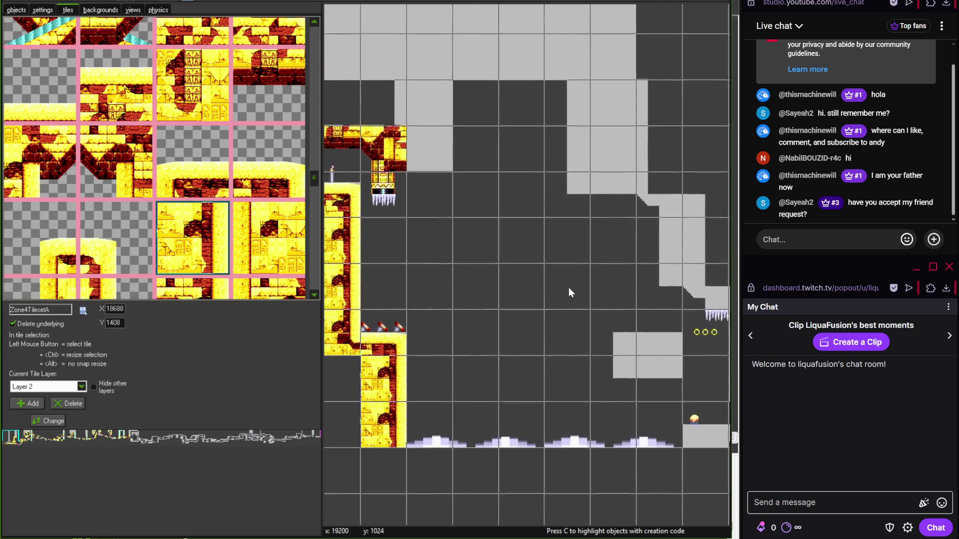
{"action": "key", "text": "alt+Tab"}
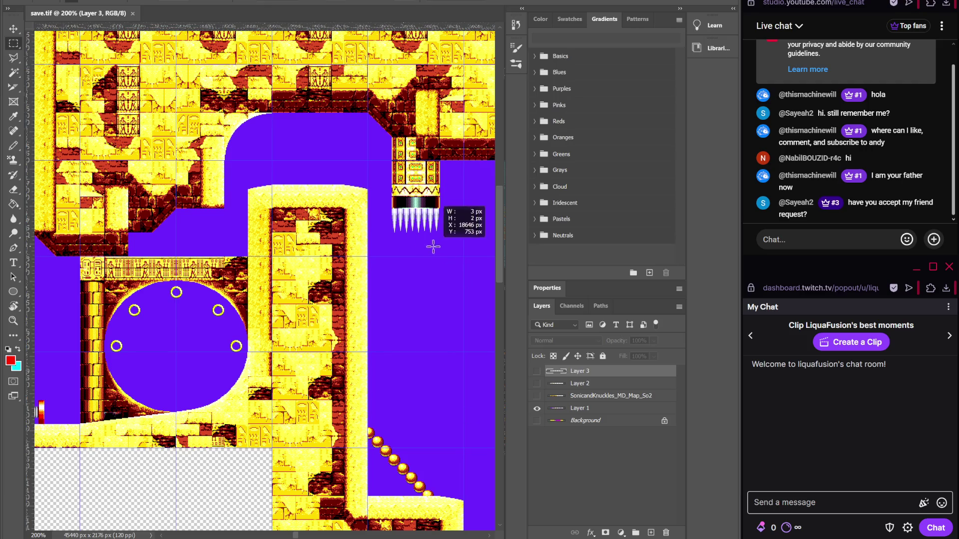
{"action": "left_click_drag", "start_coordinate": [382, 269], "coordinate": [241, 298]}
{"action": "scroll", "coordinate": [287, 285], "scroll_direction": "down", "scroll_amount": 3}
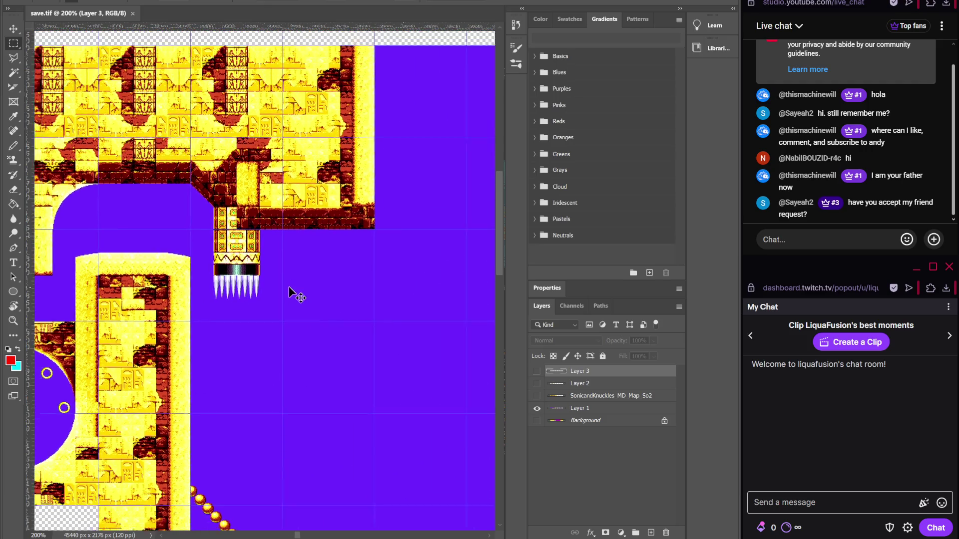
{"action": "key", "text": "alt+Tab"}
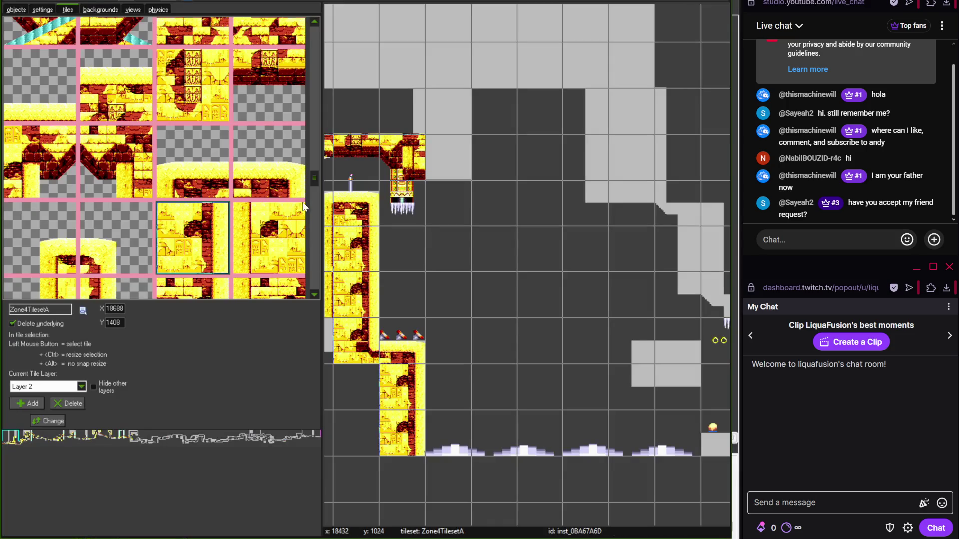
{"action": "left_click", "coordinate": [434, 125]}
- Place the next wall tile in the cell below on the stepped wall
{"action": "left_click_drag", "start_coordinate": [313, 178], "coordinate": [317, 201]}
{"action": "left_click", "coordinate": [120, 136]}
{"action": "left_click", "coordinate": [453, 169]}
{"action": "scroll", "coordinate": [534, 232], "scroll_direction": "up", "scroll_amount": 1}
{"action": "scroll", "coordinate": [316, 212], "scroll_direction": "up", "scroll_amount": 1}
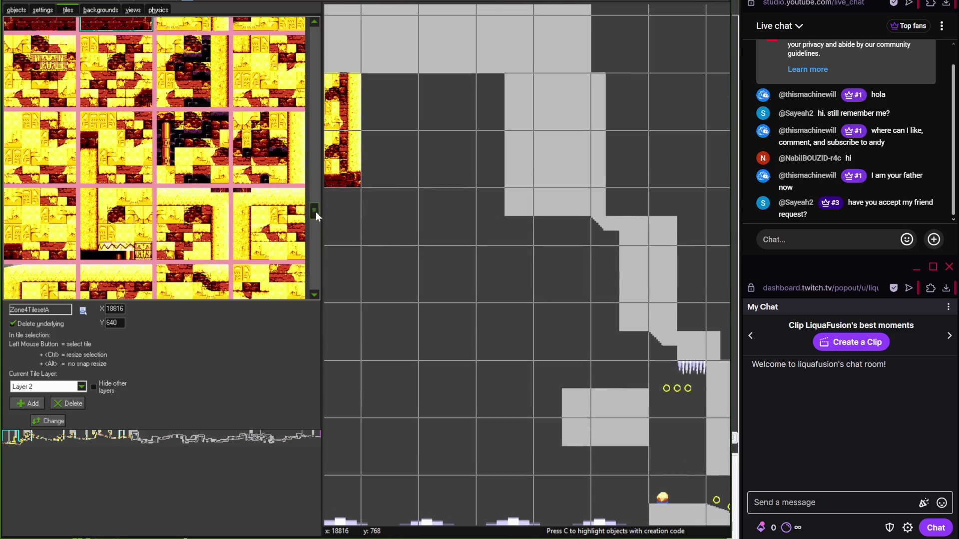
{"action": "left_click_drag", "start_coordinate": [314, 200], "coordinate": [313, 190]}
- Cover the grey wall and lower step with brick columns topped by a sloped brick corner
{"action": "left_click", "coordinate": [83, 186]}
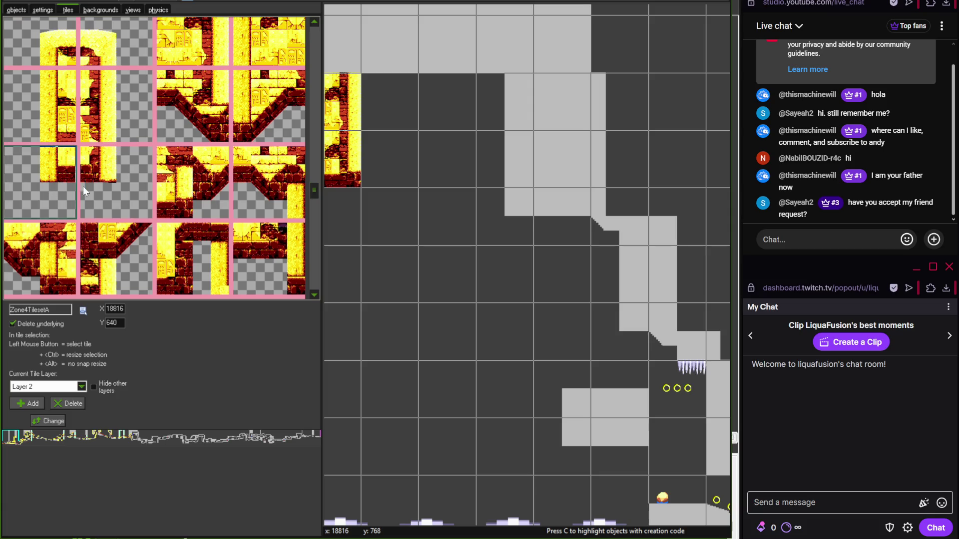
{"action": "left_click", "coordinate": [50, 105]}
{"action": "left_click", "coordinate": [519, 158]}
{"action": "left_click", "coordinate": [632, 274]}
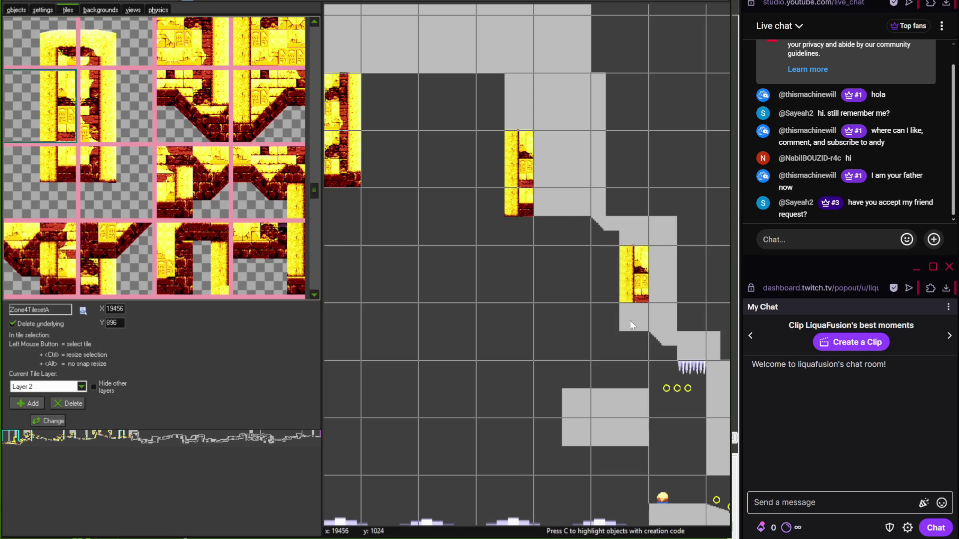
{"action": "left_click_drag", "start_coordinate": [630, 320], "coordinate": [463, 248]}
{"action": "mouse_move", "coordinate": [481, 337]}
{"action": "left_mouse_down"}
{"action": "mouse_move", "coordinate": [611, 369]}
{"action": "mouse_move", "coordinate": [522, 334]}
{"action": "mouse_move", "coordinate": [500, 307]}
{"action": "left_mouse_up"}
{"action": "left_click", "coordinate": [50, 183]}
{"action": "left_click", "coordinate": [609, 277]}
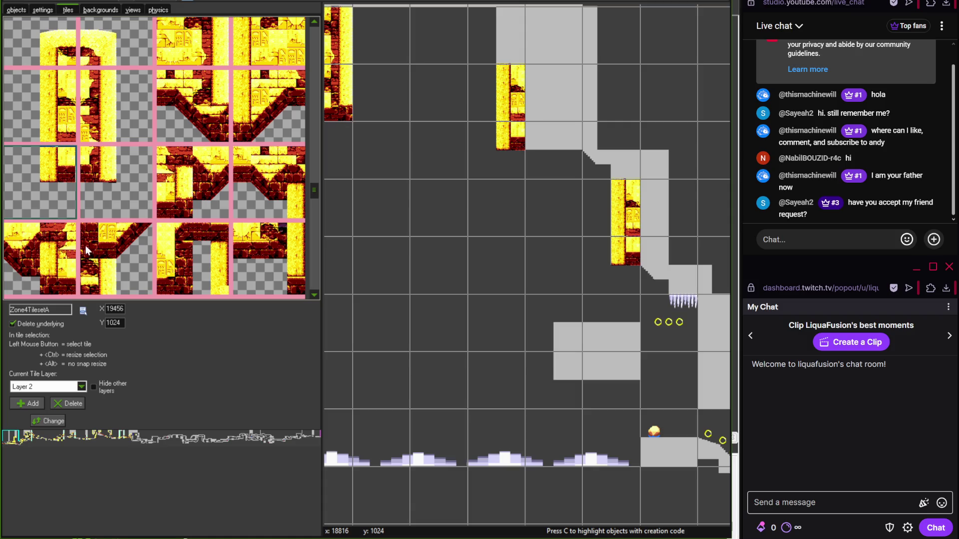
{"action": "scroll", "coordinate": [313, 187], "scroll_direction": "up", "scroll_amount": 3}
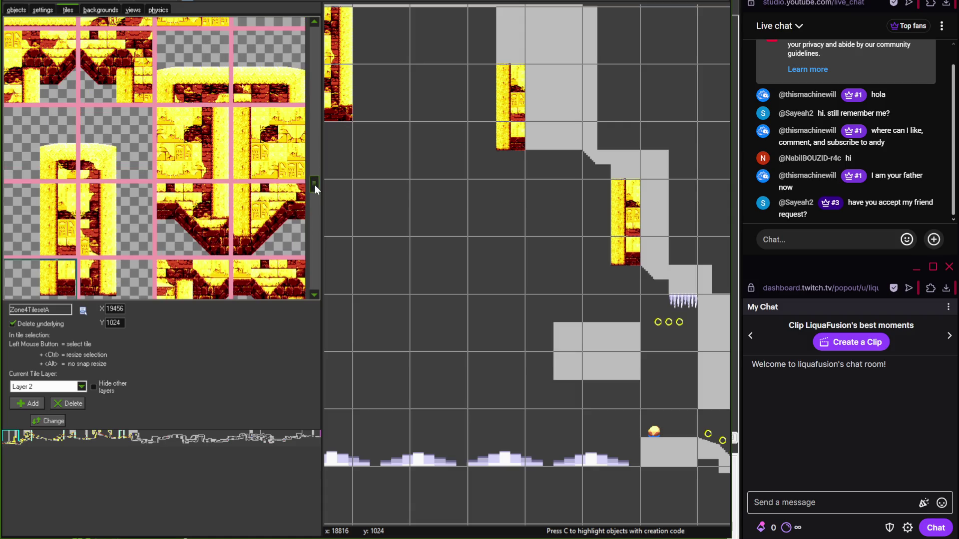
{"action": "left_click", "coordinate": [611, 150]}
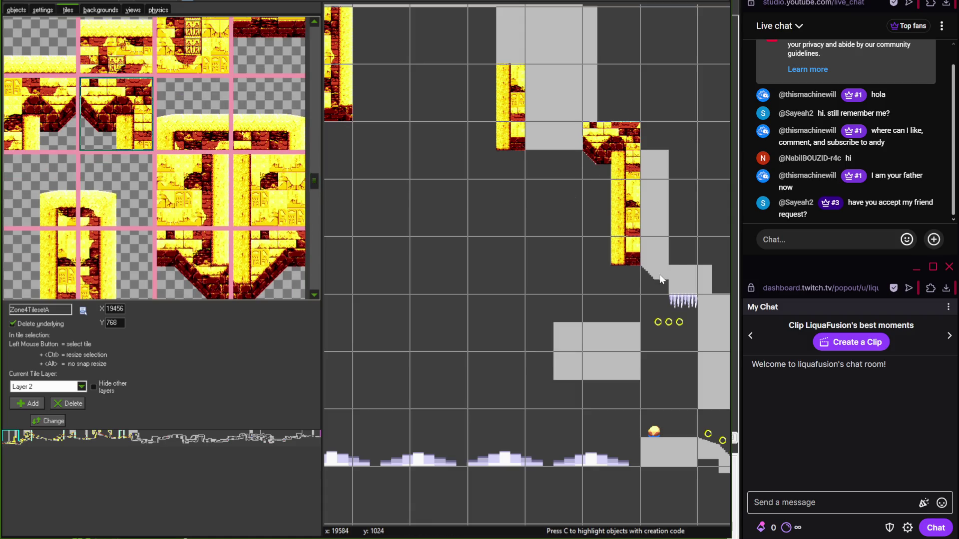
- Place the top-right brick tile along the top ledge
{"action": "mouse_move", "coordinate": [453, 220]}
{"action": "left_mouse_down"}
{"action": "mouse_move", "coordinate": [433, 229]}
{"action": "mouse_move", "coordinate": [613, 239]}
{"action": "mouse_move", "coordinate": [456, 266]}
{"action": "left_mouse_up"}
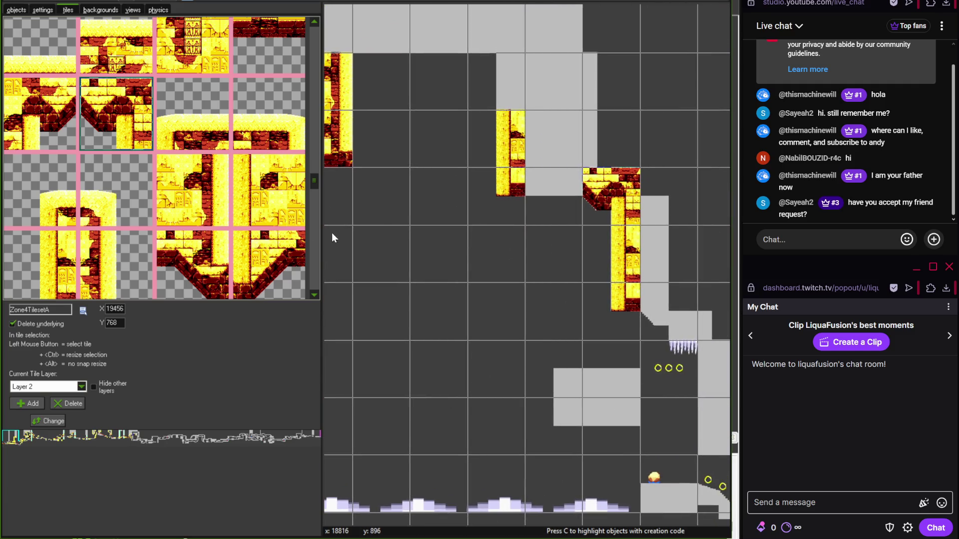
{"action": "left_click", "coordinate": [286, 73]}
{"action": "left_click", "coordinate": [531, 197]}
{"action": "left_click_drag", "start_coordinate": [483, 241], "coordinate": [468, 201]}
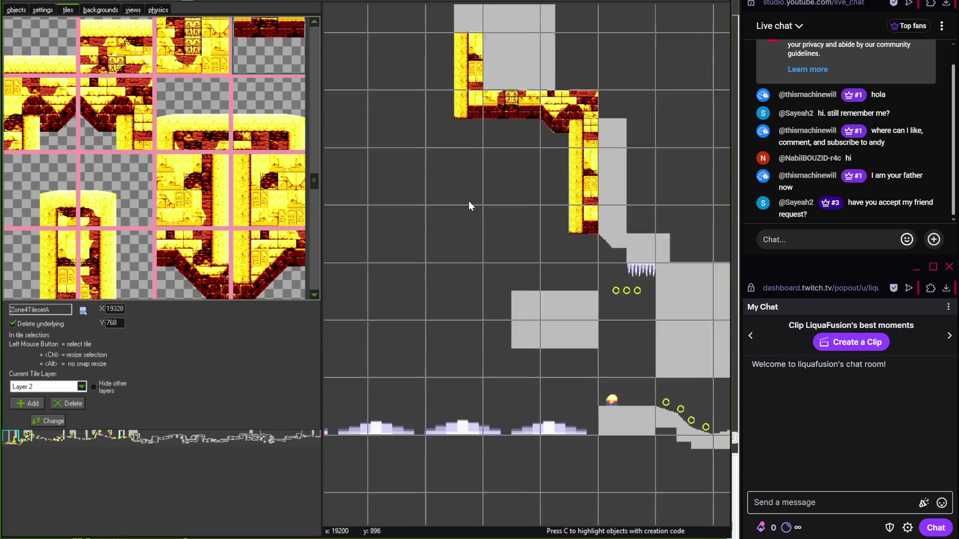
- Cover the floating block's top and underside with framed platform brick tiles
{"action": "left_click", "coordinate": [270, 124]}
{"action": "left_click", "coordinate": [565, 298]}
{"action": "left_click", "coordinate": [65, 220]}
{"action": "left_click", "coordinate": [529, 300]}
{"action": "scroll", "coordinate": [316, 193], "scroll_direction": "down", "scroll_amount": 2}
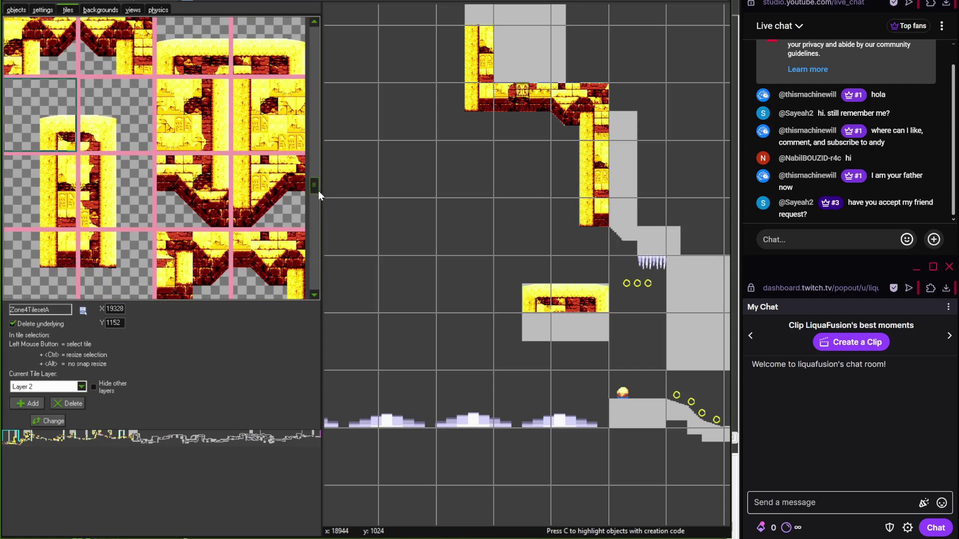
{"action": "left_click", "coordinate": [60, 210]}
{"action": "left_click", "coordinate": [536, 327]}
{"action": "left_click_drag", "start_coordinate": [314, 190], "coordinate": [315, 241]}
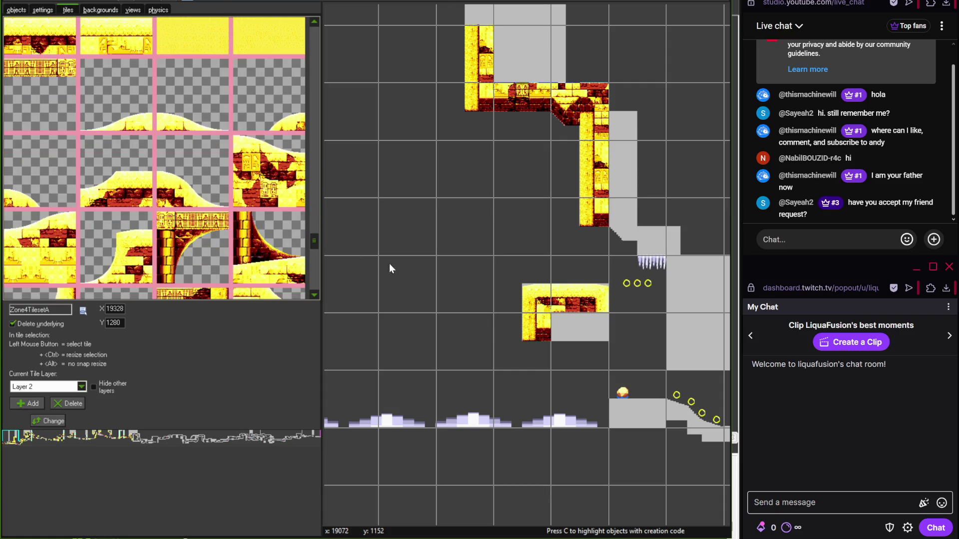
{"action": "scroll", "coordinate": [404, 269], "scroll_direction": "down", "scroll_amount": 5}
{"action": "scroll", "coordinate": [480, 275], "scroll_direction": "up", "scroll_amount": 3}
{"action": "scroll", "coordinate": [500, 319], "scroll_direction": "left", "scroll_amount": 10}
{"action": "scroll", "coordinate": [576, 330], "scroll_direction": "left", "scroll_amount": 8}
{"action": "scroll", "coordinate": [494, 321], "scroll_direction": "up", "scroll_amount": 3}
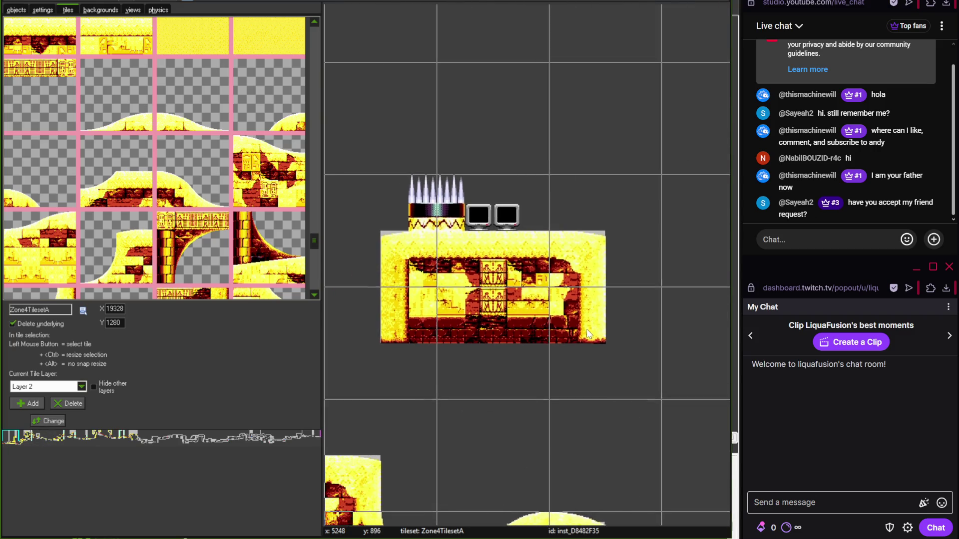
{"action": "scroll", "coordinate": [588, 334], "scroll_direction": "down", "scroll_amount": 5}
{"action": "scroll", "coordinate": [726, 315], "scroll_direction": "left", "scroll_amount": 8}
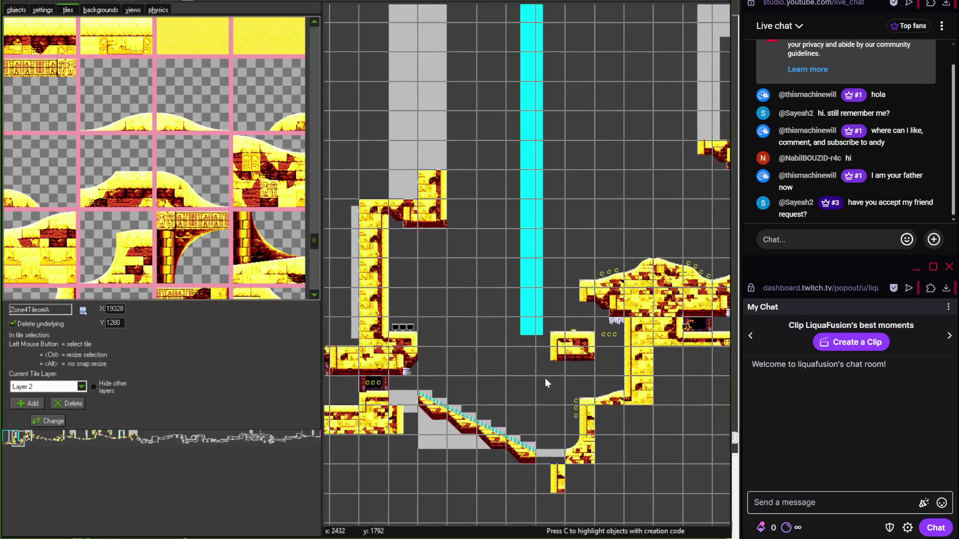
{"action": "scroll", "coordinate": [549, 375], "scroll_direction": "up", "scroll_amount": 3}
{"action": "scroll", "coordinate": [316, 239], "scroll_direction": "down", "scroll_amount": 1}
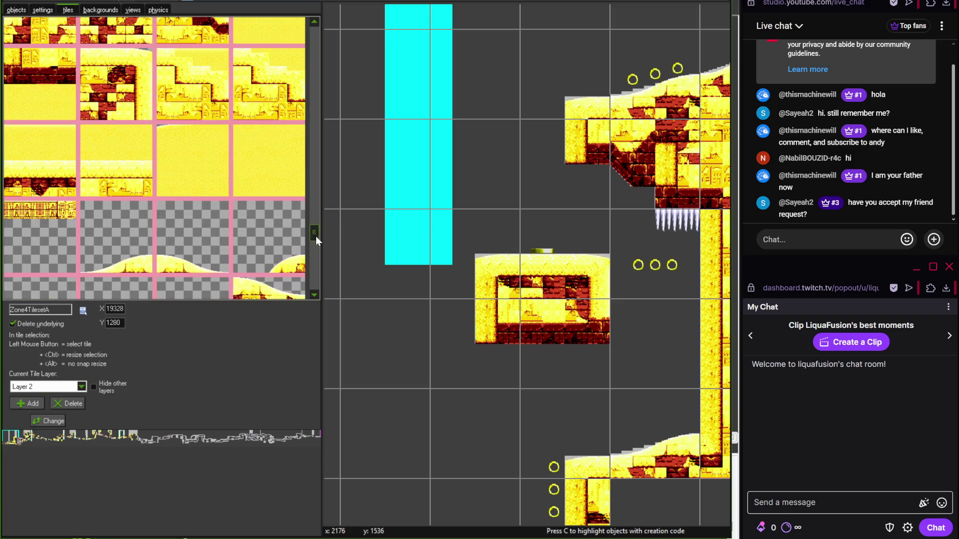
{"action": "scroll", "coordinate": [316, 236], "scroll_direction": "down", "scroll_amount": 1}
{"action": "scroll", "coordinate": [310, 275], "scroll_direction": "down", "scroll_amount": 1}
{"action": "scroll", "coordinate": [315, 259], "scroll_direction": "up", "scroll_amount": 2}
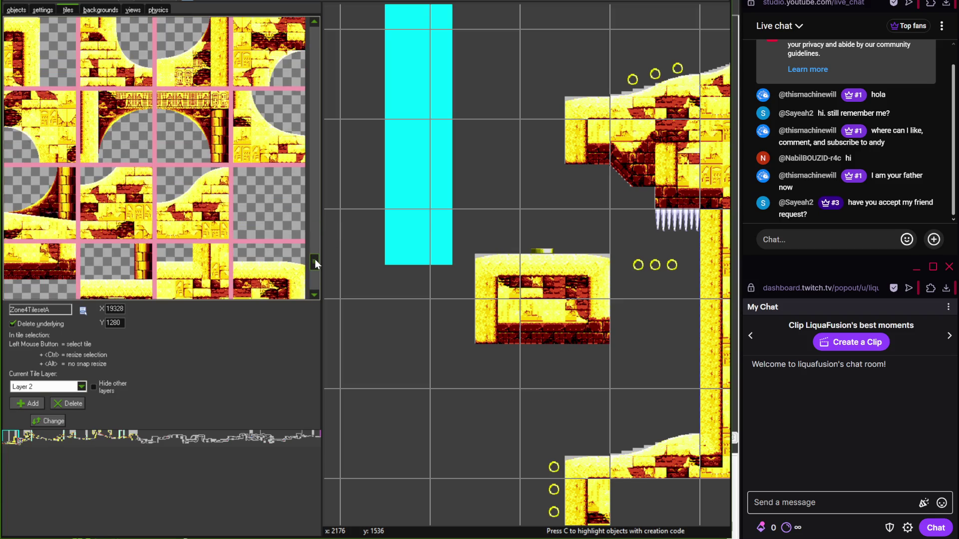
{"action": "left_click", "coordinate": [52, 145]}
{"action": "scroll", "coordinate": [443, 356], "scroll_direction": "down", "scroll_amount": 2}
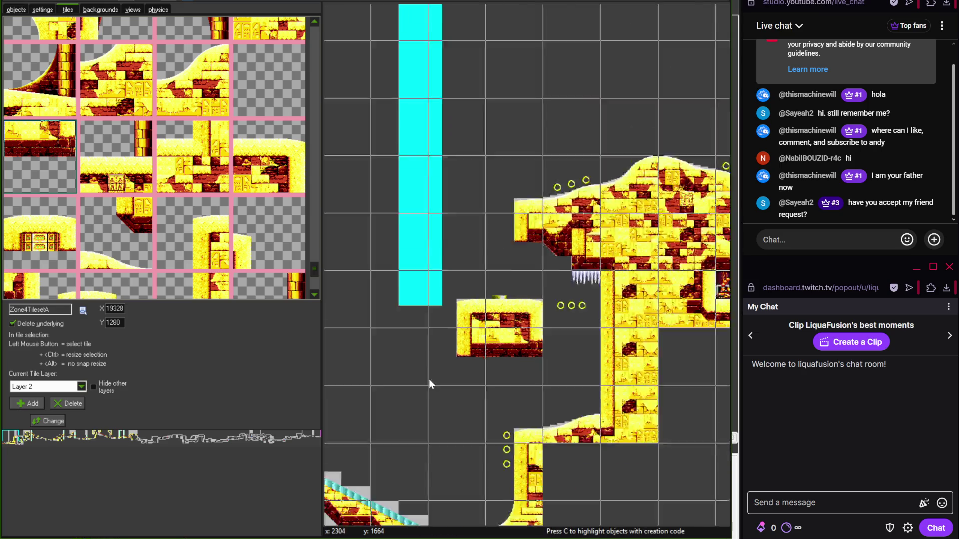
{"action": "scroll", "coordinate": [507, 339], "scroll_direction": "right", "scroll_amount": 5}
{"action": "scroll", "coordinate": [444, 260], "scroll_direction": "right", "scroll_amount": 10}
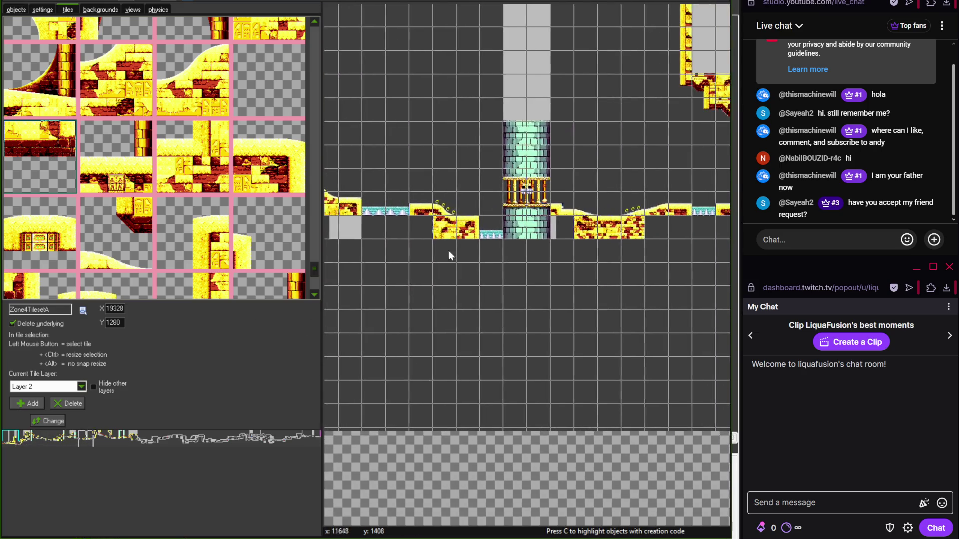
{"action": "scroll", "coordinate": [420, 260], "scroll_direction": "right", "scroll_amount": 5}
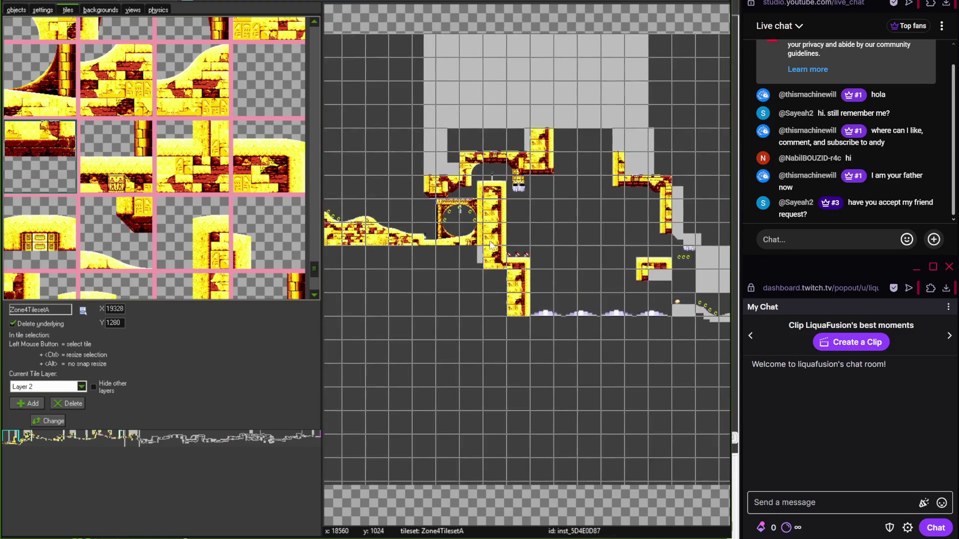
- Paint a row of water tiles along the low floor
{"action": "scroll", "coordinate": [511, 283], "scroll_direction": "up", "scroll_amount": 3}
{"action": "scroll", "coordinate": [492, 288], "scroll_direction": "down", "scroll_amount": 1}
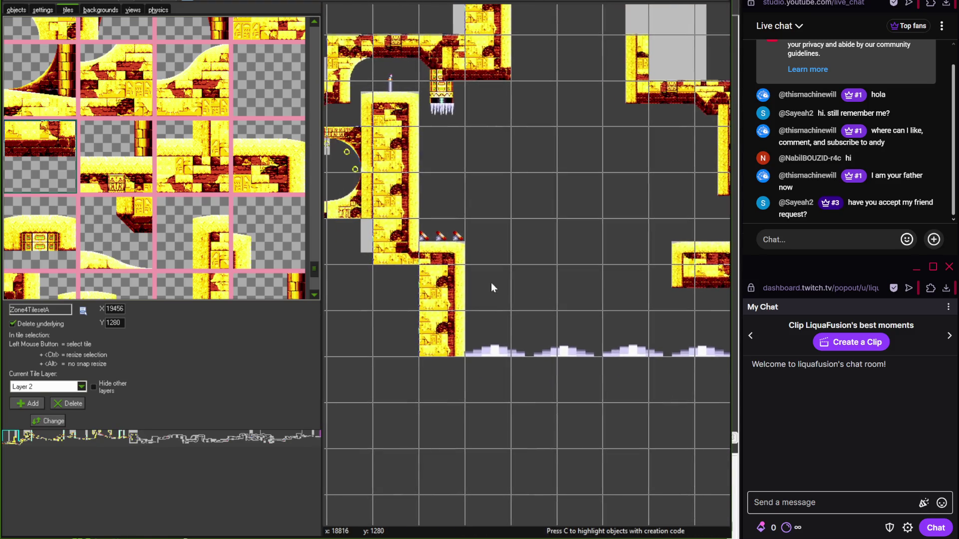
{"action": "left_click_drag", "start_coordinate": [314, 278], "coordinate": [317, 109]}
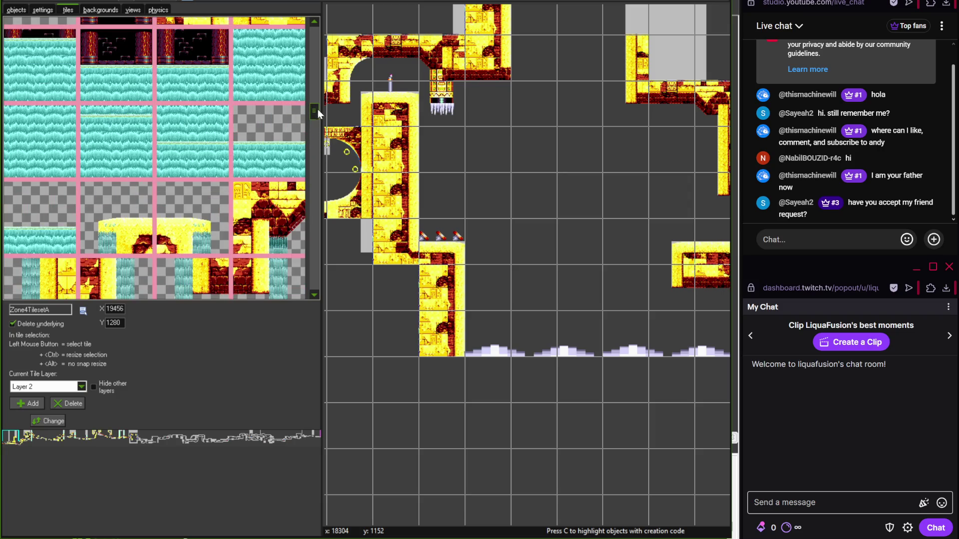
{"action": "scroll", "coordinate": [524, 342], "scroll_direction": "right", "scroll_amount": 3}
{"action": "left_click_drag", "start_coordinate": [514, 343], "coordinate": [560, 344]}
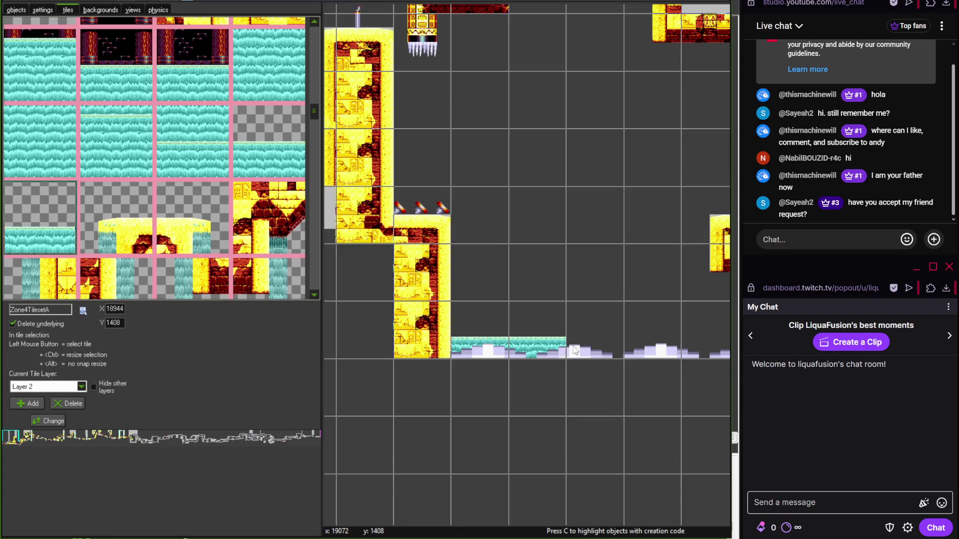
{"action": "scroll", "coordinate": [499, 339], "scroll_direction": "right", "scroll_amount": 3}
{"action": "left_click_drag", "start_coordinate": [400, 337], "coordinate": [564, 337]}
{"action": "scroll", "coordinate": [563, 338], "scroll_direction": "right", "scroll_amount": 3}
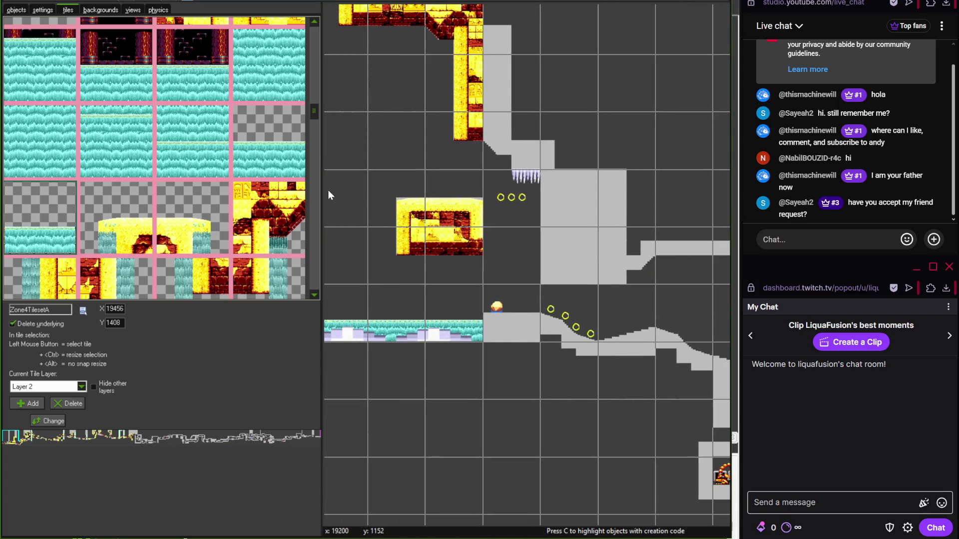
- Place a brick block beside the water, then a sandy slope and small hill tile
{"action": "left_click_drag", "start_coordinate": [317, 120], "coordinate": [314, 157]}
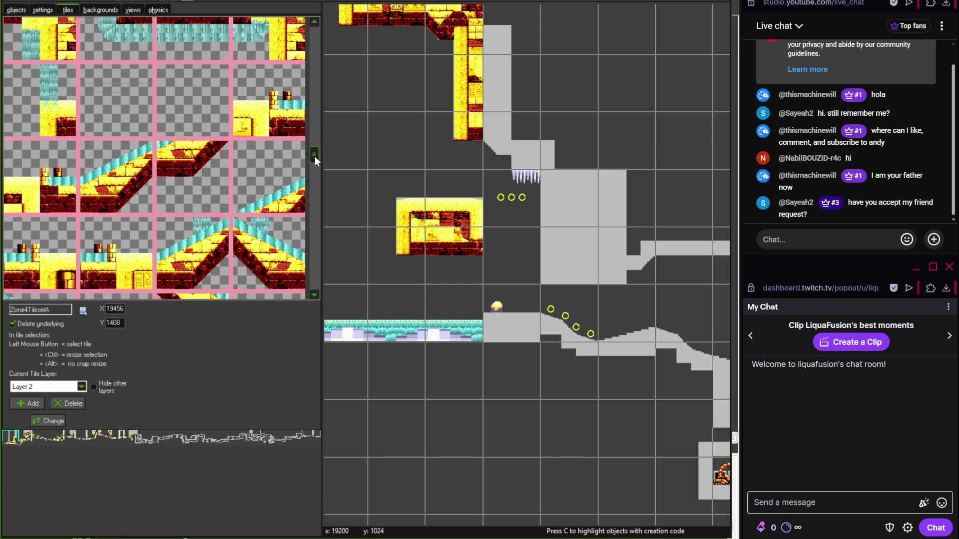
{"action": "mouse_move", "coordinate": [315, 157]}
{"action": "left_mouse_down"}
{"action": "mouse_move", "coordinate": [316, 46]}
{"action": "mouse_move", "coordinate": [315, 179]}
{"action": "left_mouse_up"}
{"action": "left_click", "coordinate": [203, 159]}
{"action": "left_click", "coordinate": [516, 325]}
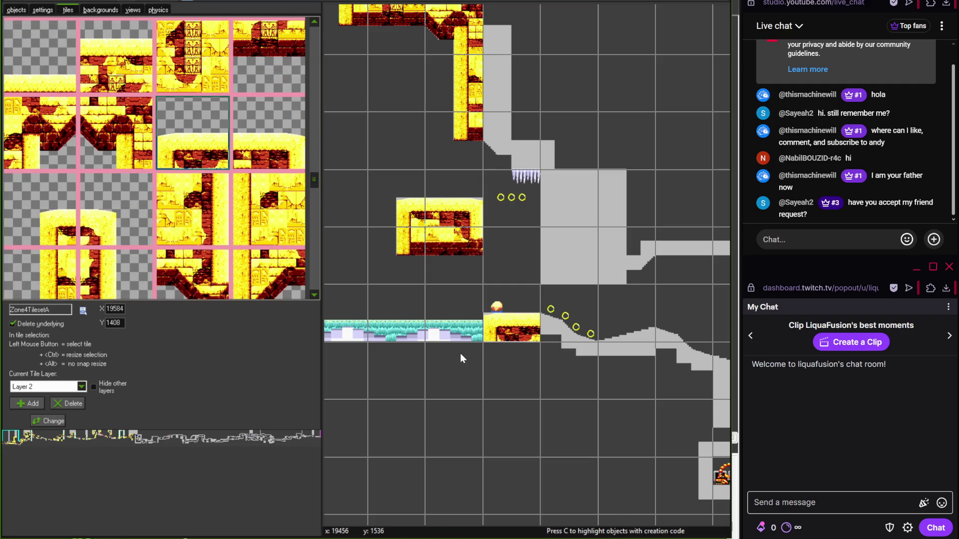
{"action": "left_click", "coordinate": [316, 241]}
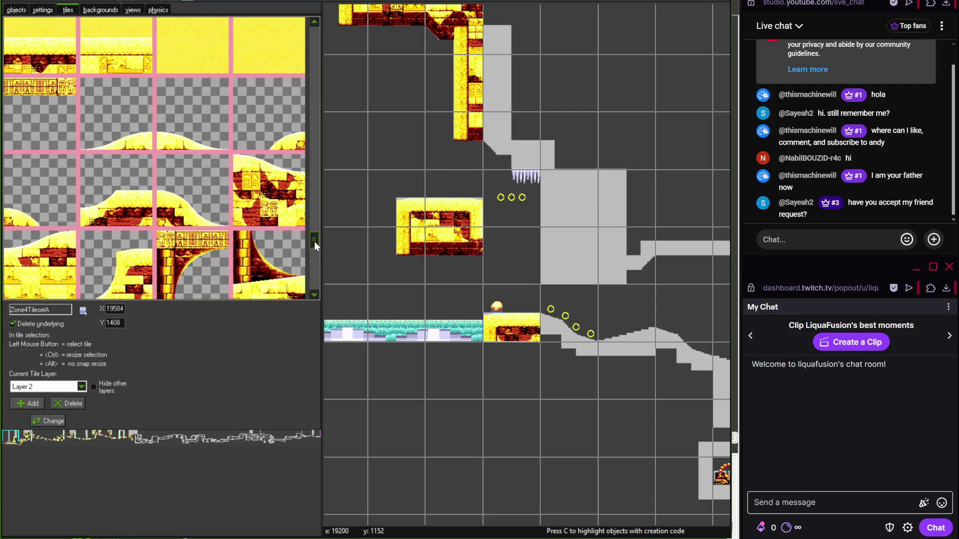
{"action": "left_click", "coordinate": [569, 328]}
{"action": "left_click", "coordinate": [193, 114]}
{"action": "left_click", "coordinate": [117, 114]}
{"action": "left_click", "coordinate": [632, 323]}
{"action": "left_click_drag", "start_coordinate": [633, 319], "coordinate": [469, 283]}
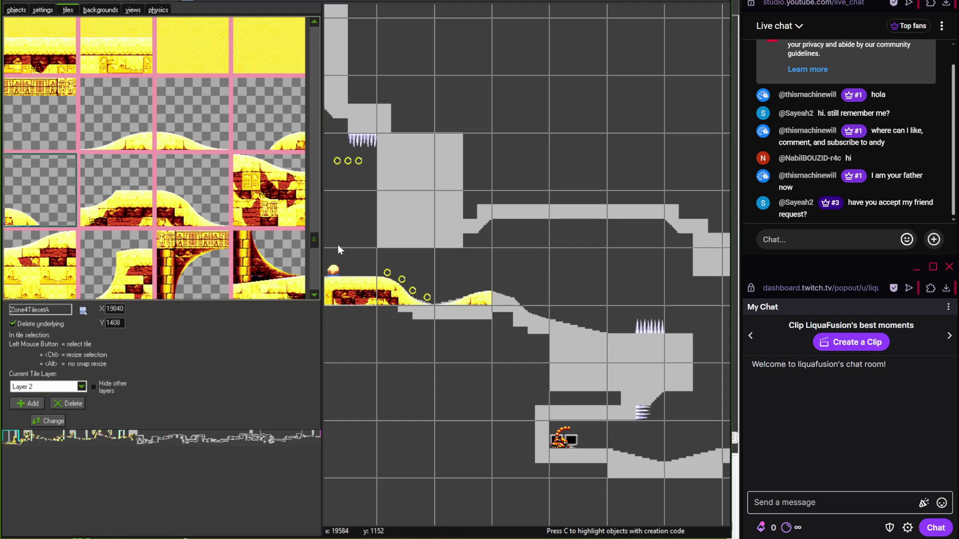
- Fill beneath the sandy slope and under the hill with two brick fill tiles
{"action": "left_click_drag", "start_coordinate": [583, 304], "coordinate": [556, 296]}
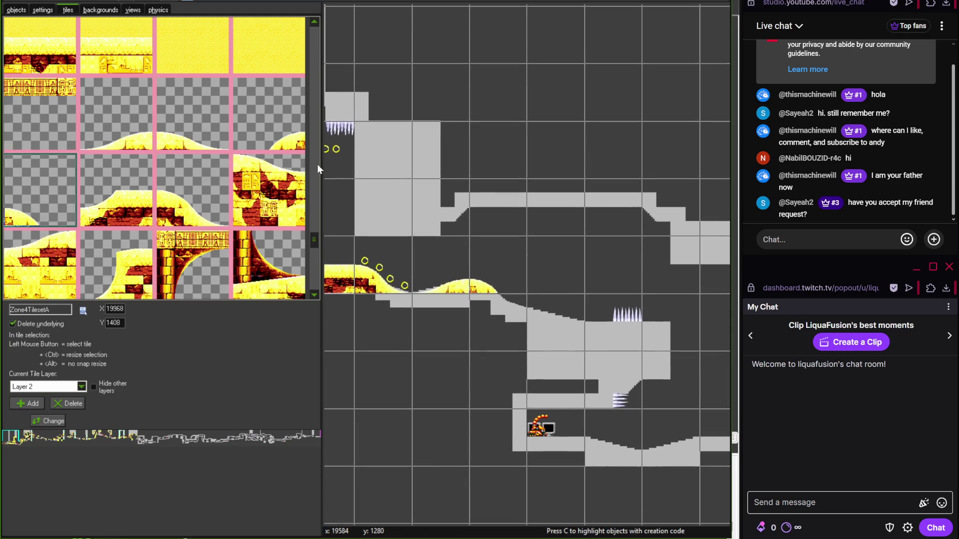
{"action": "left_click_drag", "start_coordinate": [315, 241], "coordinate": [313, 222]}
{"action": "left_click", "coordinate": [225, 97]}
{"action": "left_click", "coordinate": [370, 320]}
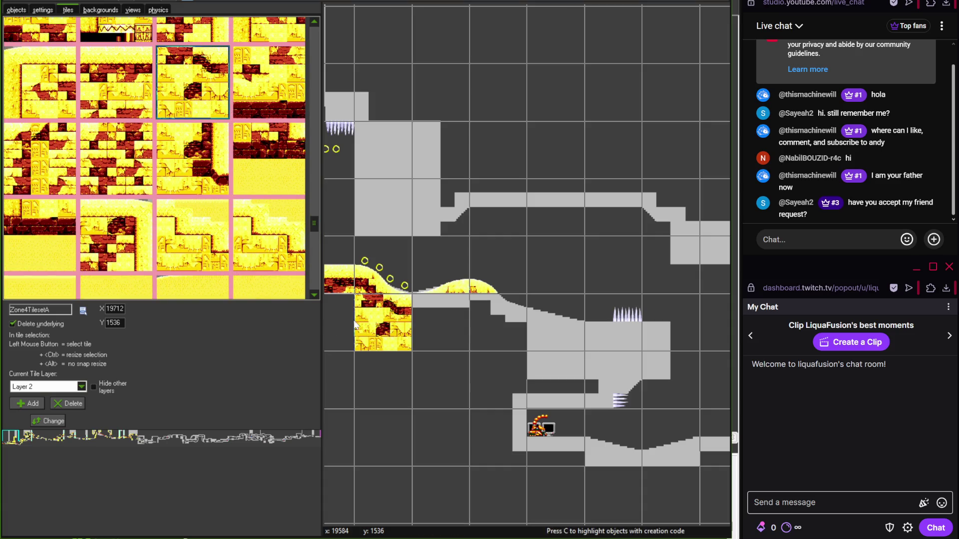
{"action": "left_click", "coordinate": [127, 150]}
{"action": "left_click", "coordinate": [436, 337]}
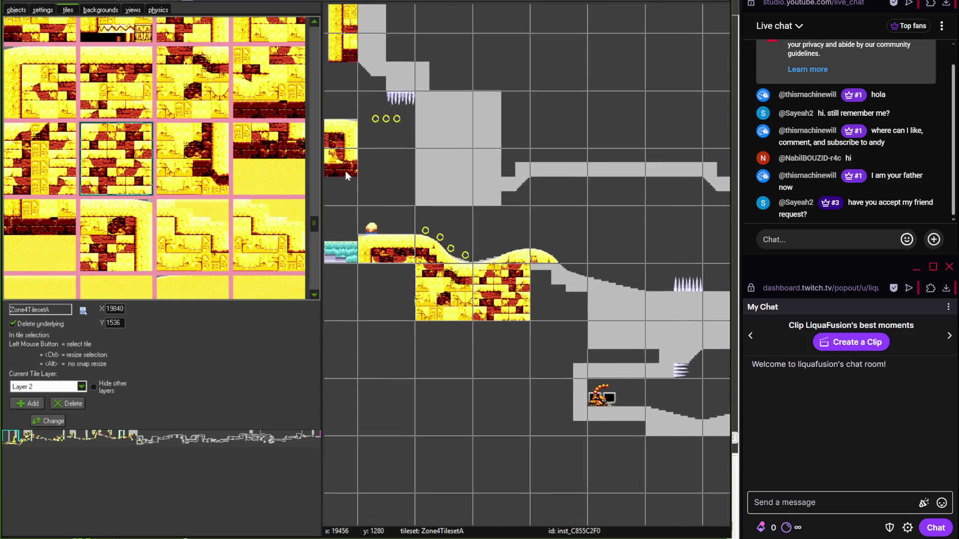
- Extend the sandy hill rightward with sand-slope tiles at the hill's end, then view the reference map
{"action": "left_click_drag", "start_coordinate": [316, 226], "coordinate": [316, 266]}
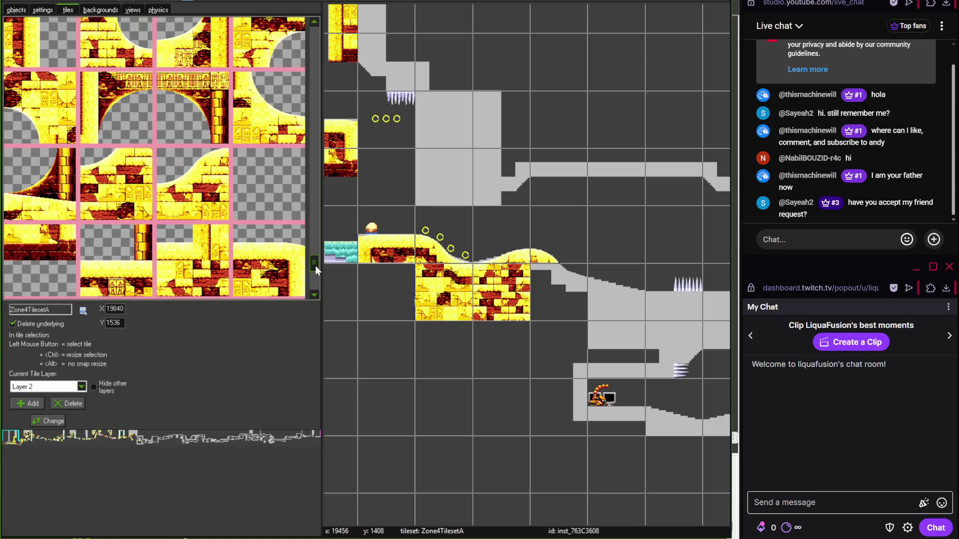
{"action": "mouse_move", "coordinate": [315, 262]}
{"action": "left_mouse_down"}
{"action": "mouse_move", "coordinate": [315, 274]}
{"action": "mouse_move", "coordinate": [318, 256]}
{"action": "left_mouse_up"}
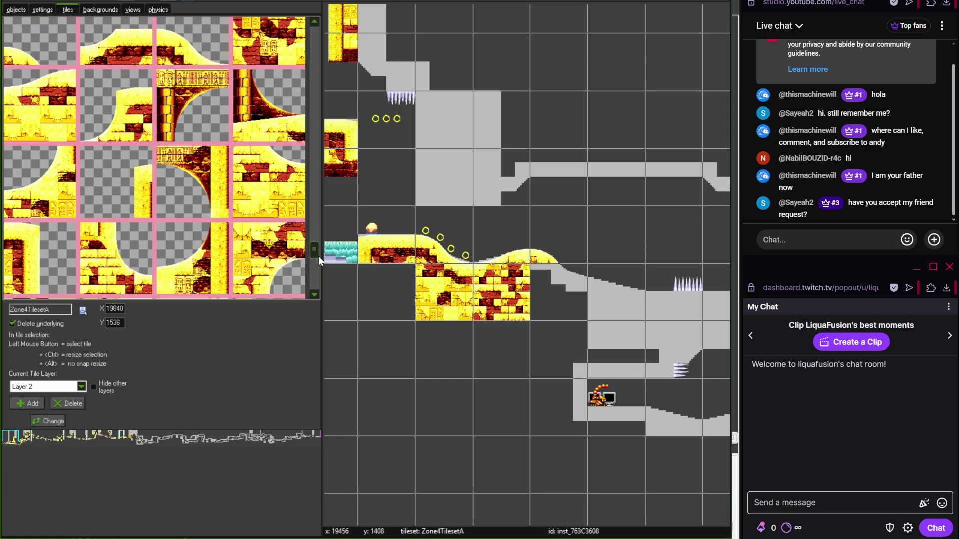
{"action": "left_click", "coordinate": [263, 183]}
{"action": "left_click", "coordinate": [542, 294]}
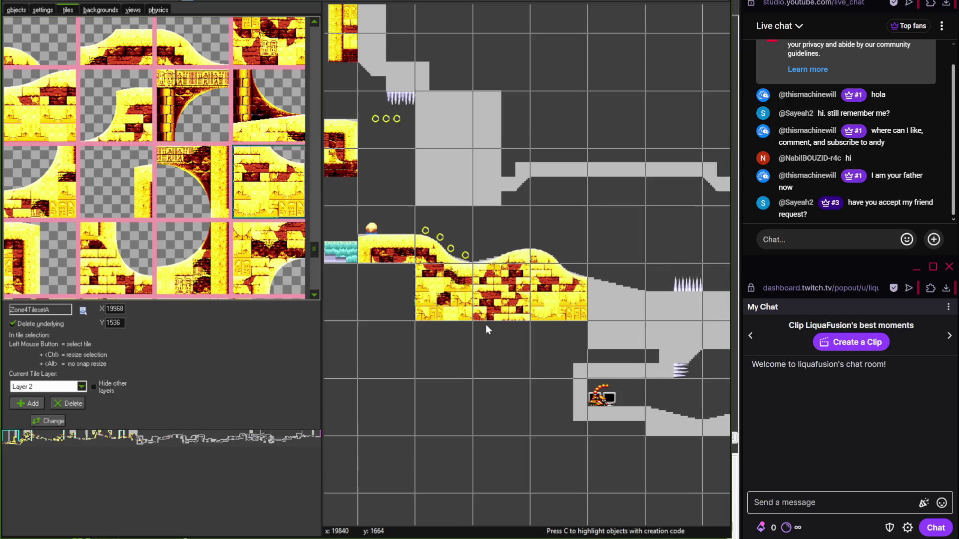
{"action": "mouse_move", "coordinate": [314, 242]}
{"action": "left_mouse_down"}
{"action": "mouse_move", "coordinate": [316, 261]}
{"action": "mouse_move", "coordinate": [330, 28]}
{"action": "left_mouse_up"}
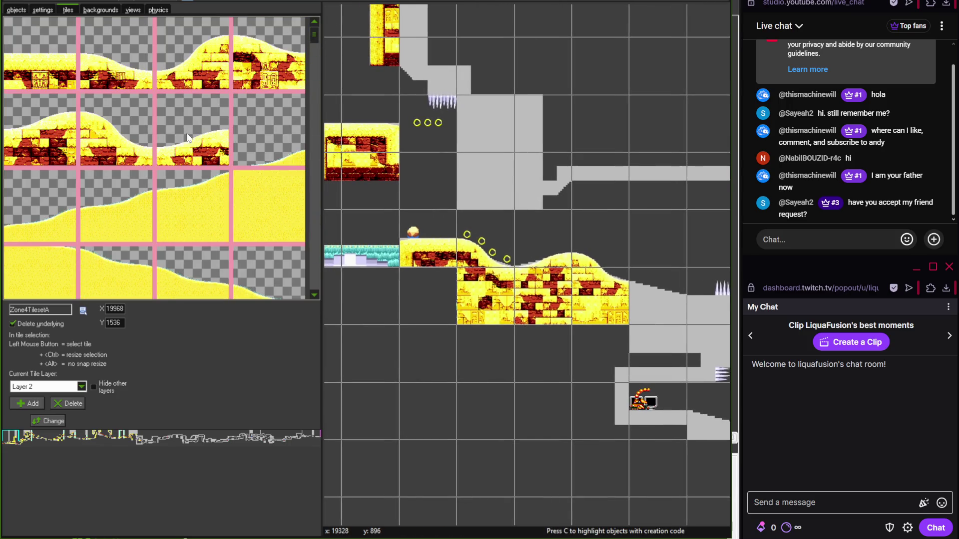
{"action": "left_click", "coordinate": [267, 57]}
{"action": "left_click", "coordinate": [642, 292]}
{"action": "scroll", "coordinate": [641, 292], "scroll_direction": "up", "scroll_amount": 2}
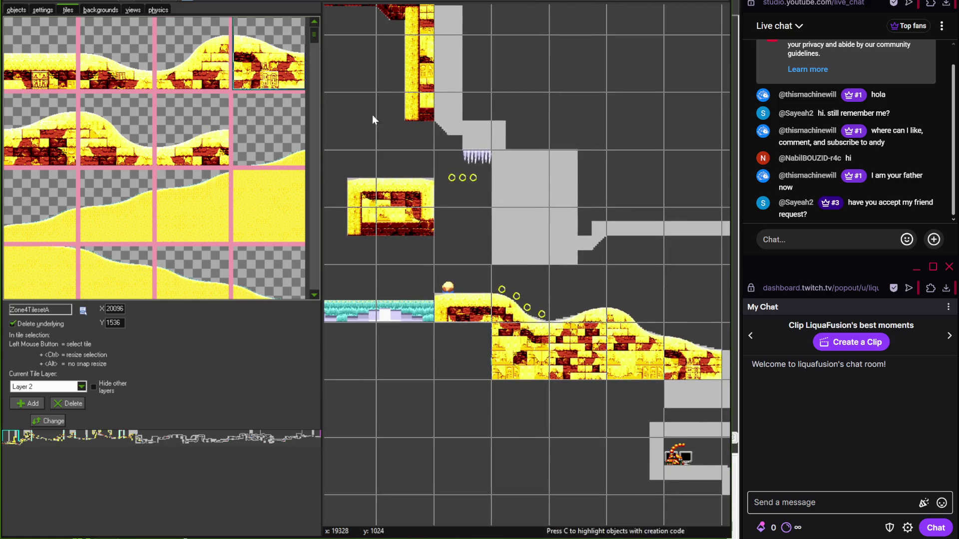
{"action": "key", "text": "alt+Tab"}
- Match the reference map, then place brick wall tiles in the upper cells of the grey column
{"action": "left_click_drag", "start_coordinate": [173, 307], "coordinate": [128, 292]}
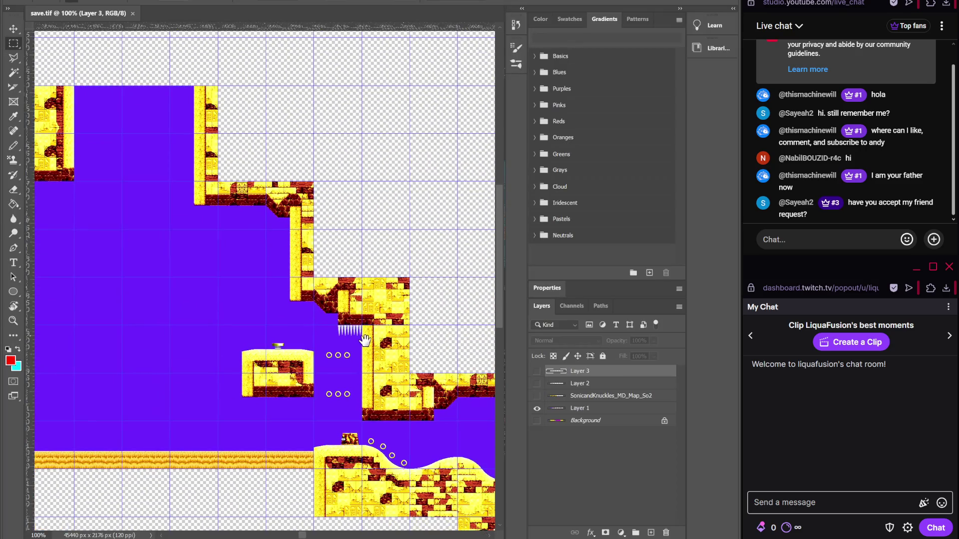
{"action": "key", "text": "alt+Tab"}
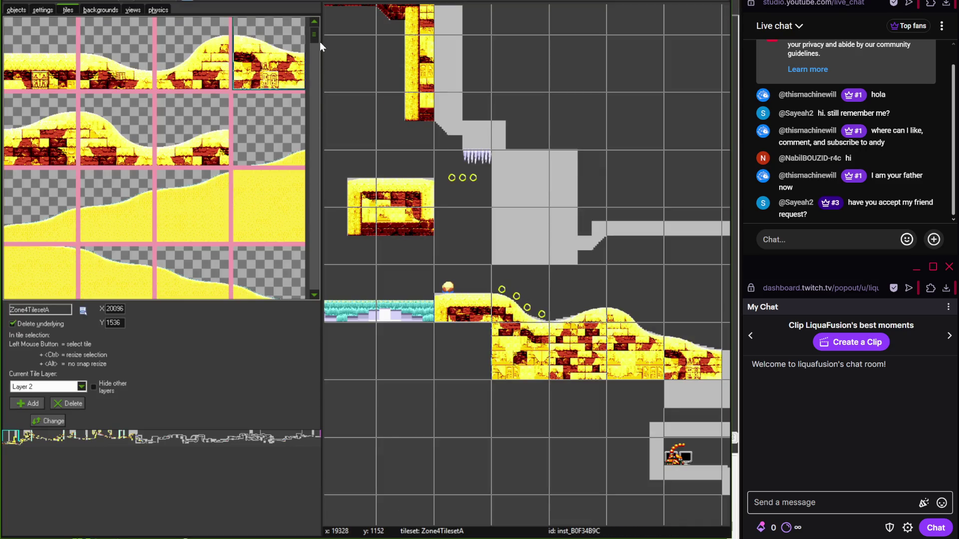
{"action": "left_click_drag", "start_coordinate": [317, 38], "coordinate": [313, 193]}
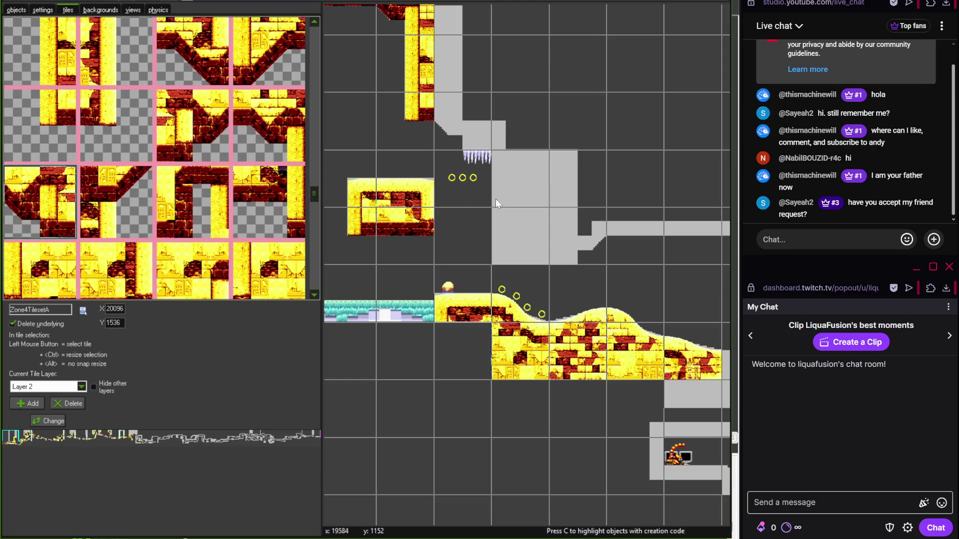
{"action": "scroll", "coordinate": [475, 181], "scroll_direction": "up", "scroll_amount": 1}
{"action": "mouse_move", "coordinate": [315, 195]}
{"action": "left_mouse_down"}
{"action": "mouse_move", "coordinate": [318, 216]}
{"action": "mouse_move", "coordinate": [316, 177]}
{"action": "mouse_move", "coordinate": [315, 193]}
{"action": "left_mouse_up"}
{"action": "left_click", "coordinate": [37, 232]}
{"action": "left_click", "coordinate": [520, 133]}
{"action": "left_click", "coordinate": [268, 142]}
{"action": "left_click", "coordinate": [531, 177]}
- Add brick tiles further down the column and right of the lower wall, rechecking the reference
{"action": "left_click", "coordinate": [40, 202]}
{"action": "left_click", "coordinate": [531, 250]}
{"action": "left_click", "coordinate": [212, 137]}
{"action": "left_click", "coordinate": [613, 277]}
{"action": "scroll", "coordinate": [456, 278], "scroll_direction": "right", "scroll_amount": 3}
{"action": "key", "text": "alt+Tab"}
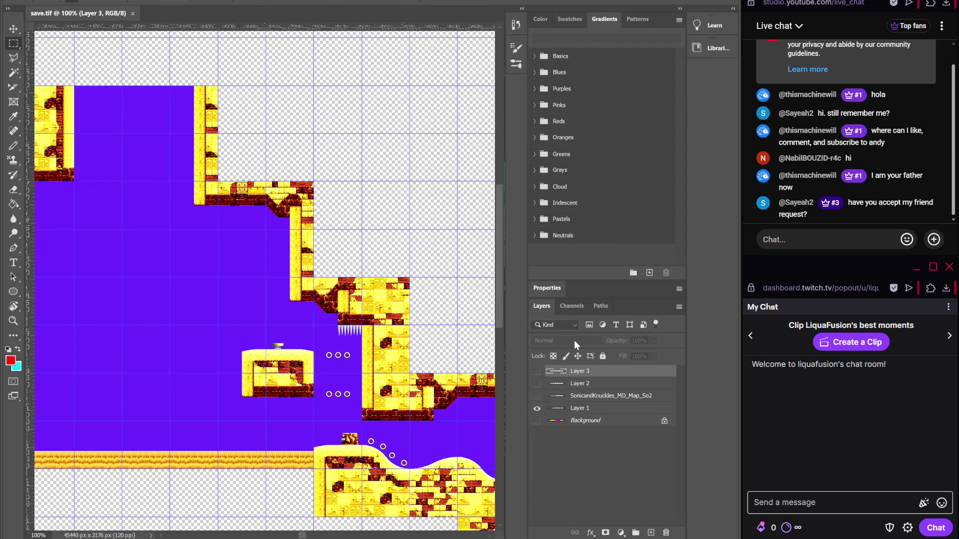
{"action": "key", "text": "alt+Tab"}
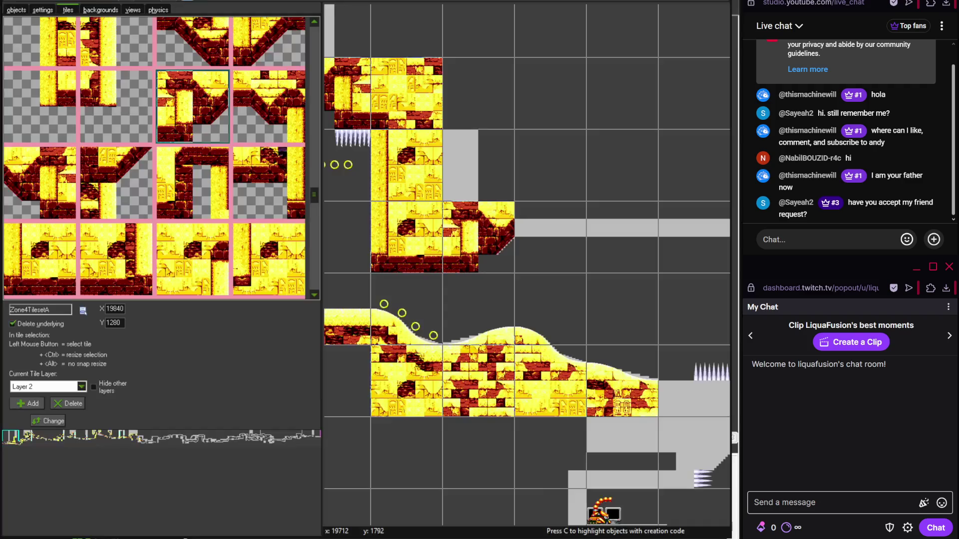
{"action": "right_click", "coordinate": [533, 281]}
- Paint a row of brick ledge tiles along the grey ceiling
{"action": "left_click", "coordinate": [617, 204]}
{"action": "scroll", "coordinate": [606, 208], "scroll_direction": "right", "scroll_amount": 3}
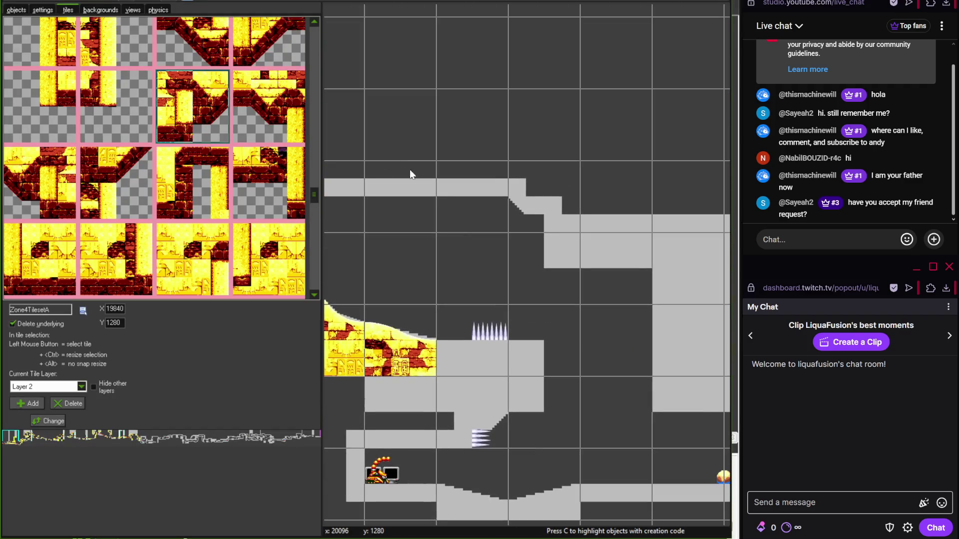
{"action": "left_click_drag", "start_coordinate": [319, 192], "coordinate": [313, 173]}
{"action": "left_click", "coordinate": [291, 164]}
{"action": "left_click_drag", "start_coordinate": [450, 187], "coordinate": [588, 200]}
- Add a corner tile where the ceiling turns down, a wall tile below it, and extend the ledge right
{"action": "scroll", "coordinate": [519, 207], "scroll_direction": "right", "scroll_amount": 4}
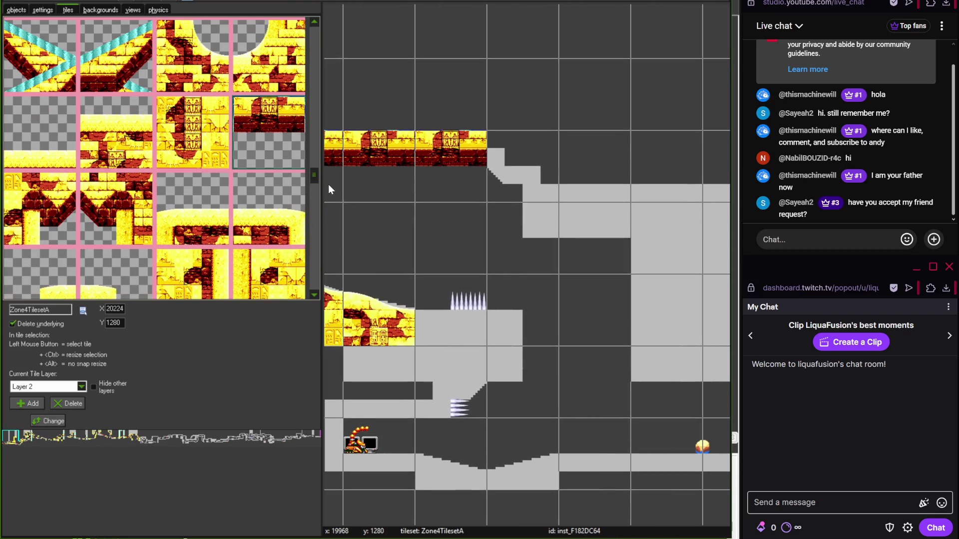
{"action": "left_click", "coordinate": [116, 209]}
{"action": "left_click", "coordinate": [524, 194]}
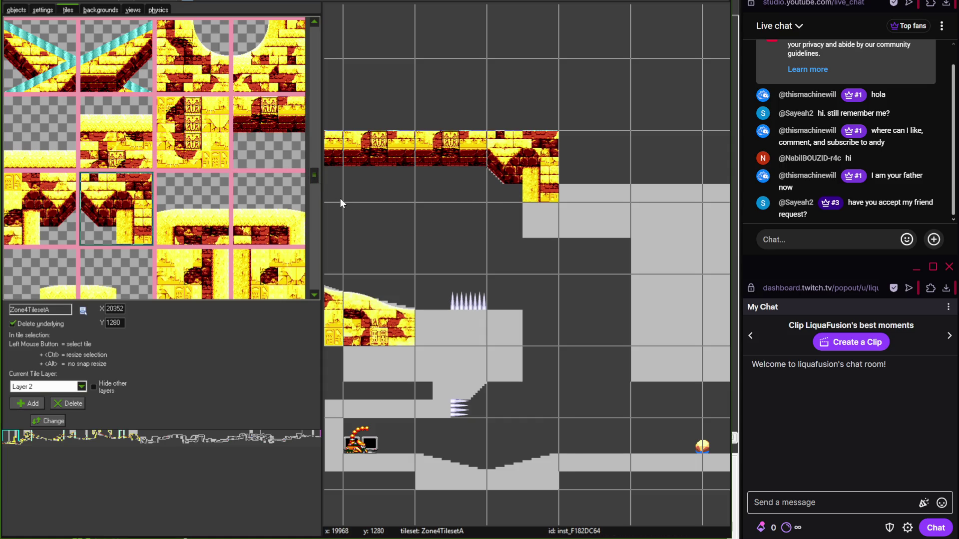
{"action": "scroll", "coordinate": [316, 181], "scroll_direction": "down", "scroll_amount": 2}
{"action": "left_click", "coordinate": [54, 213]}
{"action": "left_click", "coordinate": [520, 252]}
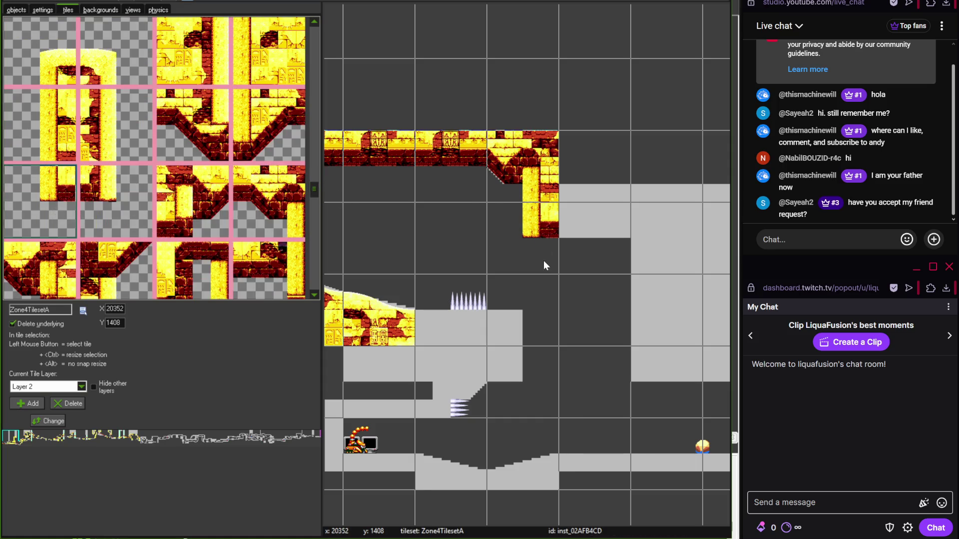
{"action": "scroll", "coordinate": [549, 263], "scroll_direction": "up", "scroll_amount": 1}
{"action": "scroll", "coordinate": [449, 240], "scroll_direction": "right", "scroll_amount": 2}
{"action": "left_click_drag", "start_coordinate": [314, 193], "coordinate": [316, 177]}
{"action": "left_click", "coordinate": [270, 122]}
{"action": "left_click", "coordinate": [537, 200]}
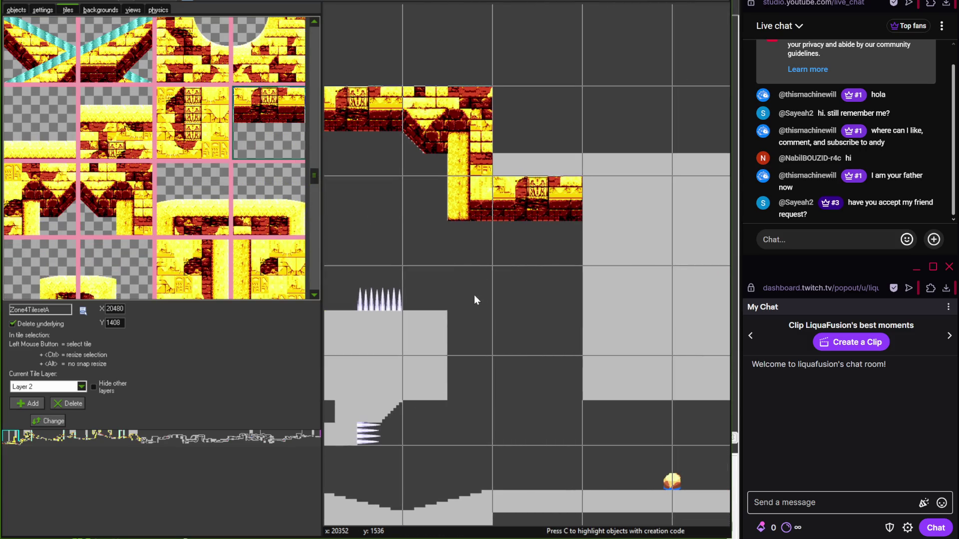
- Place a sand-topped tile on the block beside the spikes with an arch pillar tile beneath
{"action": "scroll", "coordinate": [475, 295], "scroll_direction": "left", "scroll_amount": 2}
{"action": "scroll", "coordinate": [460, 263], "scroll_direction": "down", "scroll_amount": 2}
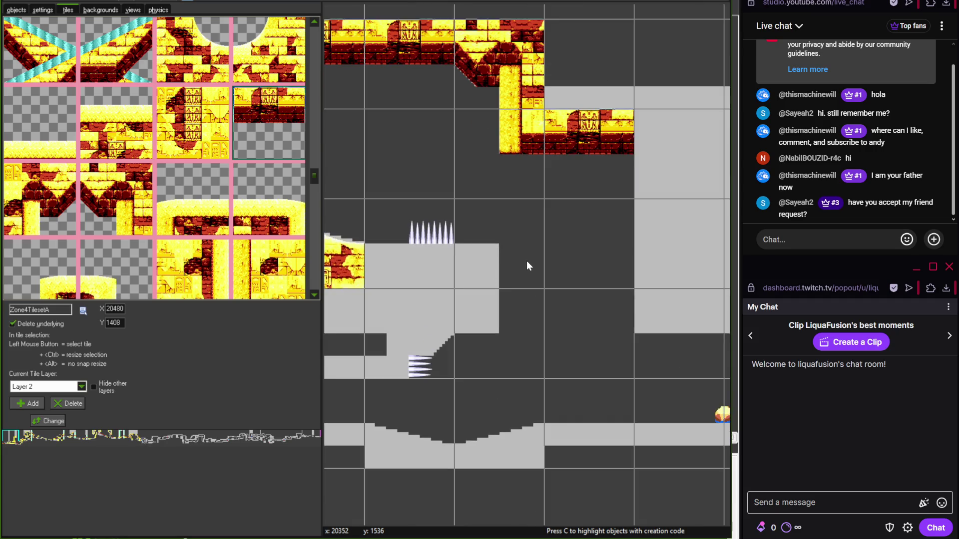
{"action": "left_click_drag", "start_coordinate": [313, 176], "coordinate": [310, 183]}
{"action": "left_click", "coordinate": [108, 170]}
{"action": "left_click", "coordinate": [477, 266]}
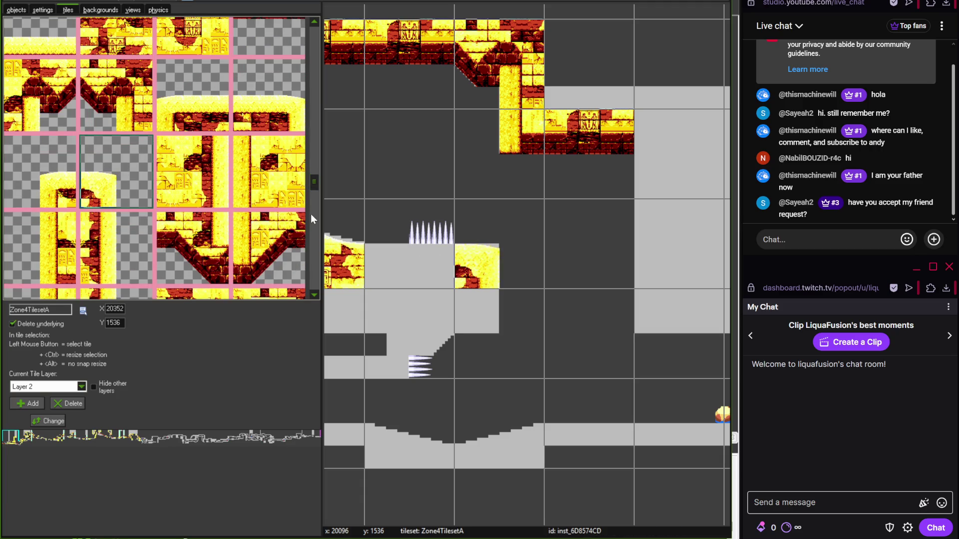
{"action": "scroll", "coordinate": [314, 194], "scroll_direction": "down", "scroll_amount": 2}
{"action": "left_click", "coordinate": [116, 210]}
{"action": "left_click", "coordinate": [479, 320]}
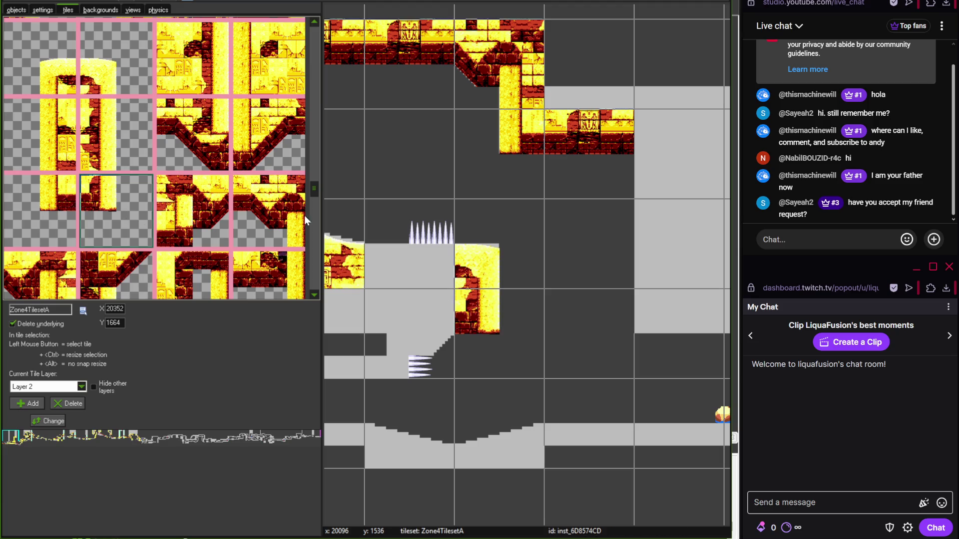
{"action": "scroll", "coordinate": [316, 180], "scroll_direction": "up", "scroll_amount": 3}
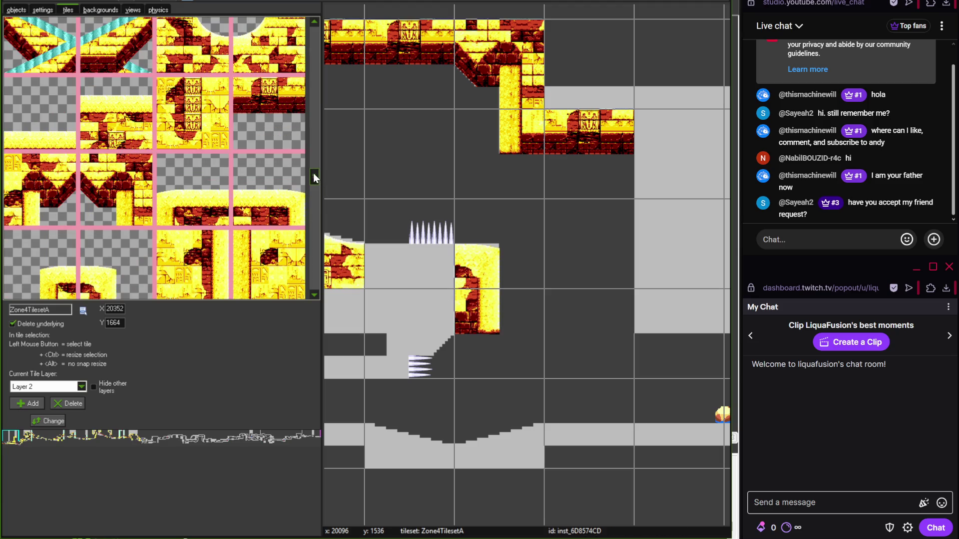
- Cover the spiked ledge's top with sand slope tiles
{"action": "mouse_move", "coordinate": [313, 172]}
{"action": "left_mouse_down"}
{"action": "mouse_move", "coordinate": [313, 88]}
{"action": "mouse_move", "coordinate": [316, 195]}
{"action": "mouse_move", "coordinate": [320, 35]}
{"action": "left_mouse_up"}
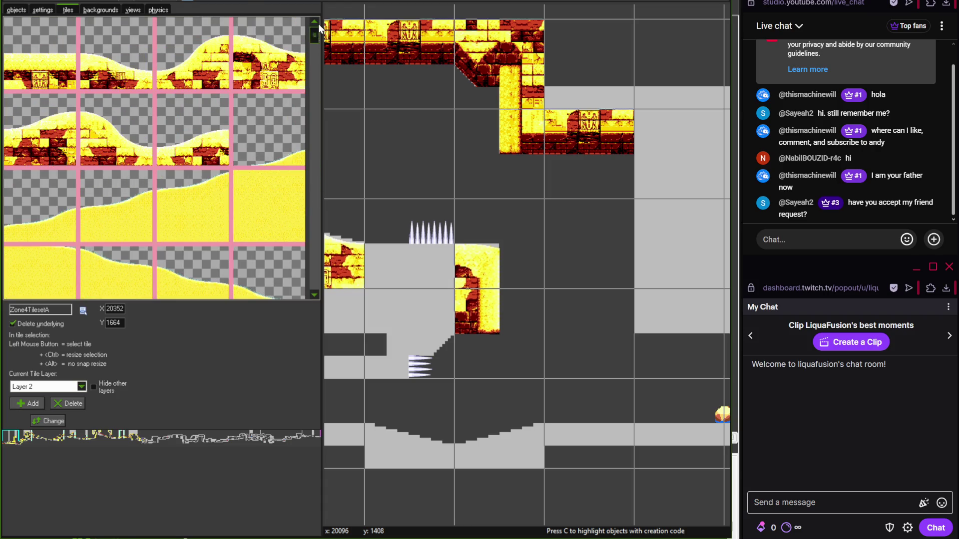
{"action": "left_click", "coordinate": [40, 55]}
{"action": "left_click", "coordinate": [445, 247]}
{"action": "left_click_drag", "start_coordinate": [432, 282], "coordinate": [505, 240]}
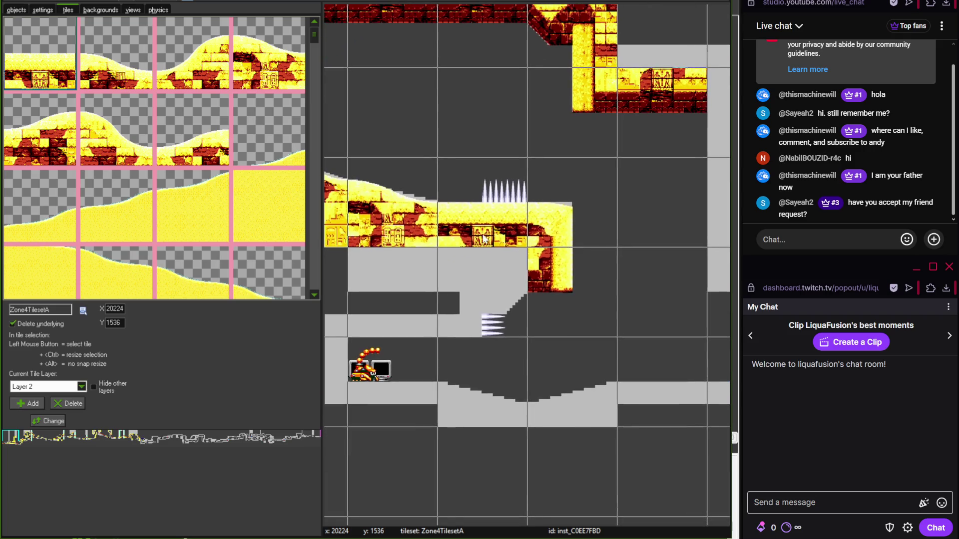
- Place a brick arch tile under the spiked ledge and fill the grey block beneath with bricks
{"action": "left_click_drag", "start_coordinate": [315, 46], "coordinate": [314, 187]}
{"action": "left_click", "coordinate": [194, 202]}
{"action": "left_click", "coordinate": [451, 306]}
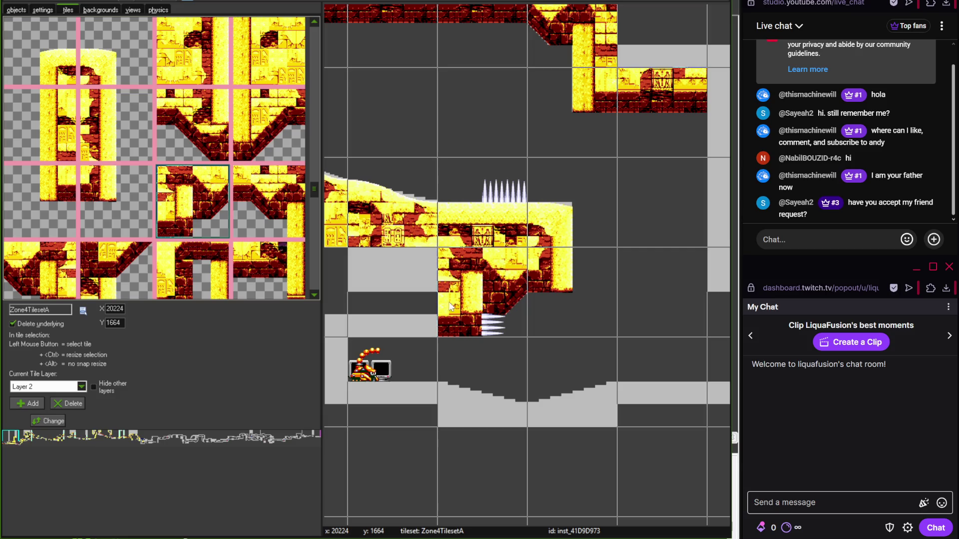
{"action": "key", "text": "alt+Tab"}
{"action": "mouse_move", "coordinate": [407, 360]}
{"action": "left_mouse_down"}
{"action": "mouse_move", "coordinate": [316, 257]}
{"action": "mouse_move", "coordinate": [275, 302]}
{"action": "mouse_move", "coordinate": [272, 265]}
{"action": "mouse_move", "coordinate": [170, 276]}
{"action": "left_mouse_up"}
{"action": "scroll", "coordinate": [273, 265], "scroll_direction": "up", "scroll_amount": 2}
{"action": "key", "text": "alt+Tab"}
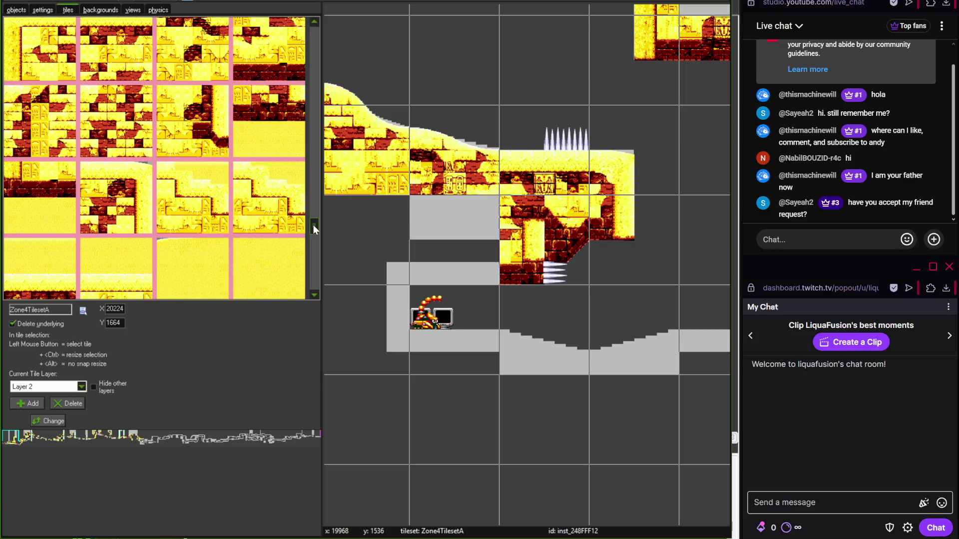
{"action": "scroll", "coordinate": [313, 223], "scroll_direction": "up", "scroll_amount": 1}
{"action": "left_click", "coordinate": [270, 108]}
{"action": "left_click", "coordinate": [451, 264]}
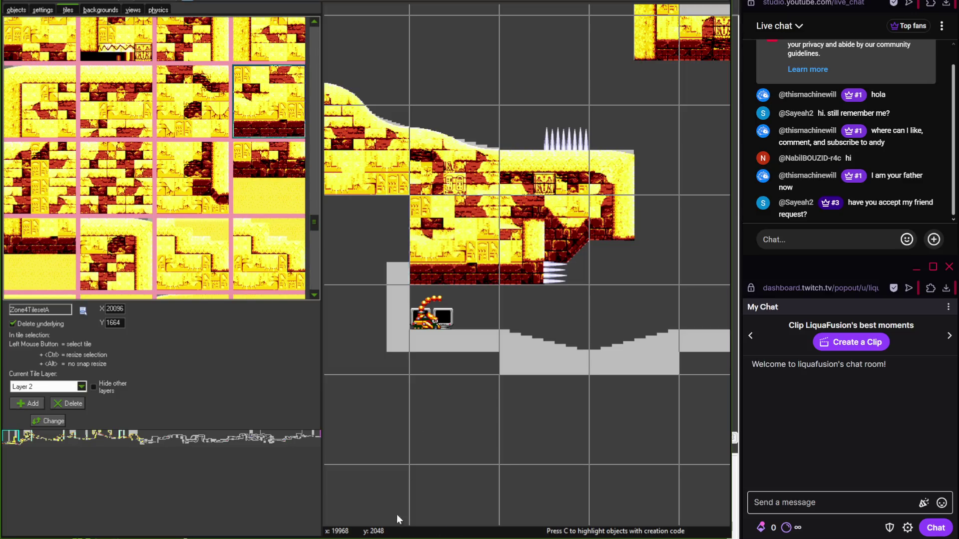
- Place a brick tile left of the player start, checking it against the reference map
{"action": "key", "text": "alt+Tab"}
{"action": "key", "text": "alt+Tab"}
{"action": "left_click", "coordinate": [192, 178]}
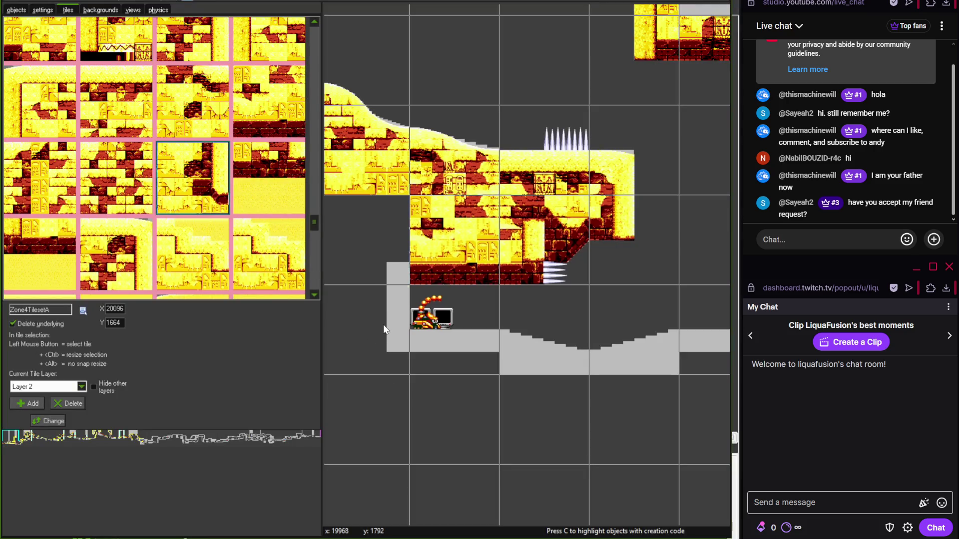
{"action": "left_click", "coordinate": [382, 324]}
{"action": "key", "text": "alt+Tab"}
{"action": "key", "text": "alt+Tab"}
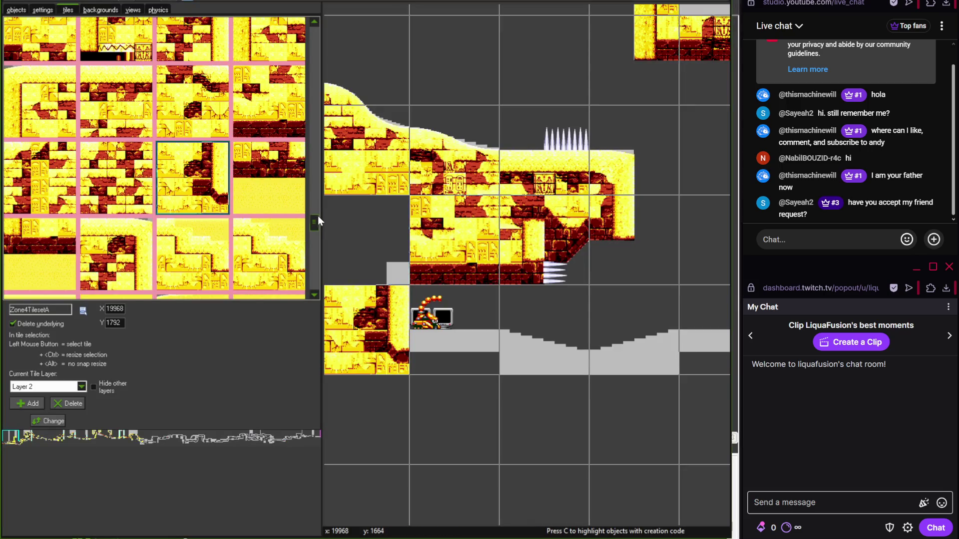
{"action": "scroll", "coordinate": [315, 216], "scroll_direction": "up", "scroll_amount": 3}
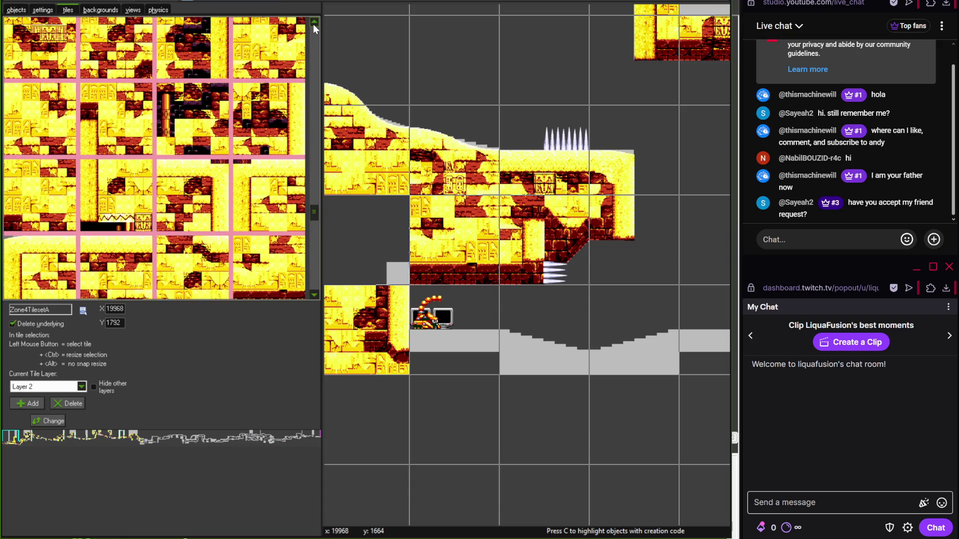
{"action": "left_click_drag", "start_coordinate": [314, 217], "coordinate": [314, 205]}
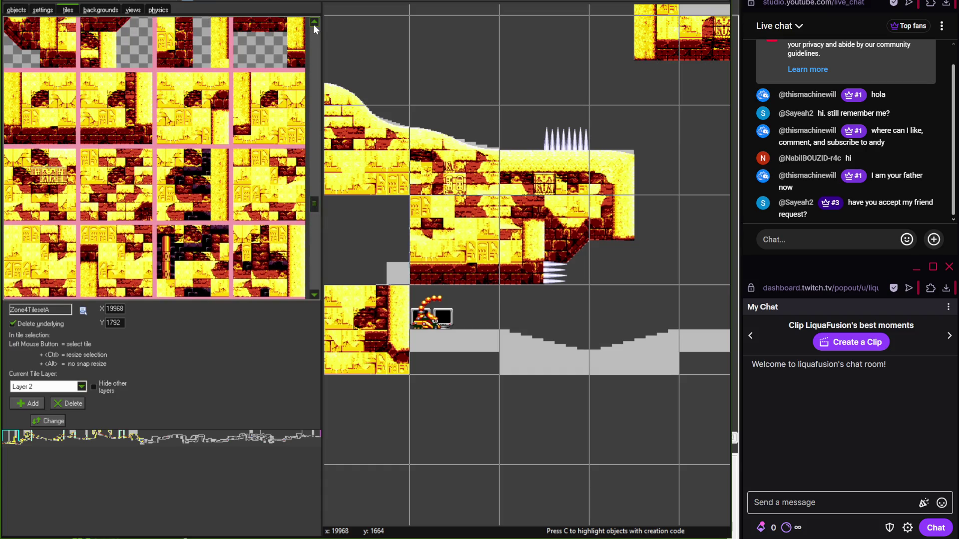
{"action": "left_click_drag", "start_coordinate": [316, 200], "coordinate": [312, 223]}
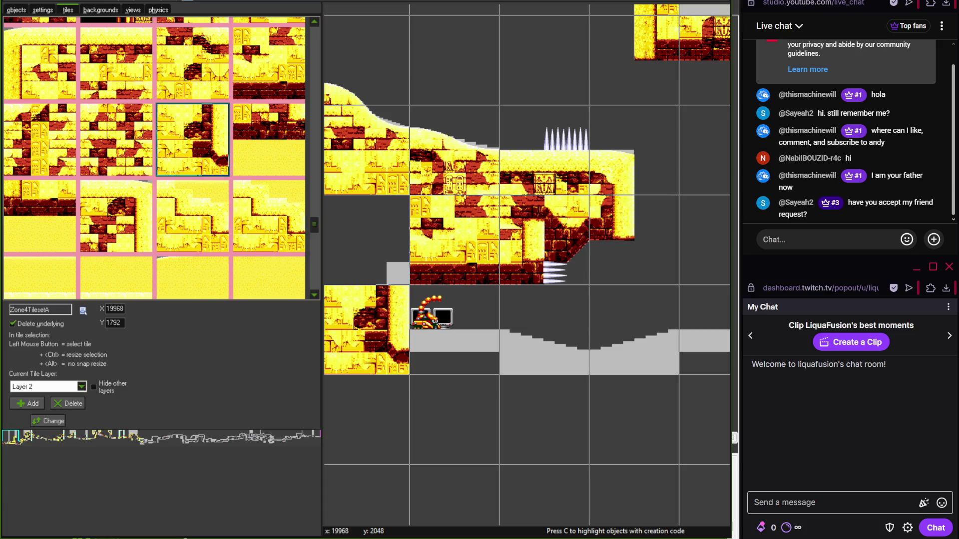
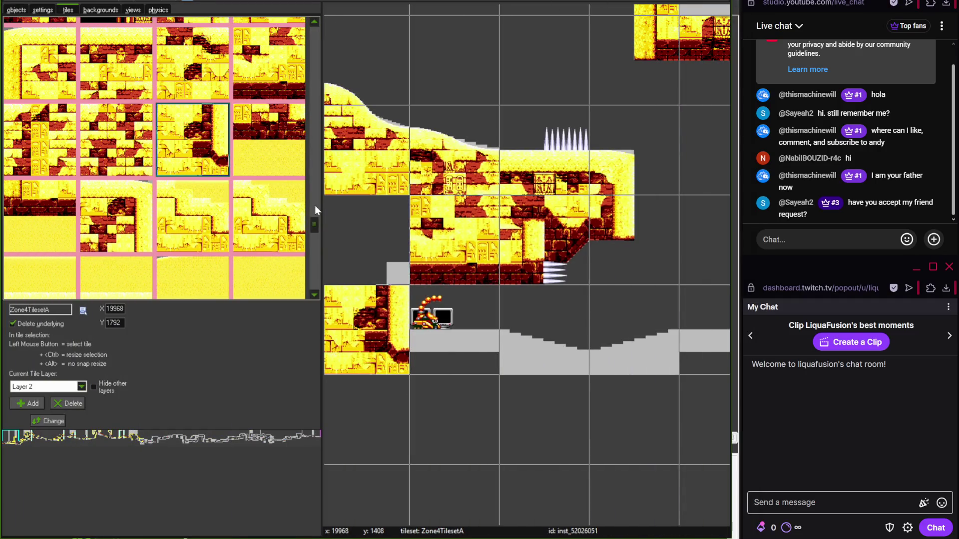
- Close the L Spam macro editor windows that keep popping over the room editor
{"action": "scroll", "coordinate": [315, 224], "scroll_direction": "down", "scroll_amount": 3}
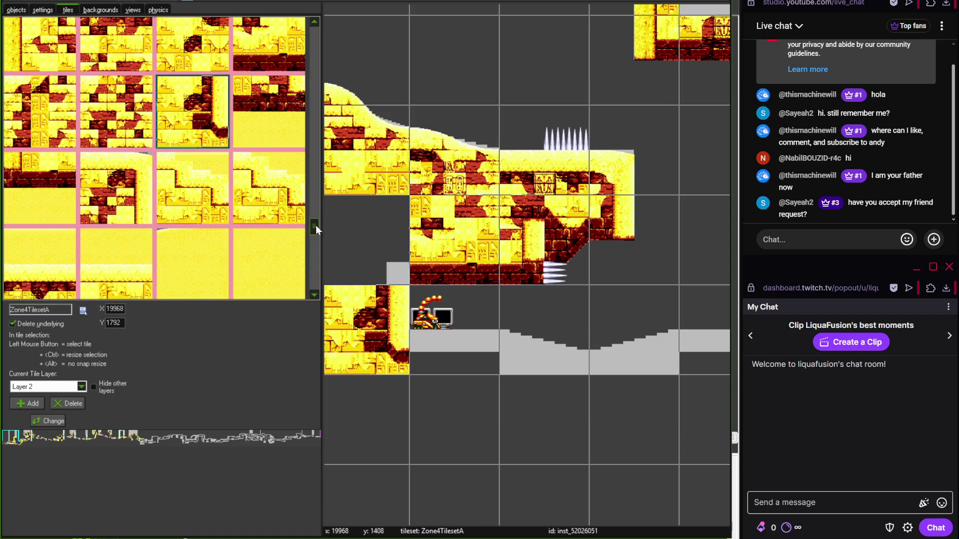
{"action": "scroll", "coordinate": [314, 275], "scroll_direction": "down", "scroll_amount": 5}
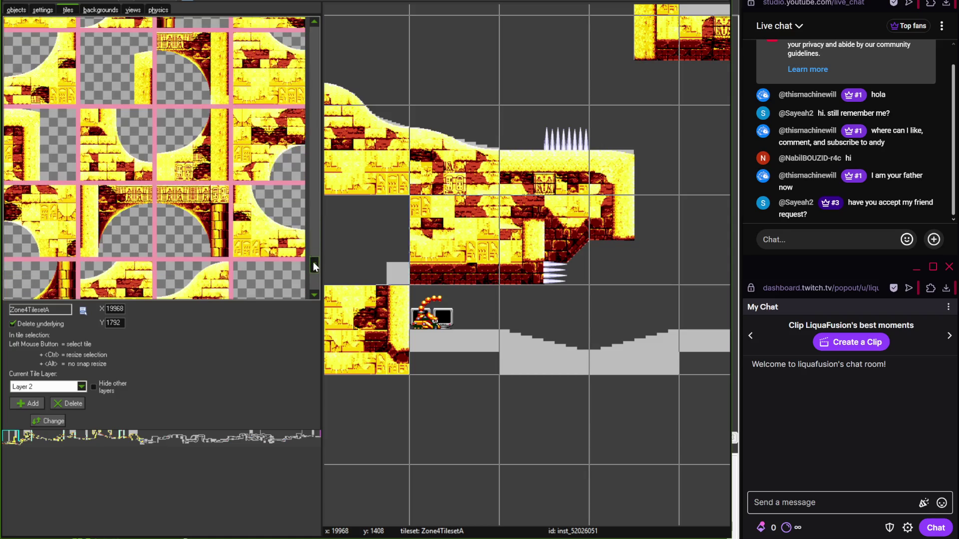
{"action": "left_click", "coordinate": [315, 22]}
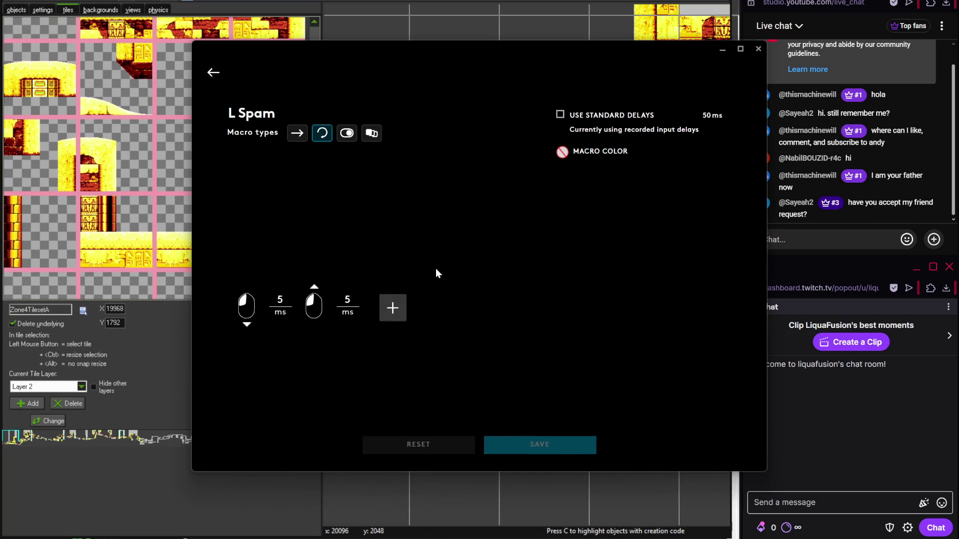
{"action": "left_click", "coordinate": [722, 48]}
{"action": "scroll", "coordinate": [315, 276], "scroll_direction": "up", "scroll_amount": 3}
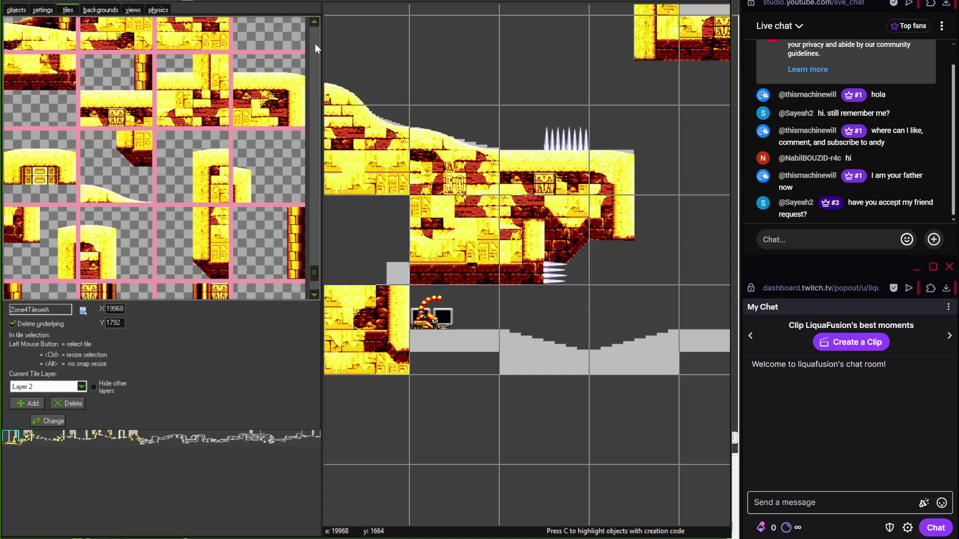
{"action": "left_click", "coordinate": [314, 22]}
{"action": "mouse_move", "coordinate": [314, 268]}
{"action": "left_mouse_down"}
{"action": "mouse_move", "coordinate": [318, 206]}
{"action": "mouse_move", "coordinate": [313, 219]}
{"action": "left_mouse_up"}
{"action": "left_click", "coordinate": [314, 22]}
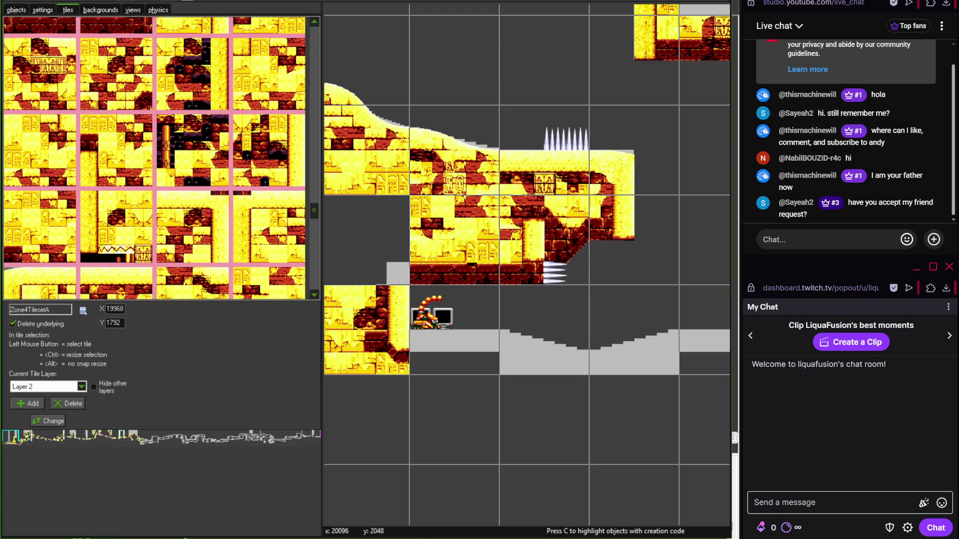
{"action": "key", "text": "alt+Tab"}
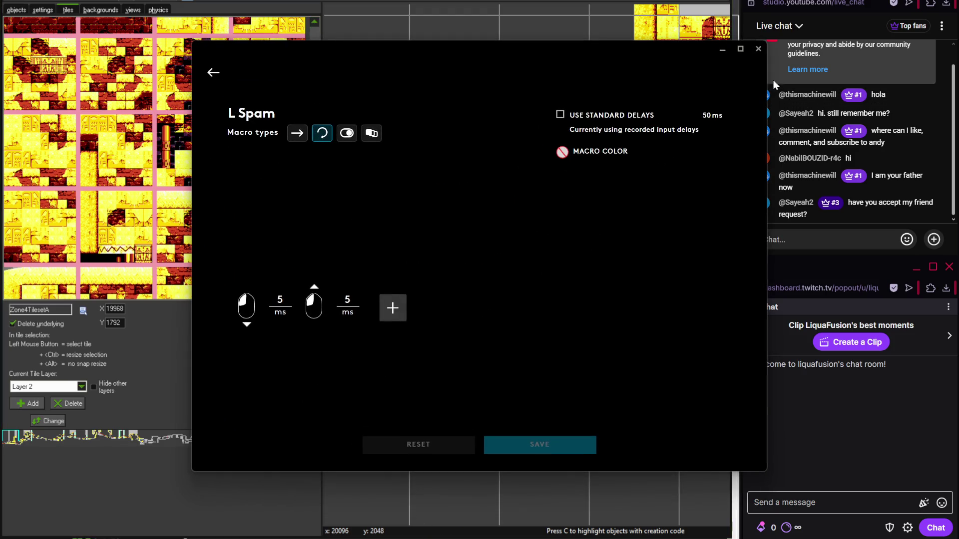
{"action": "left_click", "coordinate": [758, 48]}
- Launch Logitech G HUB from Windows search and minimize its loading window
{"action": "right_click", "coordinate": [782, 522]}
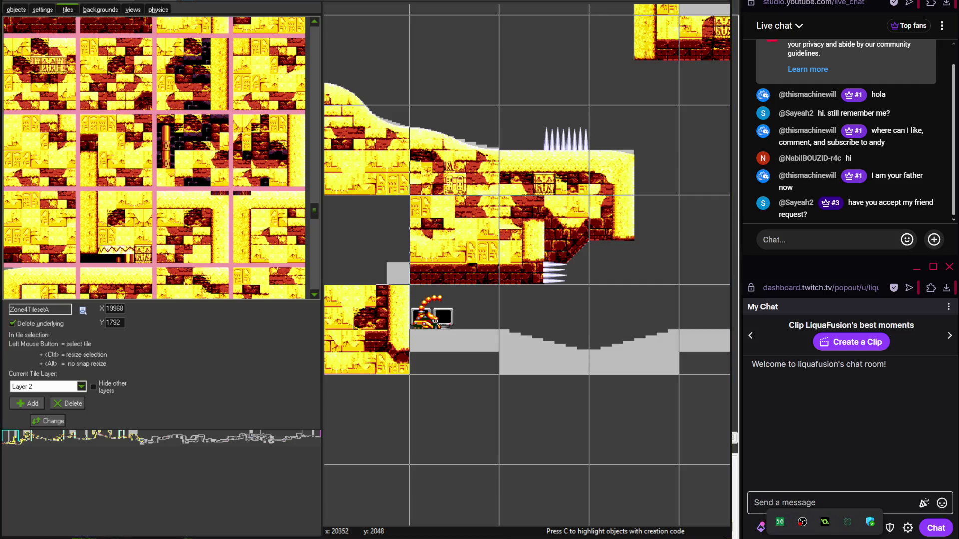
{"action": "key", "text": "super"}
{"action": "type", "text": "gam"}
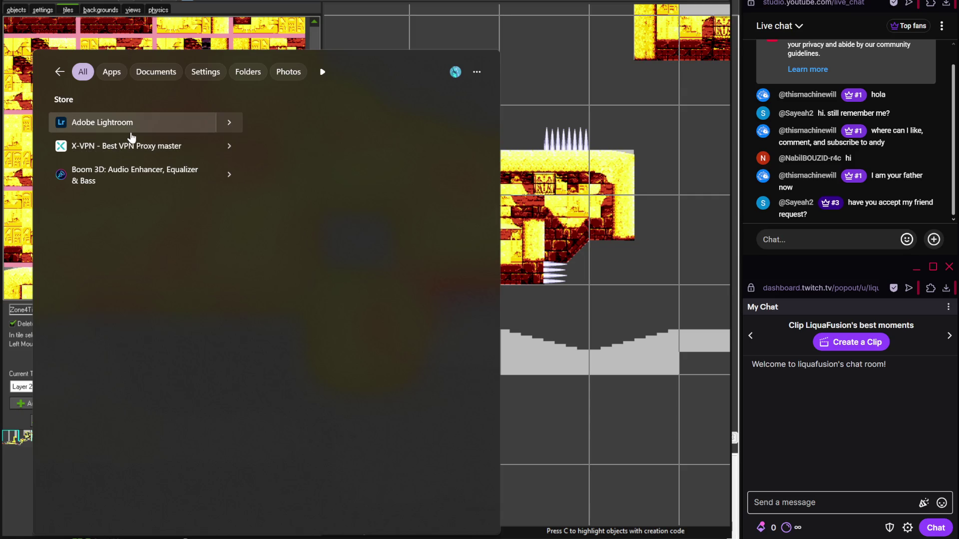
{"action": "key", "text": "BackSpace"}
{"action": "key", "text": "BackSpace"}
{"action": "key", "text": "BackSpace"}
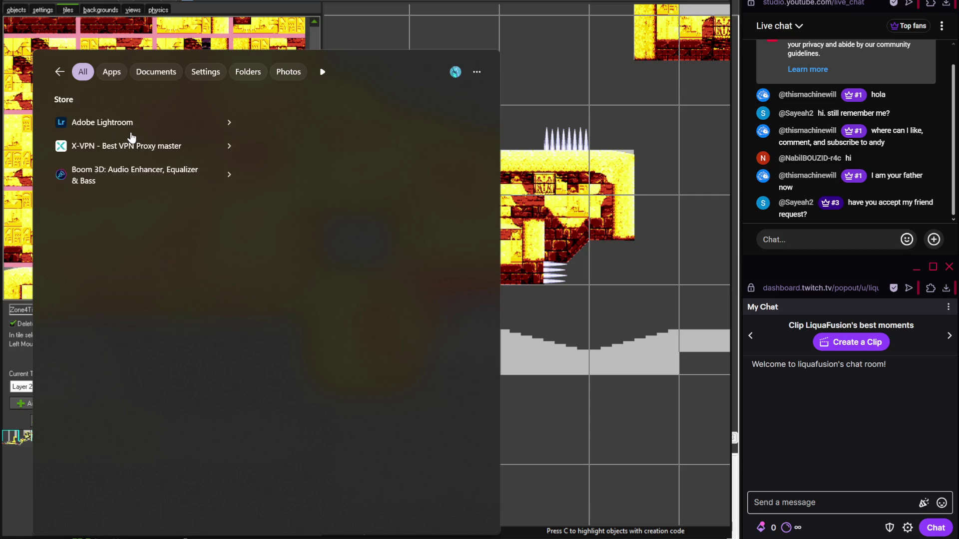
{"action": "type", "text": "logi"}
{"action": "left_click", "coordinate": [187, 128]}
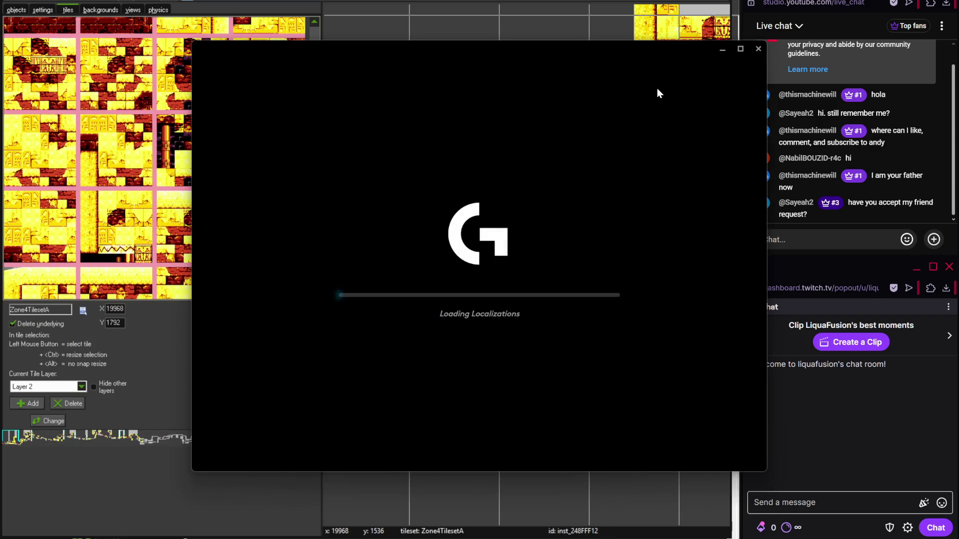
{"action": "left_click", "coordinate": [722, 50]}
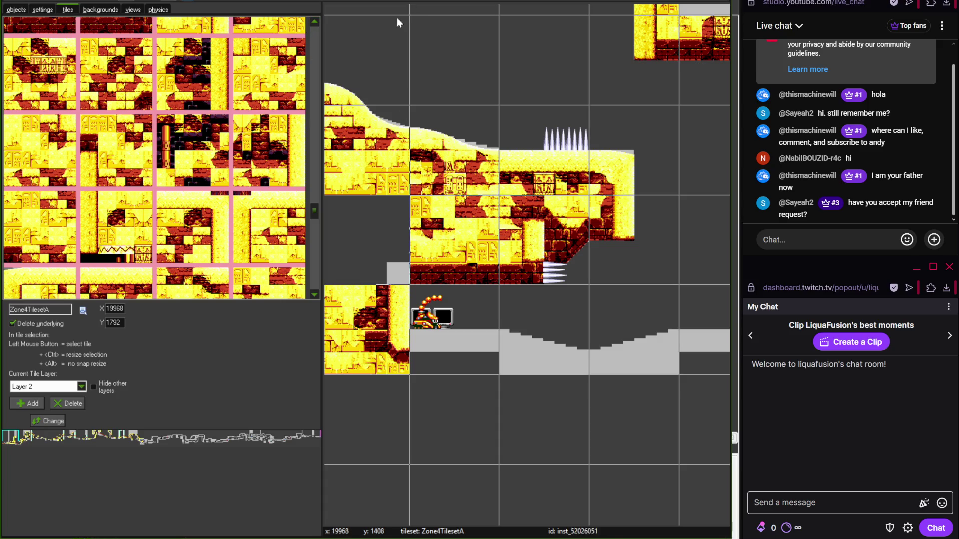
- Select an area of the save.tif reference art, close G HUB, and return to GameMaker
{"action": "mouse_move", "coordinate": [314, 210]}
{"action": "left_mouse_down"}
{"action": "mouse_move", "coordinate": [317, 166]}
{"action": "mouse_move", "coordinate": [317, 223]}
{"action": "left_mouse_up"}
{"action": "key", "text": "alt+Tab"}
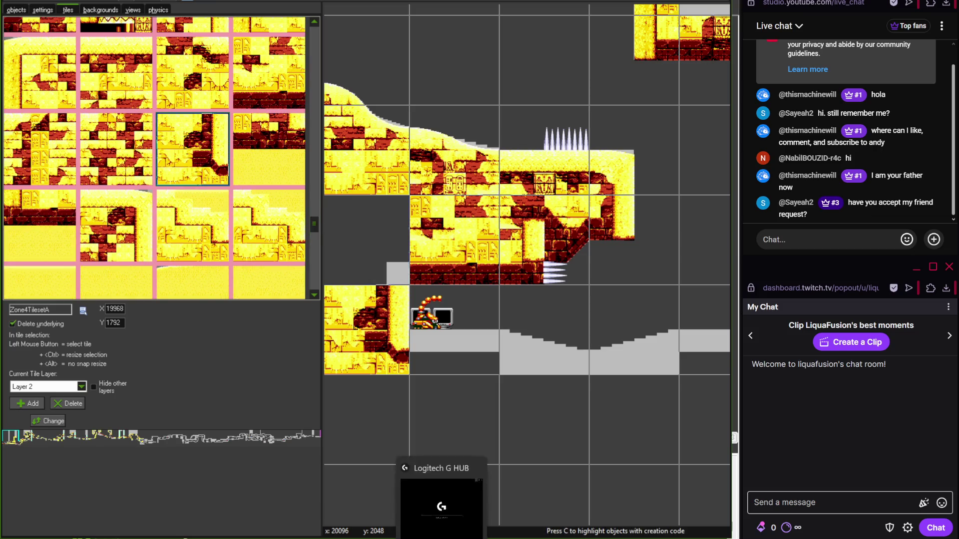
{"action": "mouse_move", "coordinate": [87, 142]}
{"action": "left_mouse_down"}
{"action": "mouse_move", "coordinate": [135, 175]}
{"action": "mouse_move", "coordinate": [144, 233]}
{"action": "left_mouse_up"}
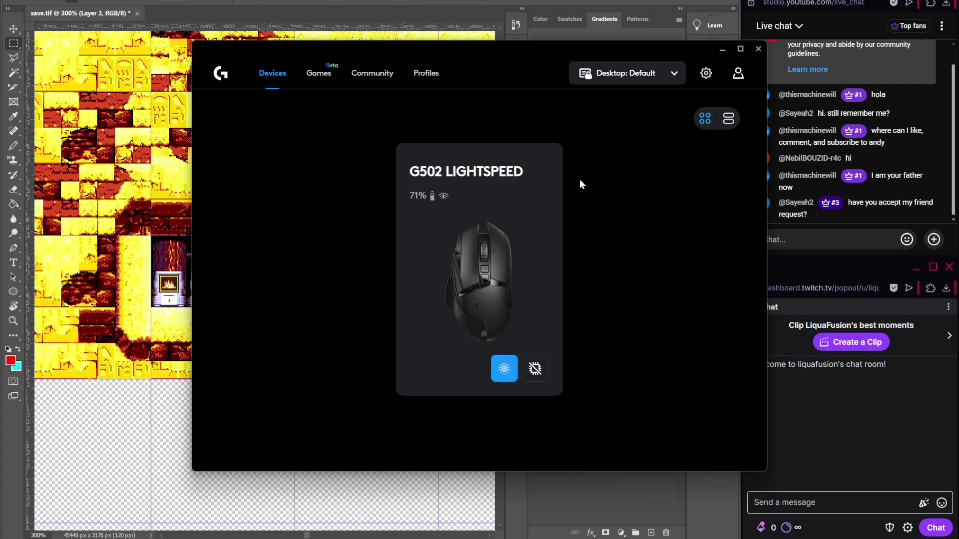
{"action": "left_click", "coordinate": [723, 49]}
{"action": "key", "text": "alt+Tab"}
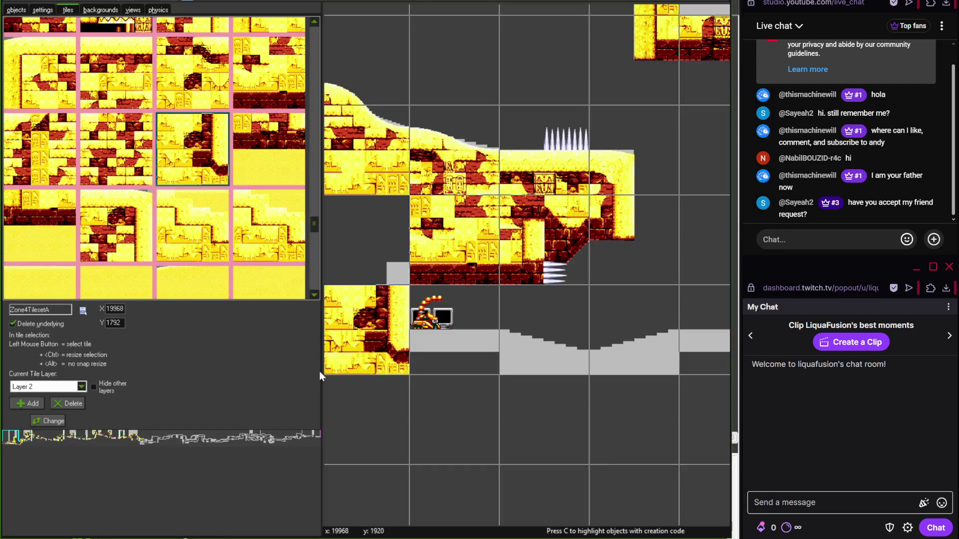
- Fill the empty cell below the hill's left edge with a brick ruin tile
{"action": "left_click_drag", "start_coordinate": [310, 226], "coordinate": [312, 270]}
{"action": "left_click", "coordinate": [311, 22]}
{"action": "left_click_drag", "start_coordinate": [314, 280], "coordinate": [318, 220]}
{"action": "left_click", "coordinate": [138, 57]}
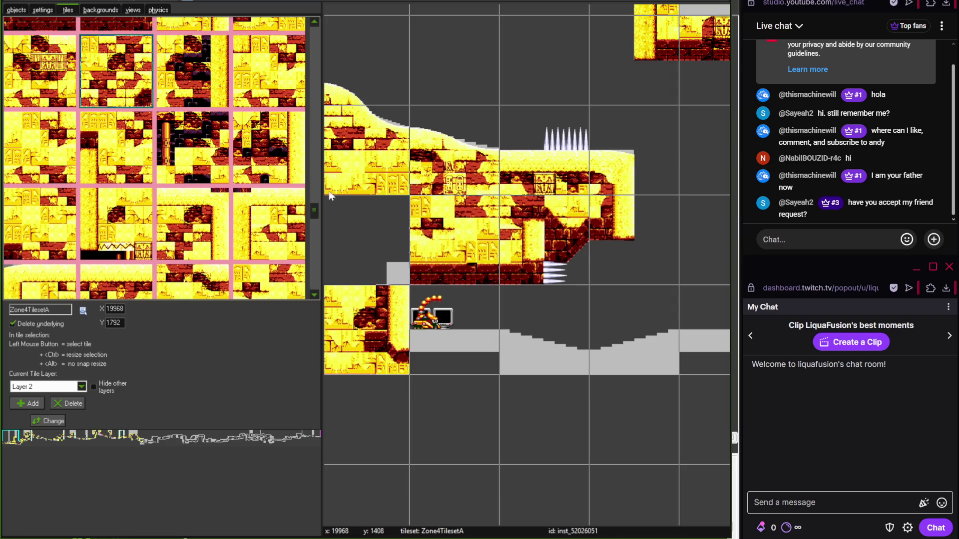
{"action": "left_click", "coordinate": [331, 197]}
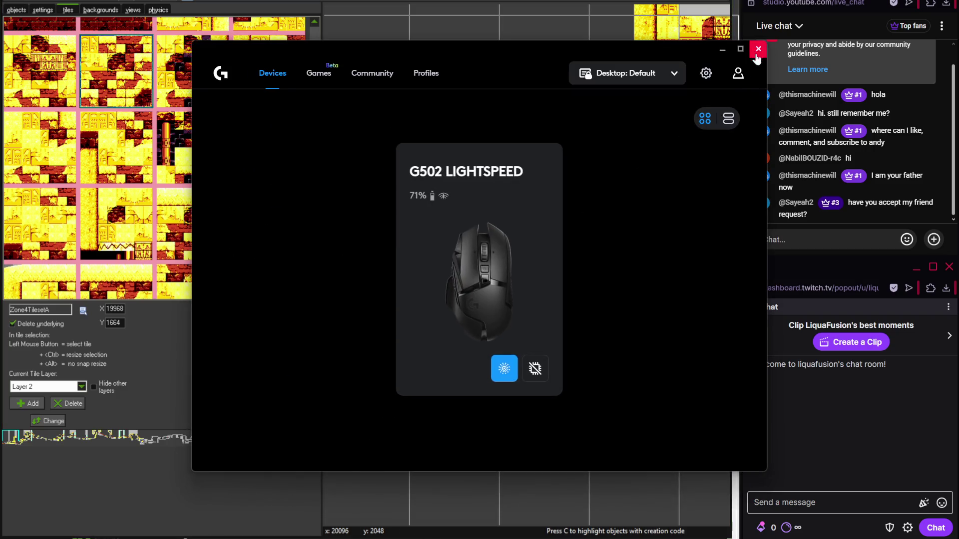
{"action": "left_click", "coordinate": [755, 47]}
{"action": "key", "text": "alt+Tab"}
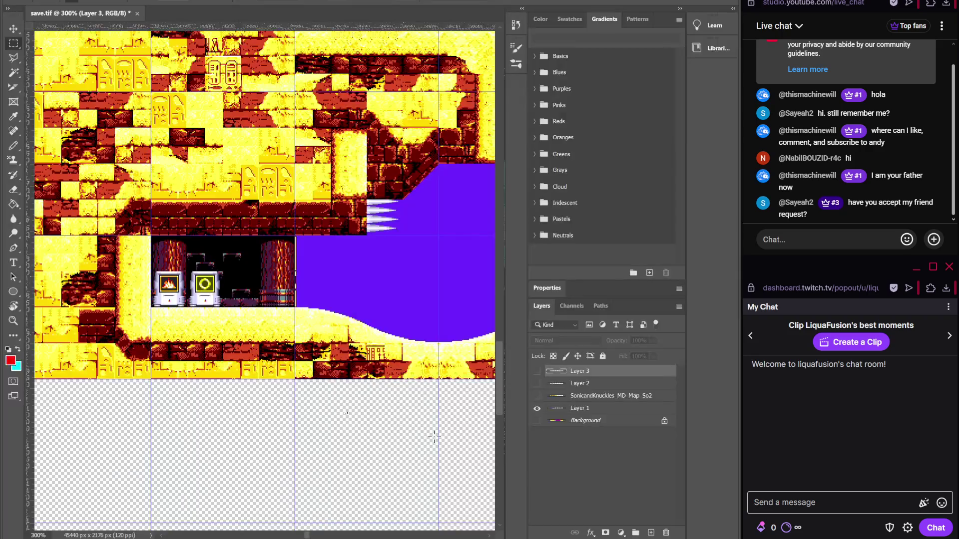
{"action": "key", "text": "alt+Tab"}
- Surround the item monitors with the brick-floored chamber tile, replacing the first dark chamber try
{"action": "left_click_drag", "start_coordinate": [316, 208], "coordinate": [313, 83]}
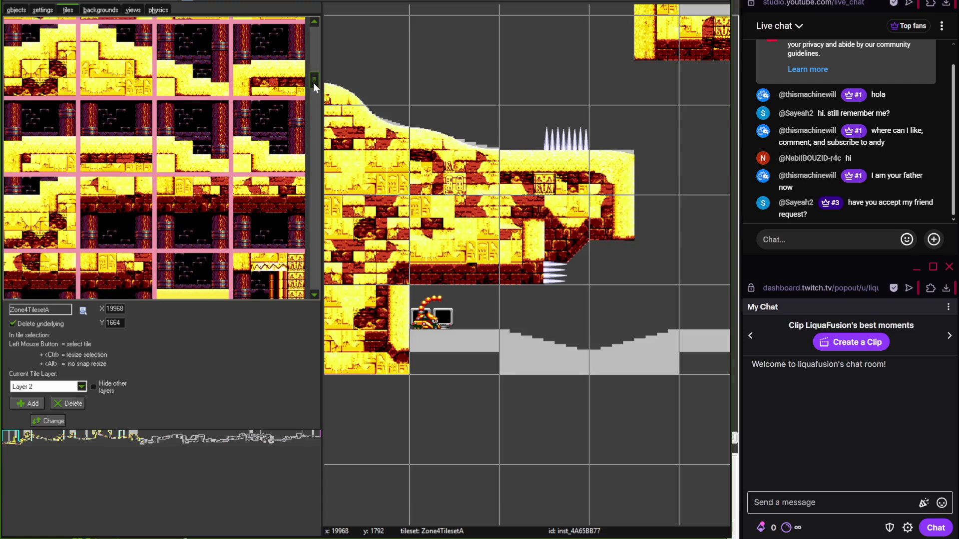
{"action": "left_click", "coordinate": [128, 148]}
{"action": "scroll", "coordinate": [458, 344], "scroll_direction": "up", "scroll_amount": 1}
{"action": "left_click", "coordinate": [487, 342]}
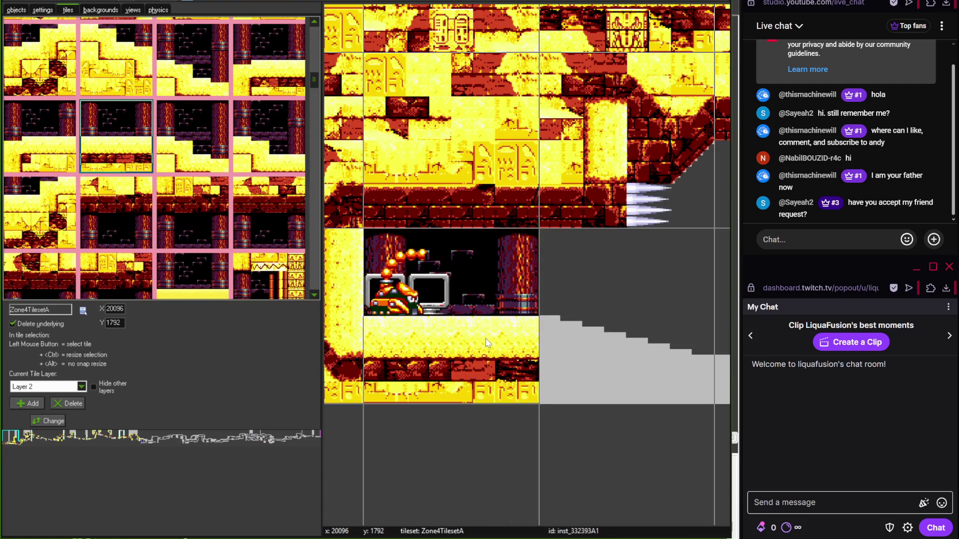
{"action": "right_click", "coordinate": [491, 355]}
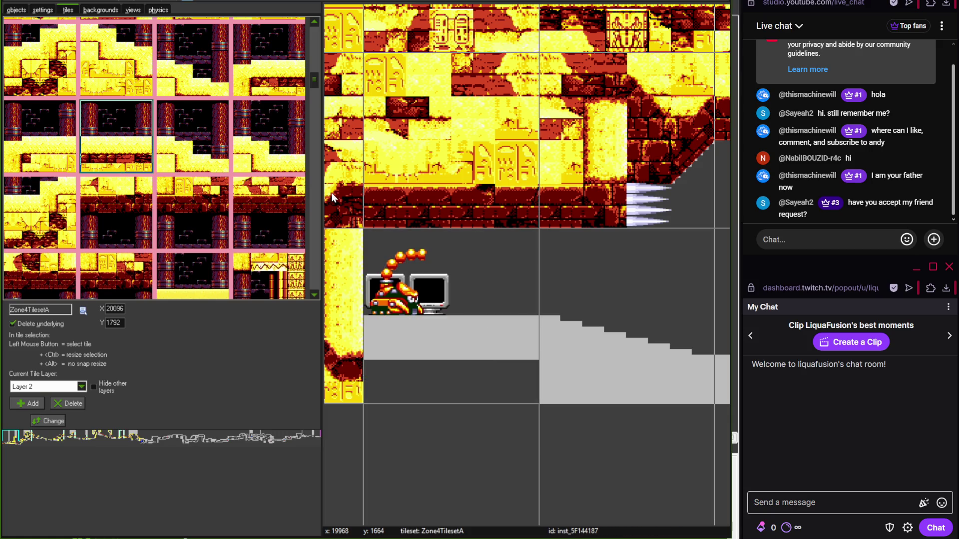
{"action": "left_click_drag", "start_coordinate": [316, 77], "coordinate": [316, 73]}
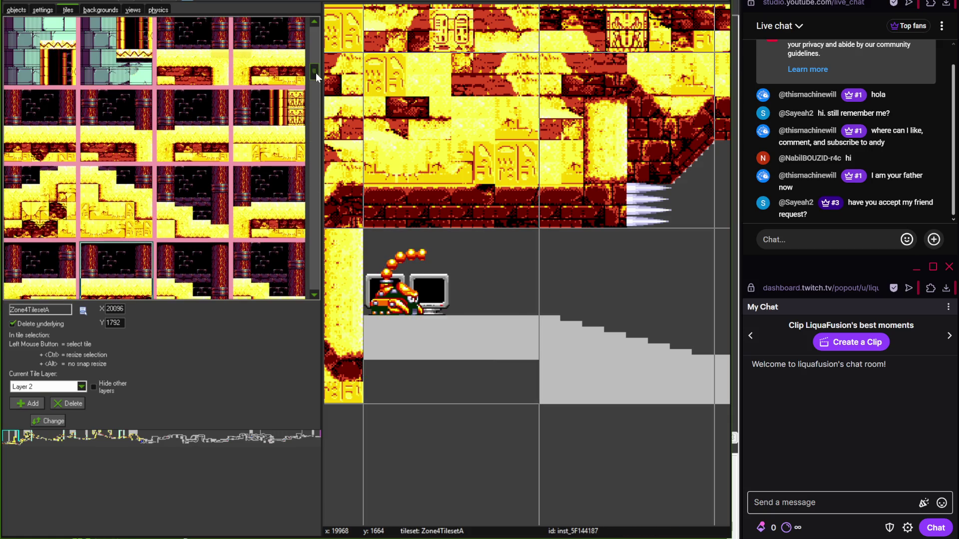
{"action": "left_click", "coordinate": [50, 131]}
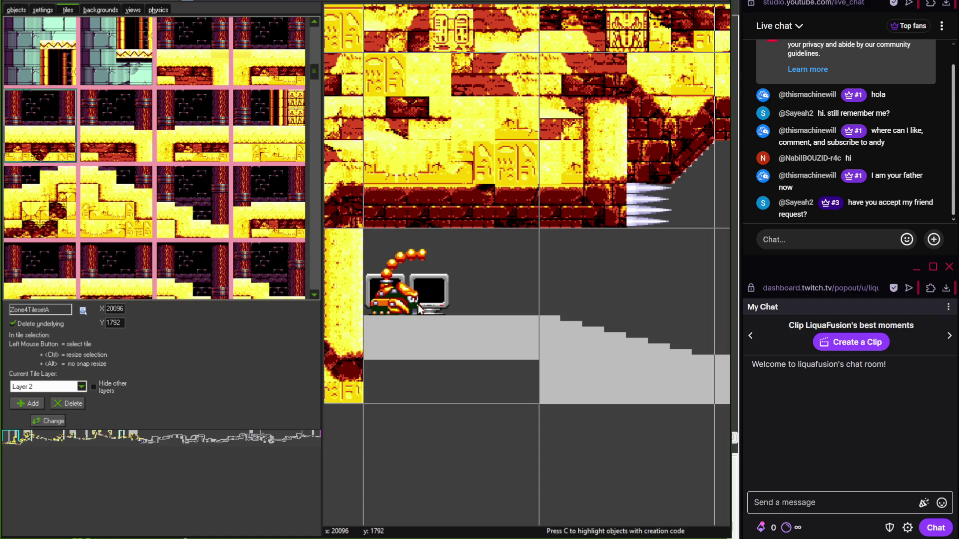
{"action": "left_click", "coordinate": [449, 320]}
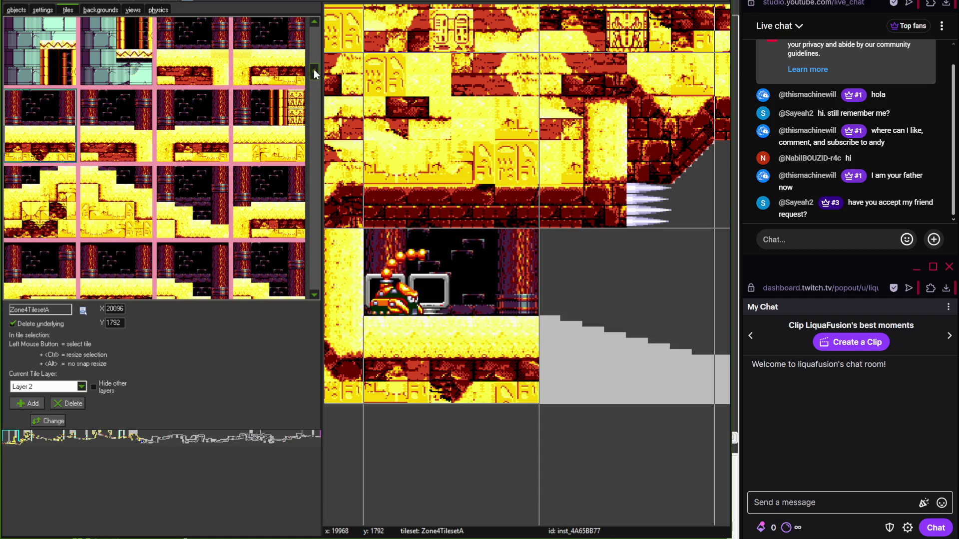
- Add a ruin tile right of the monitors and re-stamp the chamber tile over them
{"action": "left_click_drag", "start_coordinate": [314, 69], "coordinate": [313, 72]}
{"action": "left_click", "coordinate": [116, 240]}
{"action": "left_click", "coordinate": [588, 319]}
{"action": "left_click", "coordinate": [486, 329]}
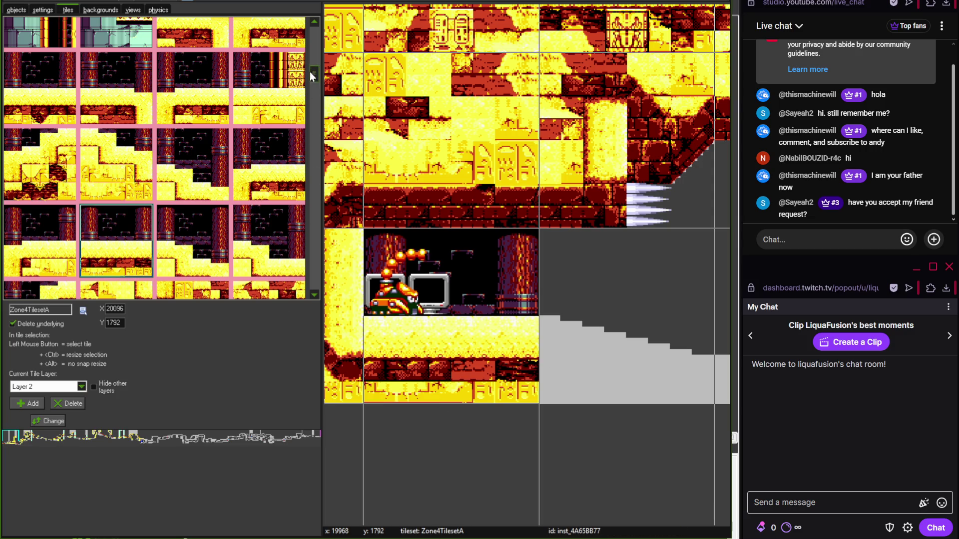
- Lay a sandy hill tile and a small hill tile on the slope
{"action": "left_click_drag", "start_coordinate": [310, 71], "coordinate": [318, 31]}
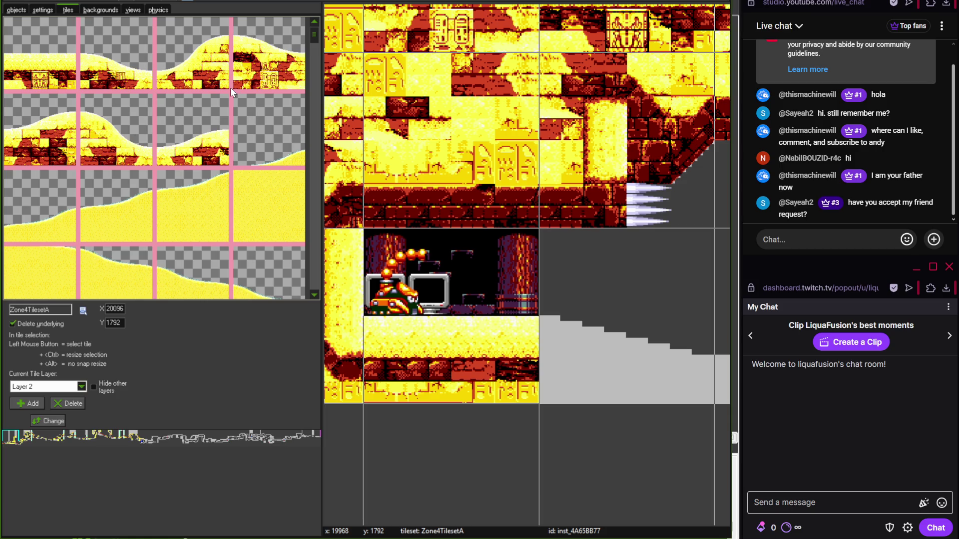
{"action": "left_click", "coordinate": [109, 73]}
{"action": "left_click", "coordinate": [556, 316]}
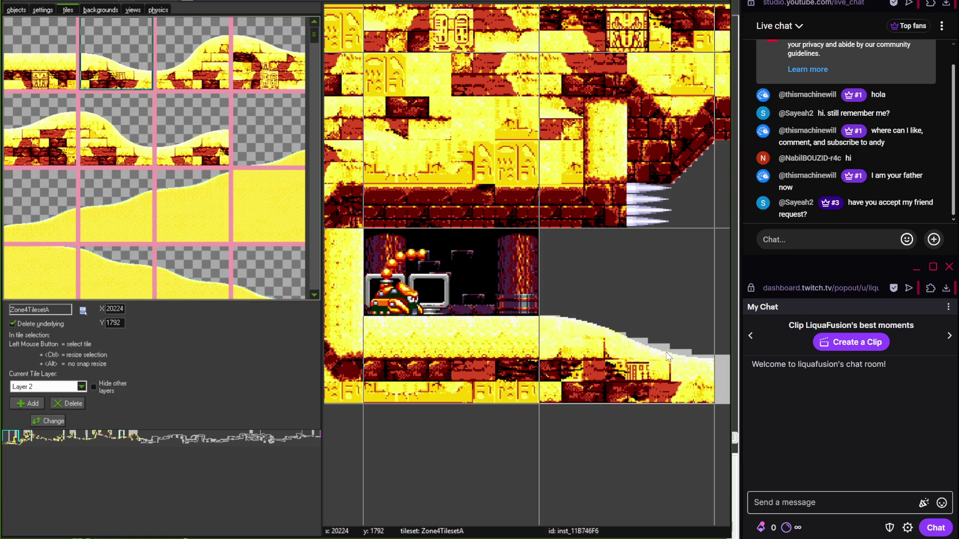
{"action": "scroll", "coordinate": [557, 317], "scroll_direction": "down", "scroll_amount": 2}
{"action": "left_click", "coordinate": [192, 131]}
{"action": "left_click", "coordinate": [466, 283]}
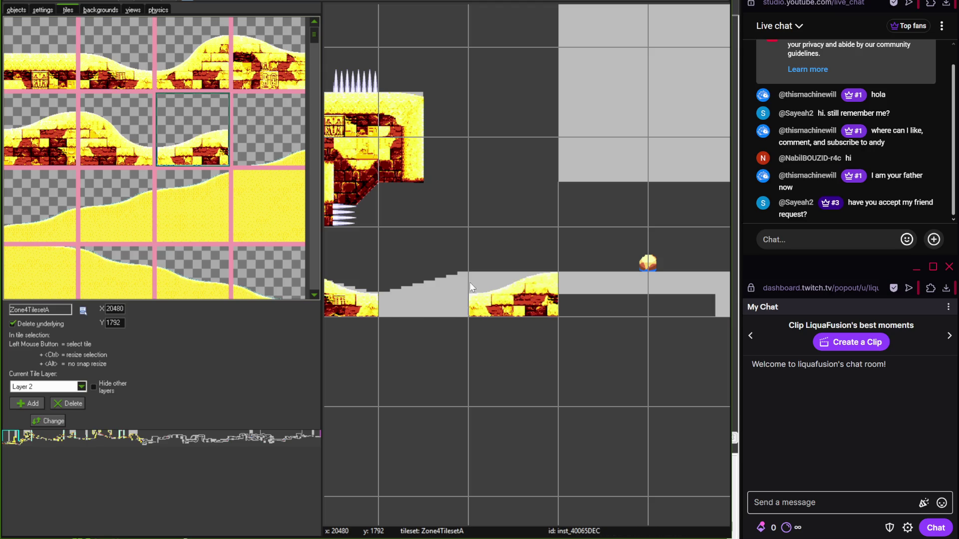
- Pan across the Photoshop reference level art to check the lower section
{"action": "scroll", "coordinate": [520, 345], "scroll_direction": "up", "scroll_amount": 2}
{"action": "scroll", "coordinate": [508, 361], "scroll_direction": "down", "scroll_amount": 1}
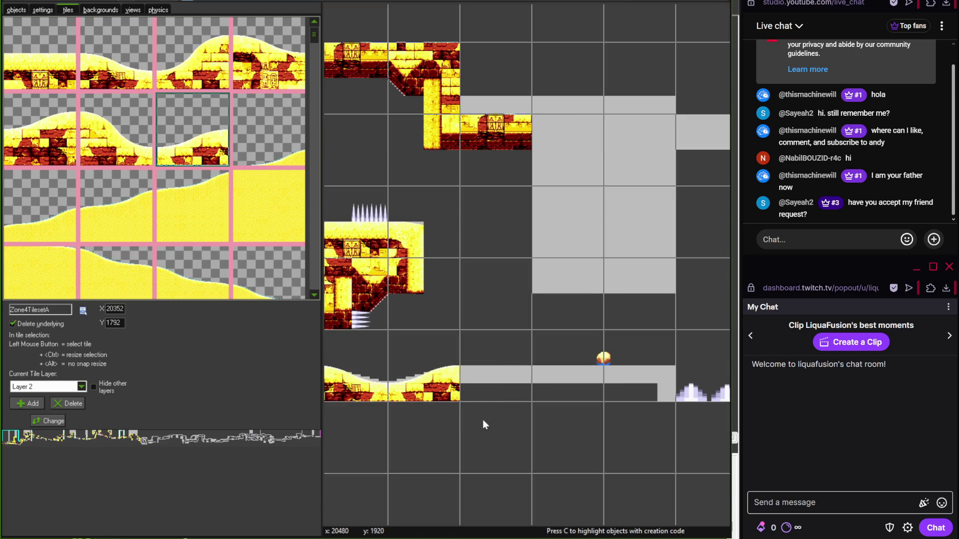
{"action": "key", "text": "alt+Tab"}
{"action": "left_click_drag", "start_coordinate": [378, 365], "coordinate": [128, 369]}
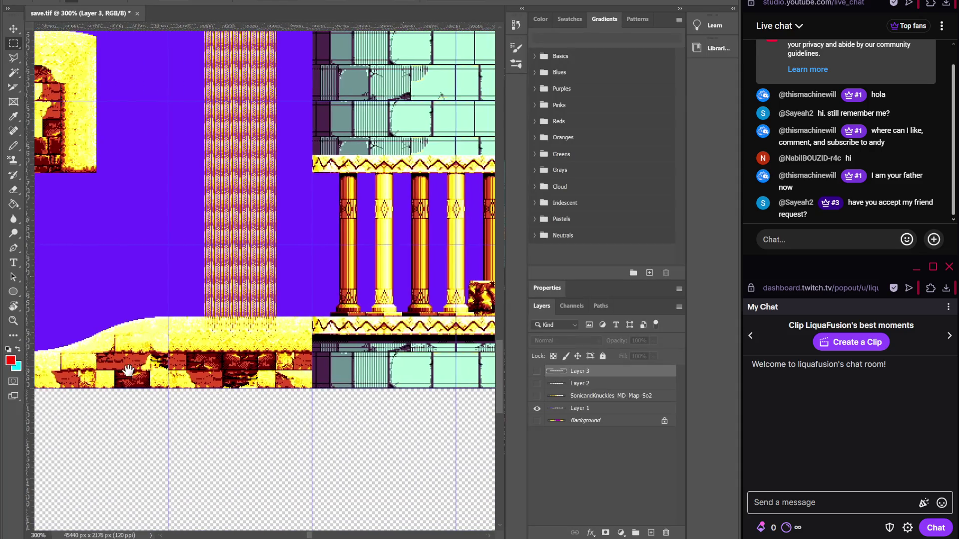
{"action": "left_click_drag", "start_coordinate": [302, 285], "coordinate": [322, 517]}
{"action": "key", "text": "alt+Tab"}
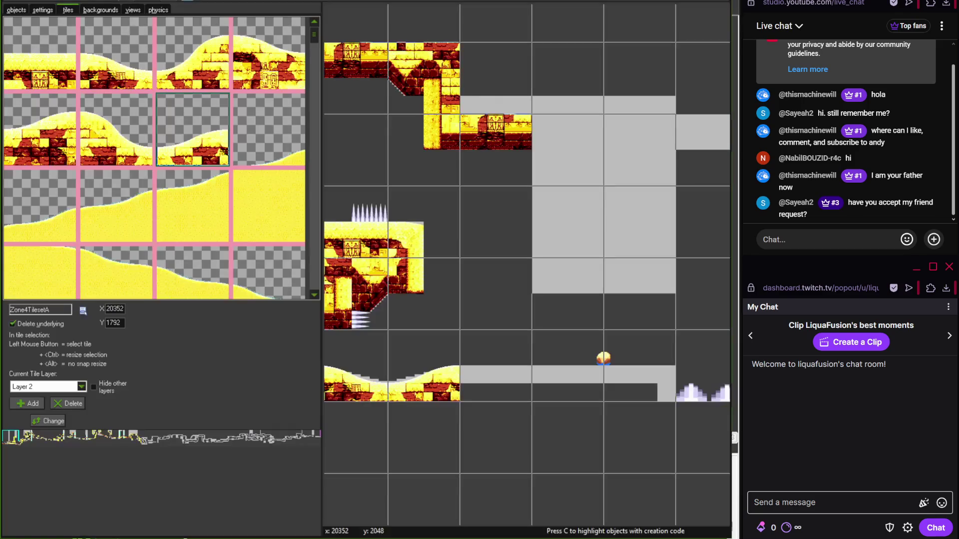
- Place a desert brick tile and a row of teal pillar tiles on the gray block
{"action": "left_click_drag", "start_coordinate": [428, 223], "coordinate": [426, 239]}
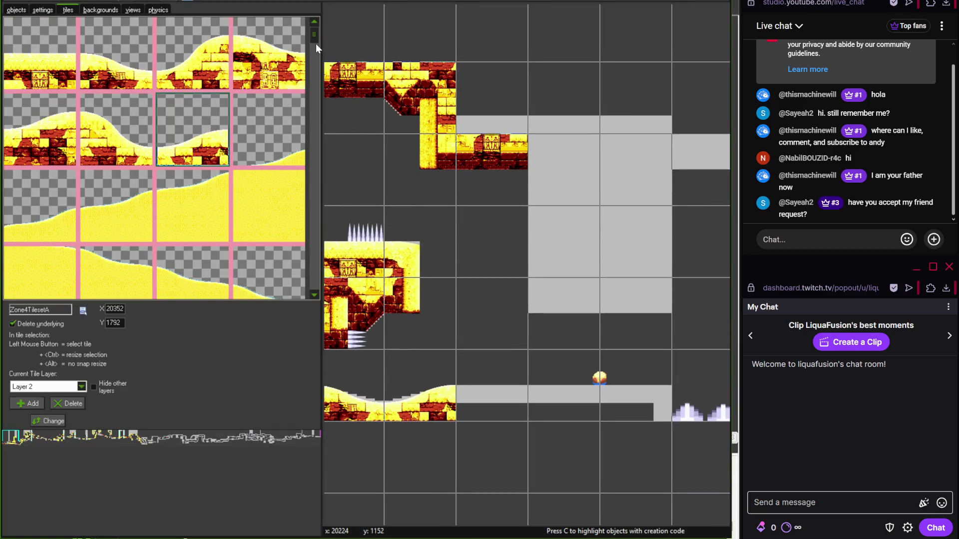
{"action": "left_click", "coordinate": [40, 54]}
{"action": "left_click", "coordinate": [481, 360]}
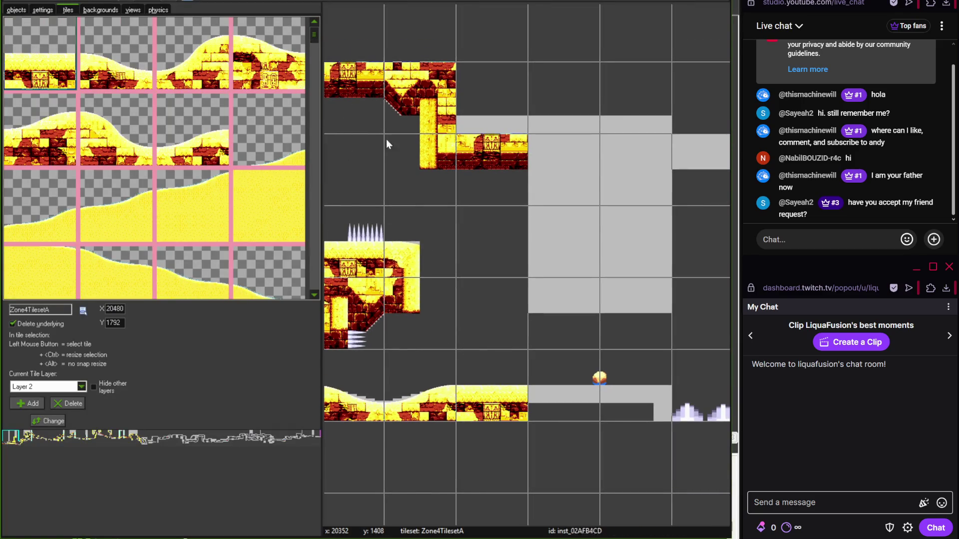
{"action": "left_click_drag", "start_coordinate": [314, 33], "coordinate": [314, 49]}
{"action": "left_click", "coordinate": [269, 160]}
{"action": "left_click", "coordinate": [556, 296]}
{"action": "left_click", "coordinate": [40, 237]}
{"action": "left_click", "coordinate": [637, 308]}
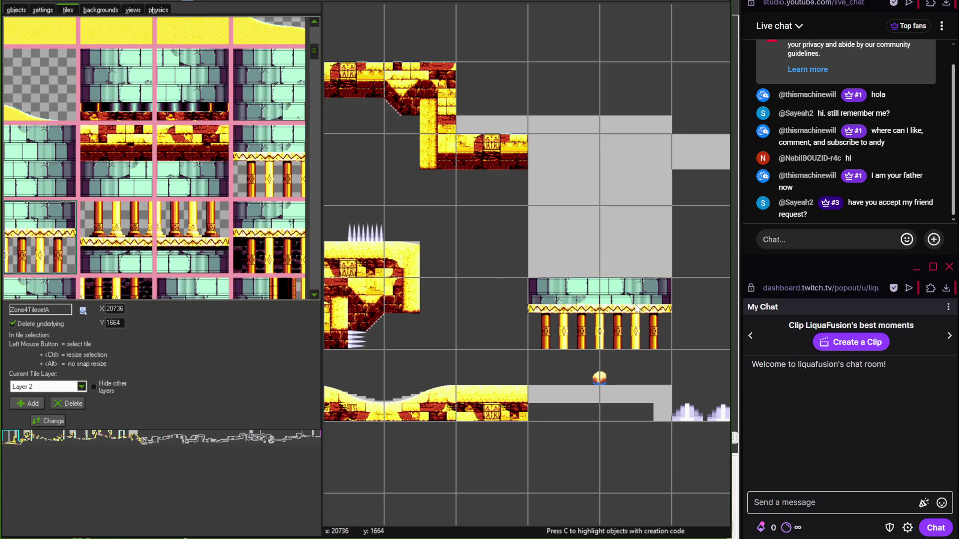
{"action": "left_click", "coordinate": [116, 238]}
{"action": "left_click", "coordinate": [564, 386]}
{"action": "left_click", "coordinate": [192, 237]}
{"action": "left_click", "coordinate": [620, 407]}
- Paint teal brick tiles into stacked cells to build the tower
{"action": "scroll", "coordinate": [500, 300], "scroll_direction": "right", "scroll_amount": 2}
{"action": "left_click", "coordinate": [270, 109]}
{"action": "left_click_drag", "start_coordinate": [421, 237], "coordinate": [416, 161]}
{"action": "left_click", "coordinate": [70, 168]}
{"action": "left_click_drag", "start_coordinate": [487, 158], "coordinate": [487, 232]}
{"action": "scroll", "coordinate": [542, 298], "scroll_direction": "down", "scroll_amount": 3}
{"action": "scroll", "coordinate": [542, 299], "scroll_direction": "right", "scroll_amount": 1}
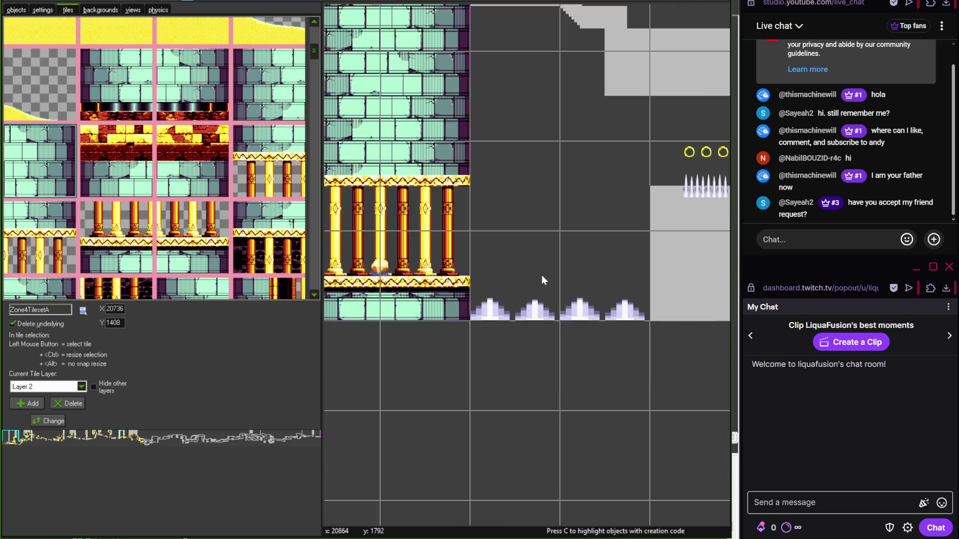
- Paint a strip of teal water tiles over the spike row
{"action": "mouse_move", "coordinate": [314, 50]}
{"action": "left_mouse_down"}
{"action": "mouse_move", "coordinate": [316, 35]}
{"action": "mouse_move", "coordinate": [314, 113]}
{"action": "left_mouse_up"}
{"action": "left_click", "coordinate": [65, 185]}
{"action": "left_click_drag", "start_coordinate": [499, 277], "coordinate": [604, 274]}
{"action": "scroll", "coordinate": [454, 296], "scroll_direction": "down", "scroll_amount": 2}
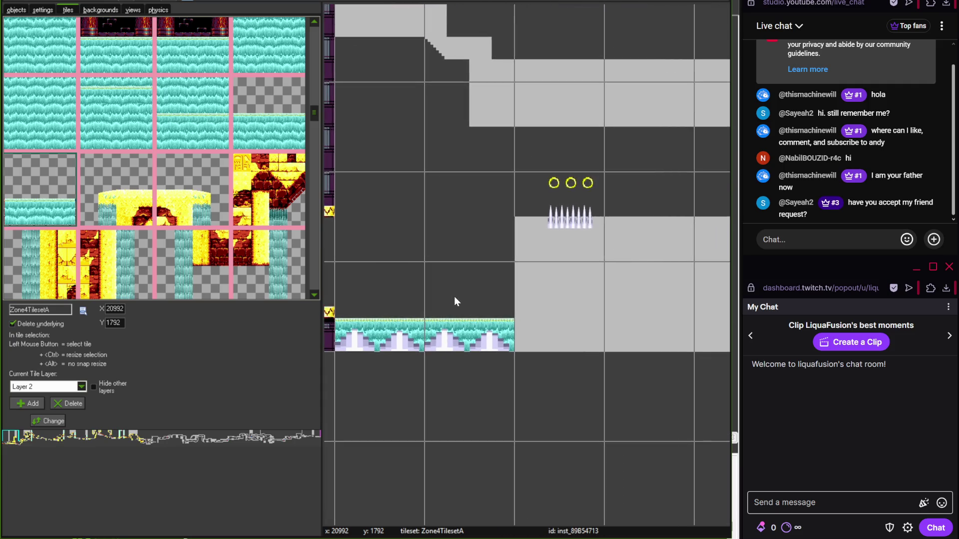
{"action": "mouse_move", "coordinate": [316, 112]}
{"action": "left_mouse_down"}
{"action": "mouse_move", "coordinate": [310, 49]}
{"action": "mouse_move", "coordinate": [315, 200]}
{"action": "left_mouse_up"}
- Cap the ledge top with a temple tile and brick tile, with an edge tile below
{"action": "left_click", "coordinate": [264, 141]}
{"action": "left_click", "coordinate": [461, 111]}
{"action": "left_click", "coordinate": [115, 215]}
{"action": "left_click", "coordinate": [556, 112]}
{"action": "left_click", "coordinate": [63, 147]}
{"action": "left_click", "coordinate": [529, 153]}
- Place a desert block tile under the spikes
{"action": "scroll", "coordinate": [536, 194], "scroll_direction": "up", "scroll_amount": 2}
{"action": "mouse_move", "coordinate": [312, 199]}
{"action": "left_mouse_down"}
{"action": "mouse_move", "coordinate": [312, 227]}
{"action": "mouse_move", "coordinate": [313, 184]}
{"action": "left_mouse_up"}
{"action": "left_click", "coordinate": [242, 220]}
{"action": "left_click", "coordinate": [636, 319]}
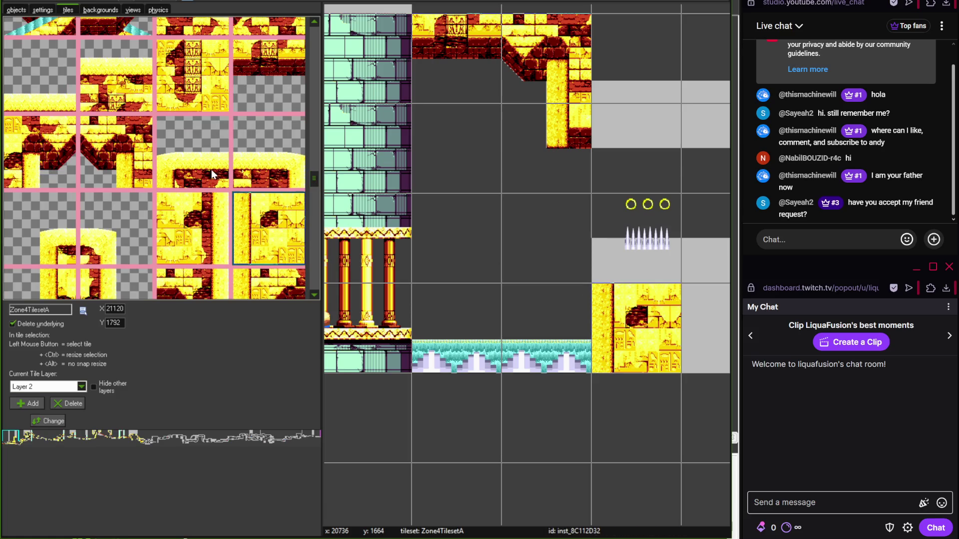
- Stack another desert tile above the block under the spikes
{"action": "left_click", "coordinate": [192, 150]}
{"action": "left_click", "coordinate": [659, 260]}
{"action": "left_click_drag", "start_coordinate": [508, 243], "coordinate": [370, 235]}
{"action": "key", "text": "Right"}
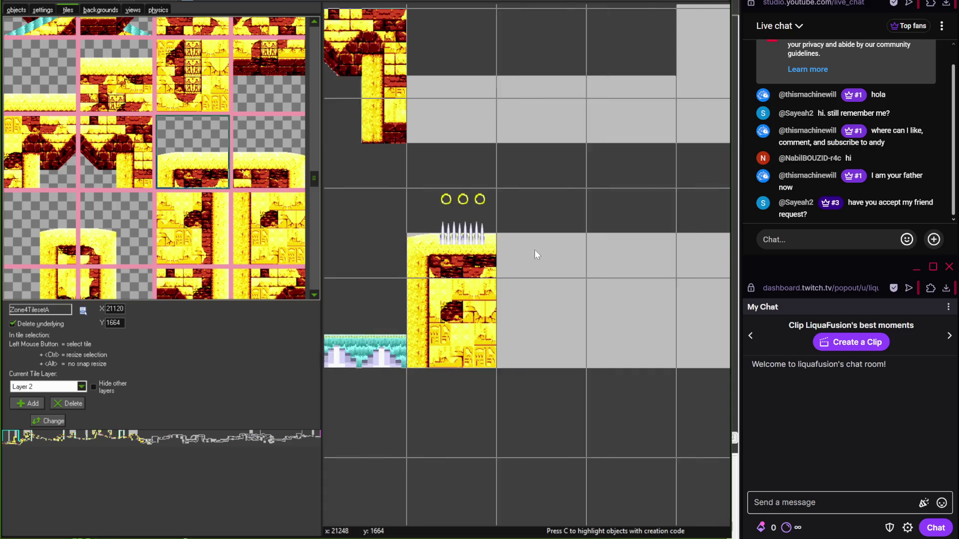
- Paint a brick row along the upper ledge with corner tiles at its ends
{"action": "left_click", "coordinate": [295, 111]}
{"action": "left_click_drag", "start_coordinate": [396, 161], "coordinate": [640, 171]}
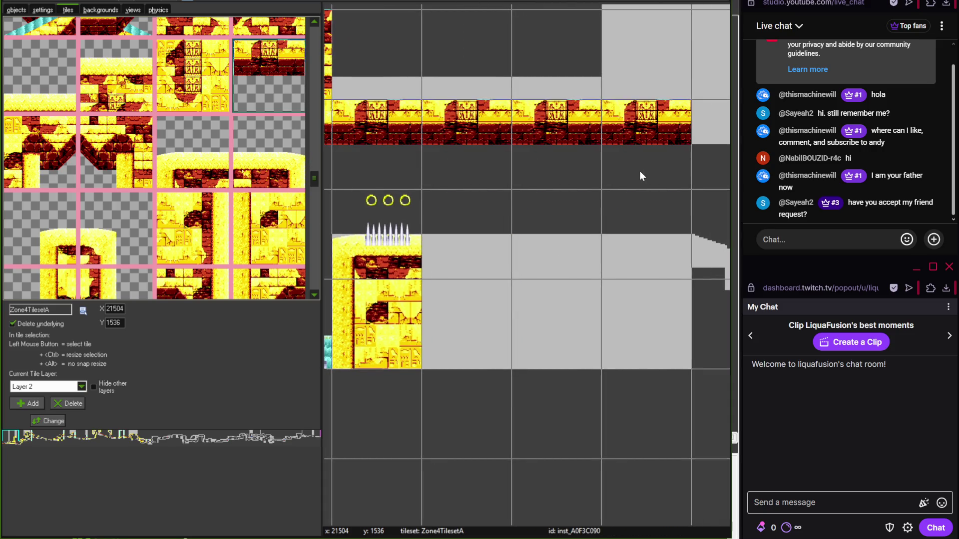
{"action": "scroll", "coordinate": [640, 170], "scroll_direction": "down", "scroll_amount": 1}
{"action": "scroll", "coordinate": [315, 184], "scroll_direction": "down", "scroll_amount": 1}
{"action": "left_click", "coordinate": [129, 277]}
{"action": "left_click", "coordinate": [520, 127]}
{"action": "scroll", "coordinate": [505, 139], "scroll_direction": "up", "scroll_amount": 3}
{"action": "left_click", "coordinate": [505, 136]}
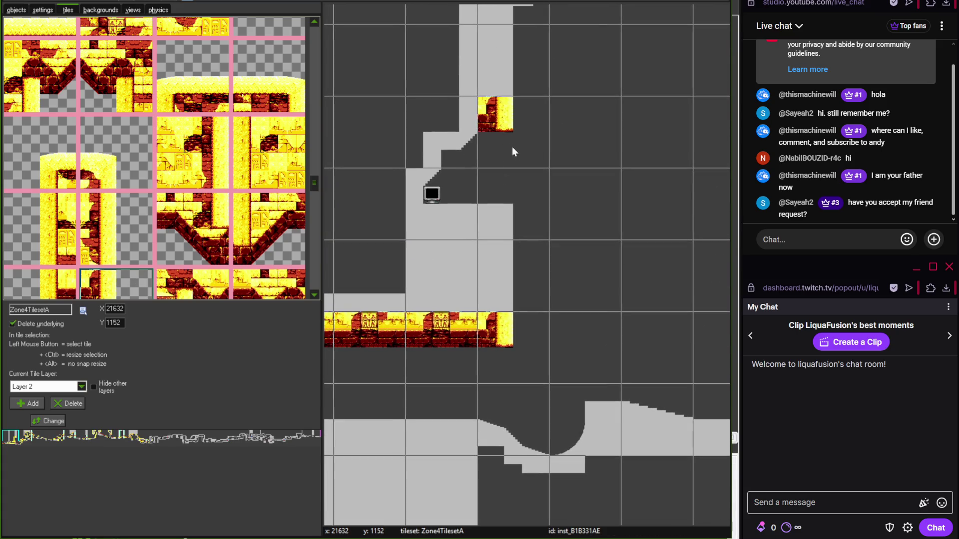
- Tile the block's side wall with tall wall tiles and an edge tile
{"action": "left_click", "coordinate": [141, 224]}
{"action": "left_click", "coordinate": [480, 286]}
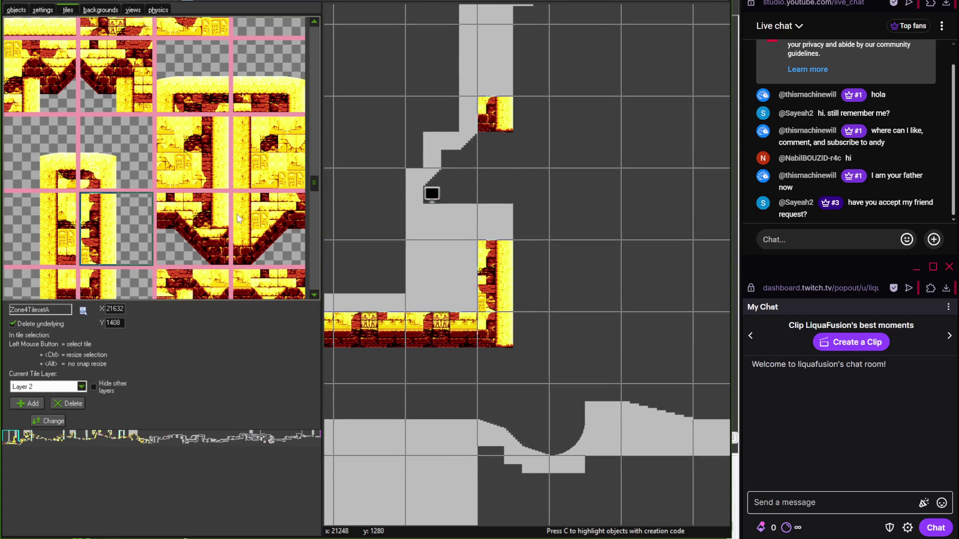
{"action": "left_click", "coordinate": [127, 182]}
{"action": "left_click", "coordinate": [504, 210]}
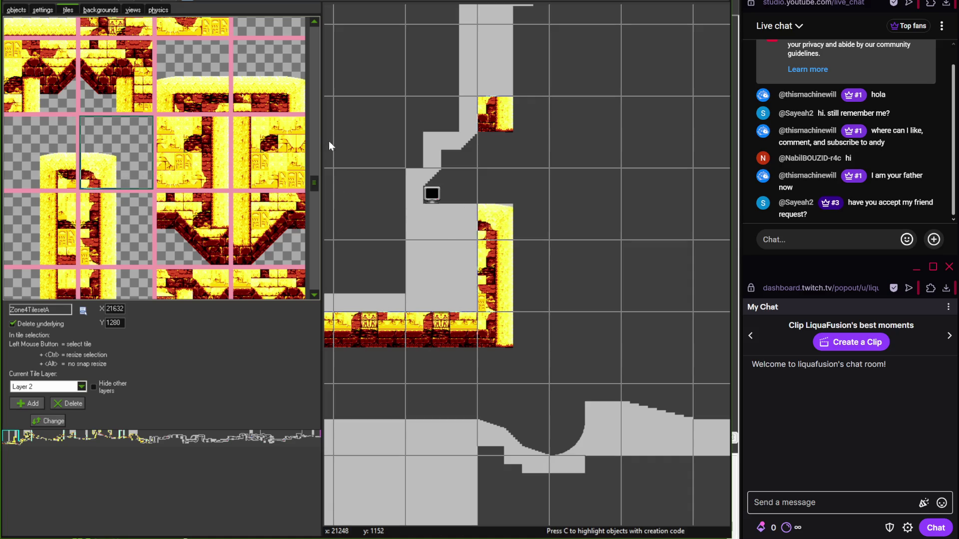
- Scroll back across the room and switch the editor to the objects panel
{"action": "left_click_drag", "start_coordinate": [314, 182], "coordinate": [313, 196]}
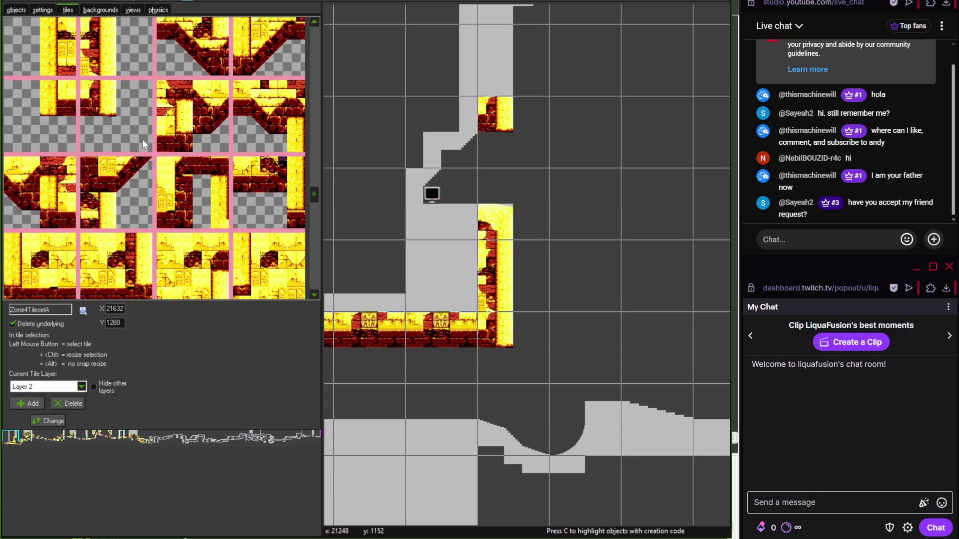
{"action": "left_click_drag", "start_coordinate": [315, 202], "coordinate": [315, 282]}
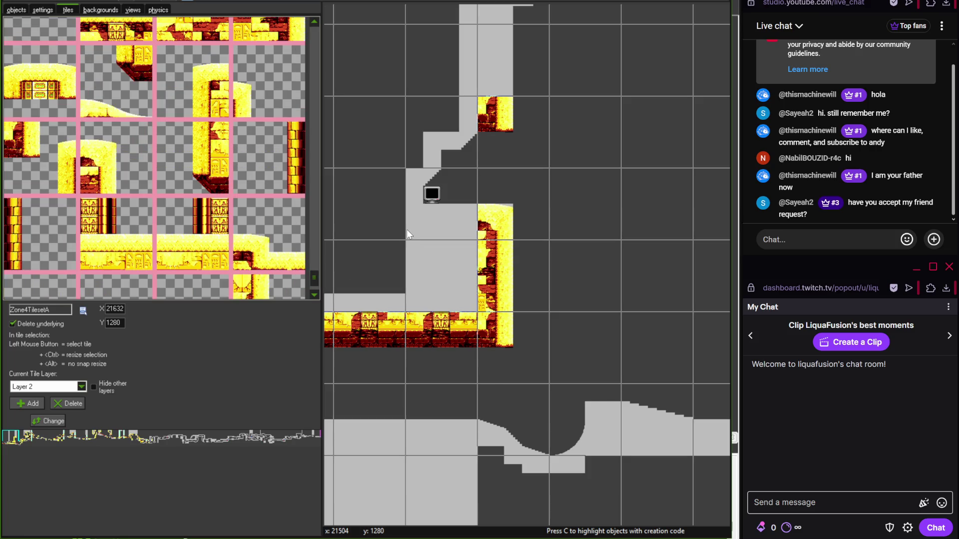
{"action": "scroll", "coordinate": [407, 230], "scroll_direction": "down", "scroll_amount": 2}
{"action": "scroll", "coordinate": [433, 227], "scroll_direction": "left", "scroll_amount": 3}
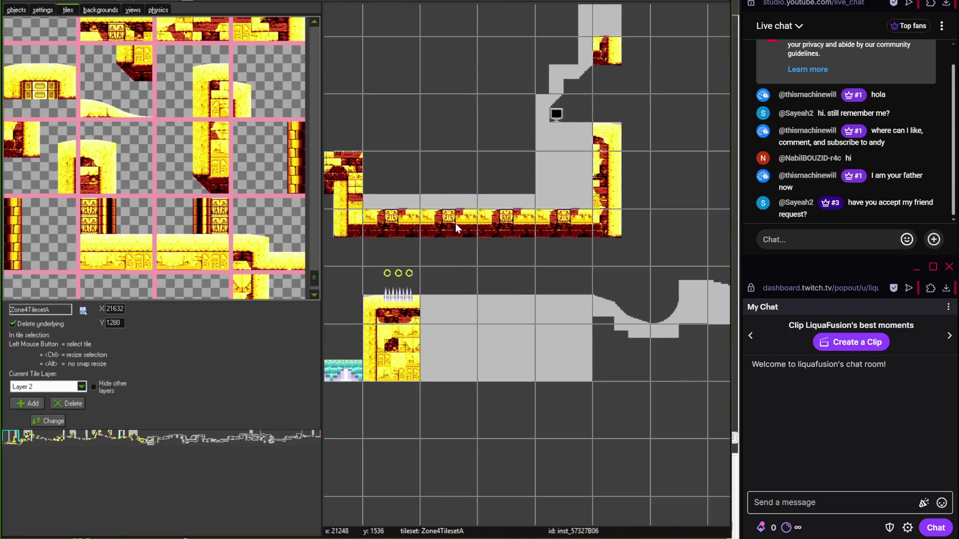
{"action": "scroll", "coordinate": [475, 265], "scroll_direction": "left", "scroll_amount": 5}
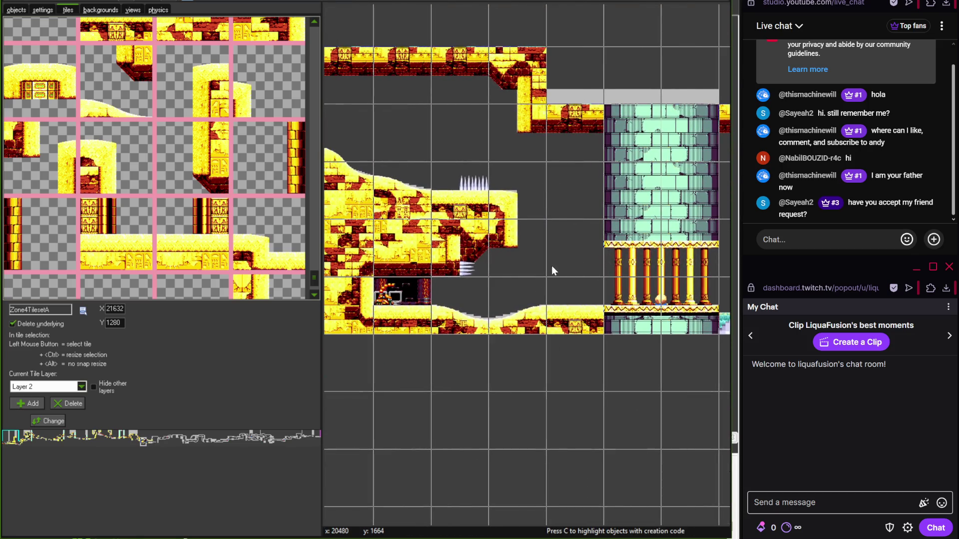
{"action": "scroll", "coordinate": [446, 215], "scroll_direction": "up", "scroll_amount": 4}
{"action": "left_click", "coordinate": [15, 10]}
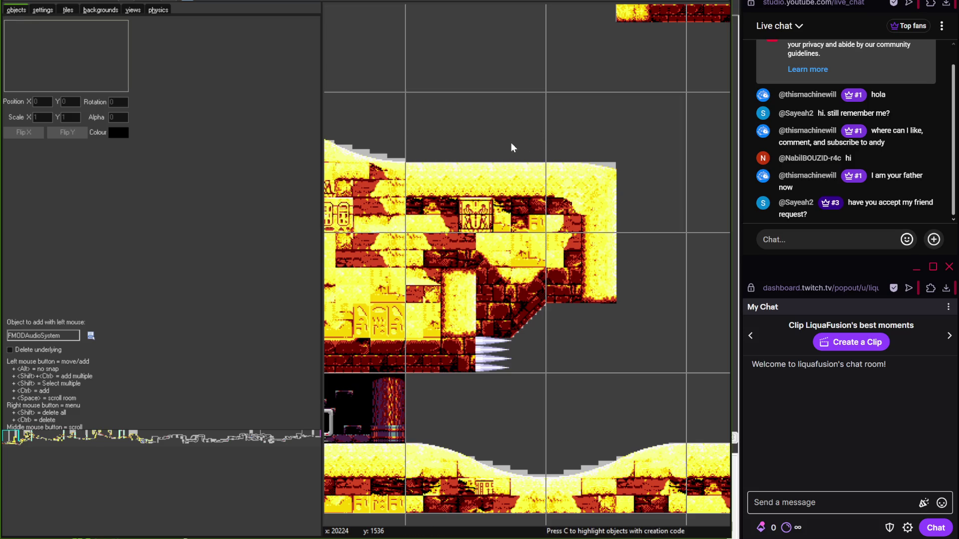
{"action": "scroll", "coordinate": [511, 146], "scroll_direction": "down", "scroll_amount": 5}
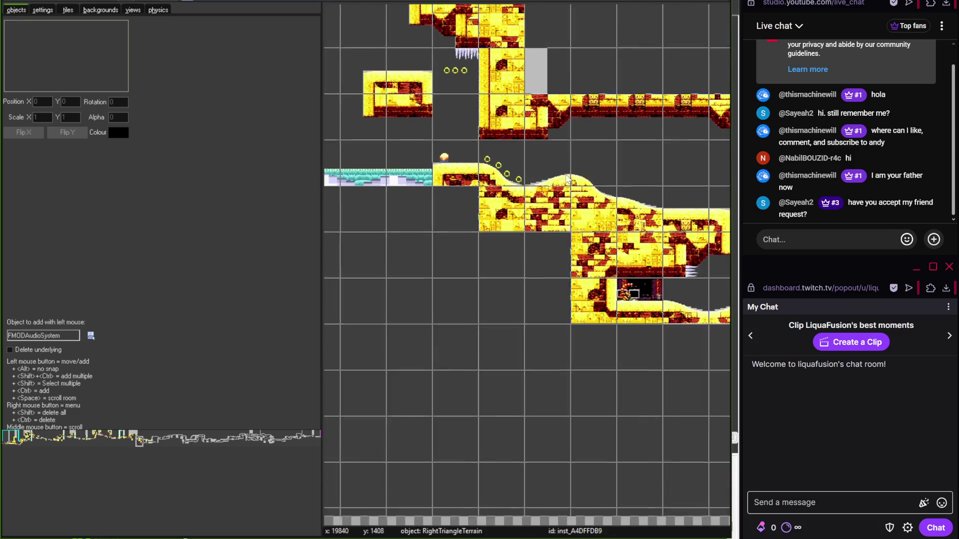
{"action": "scroll", "coordinate": [524, 220], "scroll_direction": "up", "scroll_amount": 4}
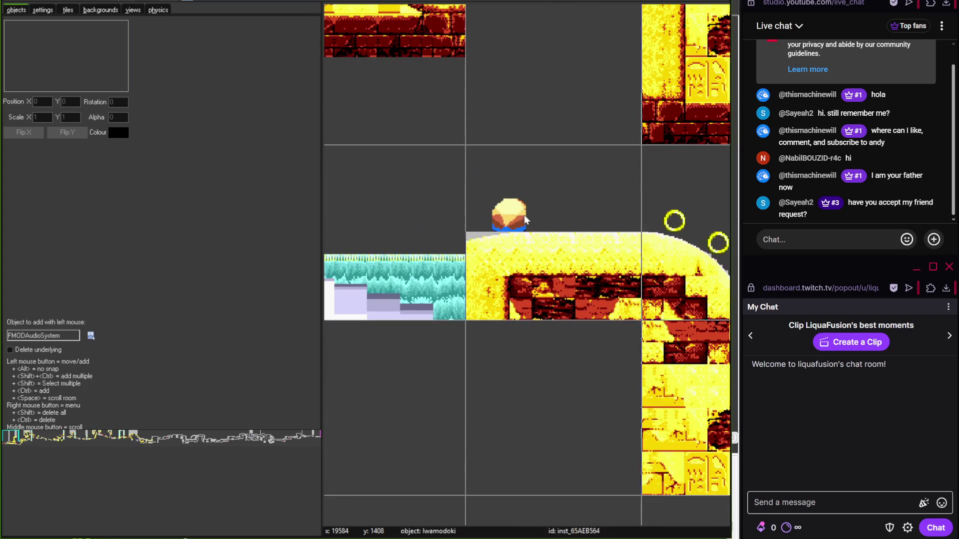
{"action": "scroll", "coordinate": [504, 209], "scroll_direction": "down", "scroll_amount": 4}
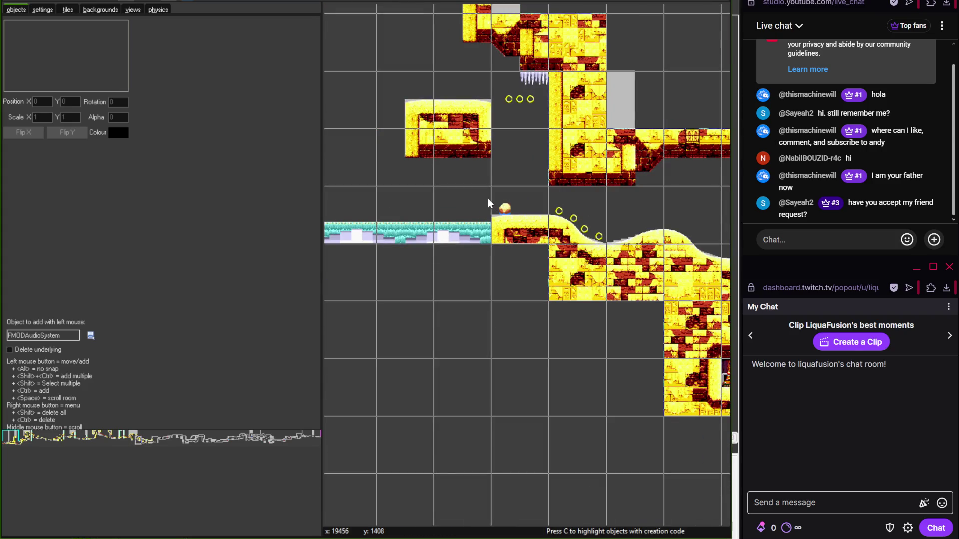
{"action": "mouse_move", "coordinate": [552, 199]}
{"action": "left_mouse_down"}
{"action": "mouse_move", "coordinate": [454, 216]}
{"action": "mouse_move", "coordinate": [338, 198]}
{"action": "mouse_move", "coordinate": [529, 202]}
{"action": "mouse_move", "coordinate": [634, 216]}
{"action": "mouse_move", "coordinate": [439, 220]}
{"action": "mouse_move", "coordinate": [560, 338]}
{"action": "left_mouse_up"}
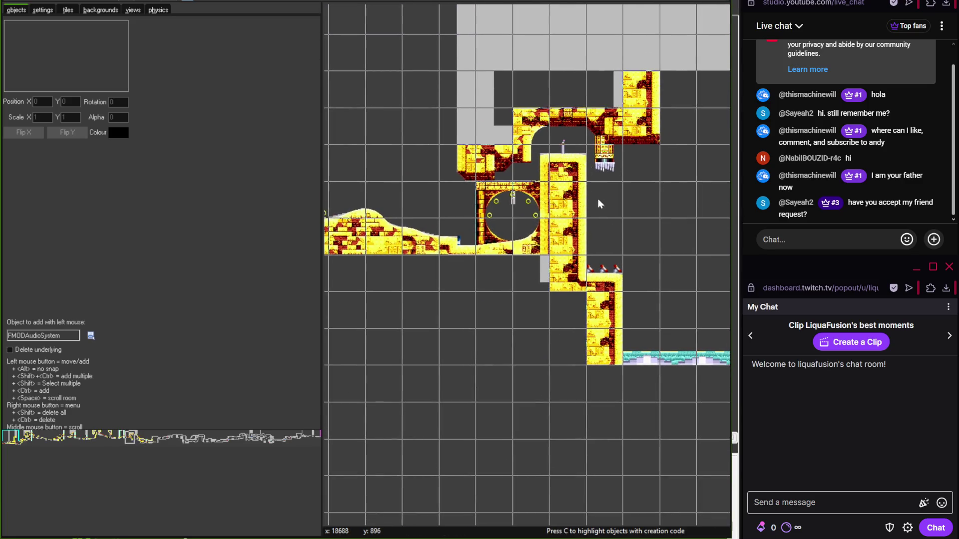
{"action": "scroll", "coordinate": [543, 214], "scroll_direction": "up", "scroll_amount": 1}
{"action": "scroll", "coordinate": [543, 214], "scroll_direction": "up", "scroll_amount": 1}
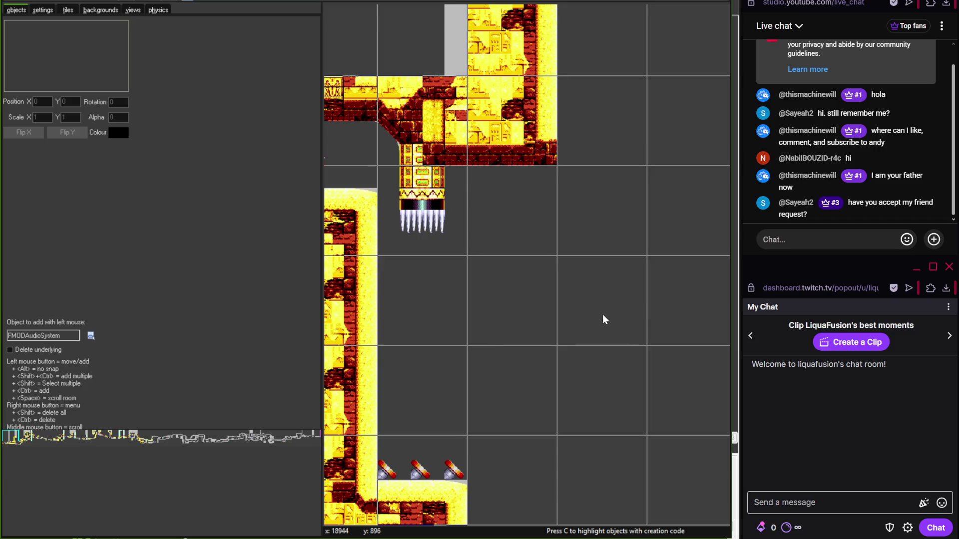
{"action": "scroll", "coordinate": [604, 320], "scroll_direction": "down", "scroll_amount": 2}
{"action": "mouse_move", "coordinate": [602, 344]}
{"action": "left_mouse_down"}
{"action": "mouse_move", "coordinate": [545, 272]}
{"action": "mouse_move", "coordinate": [446, 229]}
{"action": "left_mouse_up"}
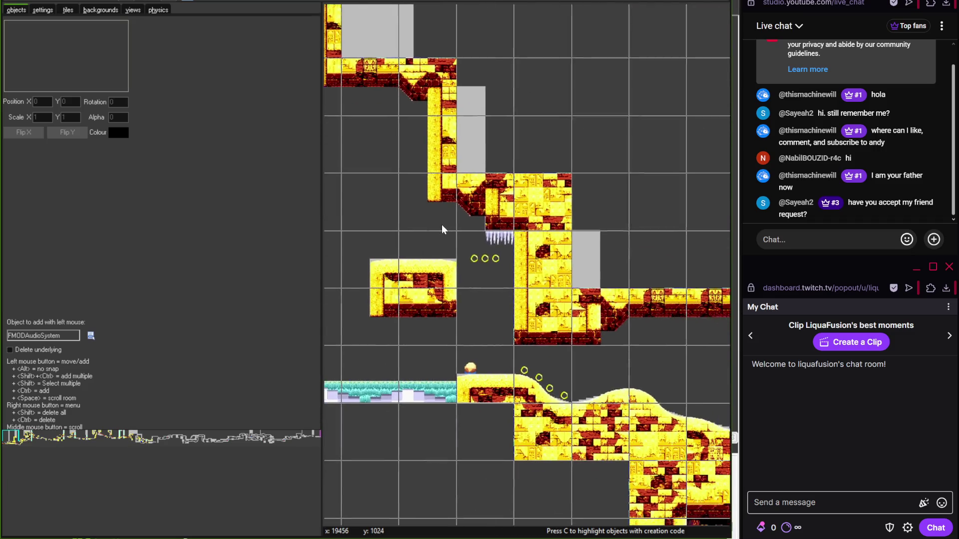
{"action": "scroll", "coordinate": [490, 278], "scroll_direction": "up", "scroll_amount": 3}
{"action": "left_click_drag", "start_coordinate": [468, 350], "coordinate": [434, 256]}
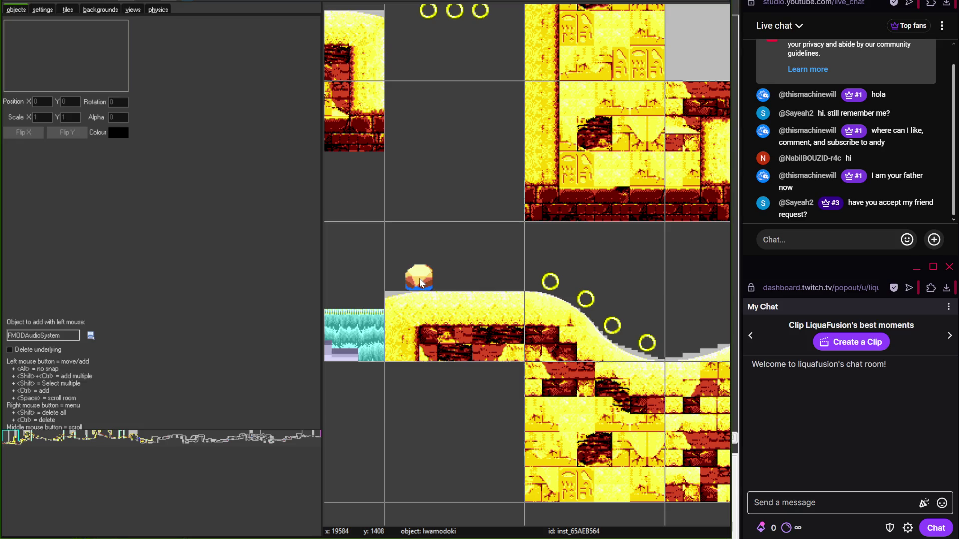
{"action": "scroll", "coordinate": [420, 283], "scroll_direction": "down", "scroll_amount": 2}
{"action": "scroll", "coordinate": [421, 276], "scroll_direction": "up", "scroll_amount": 3}
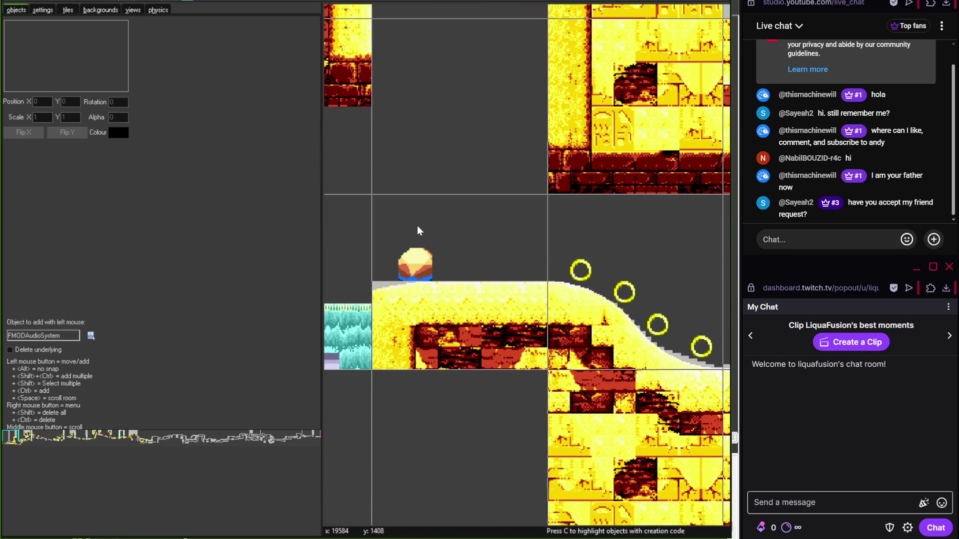
{"action": "scroll", "coordinate": [458, 212], "scroll_direction": "down", "scroll_amount": 5}
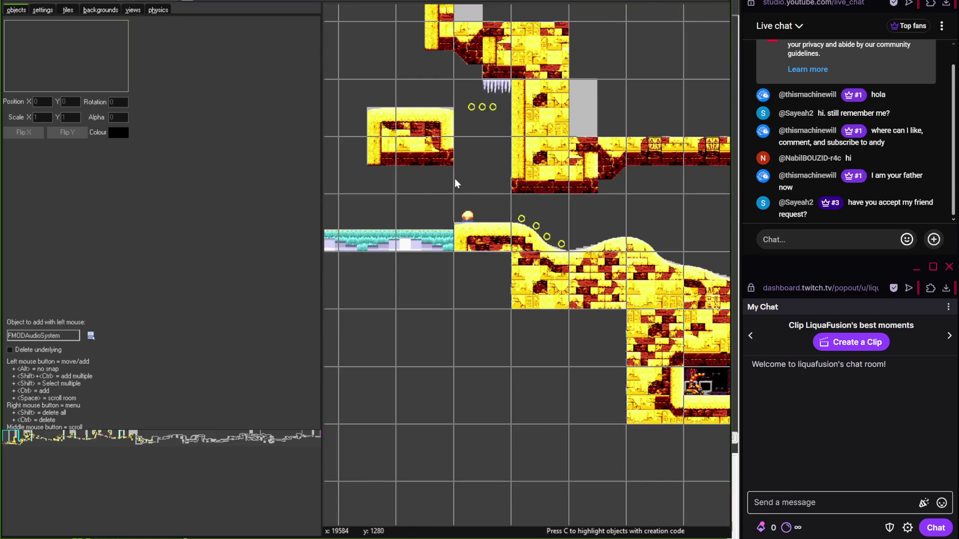
{"action": "scroll", "coordinate": [500, 180], "scroll_direction": "up", "scroll_amount": 3}
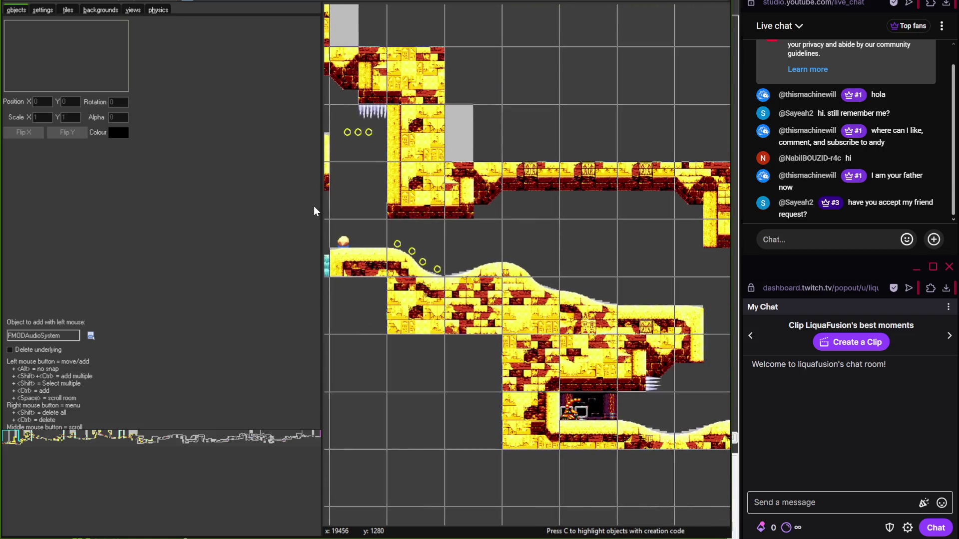
{"action": "scroll", "coordinate": [476, 192], "scroll_direction": "down", "scroll_amount": 3}
{"action": "scroll", "coordinate": [475, 192], "scroll_direction": "up", "scroll_amount": 3}
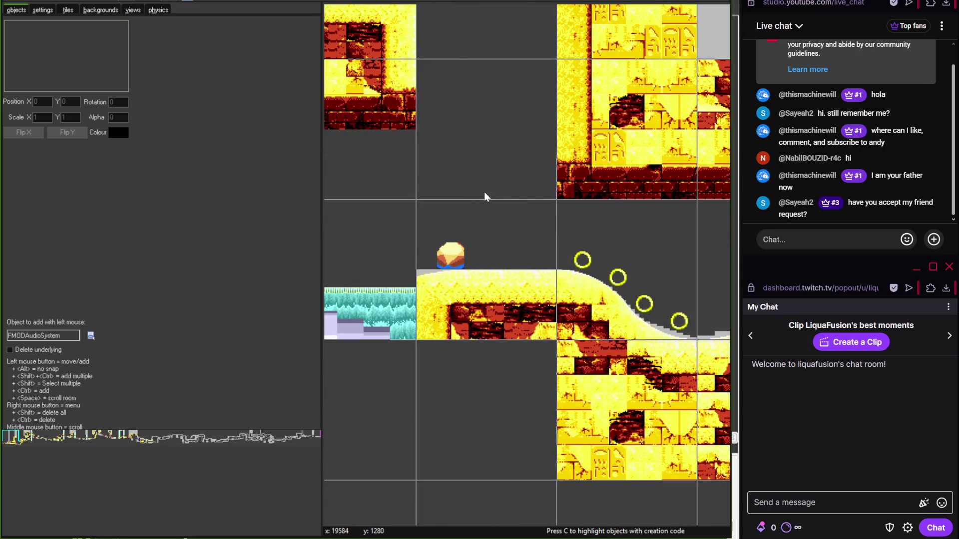
{"action": "scroll", "coordinate": [473, 198], "scroll_direction": "down", "scroll_amount": 2}
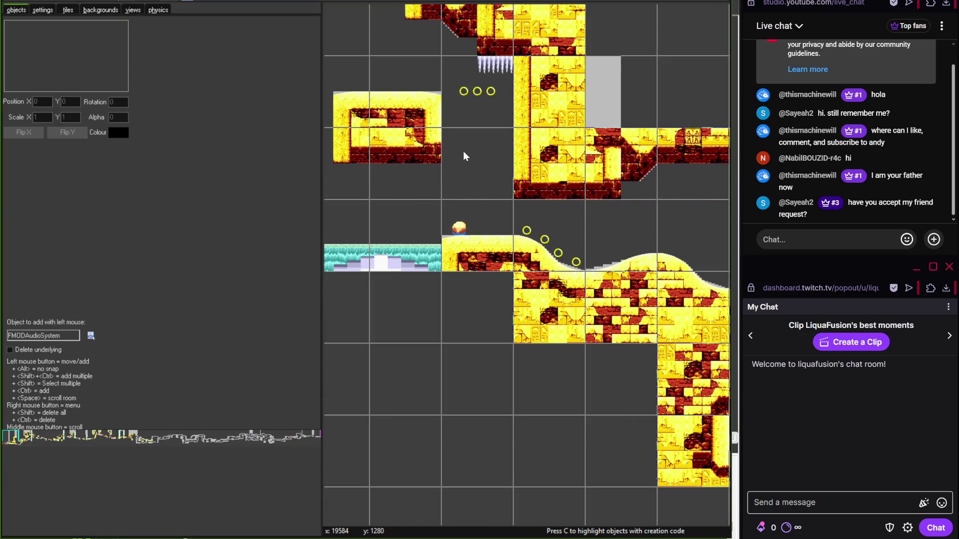
{"action": "scroll", "coordinate": [500, 192], "scroll_direction": "up", "scroll_amount": 3}
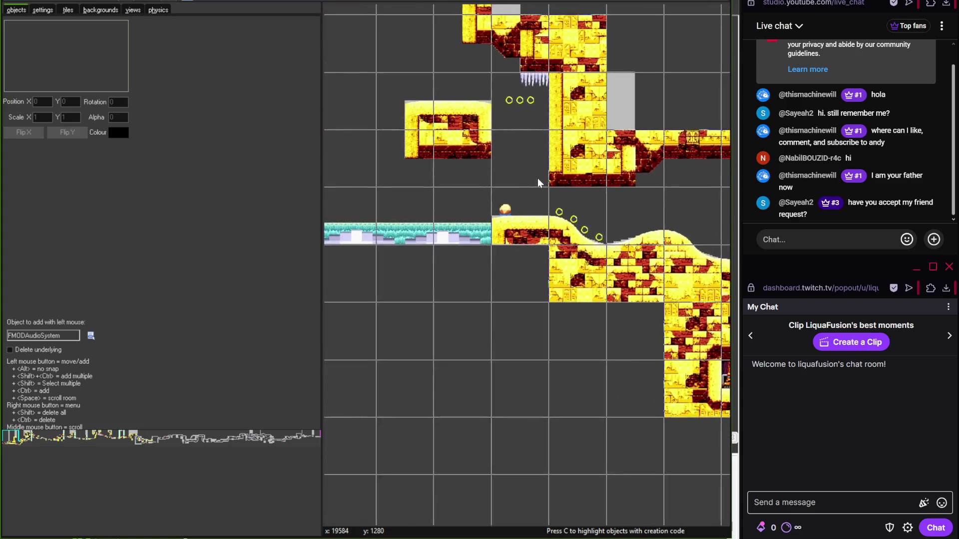
{"action": "scroll", "coordinate": [507, 172], "scroll_direction": "down", "scroll_amount": 5}
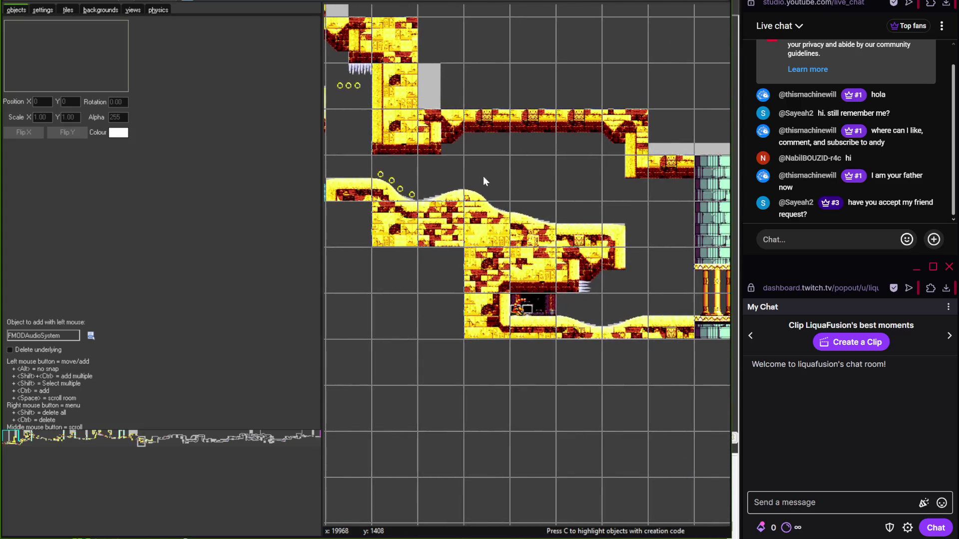
{"action": "scroll", "coordinate": [509, 185], "scroll_direction": "up", "scroll_amount": 3}
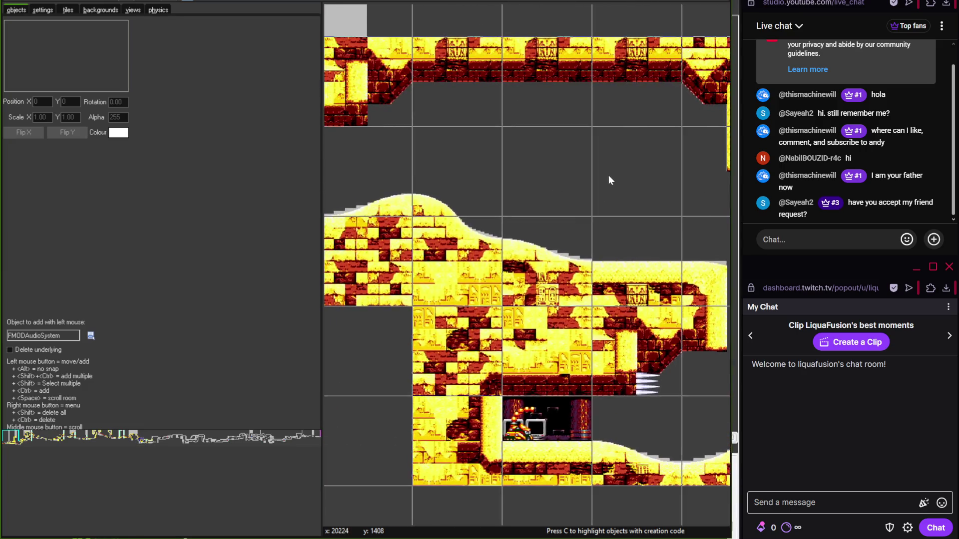
{"action": "scroll", "coordinate": [604, 172], "scroll_direction": "down", "scroll_amount": 2}
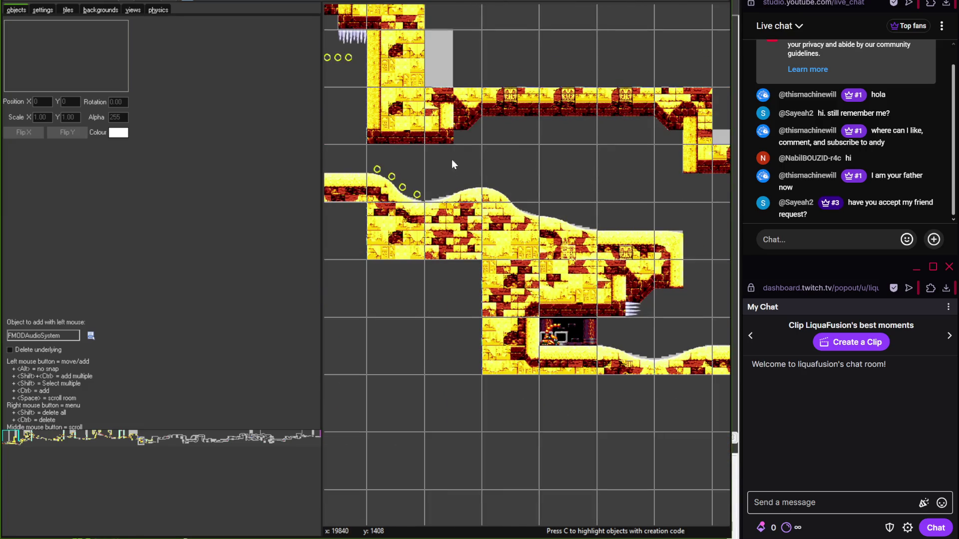
{"action": "left_click_drag", "start_coordinate": [452, 160], "coordinate": [513, 159]}
{"action": "scroll", "coordinate": [520, 135], "scroll_direction": "up", "scroll_amount": 3}
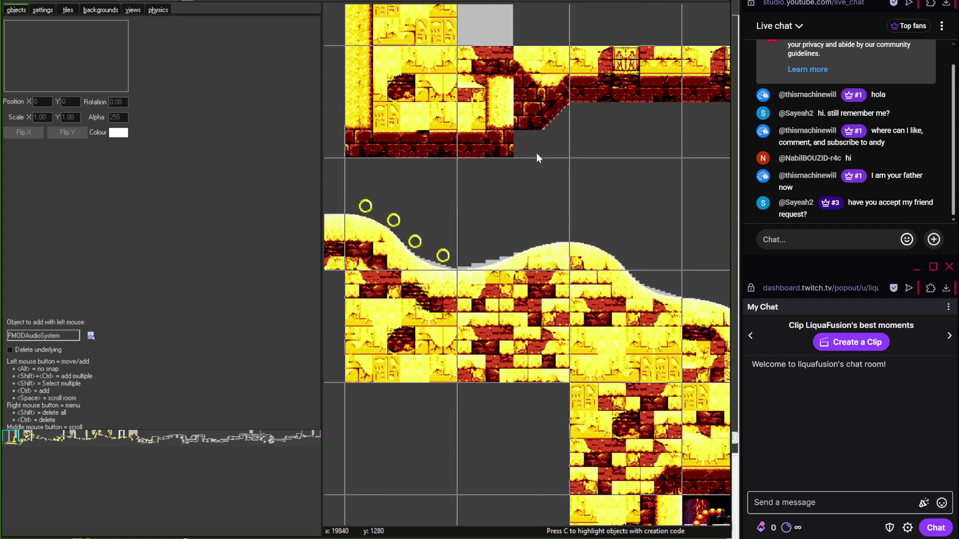
{"action": "scroll", "coordinate": [513, 140], "scroll_direction": "down", "scroll_amount": 4}
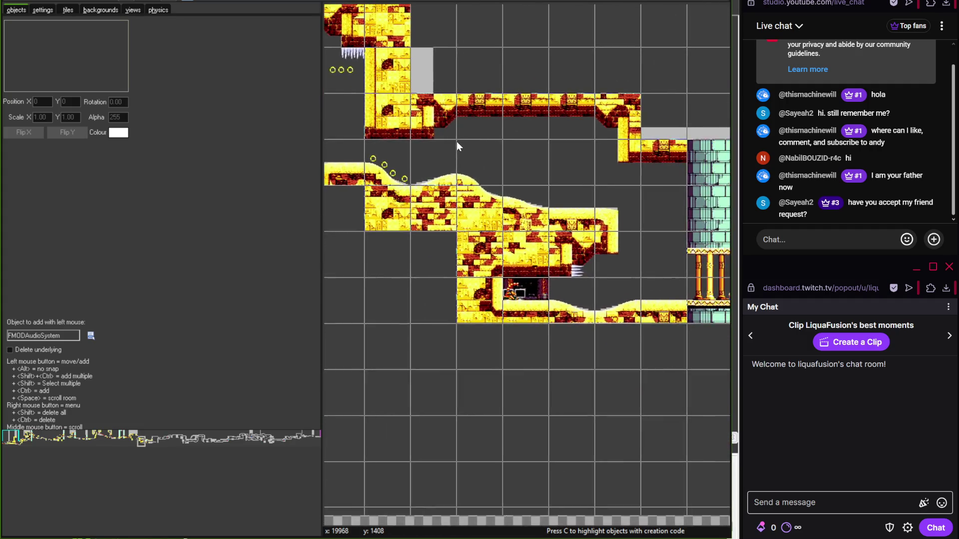
{"action": "scroll", "coordinate": [425, 146], "scroll_direction": "up", "scroll_amount": 2}
{"action": "scroll", "coordinate": [465, 166], "scroll_direction": "down", "scroll_amount": 2}
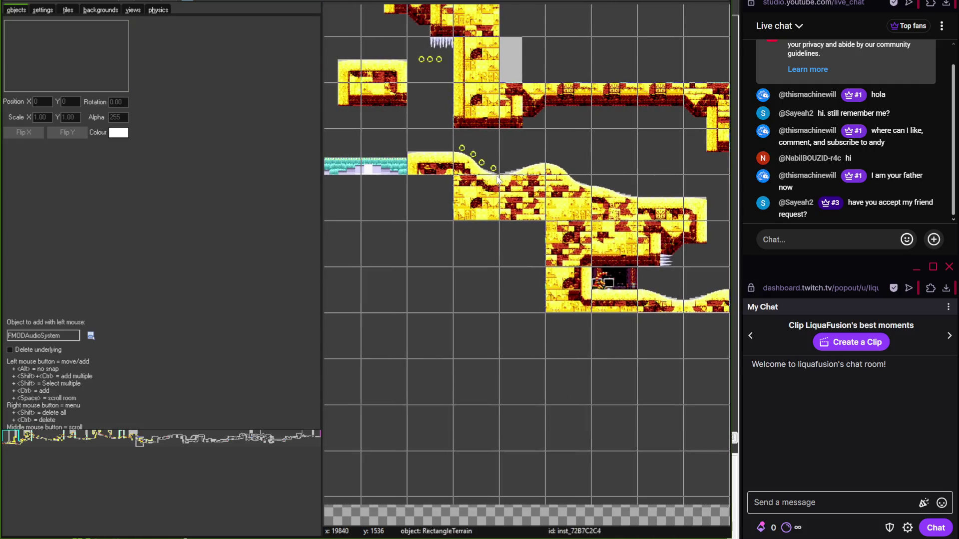
{"action": "scroll", "coordinate": [428, 178], "scroll_direction": "down", "scroll_amount": 5}
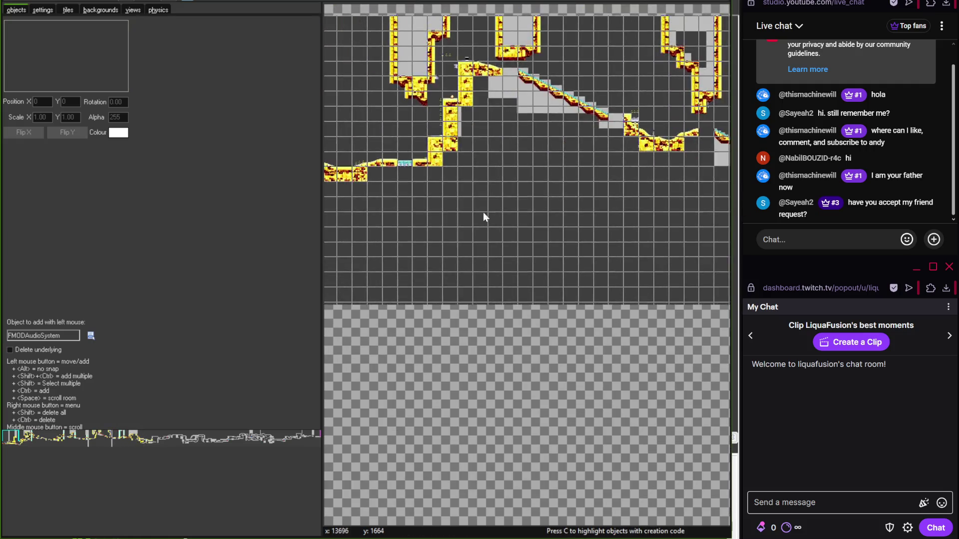
- Pan the room to the untiled gray blocks near the spikes and rings, then show the tile palette
{"action": "scroll", "coordinate": [600, 220], "scroll_direction": "left", "scroll_amount": 10}
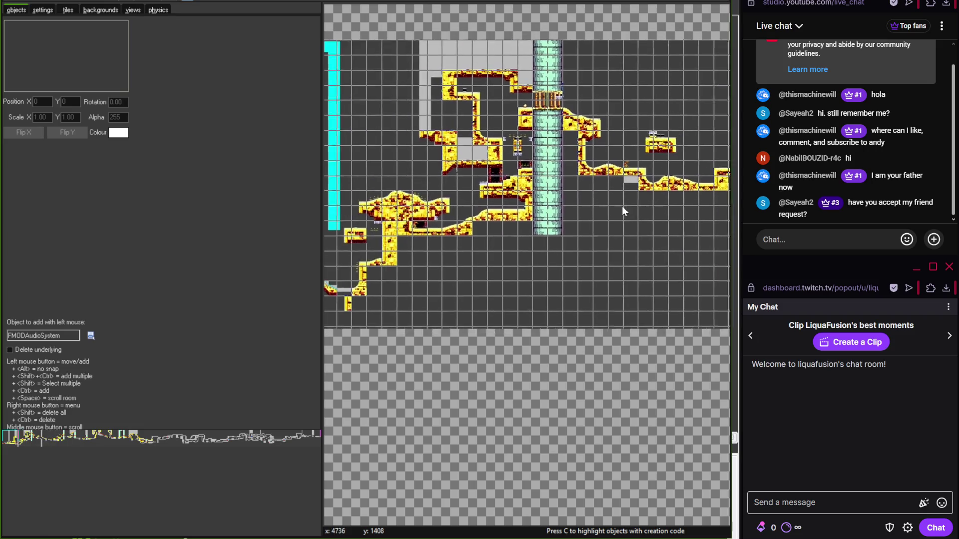
{"action": "scroll", "coordinate": [500, 179], "scroll_direction": "right", "scroll_amount": 12}
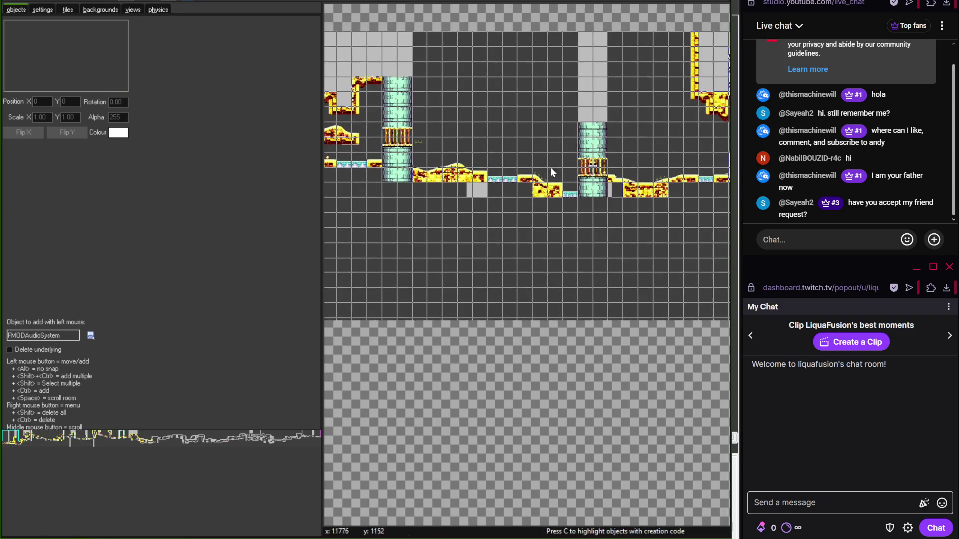
{"action": "scroll", "coordinate": [522, 178], "scroll_direction": "right", "scroll_amount": 3}
{"action": "scroll", "coordinate": [550, 182], "scroll_direction": "up", "scroll_amount": 3}
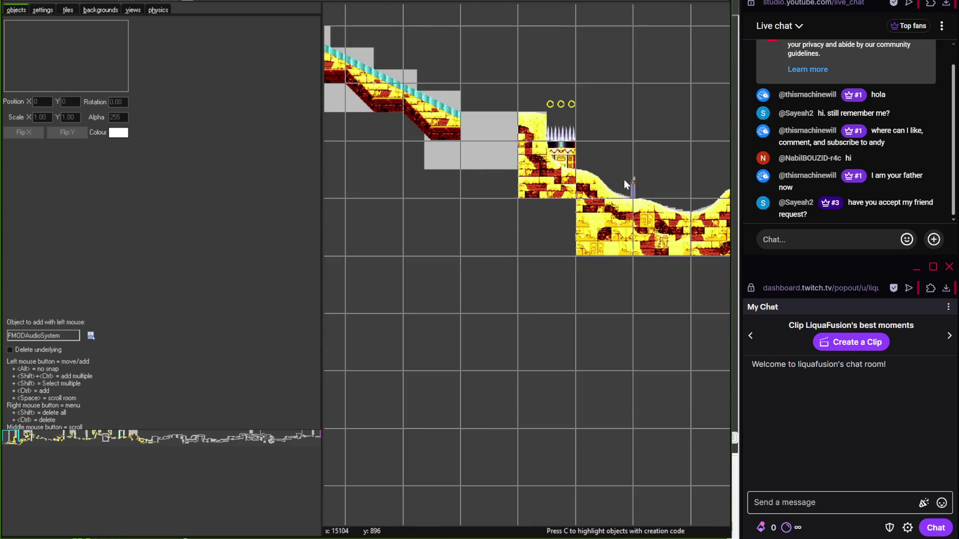
{"action": "scroll", "coordinate": [603, 187], "scroll_direction": "down", "scroll_amount": 2}
{"action": "scroll", "coordinate": [589, 190], "scroll_direction": "right", "scroll_amount": 3}
{"action": "scroll", "coordinate": [563, 175], "scroll_direction": "up", "scroll_amount": 4}
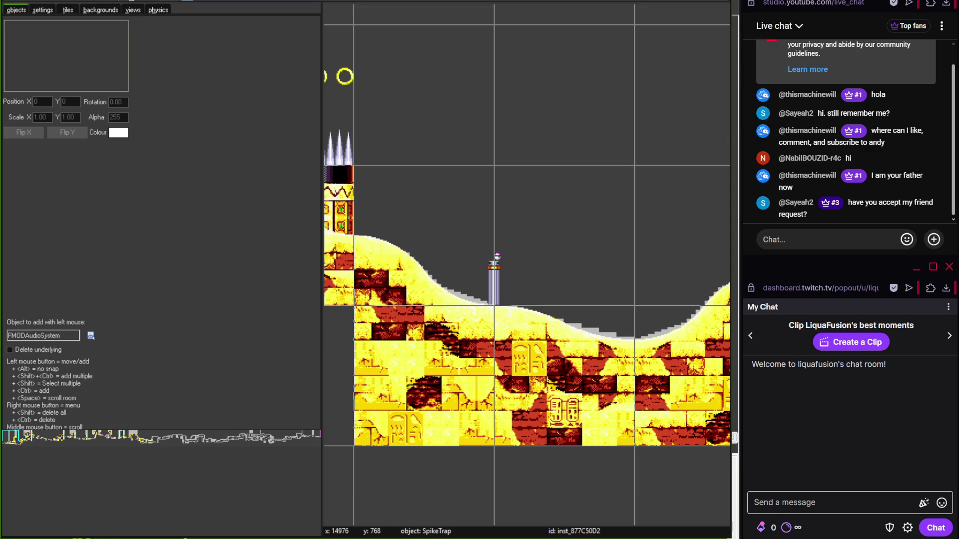
{"action": "scroll", "coordinate": [532, 128], "scroll_direction": "down", "scroll_amount": 4}
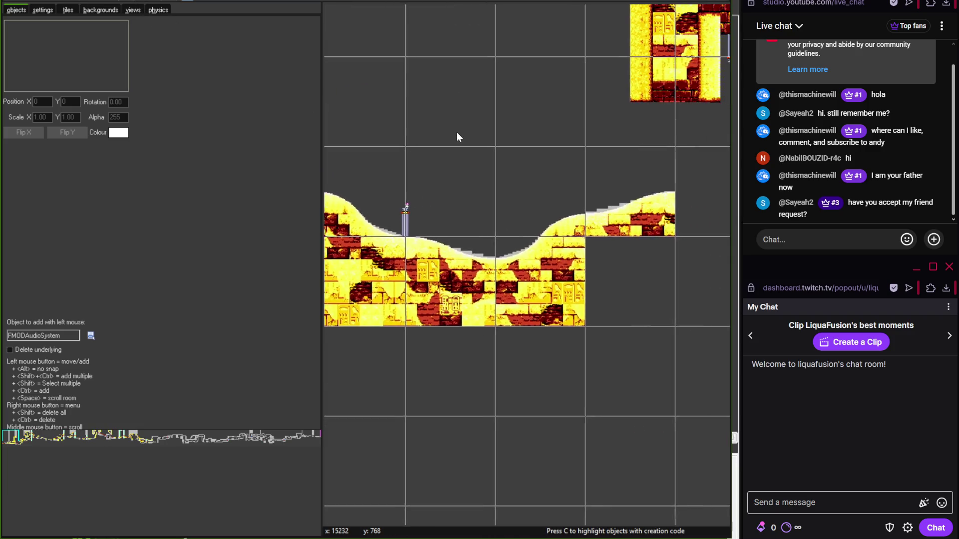
{"action": "scroll", "coordinate": [447, 169], "scroll_direction": "right", "scroll_amount": 10}
{"action": "scroll", "coordinate": [541, 188], "scroll_direction": "down", "scroll_amount": 2}
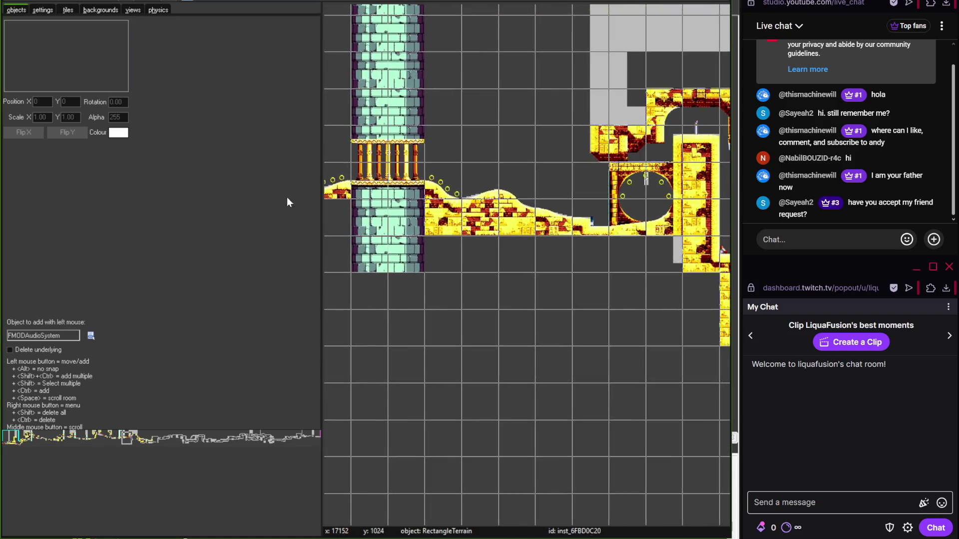
{"action": "scroll", "coordinate": [489, 199], "scroll_direction": "right", "scroll_amount": 3}
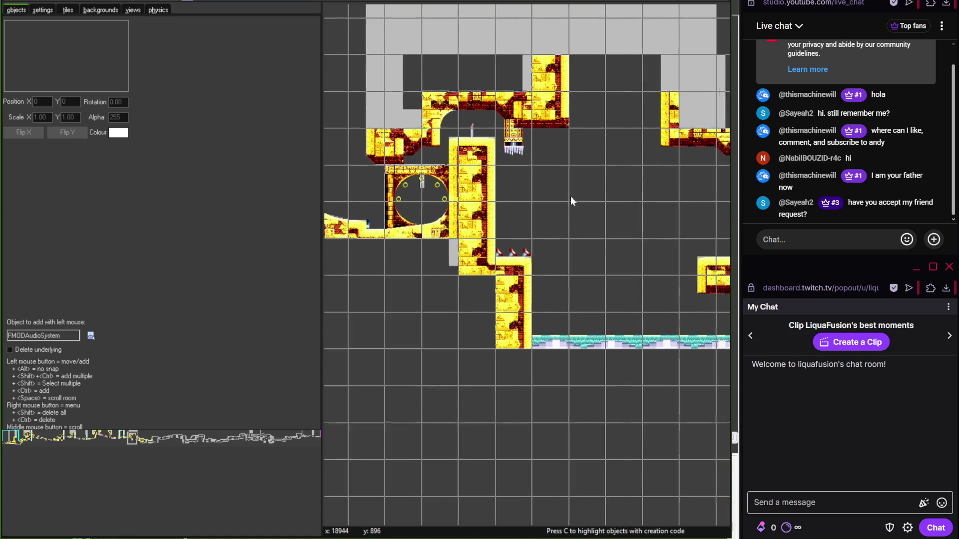
{"action": "scroll", "coordinate": [419, 186], "scroll_direction": "right", "scroll_amount": 2}
{"action": "scroll", "coordinate": [473, 232], "scroll_direction": "up", "scroll_amount": 3}
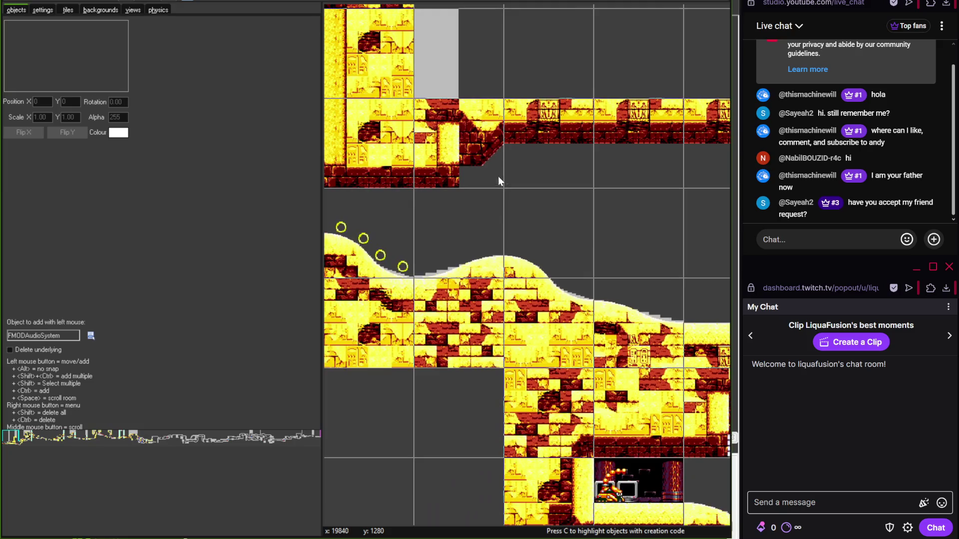
{"action": "scroll", "coordinate": [476, 187], "scroll_direction": "down", "scroll_amount": 2}
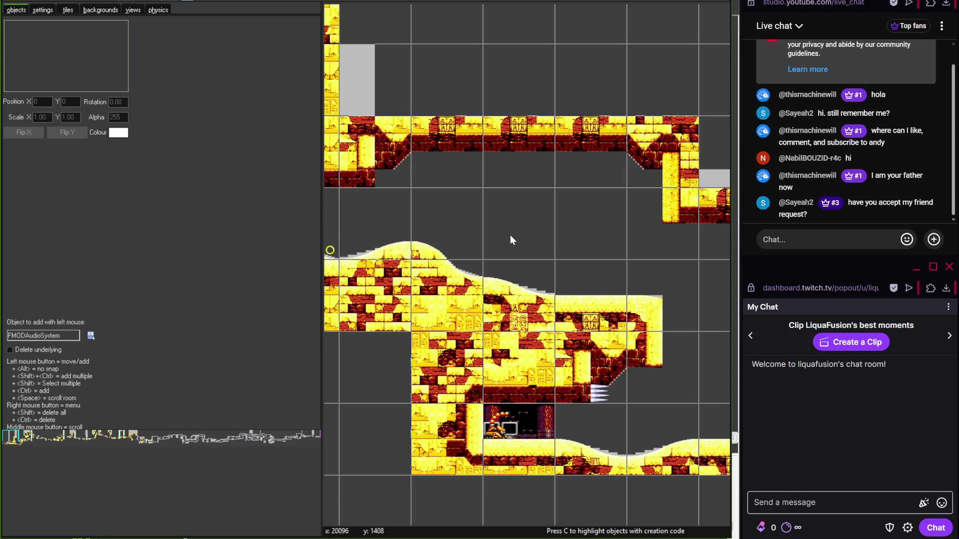
{"action": "scroll", "coordinate": [485, 228], "scroll_direction": "down", "scroll_amount": 3}
{"action": "scroll", "coordinate": [487, 194], "scroll_direction": "right", "scroll_amount": 6}
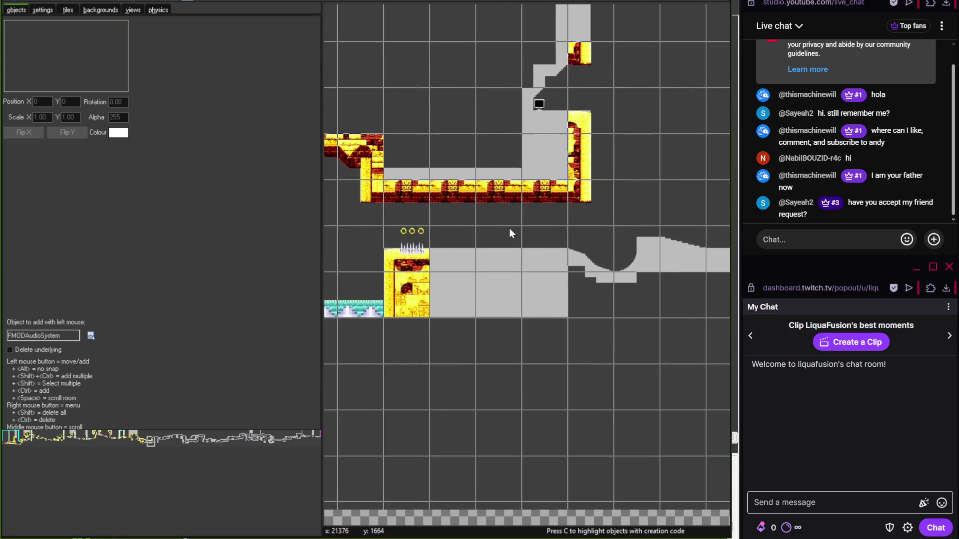
{"action": "scroll", "coordinate": [502, 227], "scroll_direction": "left", "scroll_amount": 3}
{"action": "scroll", "coordinate": [631, 222], "scroll_direction": "down", "scroll_amount": 1}
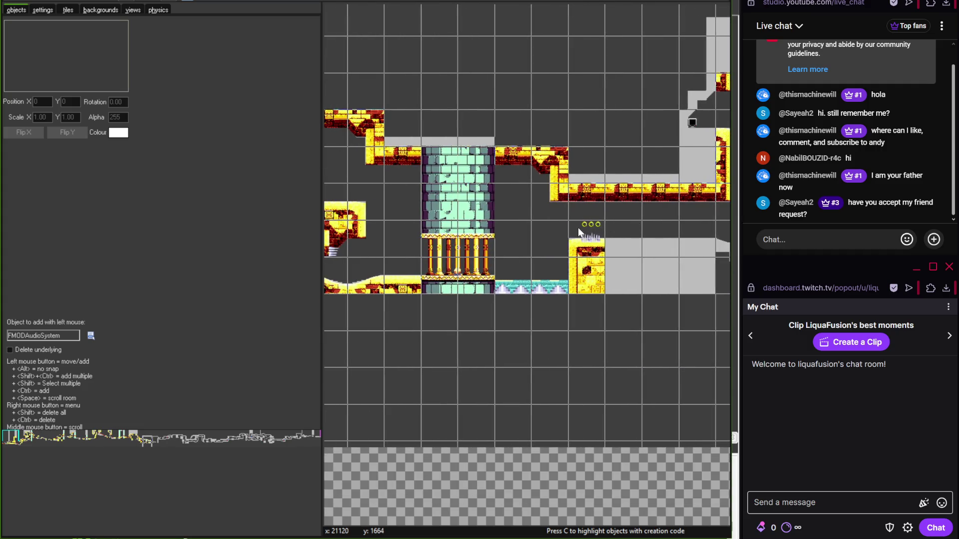
{"action": "scroll", "coordinate": [629, 215], "scroll_direction": "left", "scroll_amount": 1}
{"action": "scroll", "coordinate": [449, 218], "scroll_direction": "right", "scroll_amount": 7}
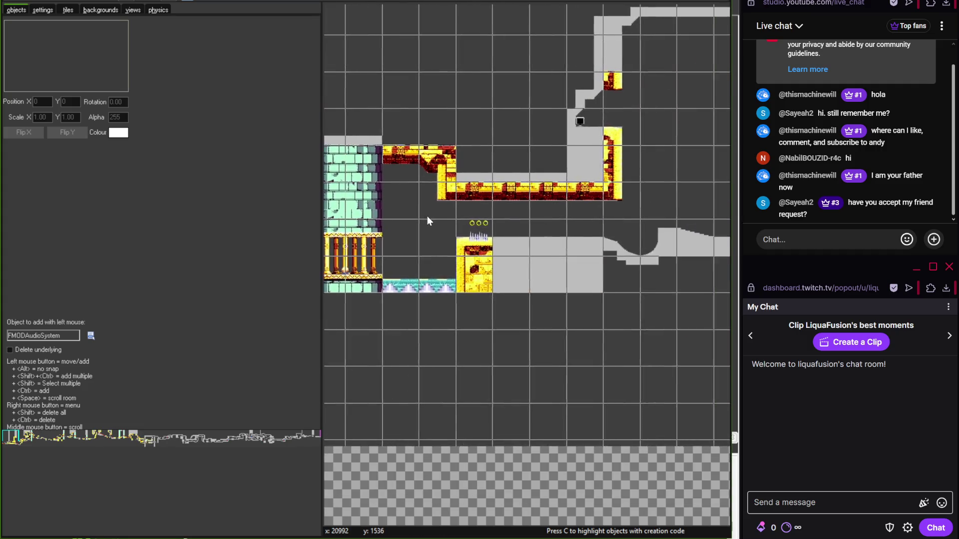
{"action": "scroll", "coordinate": [435, 292], "scroll_direction": "right", "scroll_amount": 4}
{"action": "scroll", "coordinate": [433, 259], "scroll_direction": "up", "scroll_amount": 1}
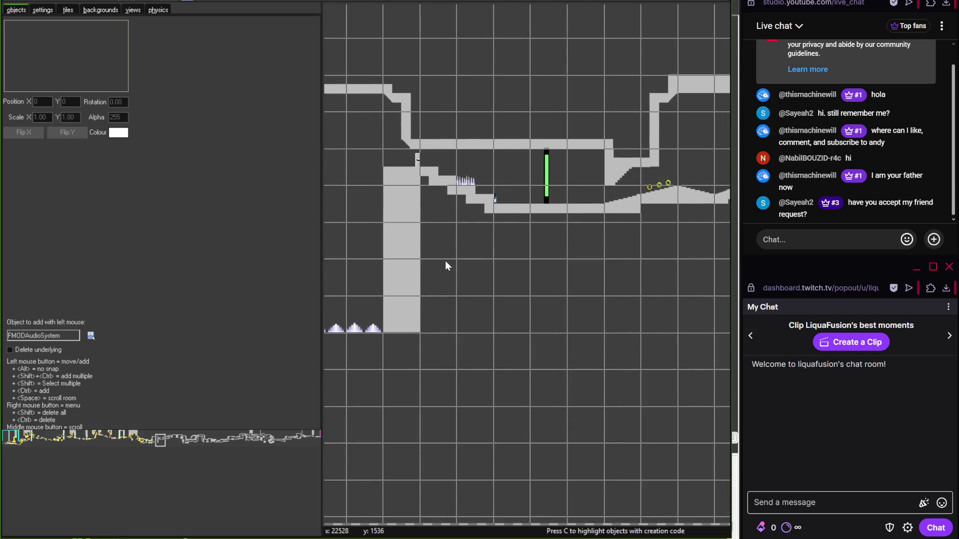
{"action": "scroll", "coordinate": [429, 259], "scroll_direction": "right", "scroll_amount": 5}
{"action": "scroll", "coordinate": [428, 257], "scroll_direction": "up", "scroll_amount": 1}
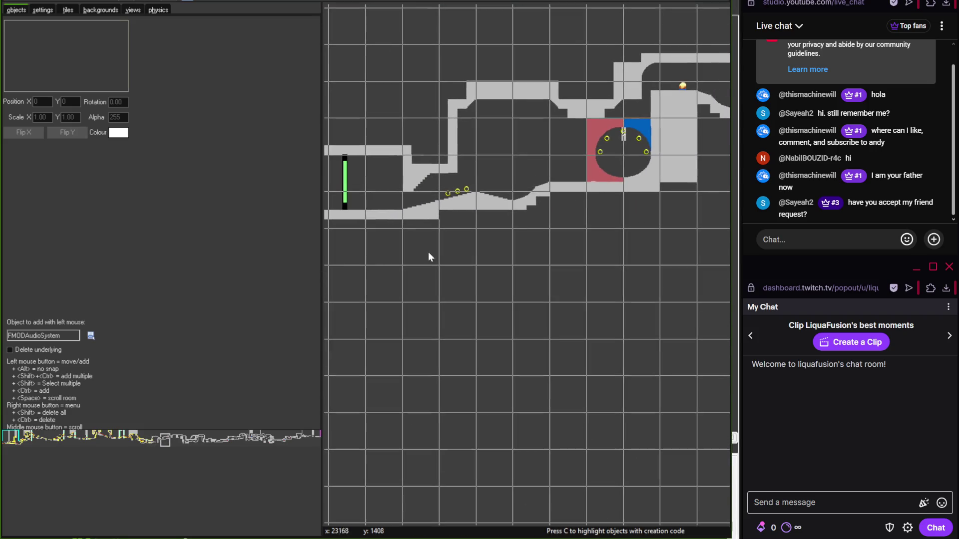
{"action": "scroll", "coordinate": [436, 256], "scroll_direction": "right", "scroll_amount": 1}
{"action": "scroll", "coordinate": [440, 259], "scroll_direction": "left", "scroll_amount": 10}
{"action": "scroll", "coordinate": [469, 245], "scroll_direction": "down", "scroll_amount": 2}
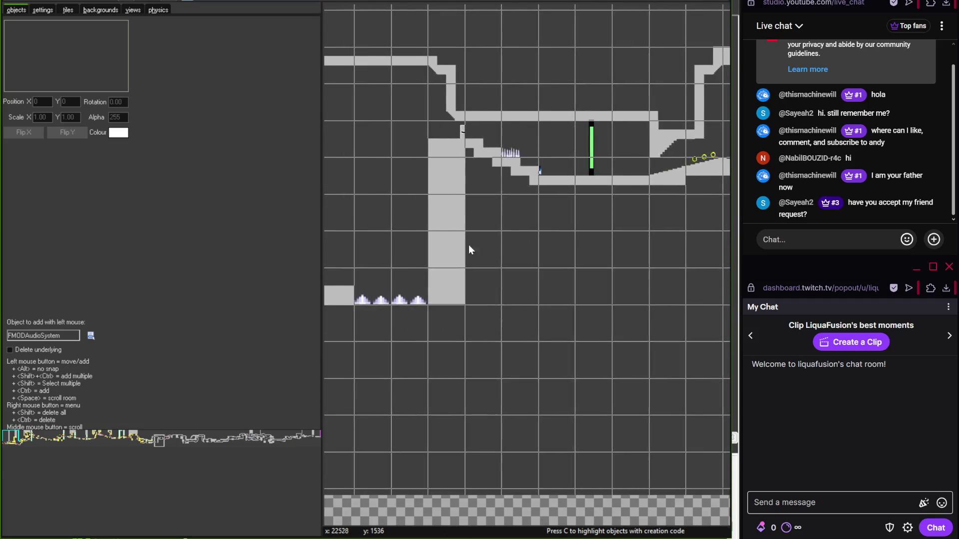
{"action": "scroll", "coordinate": [454, 256], "scroll_direction": "up", "scroll_amount": 3}
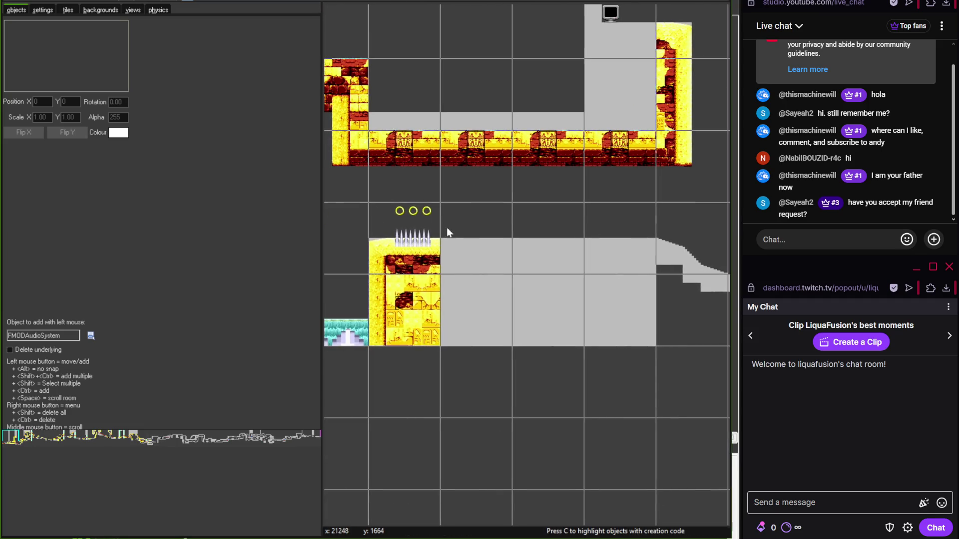
{"action": "left_click", "coordinate": [68, 10]}
- Paint a row of Zone4TilesetA brick tiles over the gray platform
{"action": "left_click_drag", "start_coordinate": [313, 279], "coordinate": [314, 35]}
{"action": "scroll", "coordinate": [440, 254], "scroll_direction": "right", "scroll_amount": 2}
{"action": "left_click_drag", "start_coordinate": [379, 241], "coordinate": [451, 238]}
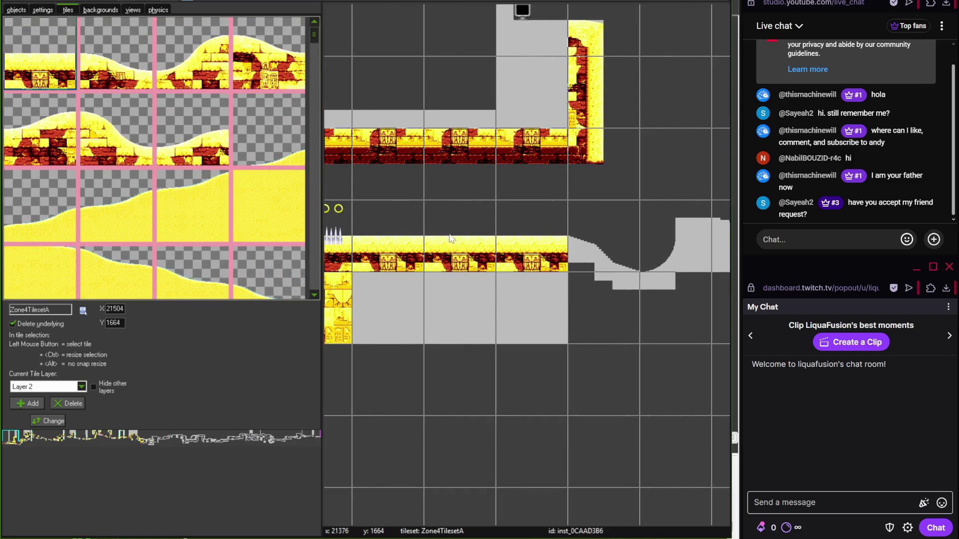
- Place a slope tile and a curved desert tile over the dip
{"action": "mouse_move", "coordinate": [316, 40]}
{"action": "left_mouse_down"}
{"action": "mouse_move", "coordinate": [311, 280]}
{"action": "mouse_move", "coordinate": [312, 242]}
{"action": "left_mouse_up"}
{"action": "left_click", "coordinate": [192, 132]}
{"action": "left_click", "coordinate": [585, 254]}
{"action": "left_click", "coordinate": [116, 210]}
{"action": "left_click", "coordinate": [684, 250]}
- Fill the dip section below the slope with a brick tile
{"action": "scroll", "coordinate": [550, 264], "scroll_direction": "right", "scroll_amount": 3}
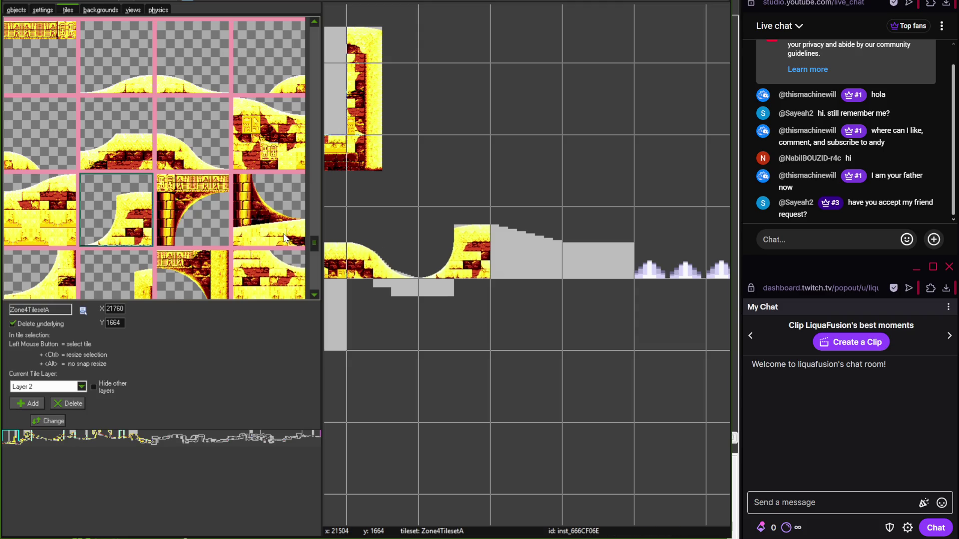
{"action": "mouse_move", "coordinate": [313, 245]}
{"action": "left_mouse_down"}
{"action": "mouse_move", "coordinate": [315, 254]}
{"action": "mouse_move", "coordinate": [313, 225]}
{"action": "left_mouse_up"}
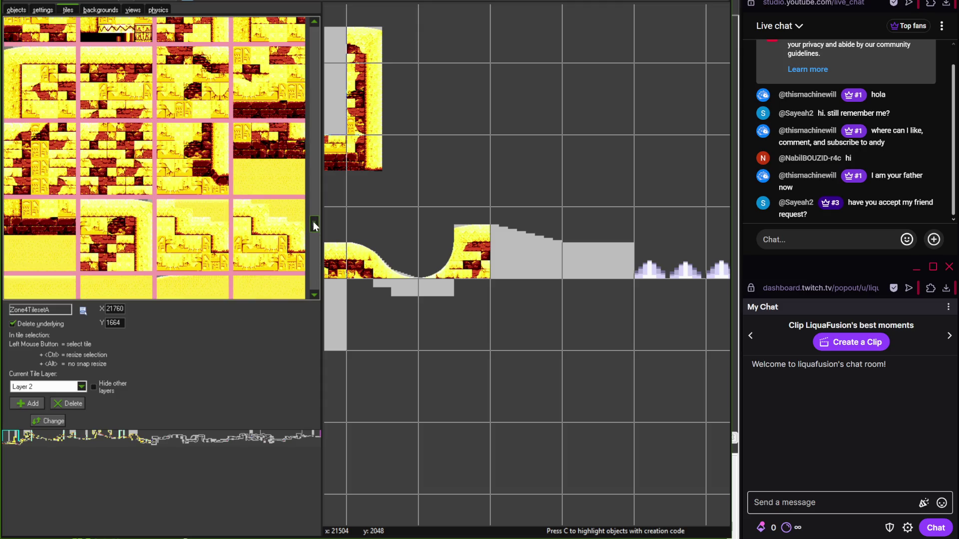
{"action": "left_click", "coordinate": [198, 115]}
{"action": "left_click", "coordinate": [385, 299]}
- Check the desert dip on the Photoshop reference map, then pick a glyph-detailed brick tile
{"action": "left_click", "coordinate": [371, 531]}
{"action": "mouse_move", "coordinate": [388, 452]}
{"action": "left_mouse_down"}
{"action": "mouse_move", "coordinate": [193, 338]}
{"action": "mouse_move", "coordinate": [212, 344]}
{"action": "left_mouse_up"}
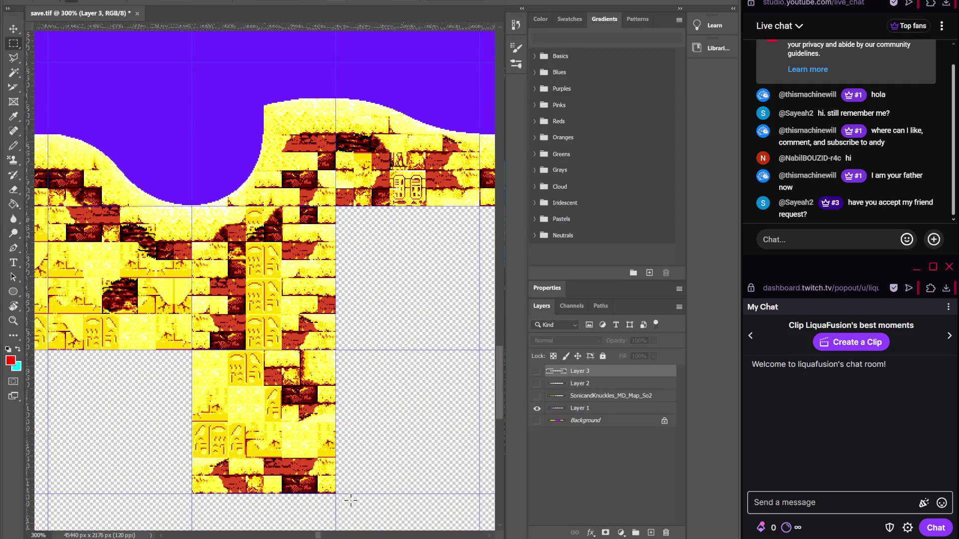
{"action": "key", "text": "alt+Tab"}
{"action": "left_click", "coordinate": [50, 174]}
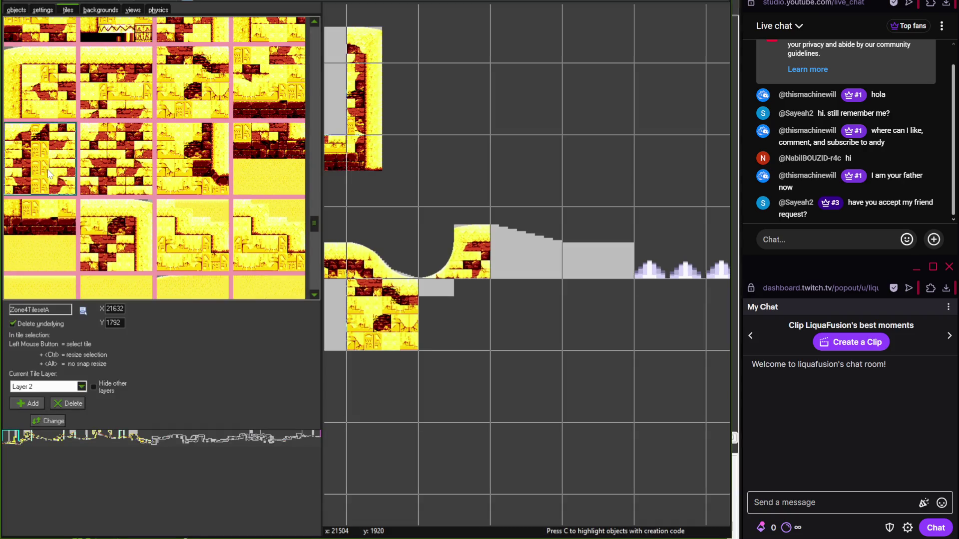
- Lay glyph brick tiles below the slope, deleting one misplaced brick
{"action": "left_click", "coordinate": [471, 300]}
{"action": "scroll", "coordinate": [470, 299], "scroll_direction": "up", "scroll_amount": 1}
{"action": "left_click", "coordinate": [94, 167]}
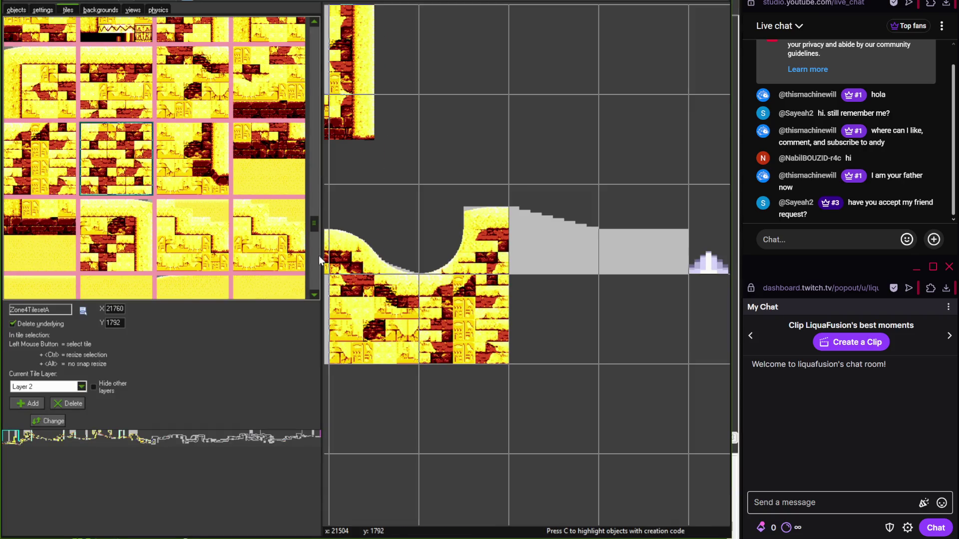
{"action": "left_click", "coordinate": [557, 317]}
{"action": "right_click", "coordinate": [553, 320]}
{"action": "left_click", "coordinate": [568, 325]}
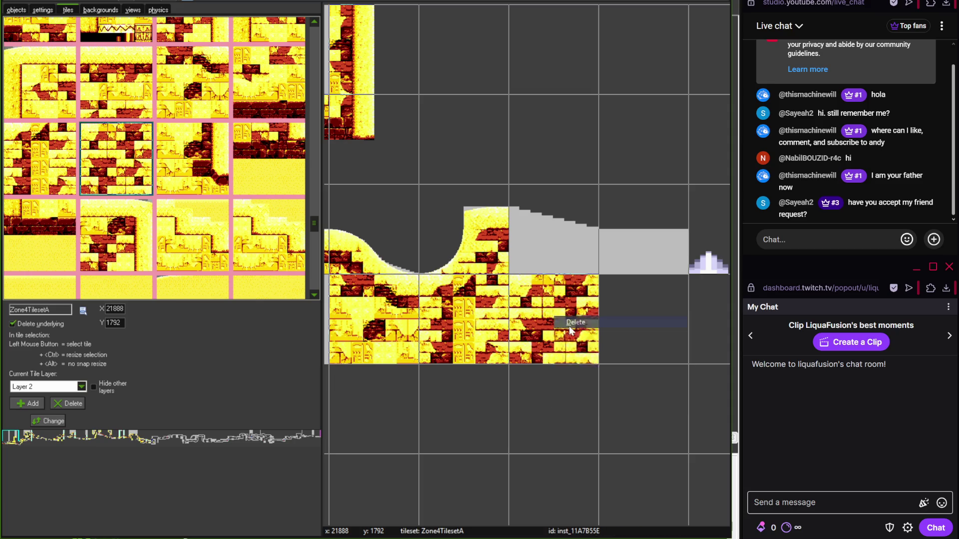
- Stamp a hill-shaped brick tile and fill the grey block at the hill's end with flat brick
{"action": "left_click_drag", "start_coordinate": [311, 222], "coordinate": [301, 19]}
{"action": "left_click", "coordinate": [248, 85]}
{"action": "left_click", "coordinate": [553, 235]}
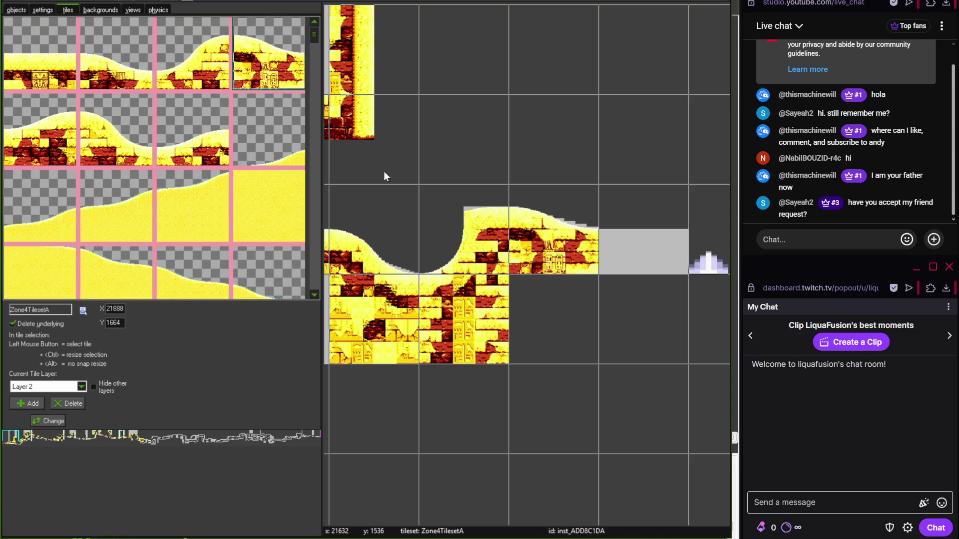
{"action": "left_click_drag", "start_coordinate": [311, 40], "coordinate": [314, 183]}
{"action": "left_click", "coordinate": [268, 190]}
{"action": "left_click", "coordinate": [672, 248]}
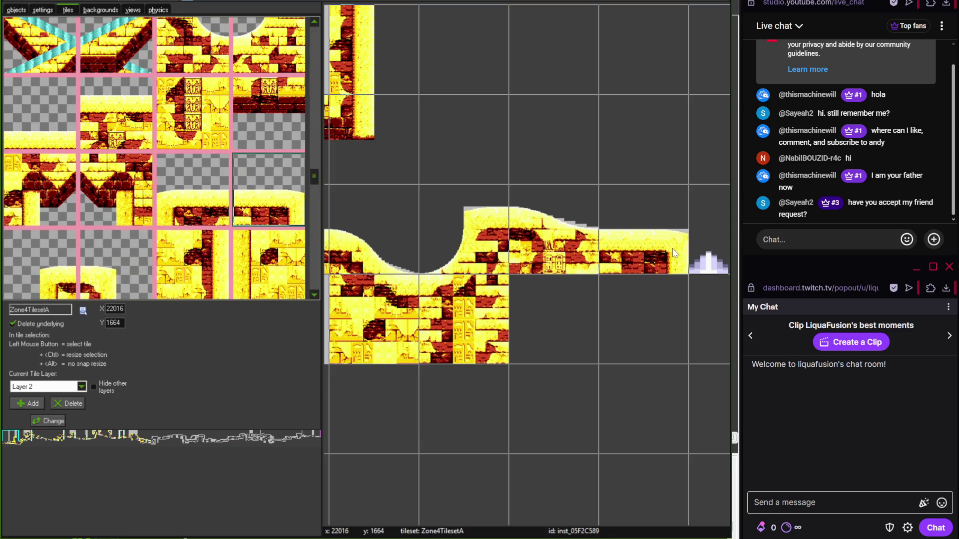
- Cap the top of the tall grey column with a brick ledge tile
{"action": "scroll", "coordinate": [672, 248], "scroll_direction": "down", "scroll_amount": 2}
{"action": "left_click_drag", "start_coordinate": [531, 259], "coordinate": [481, 356]}
{"action": "left_click", "coordinate": [193, 190]}
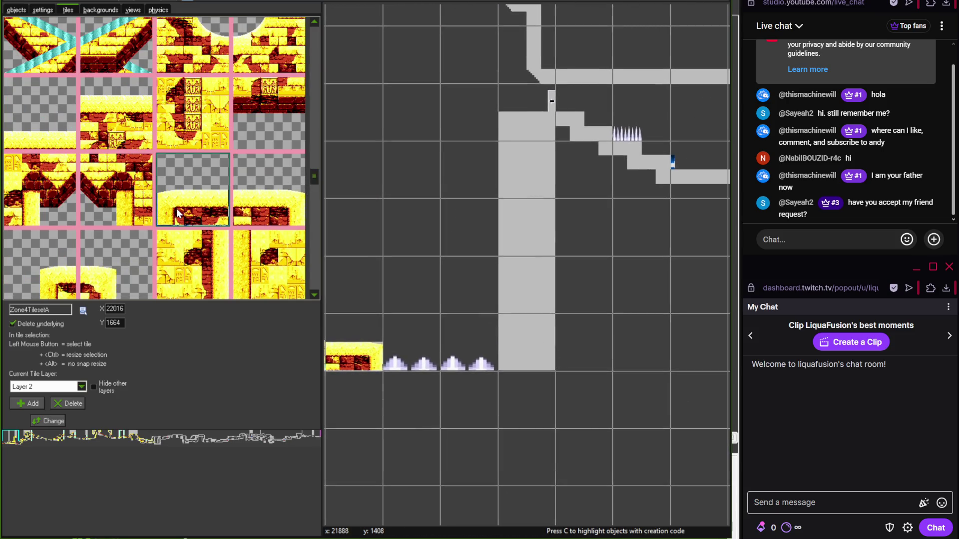
{"action": "left_click", "coordinate": [509, 130]}
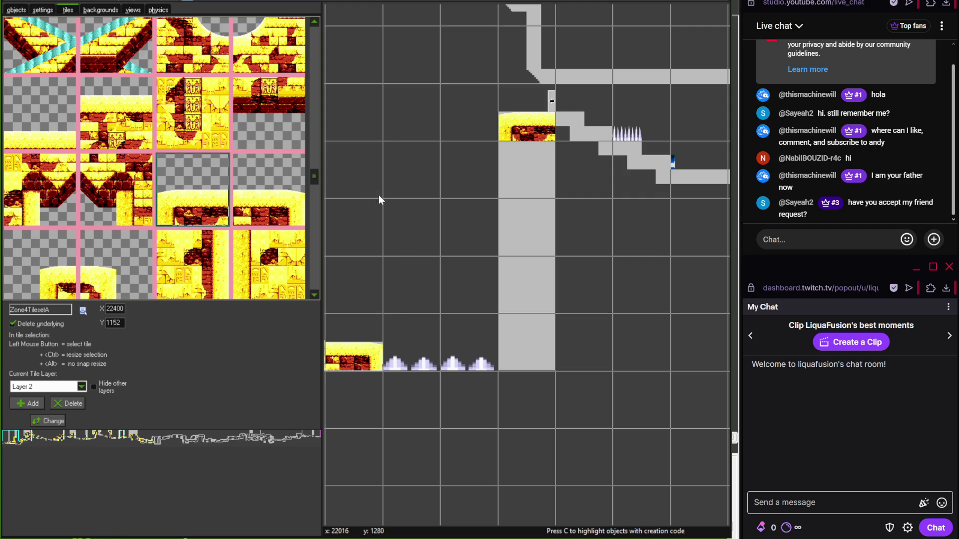
- Paint water surface tiles along the strip by the spikes
{"action": "mouse_move", "coordinate": [311, 172]}
{"action": "left_mouse_down"}
{"action": "mouse_move", "coordinate": [316, 197]}
{"action": "mouse_move", "coordinate": [319, 116]}
{"action": "left_mouse_up"}
{"action": "left_click", "coordinate": [40, 143]}
{"action": "mouse_move", "coordinate": [404, 344]}
{"action": "left_mouse_down"}
{"action": "mouse_move", "coordinate": [452, 337]}
{"action": "mouse_move", "coordinate": [479, 345]}
{"action": "left_mouse_up"}
- Fill the tall grey column and the block below it with hieroglyph bricks
{"action": "scroll", "coordinate": [544, 308], "scroll_direction": "down", "scroll_amount": 2}
{"action": "mouse_move", "coordinate": [314, 116]}
{"action": "left_mouse_down"}
{"action": "mouse_move", "coordinate": [311, 202]}
{"action": "mouse_move", "coordinate": [312, 133]}
{"action": "mouse_move", "coordinate": [320, 179]}
{"action": "left_mouse_up"}
{"action": "left_click", "coordinate": [284, 216]}
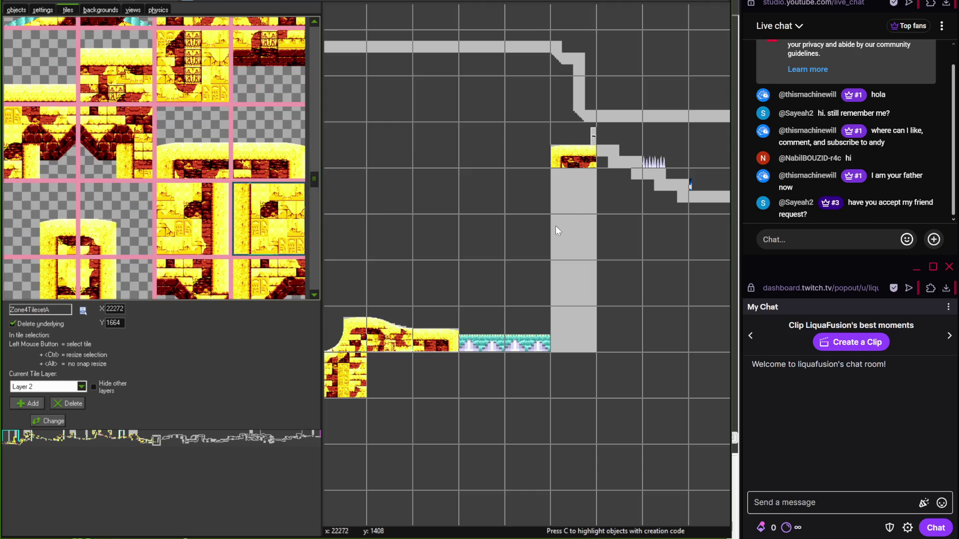
{"action": "left_click_drag", "start_coordinate": [556, 226], "coordinate": [575, 282]}
{"action": "left_click", "coordinate": [574, 327]}
- Switch to the objects tab and open the level objects list
{"action": "scroll", "coordinate": [554, 282], "scroll_direction": "up", "scroll_amount": 5}
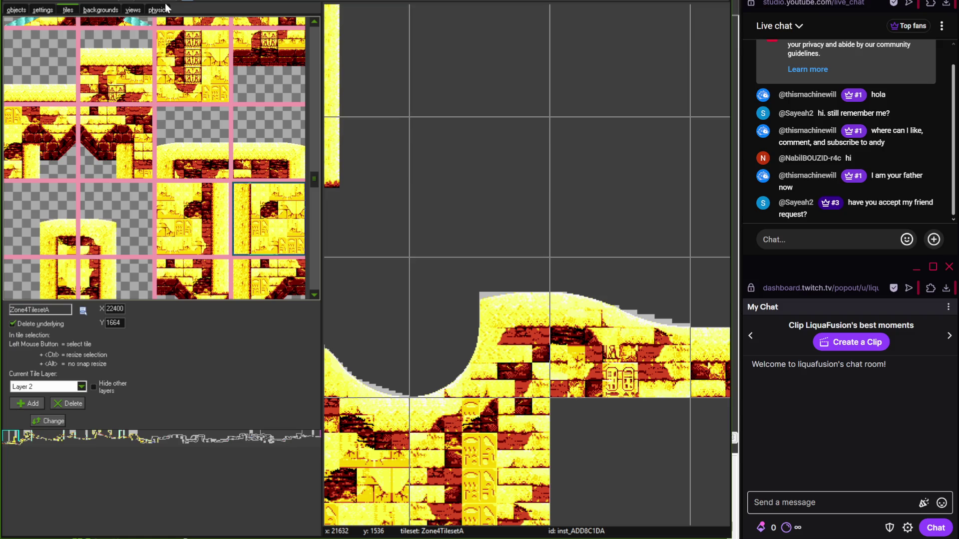
{"action": "left_click", "coordinate": [15, 10]}
{"action": "left_click", "coordinate": [91, 336]}
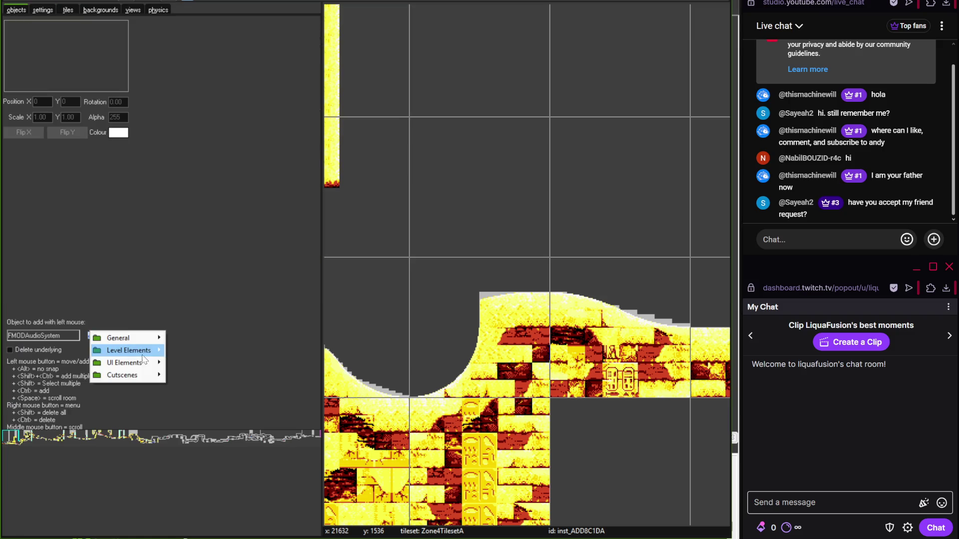
- Place a Toxomister from Level Elements > User Created > Zone 4 > Hazards on the hill top
{"action": "mouse_move", "coordinate": [130, 350]}
{"action": "mouse_move", "coordinate": [198, 362]}
{"action": "mouse_move", "coordinate": [257, 412]}
{"action": "mouse_move", "coordinate": [335, 426]}
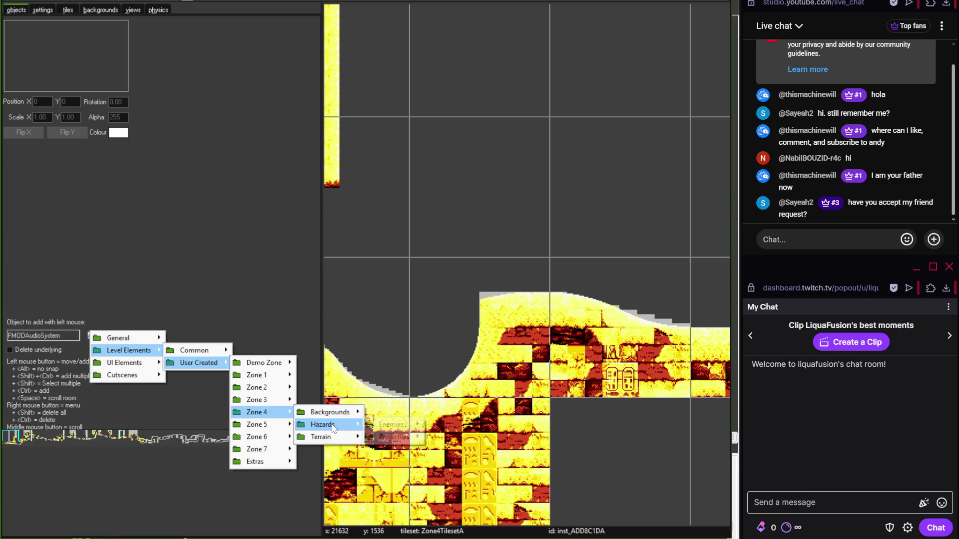
{"action": "mouse_move", "coordinate": [395, 437]}
{"action": "left_click", "coordinate": [452, 461]}
{"action": "left_click", "coordinate": [573, 268]}
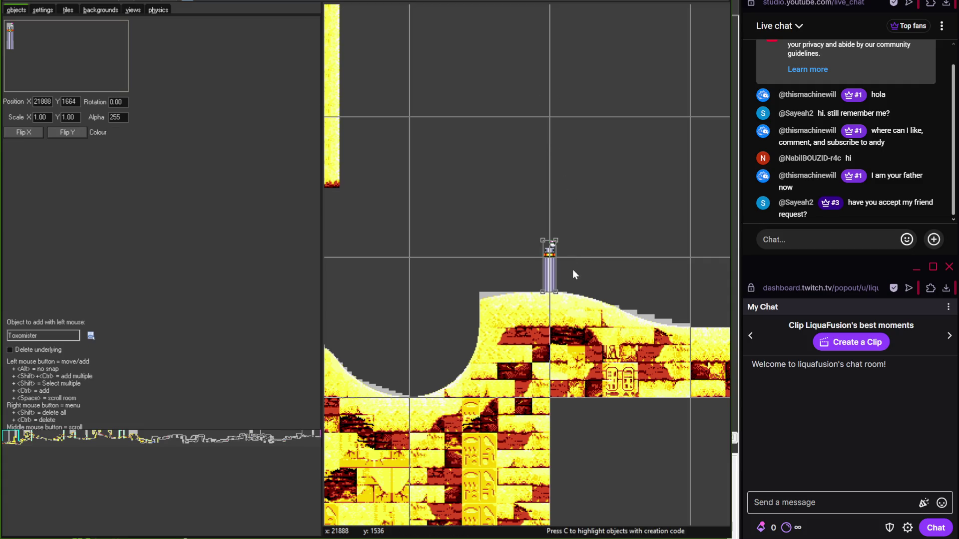
- Delete the extra Toxomister so only one remains on the hill
{"action": "scroll", "coordinate": [413, 282], "scroll_direction": "down", "scroll_amount": 2}
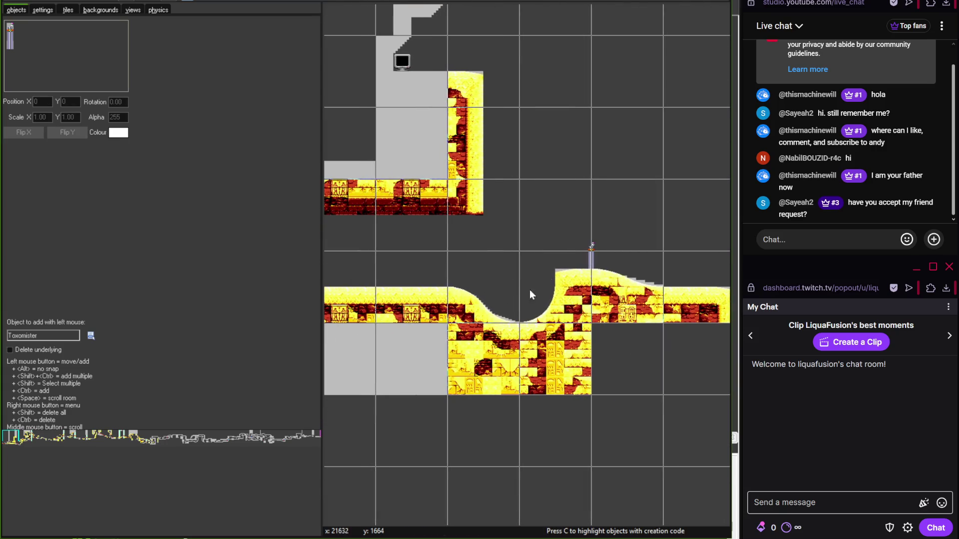
{"action": "scroll", "coordinate": [381, 171], "scroll_direction": "right", "scroll_amount": 3}
{"action": "scroll", "coordinate": [507, 212], "scroll_direction": "up", "scroll_amount": 2}
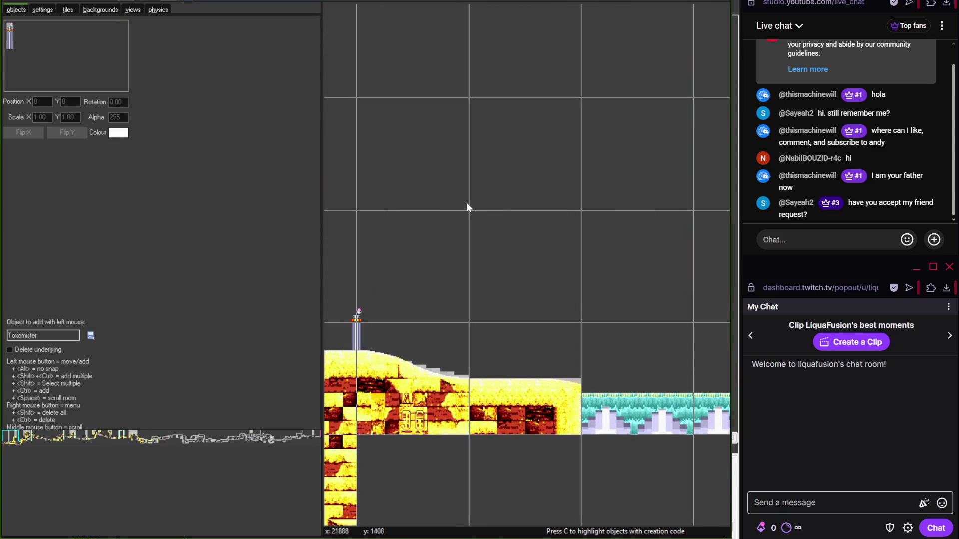
{"action": "scroll", "coordinate": [472, 169], "scroll_direction": "down", "scroll_amount": 2}
{"action": "left_click", "coordinate": [490, 274]}
{"action": "right_click", "coordinate": [477, 260], "text": "ctrl"}
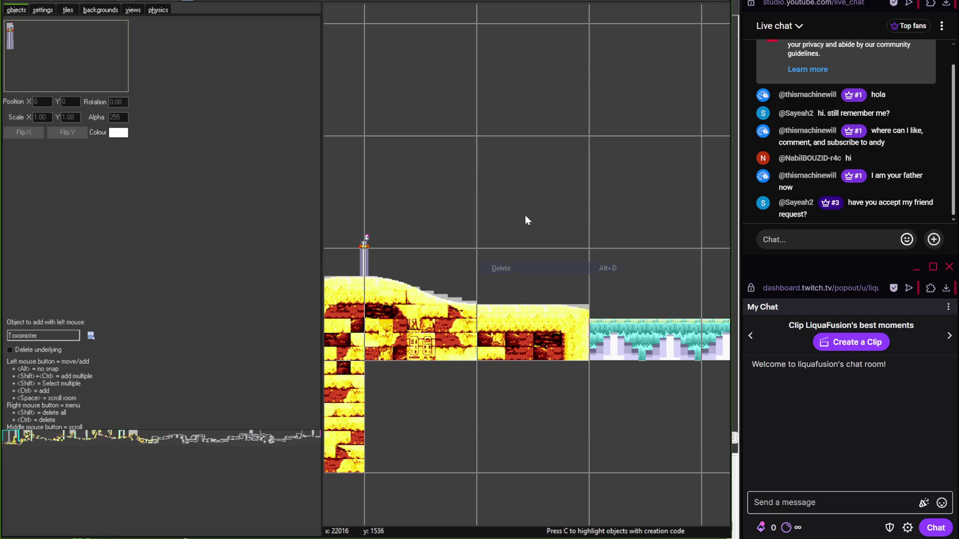
- Compare against the Photoshop reference map, then return to the tile palette at the tall tower's top
{"action": "scroll", "coordinate": [526, 215], "scroll_direction": "down", "scroll_amount": 2}
{"action": "scroll", "coordinate": [474, 235], "scroll_direction": "down", "scroll_amount": 1}
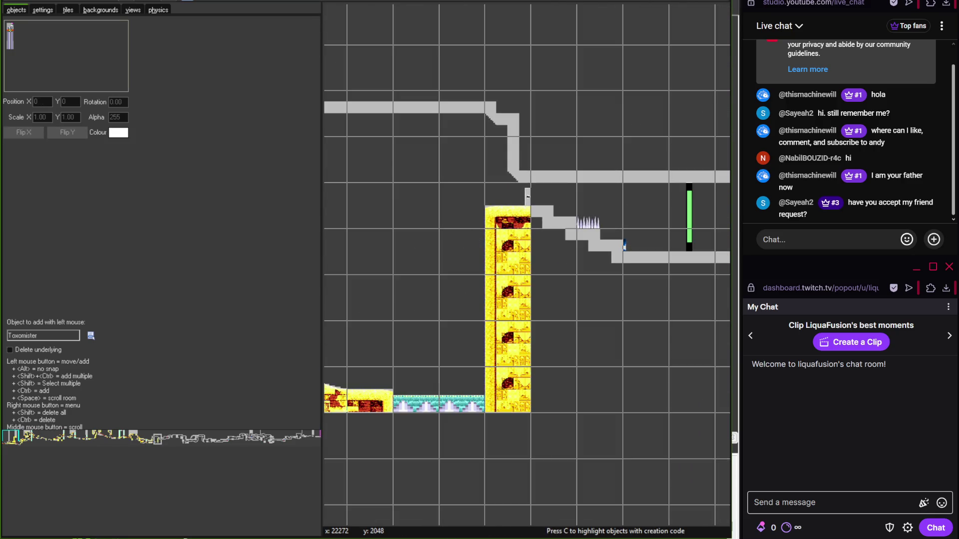
{"action": "key", "text": "alt+Tab"}
{"action": "mouse_move", "coordinate": [467, 306]}
{"action": "left_mouse_down"}
{"action": "mouse_move", "coordinate": [390, 252]}
{"action": "mouse_move", "coordinate": [268, 403]}
{"action": "mouse_move", "coordinate": [267, 325]}
{"action": "mouse_move", "coordinate": [320, 424]}
{"action": "left_mouse_up"}
{"action": "key", "text": "alt+Tab"}
{"action": "left_click_drag", "start_coordinate": [420, 305], "coordinate": [388, 309]}
{"action": "scroll", "coordinate": [430, 265], "scroll_direction": "up", "scroll_amount": 1}
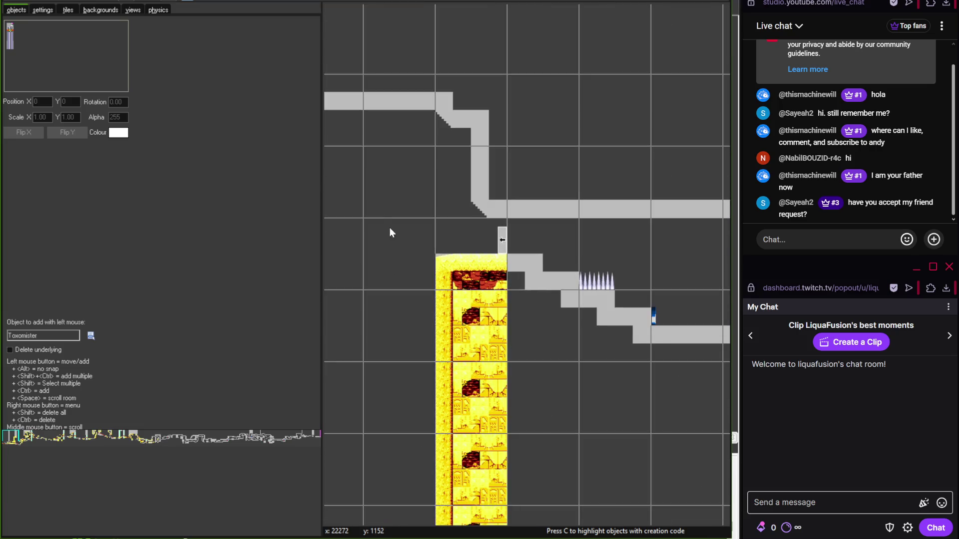
{"action": "left_click", "coordinate": [68, 10]}
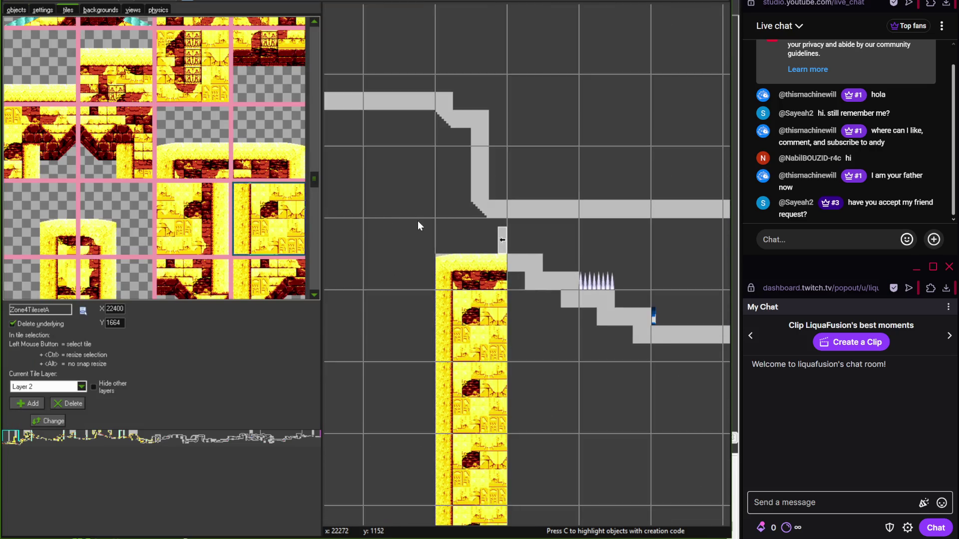
- Place a corner brick tile at the upper passage's top-left bend
{"action": "scroll", "coordinate": [417, 221], "scroll_direction": "down", "scroll_amount": 3}
{"action": "scroll", "coordinate": [487, 197], "scroll_direction": "up", "scroll_amount": 3}
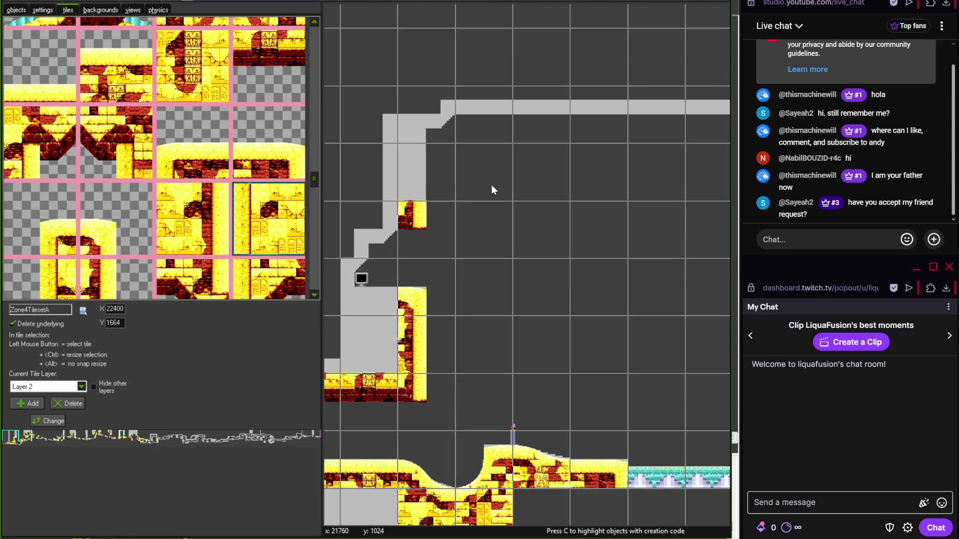
{"action": "scroll", "coordinate": [449, 185], "scroll_direction": "up", "scroll_amount": 2}
{"action": "left_click", "coordinate": [53, 149]}
{"action": "left_click", "coordinate": [366, 174]}
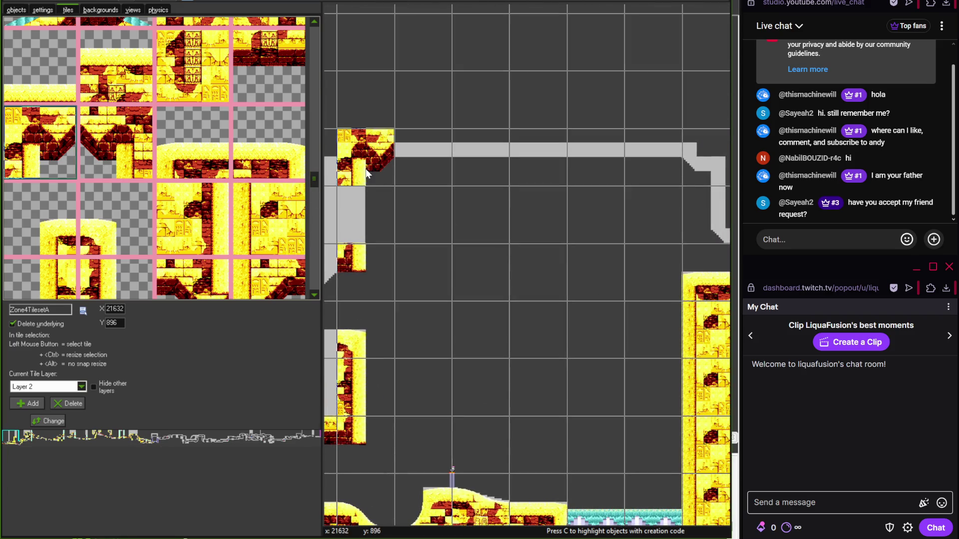
- Select the neighbouring corner tile and remove the misplaced top tile
{"action": "left_click", "coordinate": [126, 177]}
{"action": "scroll", "coordinate": [532, 206], "scroll_direction": "left", "scroll_amount": 3}
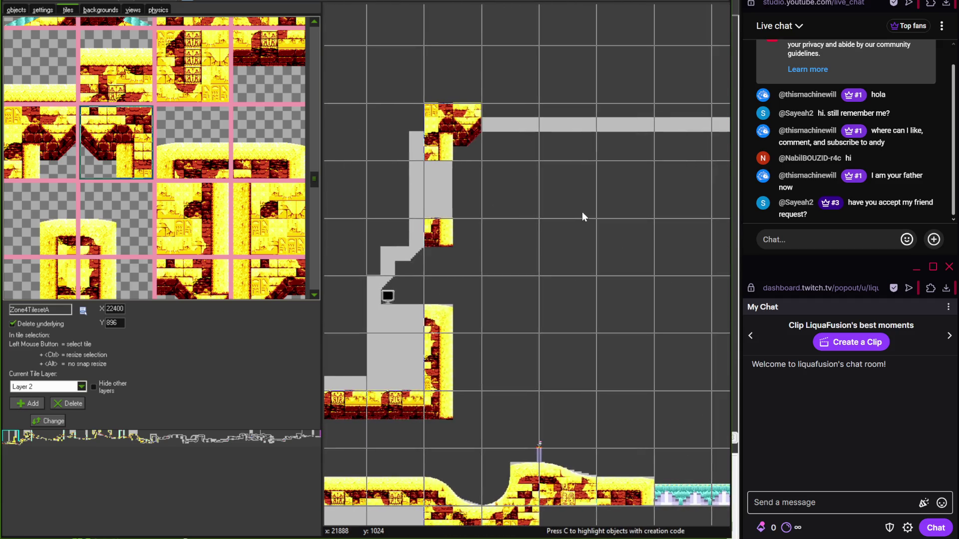
{"action": "scroll", "coordinate": [300, 180], "scroll_direction": "up", "scroll_amount": 2}
{"action": "scroll", "coordinate": [306, 175], "scroll_direction": "up", "scroll_amount": 2}
{"action": "right_click", "coordinate": [452, 149]}
- Bring up the save.tif reference map in Photoshop and pan down it
{"action": "scroll", "coordinate": [458, 186], "scroll_direction": "right", "scroll_amount": 2}
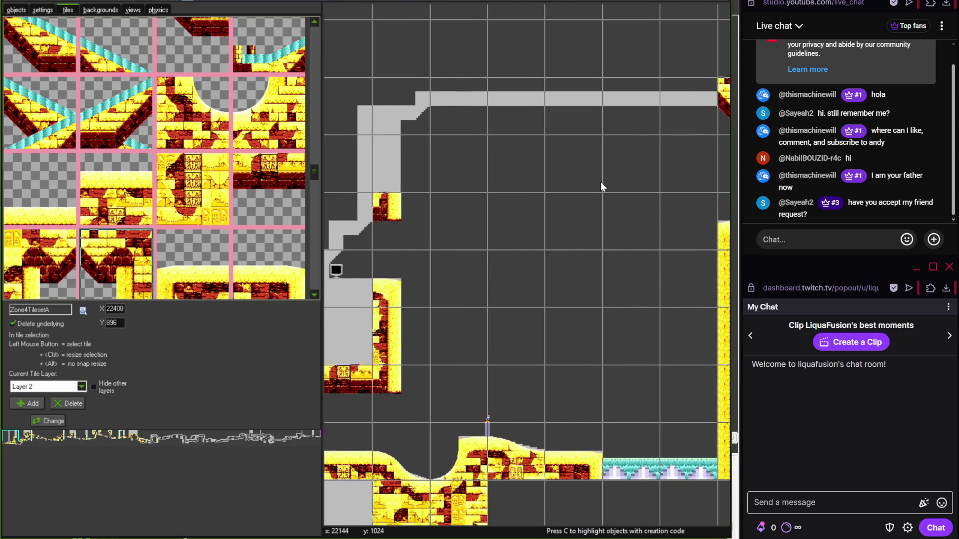
{"action": "scroll", "coordinate": [391, 218], "scroll_direction": "right", "scroll_amount": 6}
{"action": "scroll", "coordinate": [431, 215], "scroll_direction": "up", "scroll_amount": 1}
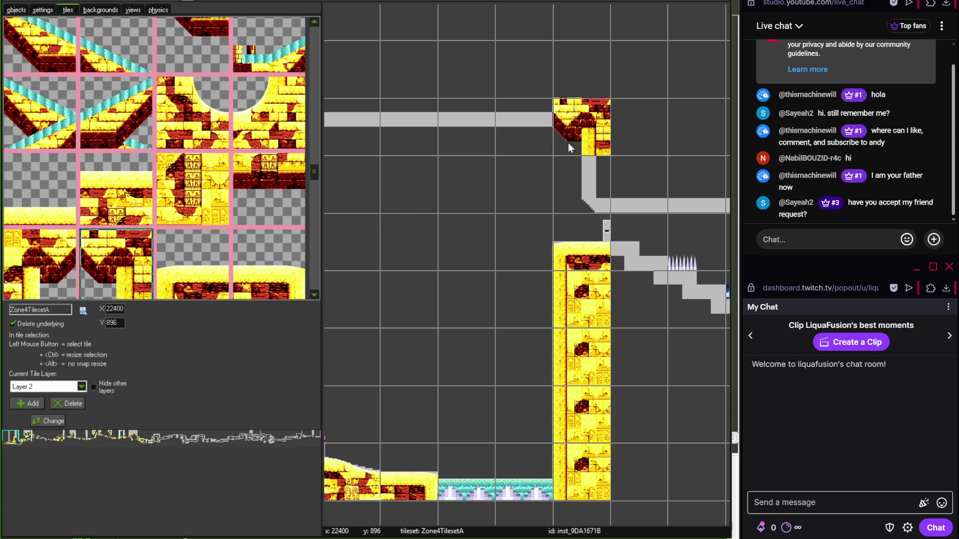
{"action": "key", "text": "alt+Tab"}
{"action": "mouse_move", "coordinate": [385, 247]}
{"action": "left_mouse_down"}
{"action": "mouse_move", "coordinate": [385, 284]}
{"action": "mouse_move", "coordinate": [356, 341]}
{"action": "mouse_move", "coordinate": [259, 297]}
{"action": "mouse_move", "coordinate": [357, 233]}
{"action": "mouse_move", "coordinate": [368, 194]}
{"action": "mouse_move", "coordinate": [310, 257]}
{"action": "mouse_move", "coordinate": [231, 316]}
{"action": "mouse_move", "coordinate": [202, 324]}
{"action": "left_mouse_up"}
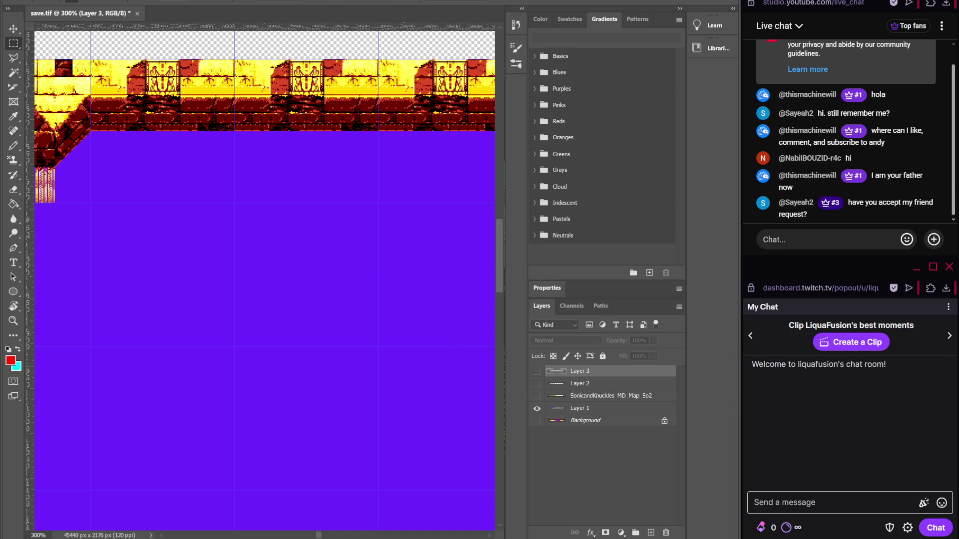
- Place the pillar brick tile under the corner at the vertical drop
{"action": "key", "text": "alt+Tab"}
{"action": "mouse_move", "coordinate": [313, 179]}
{"action": "left_mouse_down"}
{"action": "mouse_move", "coordinate": [313, 274]}
{"action": "mouse_move", "coordinate": [314, 223]}
{"action": "left_mouse_up"}
{"action": "left_click", "coordinate": [192, 110]}
{"action": "left_click", "coordinate": [496, 200]}
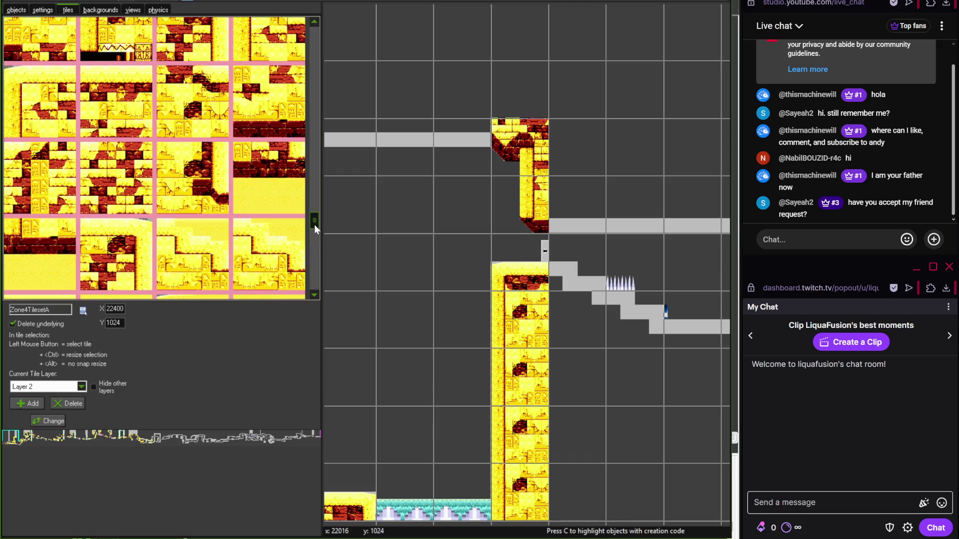
- After checking the reference map, paint a row of ceiling bricks above the spiked staircase
{"action": "key", "text": "alt+Tab"}
{"action": "mouse_move", "coordinate": [421, 514]}
{"action": "left_mouse_down"}
{"action": "mouse_move", "coordinate": [377, 377]}
{"action": "mouse_move", "coordinate": [214, 370]}
{"action": "mouse_move", "coordinate": [280, 304]}
{"action": "mouse_move", "coordinate": [315, 317]}
{"action": "mouse_move", "coordinate": [146, 306]}
{"action": "mouse_move", "coordinate": [209, 331]}
{"action": "left_mouse_up"}
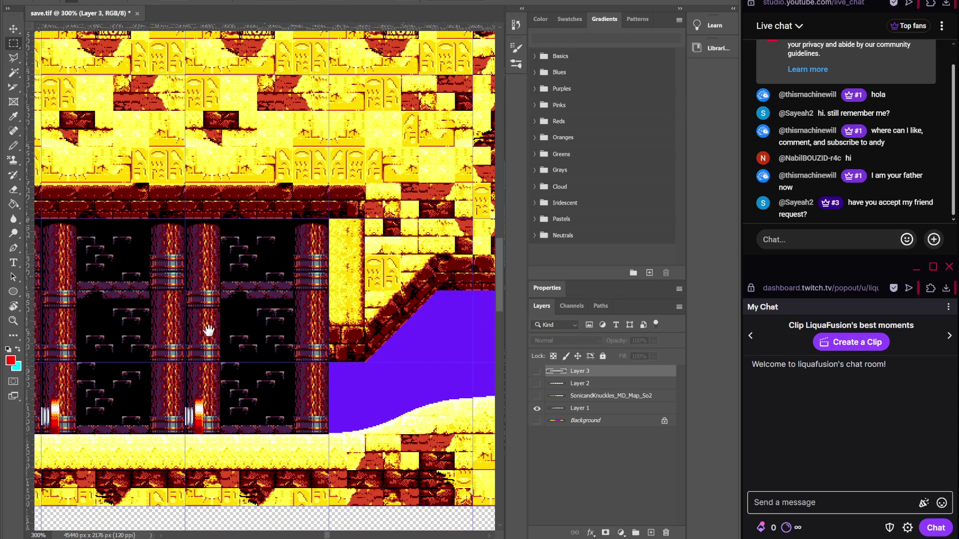
{"action": "key", "text": "alt+Tab"}
{"action": "left_click", "coordinate": [291, 135]}
{"action": "scroll", "coordinate": [605, 231], "scroll_direction": "right", "scroll_amount": 3}
{"action": "left_click_drag", "start_coordinate": [405, 195], "coordinate": [684, 194]}
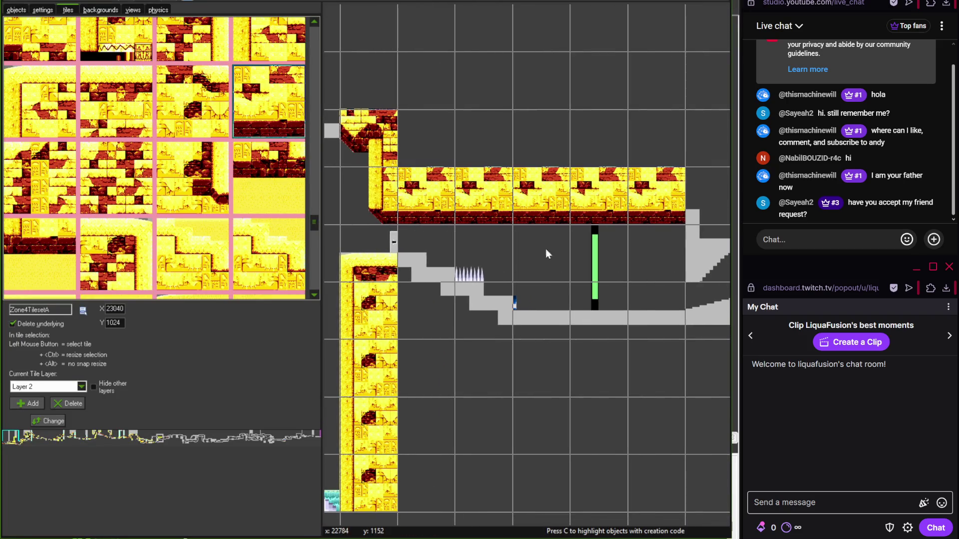
{"action": "scroll", "coordinate": [455, 298], "scroll_direction": "up", "scroll_amount": 2}
{"action": "left_click_drag", "start_coordinate": [314, 217], "coordinate": [312, 76]}
{"action": "mouse_move", "coordinate": [310, 52]}
{"action": "left_mouse_down"}
{"action": "mouse_move", "coordinate": [316, 40]}
{"action": "mouse_move", "coordinate": [314, 73]}
{"action": "left_mouse_up"}
- Place a dark pillared room tile at the upper-left grey area, checking the Photoshop reference
{"action": "left_click", "coordinate": [193, 202]}
{"action": "left_click", "coordinate": [380, 229]}
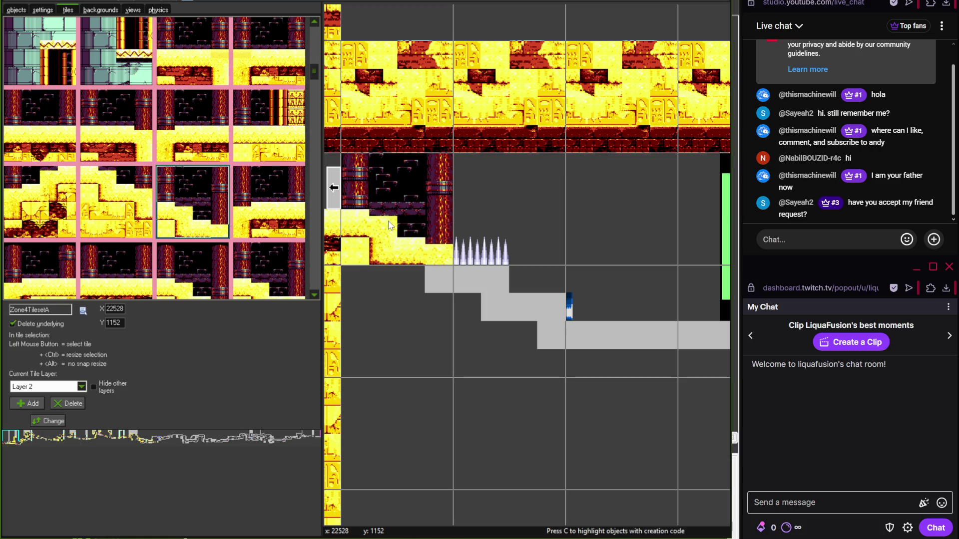
{"action": "key", "text": "alt+Tab"}
{"action": "mouse_move", "coordinate": [325, 424]}
{"action": "left_mouse_down"}
{"action": "mouse_move", "coordinate": [193, 385]}
{"action": "mouse_move", "coordinate": [243, 381]}
{"action": "left_mouse_up"}
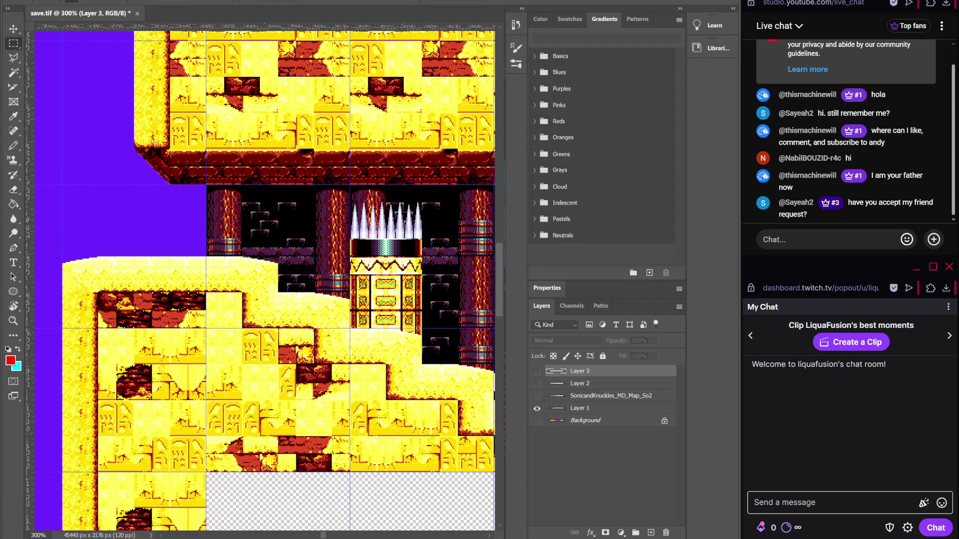
{"action": "mouse_move", "coordinate": [392, 538]}
{"action": "left_click", "coordinate": [392, 495]}
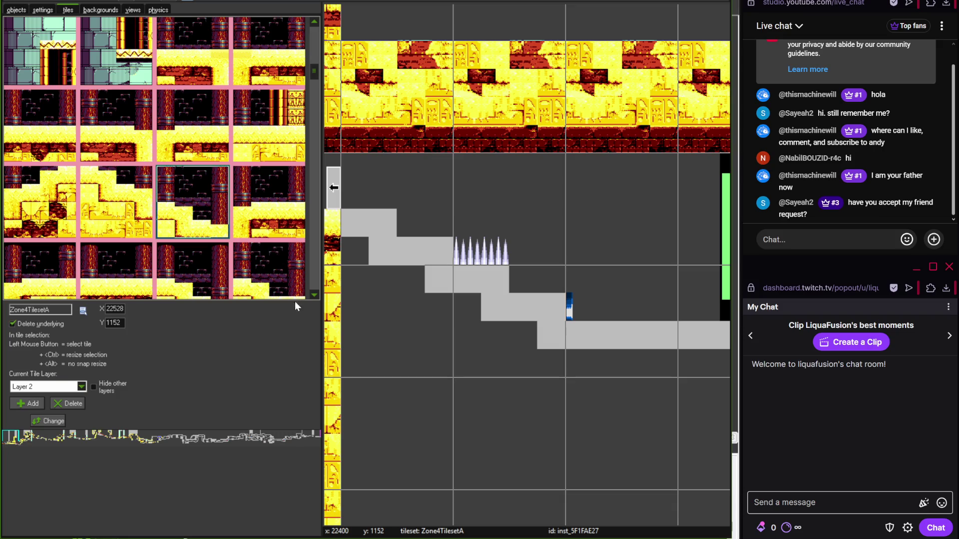
- Place pillared chamber tiles above the stairs, side by side, plus one lower over the stairs
{"action": "left_click_drag", "start_coordinate": [314, 77], "coordinate": [316, 82]}
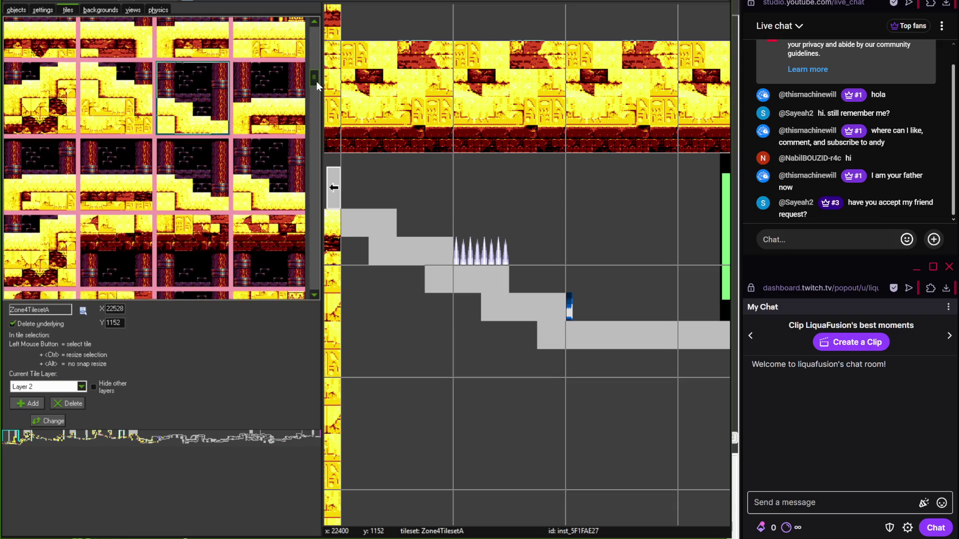
{"action": "left_click", "coordinate": [428, 210]}
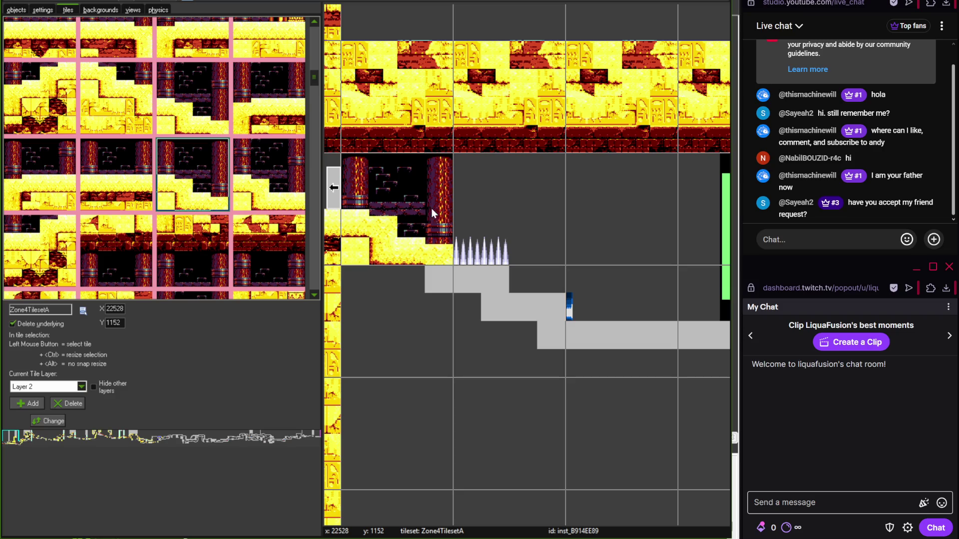
{"action": "left_click", "coordinate": [220, 126]}
{"action": "left_click", "coordinate": [488, 223]}
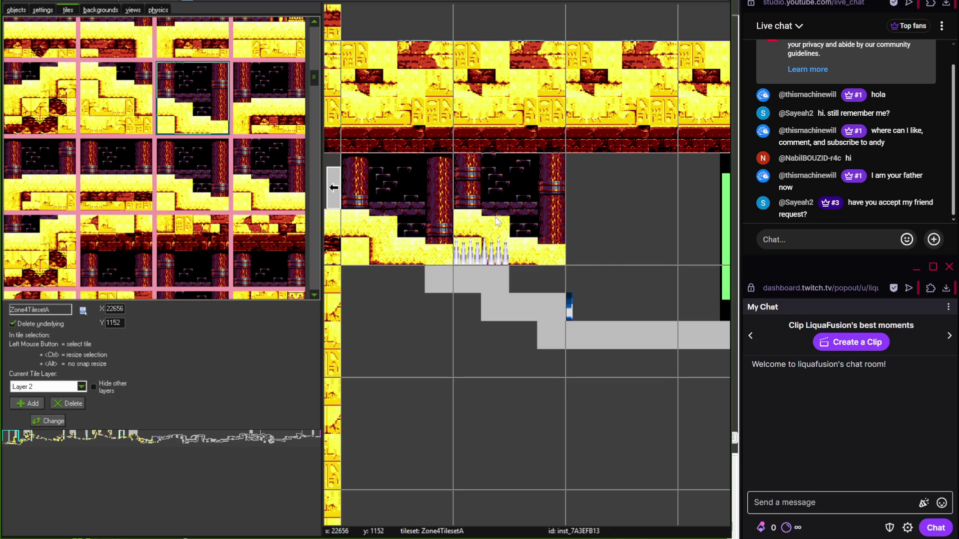
{"action": "left_click_drag", "start_coordinate": [496, 221], "coordinate": [608, 221]}
{"action": "left_click", "coordinate": [508, 434]}
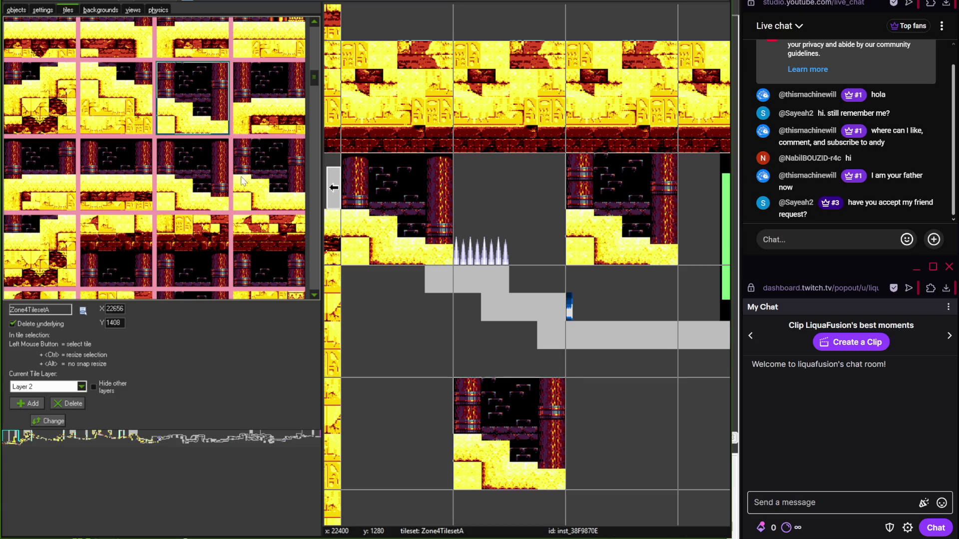
- Stamp two more brick cave tiles into the room and view the placed tiles
{"action": "scroll", "coordinate": [314, 25], "scroll_direction": "up", "scroll_amount": 10}
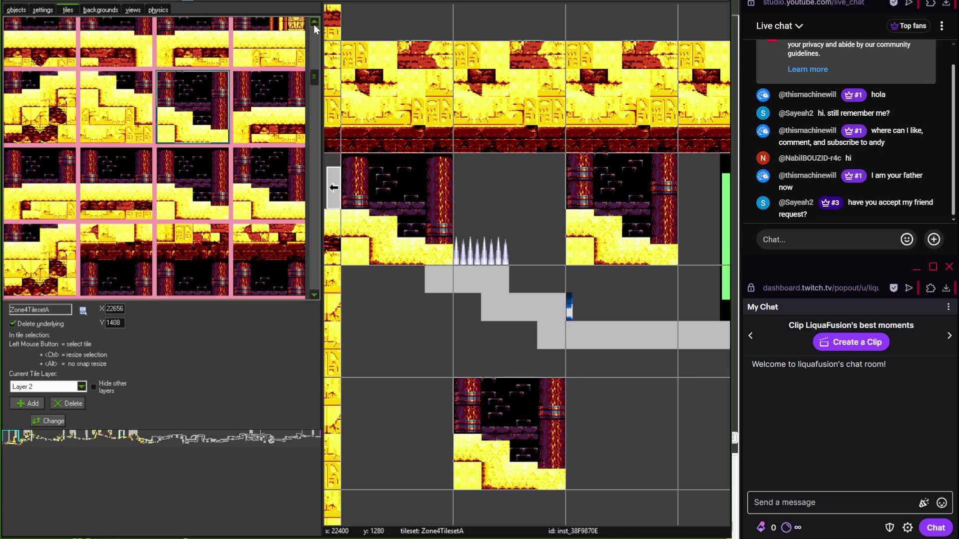
{"action": "left_click_drag", "start_coordinate": [317, 39], "coordinate": [310, 83]}
{"action": "left_click", "coordinate": [206, 185]}
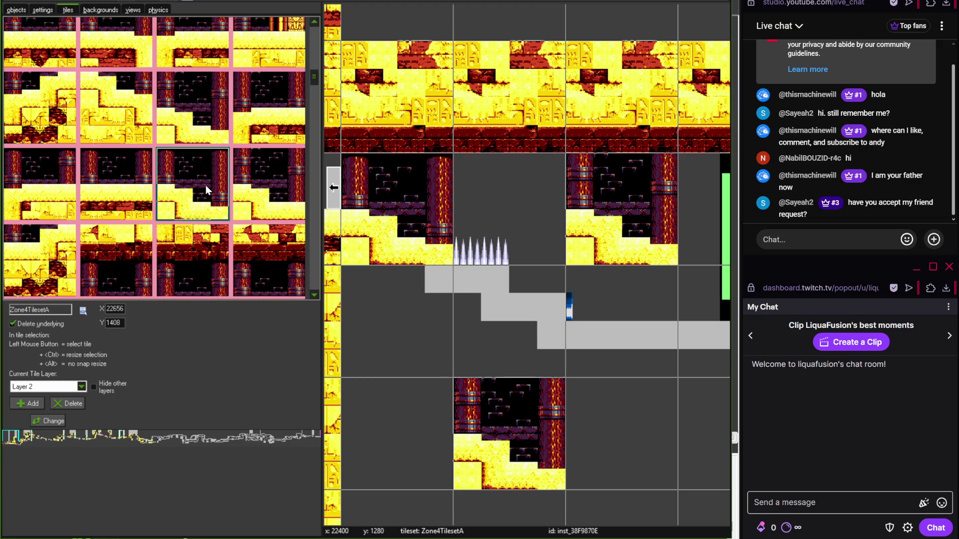
{"action": "left_click", "coordinate": [410, 437]}
{"action": "scroll", "coordinate": [425, 412], "scroll_direction": "up", "scroll_amount": 1}
{"action": "mouse_move", "coordinate": [433, 359]}
{"action": "left_mouse_down"}
{"action": "mouse_move", "coordinate": [470, 434]}
{"action": "mouse_move", "coordinate": [411, 425]}
{"action": "left_mouse_up"}
{"action": "scroll", "coordinate": [628, 241], "scroll_direction": "down", "scroll_amount": 1}
- Erase the three misplaced cave tiles below the steps, checking the reference map
{"action": "right_click", "coordinate": [644, 196]}
{"action": "right_click", "coordinate": [541, 406]}
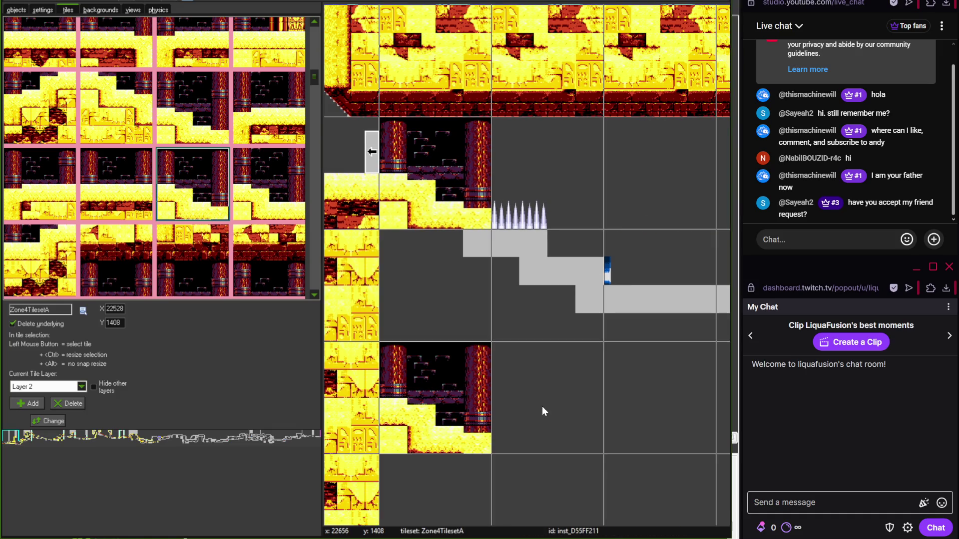
{"action": "right_click", "coordinate": [447, 406]}
{"action": "key", "text": "alt+Tab"}
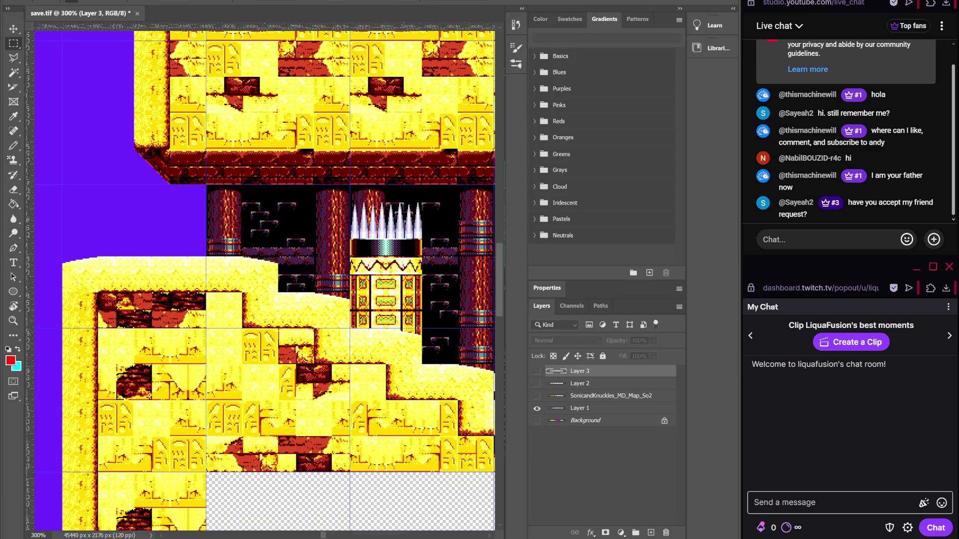
{"action": "left_click", "coordinate": [394, 465]}
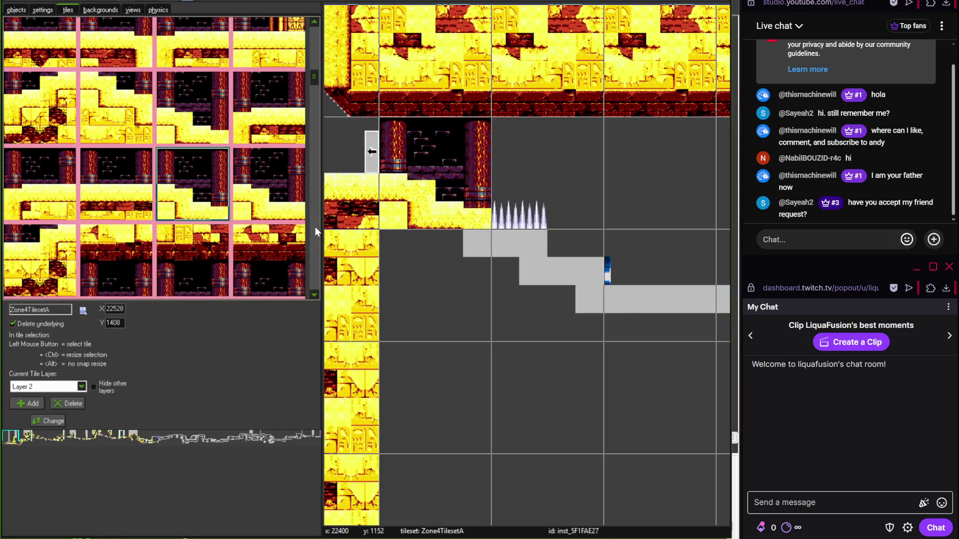
{"action": "left_click_drag", "start_coordinate": [312, 83], "coordinate": [317, 94]}
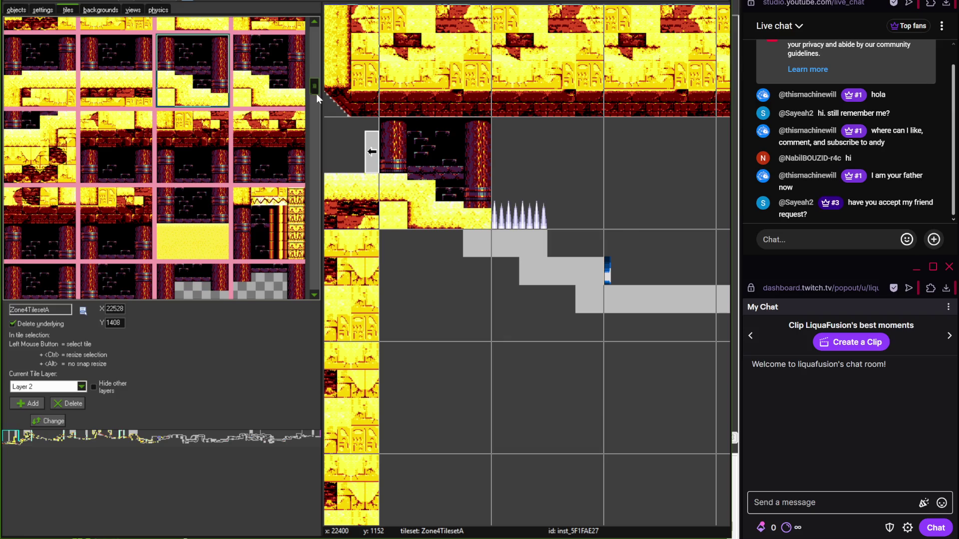
{"action": "left_click", "coordinate": [58, 244]}
- Paint dark pillar tiles along the cave row right of the spikes, matching the reference
{"action": "left_click", "coordinate": [581, 166]}
{"action": "left_click_drag", "start_coordinate": [321, 199], "coordinate": [584, 199]}
{"action": "key", "text": "alt+Tab"}
{"action": "mouse_move", "coordinate": [115, 279]}
{"action": "left_mouse_down"}
{"action": "mouse_move", "coordinate": [138, 368]}
{"action": "mouse_move", "coordinate": [145, 322]}
{"action": "left_mouse_up"}
{"action": "key", "text": "alt+Tab"}
{"action": "left_click", "coordinate": [145, 245]}
{"action": "left_click", "coordinate": [554, 220]}
- Lay a sandy slope tile over the top gray stair step beneath the spikes
{"action": "scroll", "coordinate": [445, 167], "scroll_direction": "up", "scroll_amount": 2}
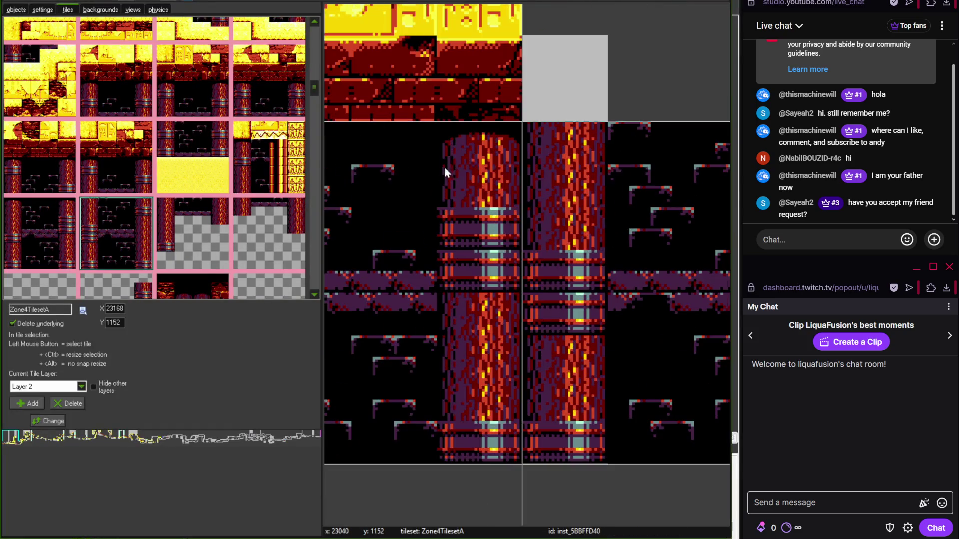
{"action": "scroll", "coordinate": [485, 141], "scroll_direction": "up", "scroll_amount": 2}
{"action": "scroll", "coordinate": [498, 165], "scroll_direction": "down", "scroll_amount": 1}
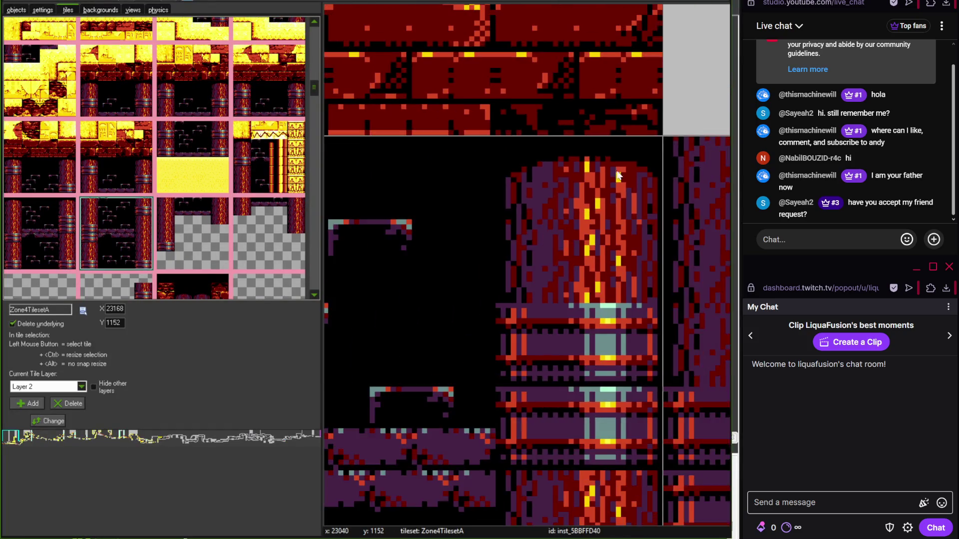
{"action": "scroll", "coordinate": [582, 201], "scroll_direction": "down", "scroll_amount": 3}
{"action": "scroll", "coordinate": [619, 206], "scroll_direction": "up", "scroll_amount": 1}
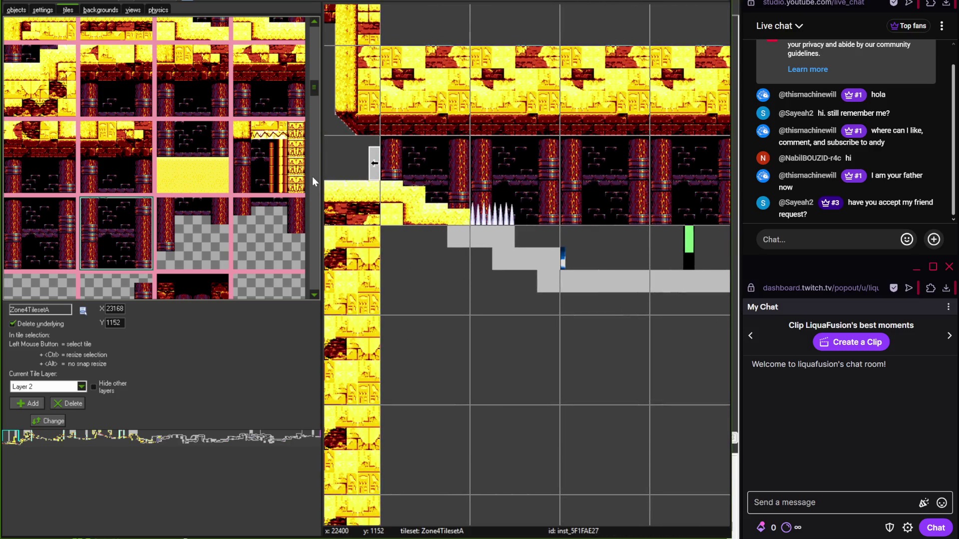
{"action": "scroll", "coordinate": [316, 80], "scroll_direction": "up", "scroll_amount": 2}
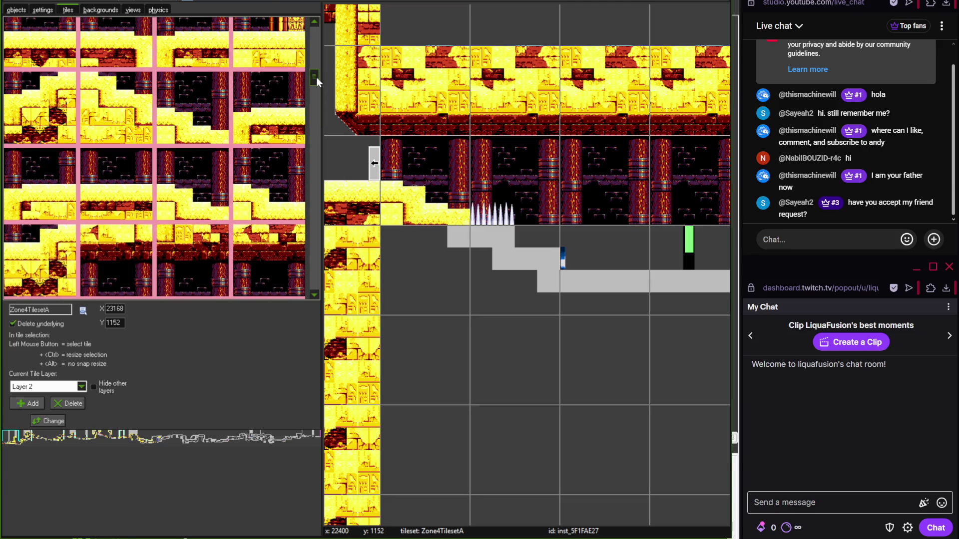
{"action": "left_click", "coordinate": [148, 118]}
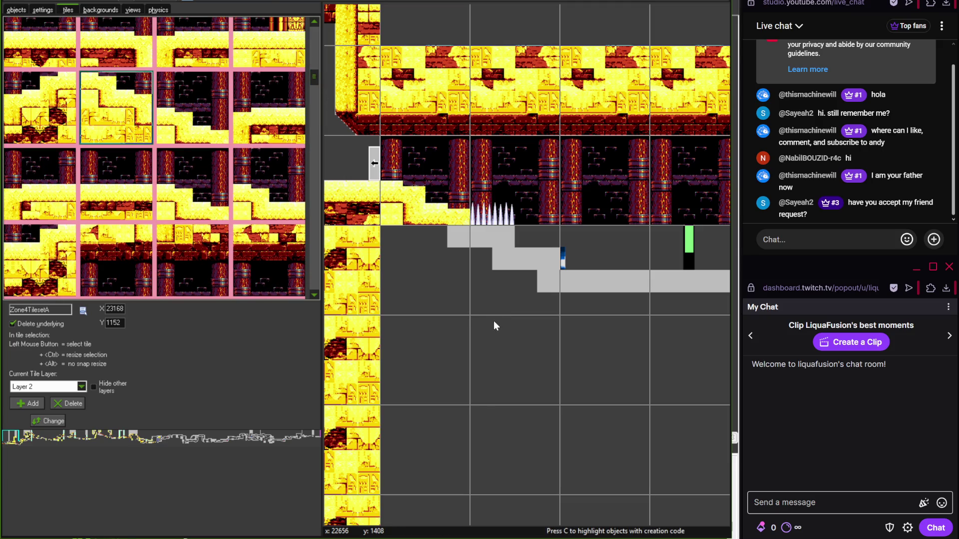
{"action": "left_click", "coordinate": [504, 272]}
{"action": "scroll", "coordinate": [505, 274], "scroll_direction": "up", "scroll_amount": 1}
{"action": "scroll", "coordinate": [506, 274], "scroll_direction": "up", "scroll_amount": 1}
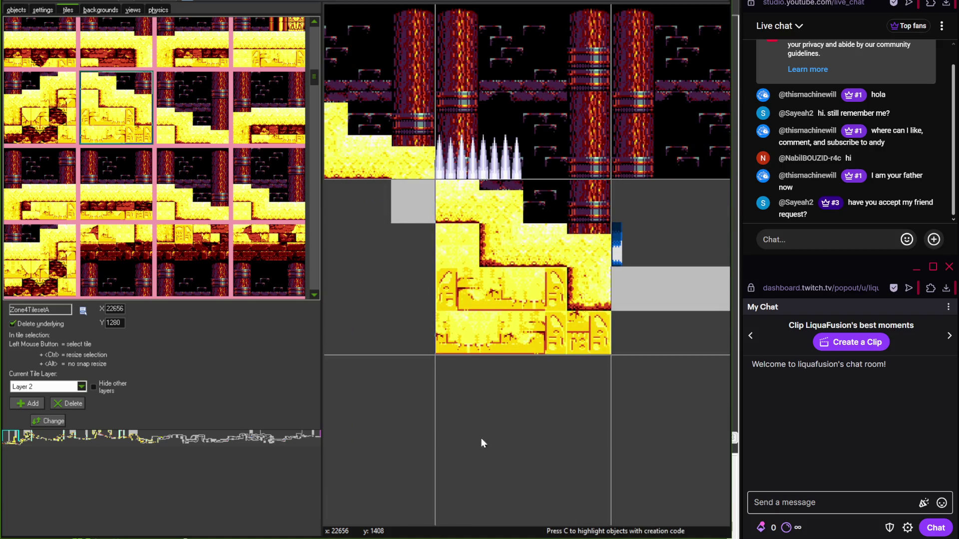
- Check the reference map and place a tile left of the existing cave tiles
{"action": "key", "text": "alt+Tab"}
{"action": "mouse_move", "coordinate": [314, 368]}
{"action": "left_mouse_down"}
{"action": "mouse_move", "coordinate": [198, 358]}
{"action": "mouse_move", "coordinate": [372, 358]}
{"action": "left_mouse_up"}
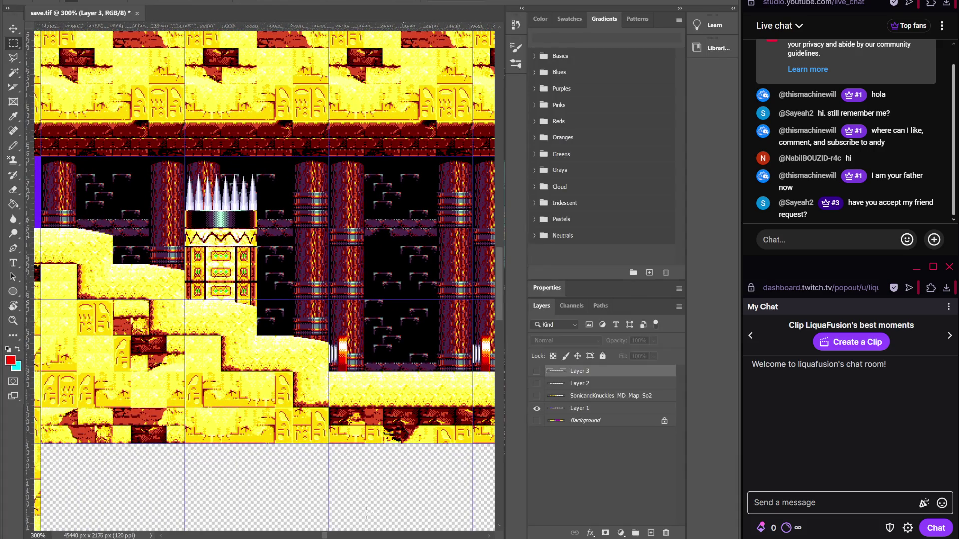
{"action": "key", "text": "alt+Tab"}
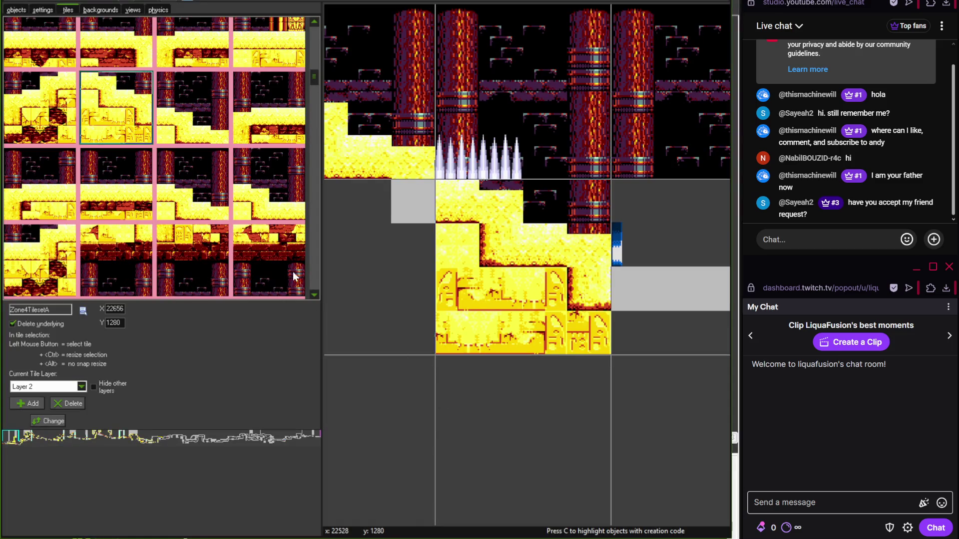
{"action": "left_click_drag", "start_coordinate": [314, 76], "coordinate": [310, 208]}
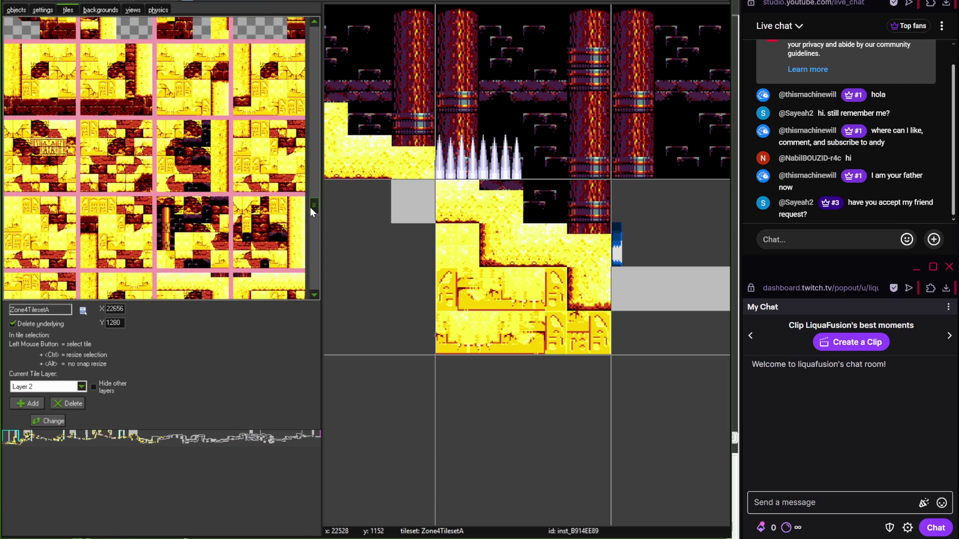
{"action": "left_click", "coordinate": [48, 232]}
{"action": "left_click", "coordinate": [409, 266]}
- Paint cave-and-floor tile blocks into the empty cells toward the right
{"action": "scroll", "coordinate": [401, 264], "scroll_direction": "down", "scroll_amount": 1}
{"action": "scroll", "coordinate": [401, 264], "scroll_direction": "down", "scroll_amount": 1}
{"action": "left_click_drag", "start_coordinate": [318, 200], "coordinate": [315, 78]}
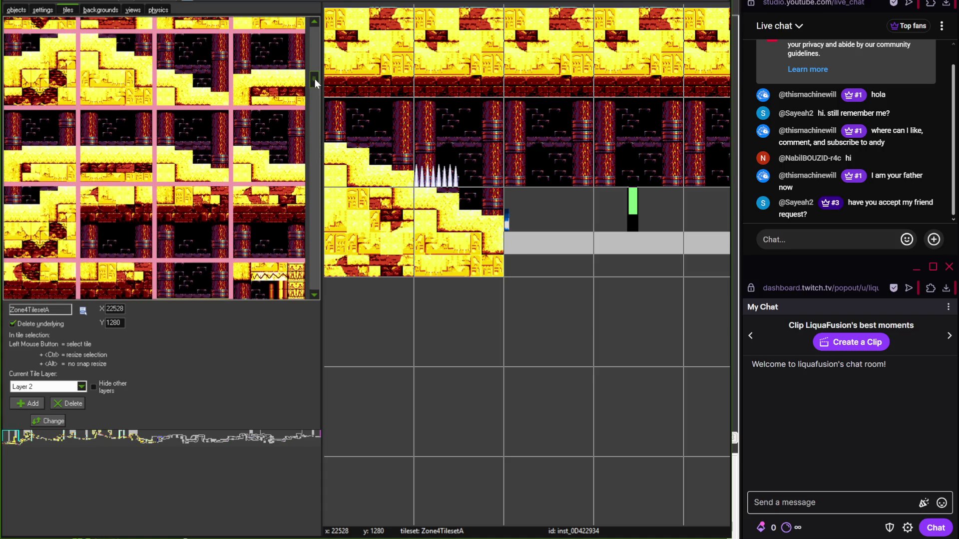
{"action": "left_click", "coordinate": [145, 174]}
{"action": "left_click_drag", "start_coordinate": [314, 84], "coordinate": [316, 76]}
{"action": "left_click", "coordinate": [568, 338]}
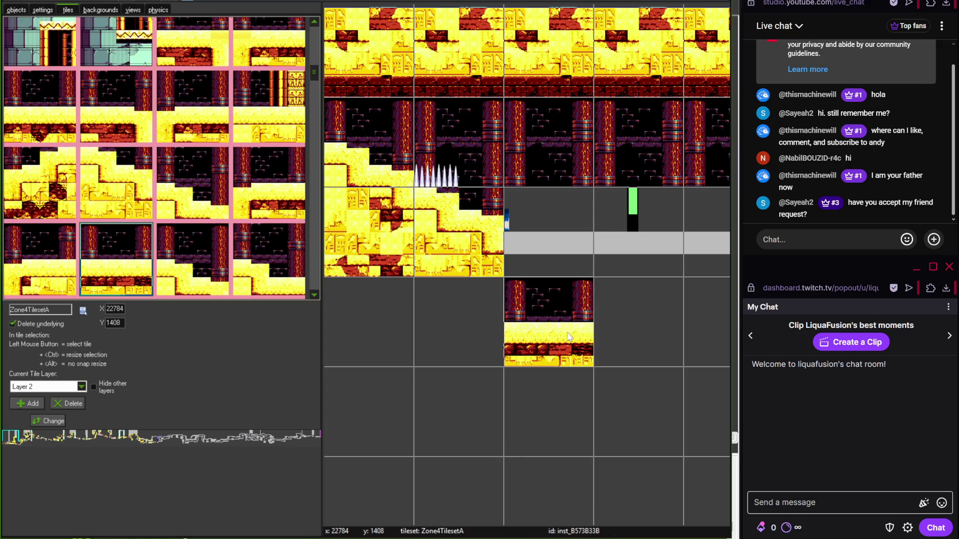
{"action": "scroll", "coordinate": [550, 331], "scroll_direction": "down", "scroll_amount": 2}
{"action": "left_click", "coordinate": [619, 364]}
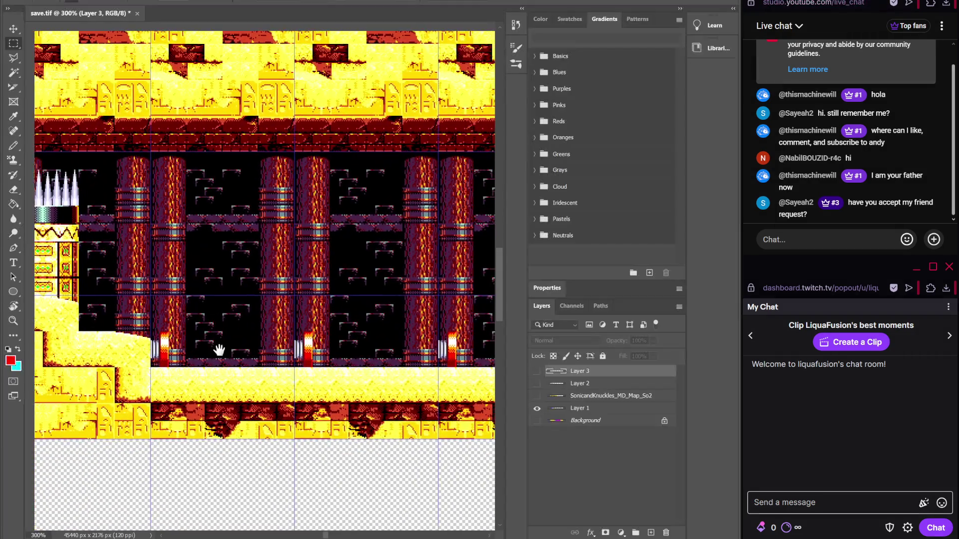
- Erase the two wrong lower tile blocks and place sandy floor tiles along the gray floor
{"action": "mouse_move", "coordinate": [220, 349]}
{"action": "left_mouse_down"}
{"action": "mouse_move", "coordinate": [201, 371]}
{"action": "mouse_move", "coordinate": [75, 370]}
{"action": "left_mouse_up"}
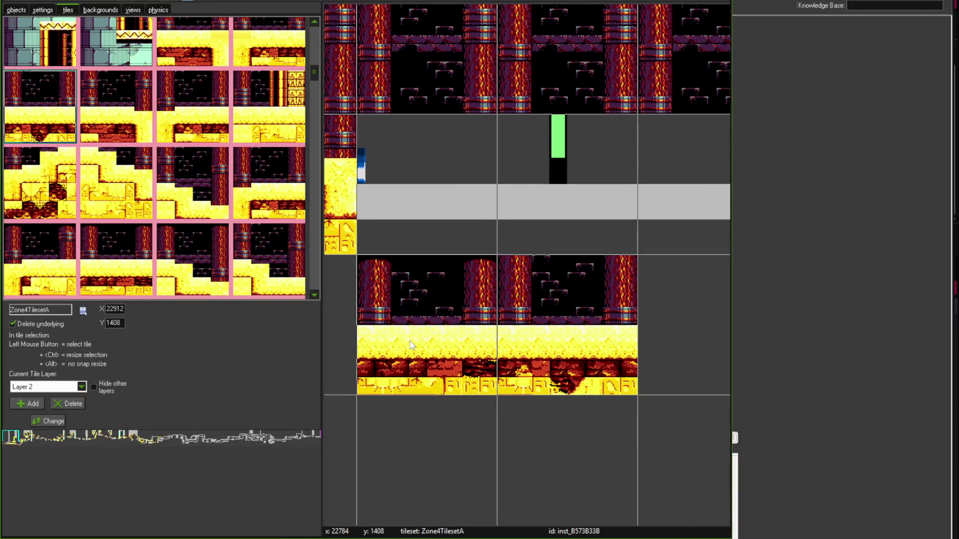
{"action": "right_click", "coordinate": [410, 344]}
{"action": "right_click", "coordinate": [541, 343]}
{"action": "left_click", "coordinate": [428, 199]}
{"action": "scroll", "coordinate": [516, 206], "scroll_direction": "down", "scroll_amount": 1}
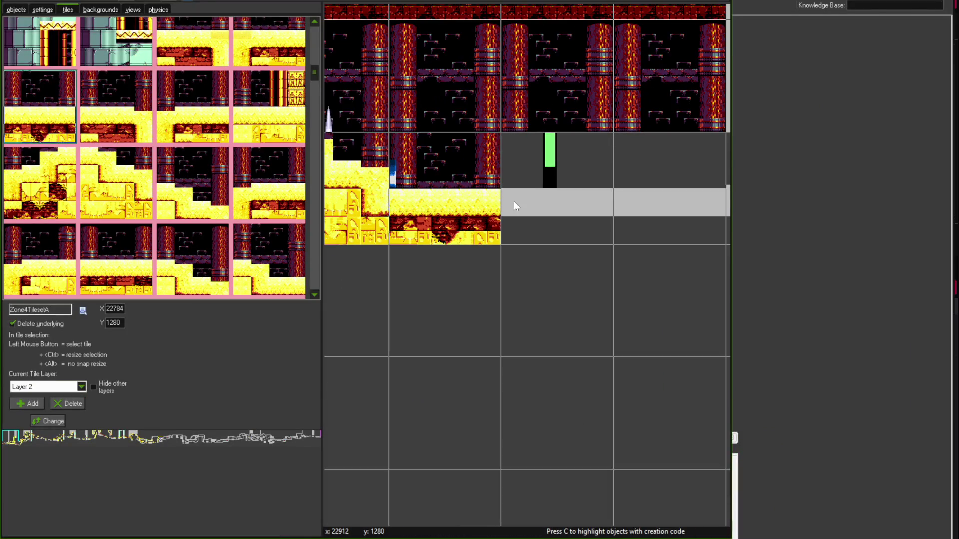
{"action": "left_click", "coordinate": [516, 206]}
{"action": "left_click", "coordinate": [649, 206]}
{"action": "scroll", "coordinate": [549, 249], "scroll_direction": "right", "scroll_amount": 4}
{"action": "scroll", "coordinate": [477, 293], "scroll_direction": "down", "scroll_amount": 1}
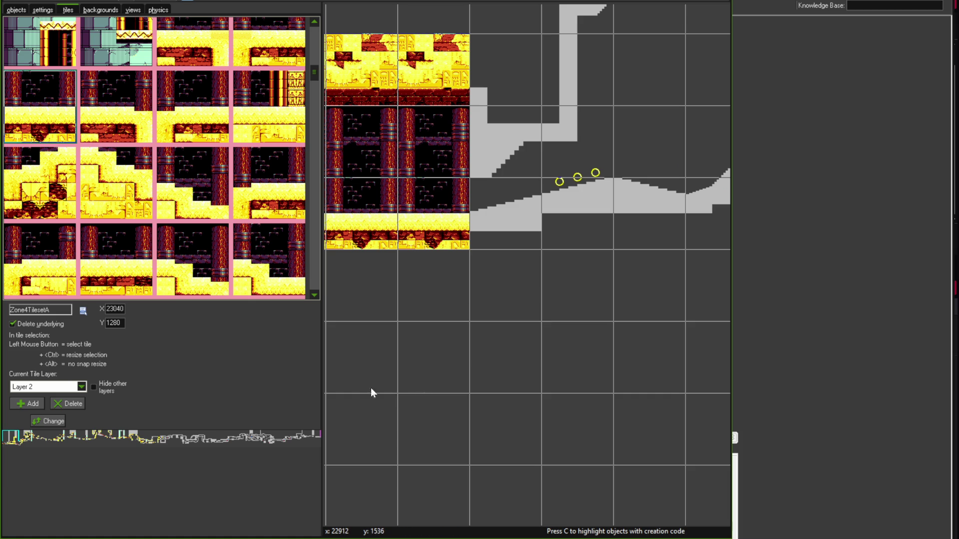
{"action": "scroll", "coordinate": [433, 221], "scroll_direction": "up", "scroll_amount": 1}
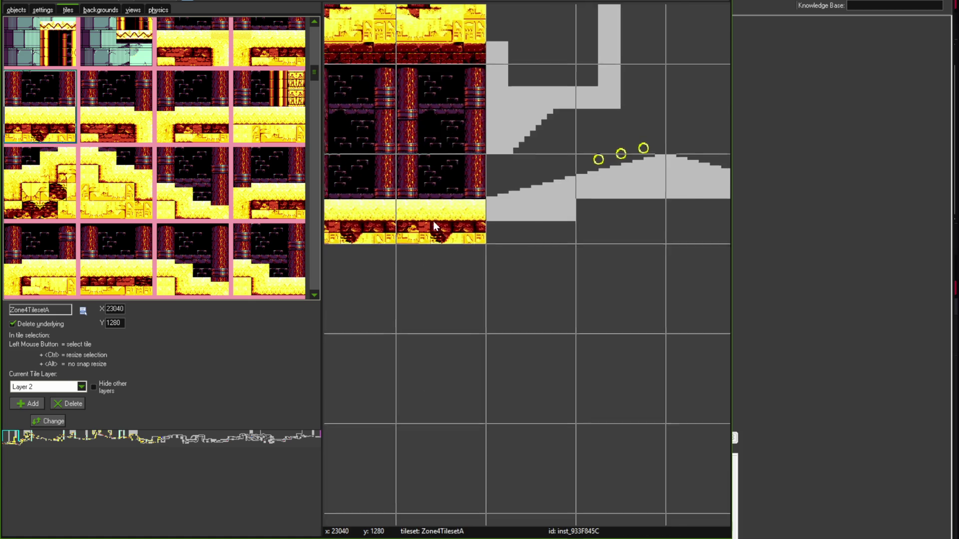
{"action": "left_click_drag", "start_coordinate": [316, 79], "coordinate": [314, 166]}
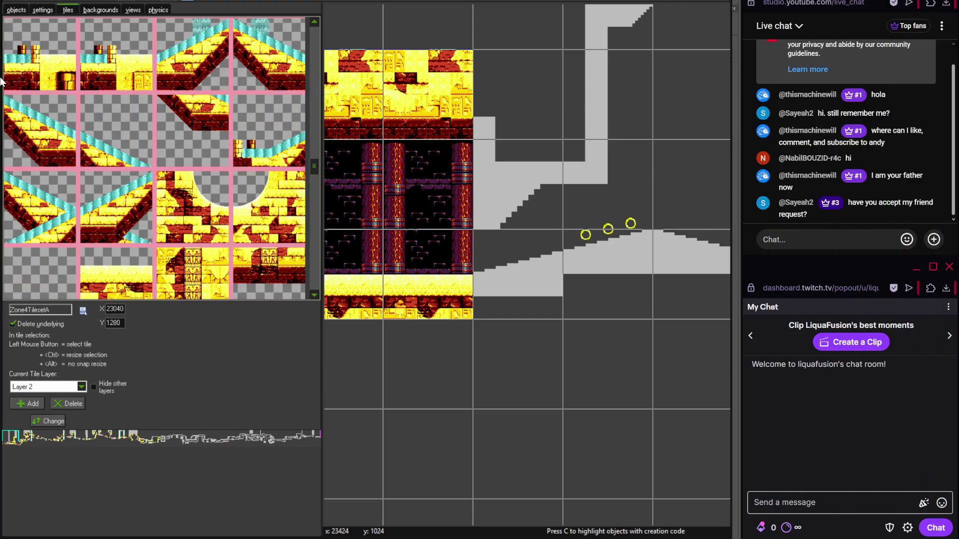
- Close the room editor and reopen the Zone4Act1 room
{"action": "key", "text": "alt+Tab"}
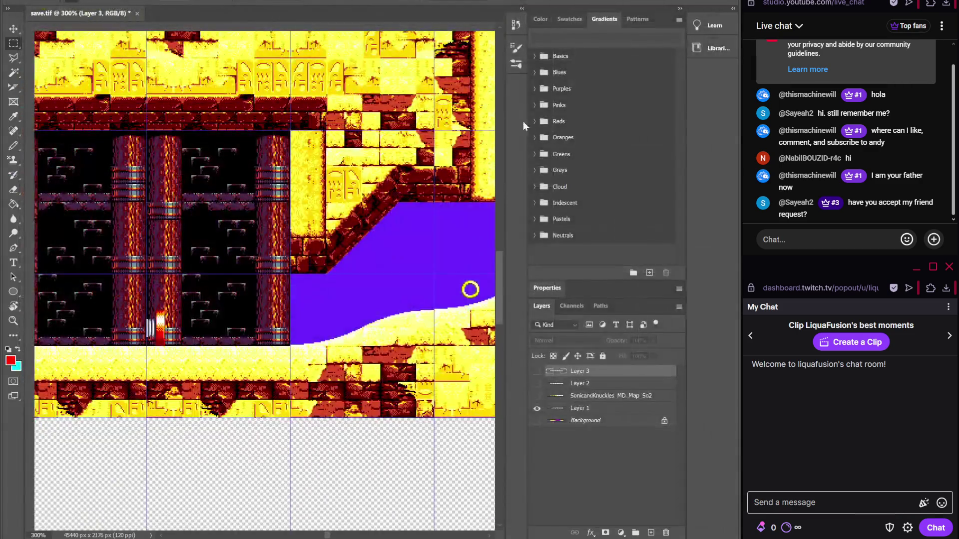
{"action": "key", "text": "alt+Tab"}
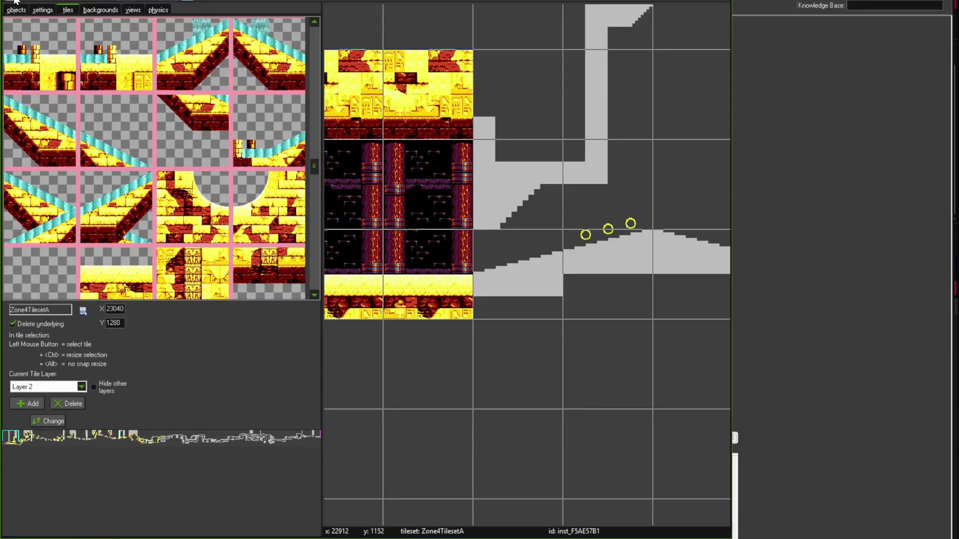
{"action": "left_click", "coordinate": [15, 2]}
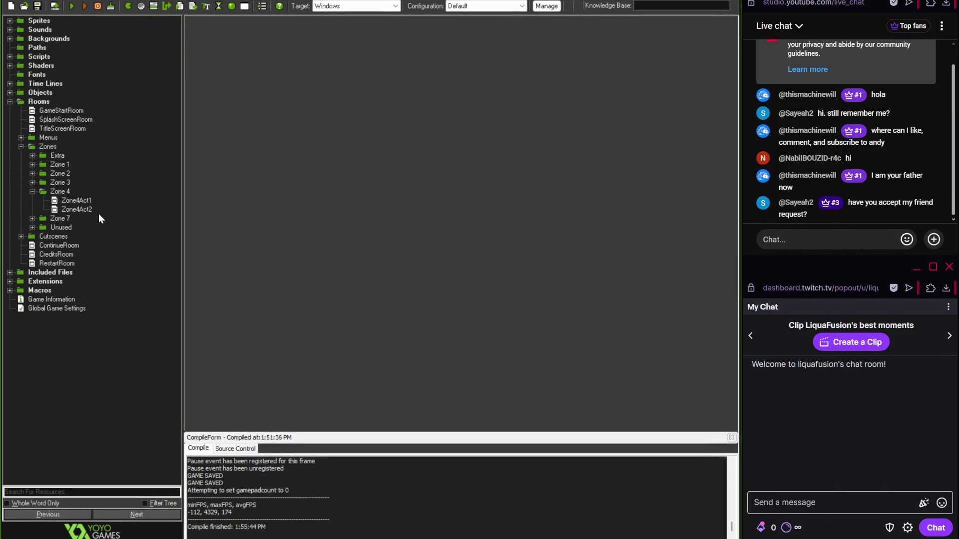
{"action": "double_click", "coordinate": [79, 201]}
{"action": "scroll", "coordinate": [430, 265], "scroll_direction": "down", "scroll_amount": 5}
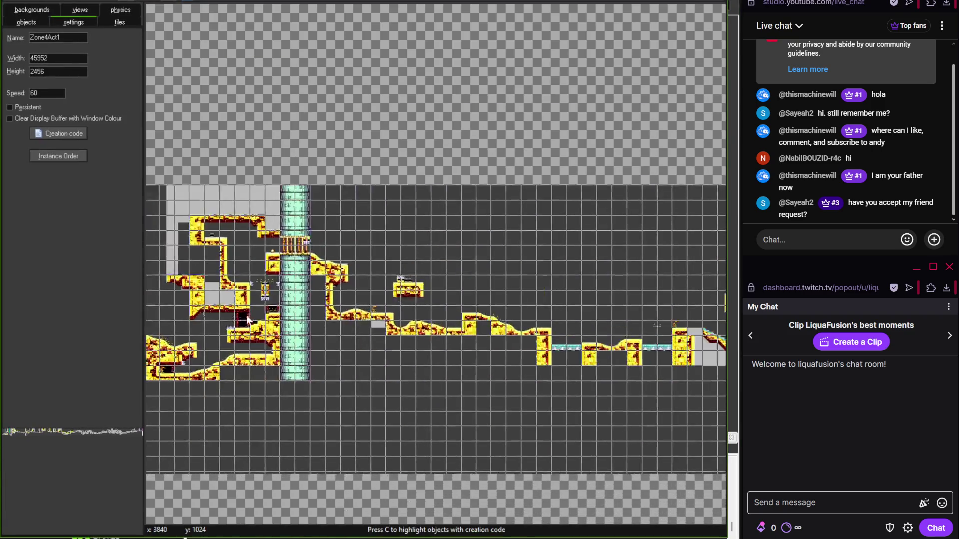
{"action": "scroll", "coordinate": [313, 285], "scroll_direction": "right", "scroll_amount": 10}
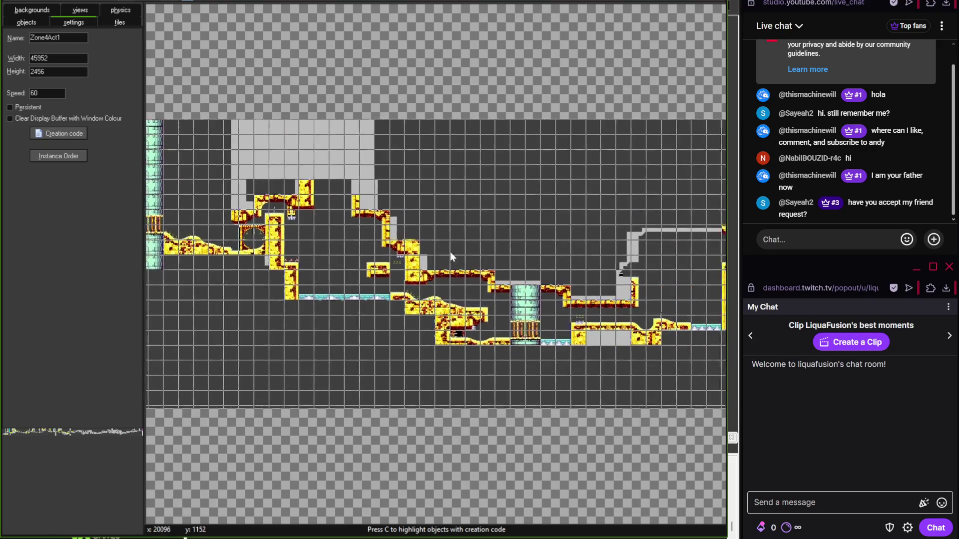
{"action": "scroll", "coordinate": [382, 259], "scroll_direction": "up", "scroll_amount": 2}
{"action": "scroll", "coordinate": [382, 260], "scroll_direction": "right", "scroll_amount": 2}
- Load Level Tiles > Zone 4 > Zone4TilesetA into the palette and widen the palette panel
{"action": "left_click", "coordinate": [120, 22]}
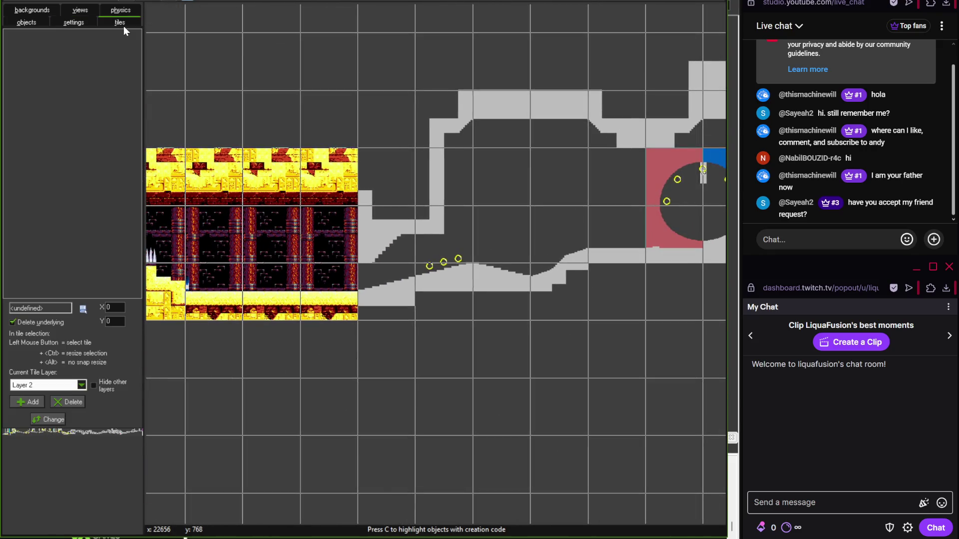
{"action": "left_click", "coordinate": [83, 308]}
{"action": "mouse_move", "coordinate": [115, 330]}
{"action": "mouse_move", "coordinate": [200, 382]}
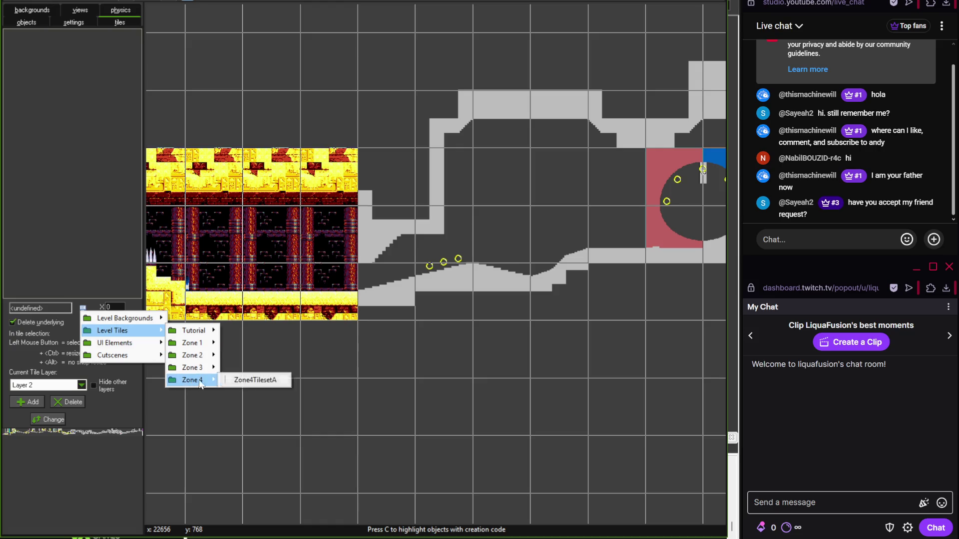
{"action": "left_click", "coordinate": [255, 380]}
{"action": "left_click_drag", "start_coordinate": [143, 245], "coordinate": [331, 244]}
{"action": "scroll", "coordinate": [328, 39], "scroll_direction": "down", "scroll_amount": 3}
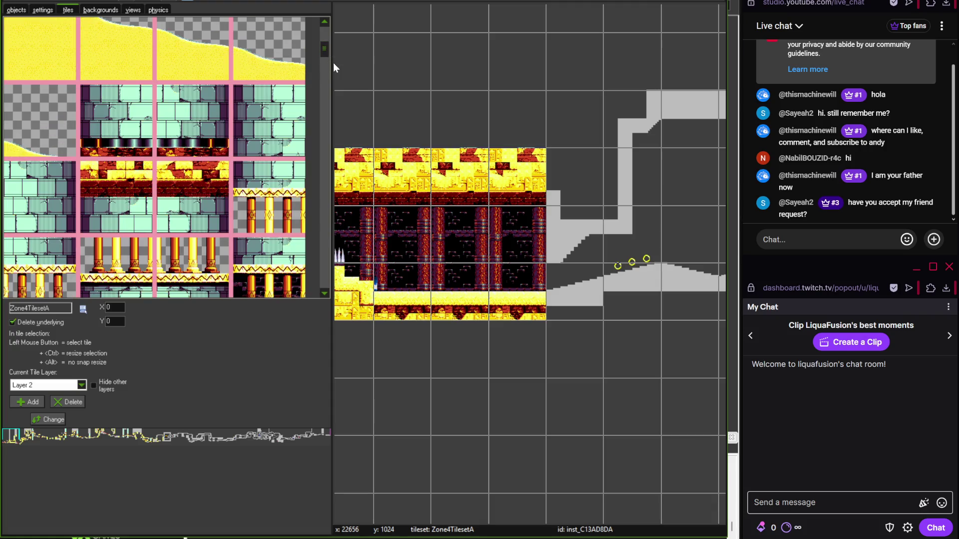
- Stamp a brick tile and a diagonal brick slope tile over the gray ramp
{"action": "mouse_move", "coordinate": [331, 63]}
{"action": "left_mouse_down"}
{"action": "mouse_move", "coordinate": [314, 66]}
{"action": "mouse_move", "coordinate": [313, 211]}
{"action": "mouse_move", "coordinate": [315, 189]}
{"action": "left_mouse_up"}
{"action": "left_click", "coordinate": [55, 200]}
{"action": "scroll", "coordinate": [504, 214], "scroll_direction": "up", "scroll_amount": 1}
{"action": "left_click", "coordinate": [552, 185]}
{"action": "scroll", "coordinate": [454, 227], "scroll_direction": "up", "scroll_amount": 1}
{"action": "left_click", "coordinate": [291, 173]}
{"action": "left_click", "coordinate": [636, 274]}
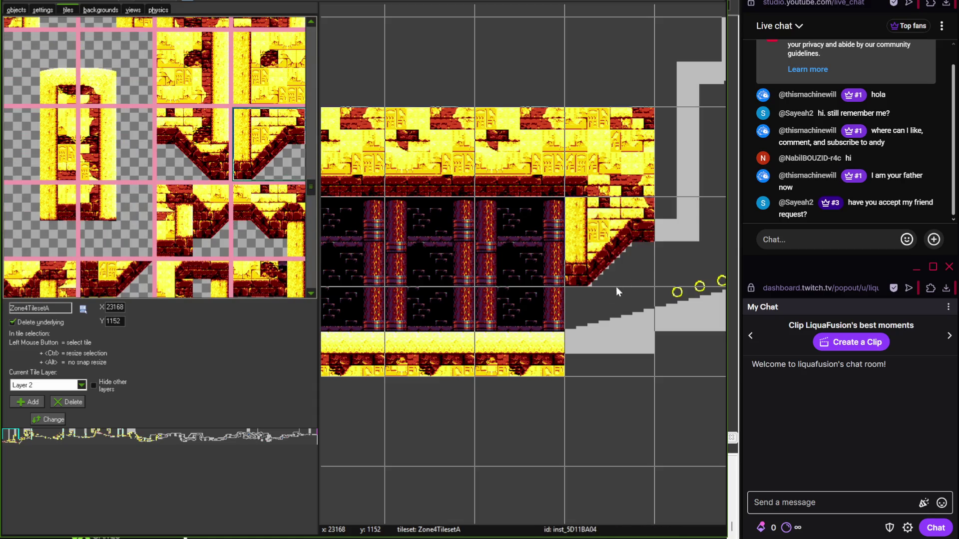
- Place sand-hill tiles over the gray slope of the ringed hill
{"action": "left_click_drag", "start_coordinate": [615, 287], "coordinate": [472, 265]}
{"action": "left_click_drag", "start_coordinate": [310, 155], "coordinate": [312, 46]}
{"action": "left_click", "coordinate": [177, 147]}
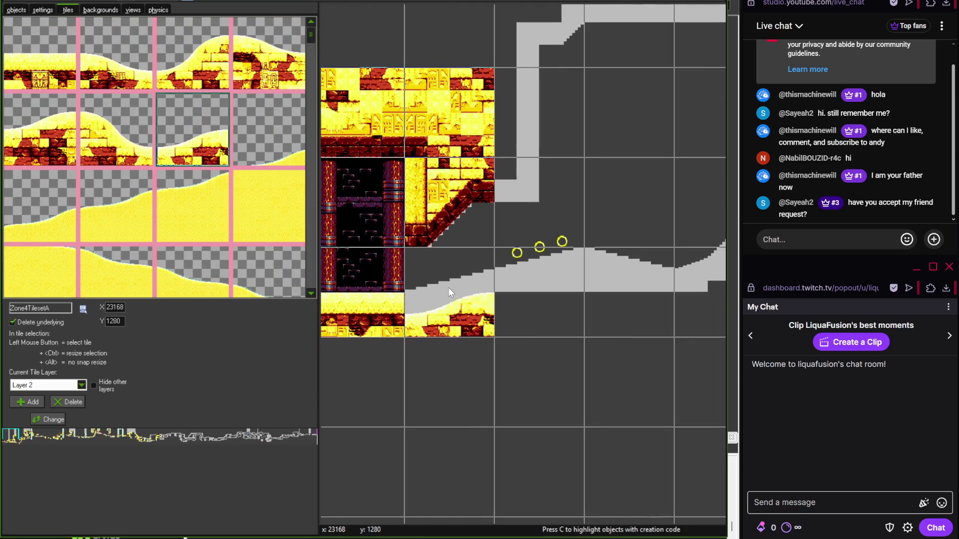
{"action": "left_click", "coordinate": [472, 304]}
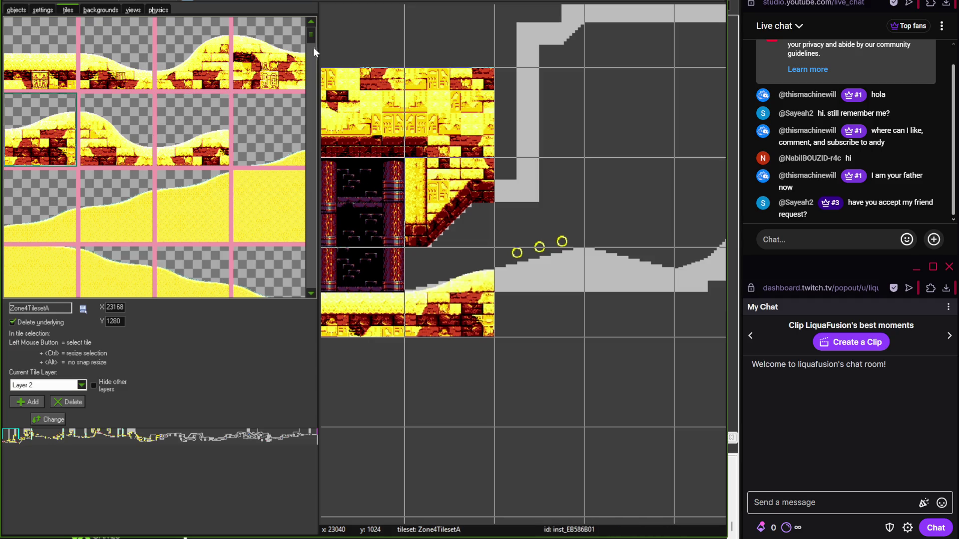
{"action": "mouse_move", "coordinate": [310, 50]}
{"action": "left_mouse_down"}
{"action": "mouse_move", "coordinate": [311, 295]}
{"action": "mouse_move", "coordinate": [310, 266]}
{"action": "left_mouse_up"}
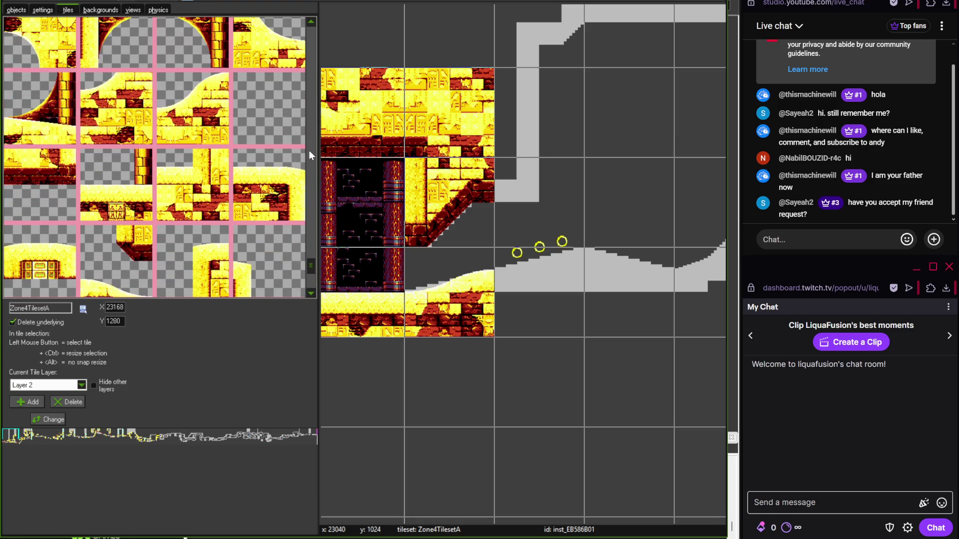
{"action": "scroll", "coordinate": [313, 27], "scroll_direction": "up", "scroll_amount": 1}
{"action": "left_click_drag", "start_coordinate": [310, 264], "coordinate": [312, 246]}
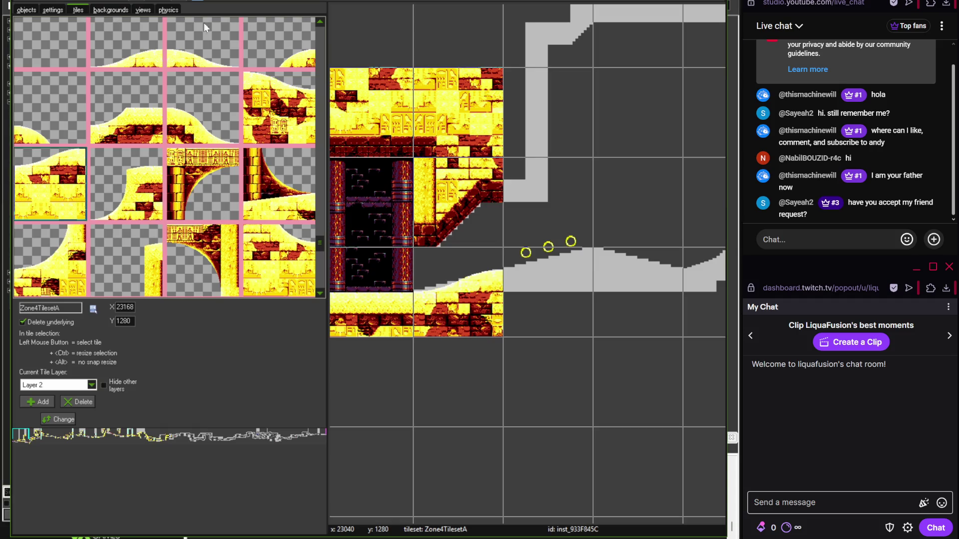
{"action": "left_click", "coordinate": [547, 293]}
{"action": "left_click", "coordinate": [252, 134]}
{"action": "left_click", "coordinate": [556, 293]}
- Continue the hill rightward with rising and dipping sandy hill tiles, comparing against the reference
{"action": "mouse_move", "coordinate": [556, 293]}
{"action": "left_mouse_down"}
{"action": "mouse_move", "coordinate": [386, 278]}
{"action": "mouse_move", "coordinate": [451, 267]}
{"action": "left_mouse_up"}
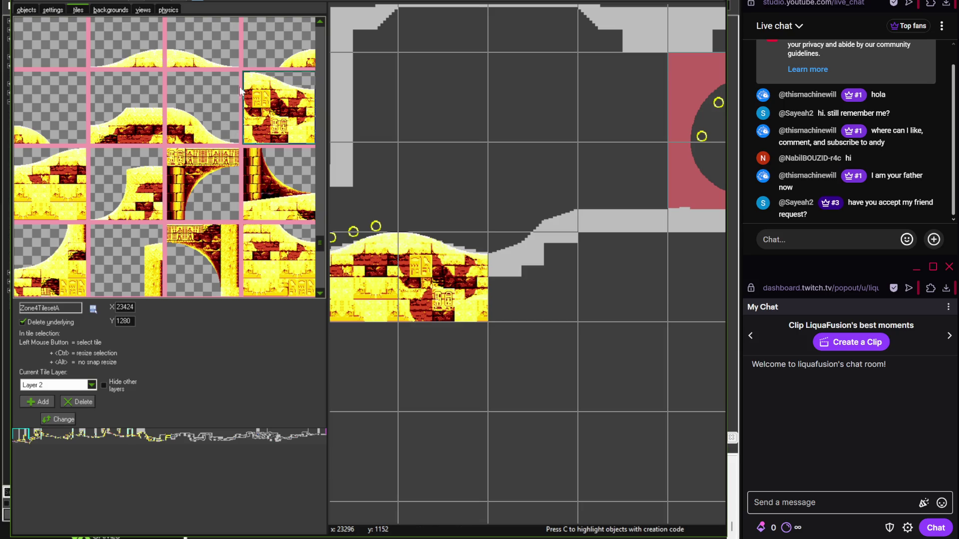
{"action": "left_click", "coordinate": [270, 50]}
{"action": "left_click", "coordinate": [507, 182]}
{"action": "left_click_drag", "start_coordinate": [320, 239], "coordinate": [318, 262]}
{"action": "left_click", "coordinate": [145, 224]}
{"action": "left_click", "coordinate": [496, 300]}
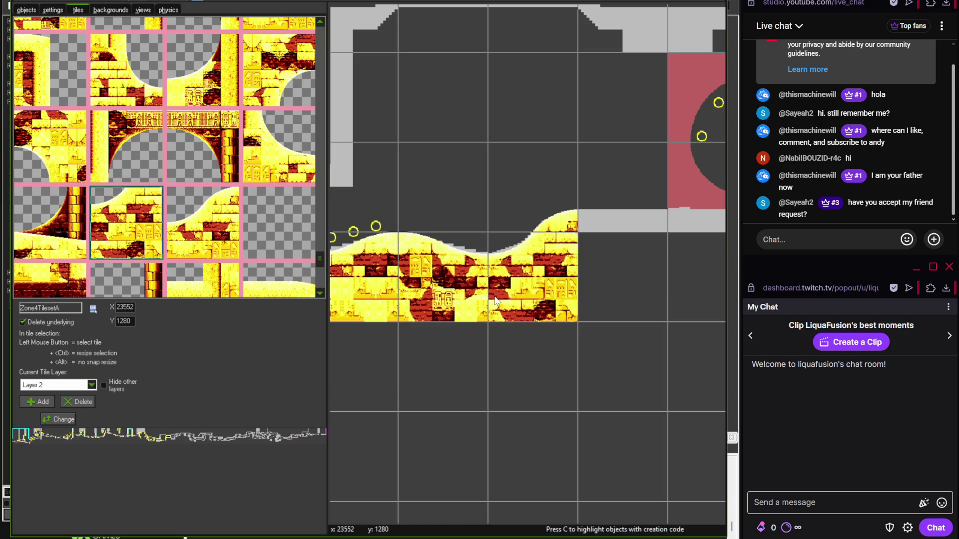
{"action": "scroll", "coordinate": [496, 300], "scroll_direction": "down", "scroll_amount": 3}
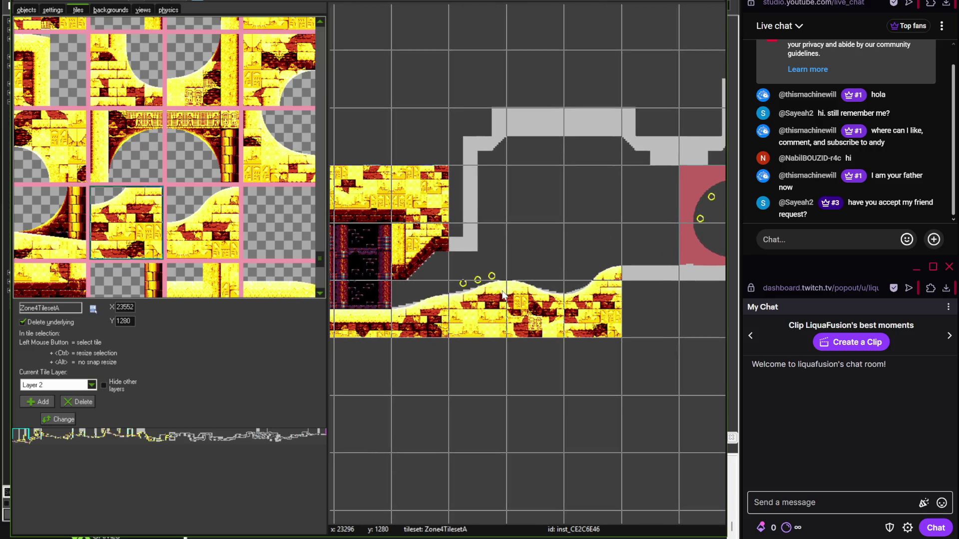
{"action": "key", "text": "alt+Tab"}
{"action": "scroll", "coordinate": [247, 341], "scroll_direction": "up", "scroll_amount": 3}
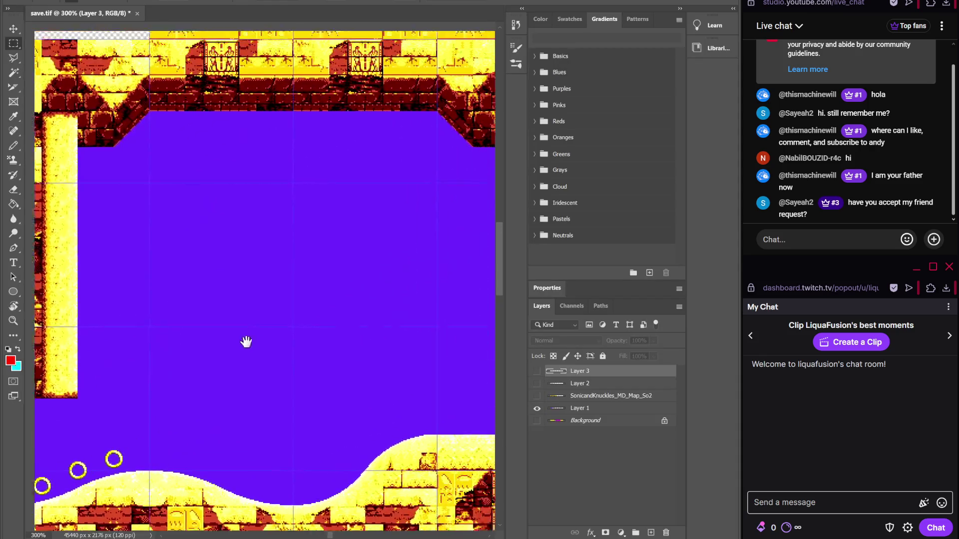
{"action": "scroll", "coordinate": [246, 341], "scroll_direction": "down", "scroll_amount": 3}
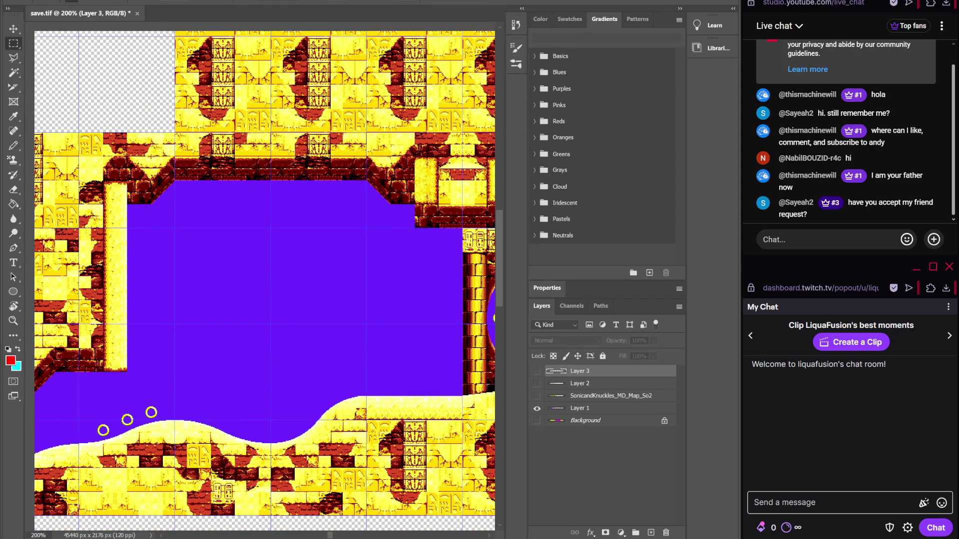
{"action": "key", "text": "alt+Tab"}
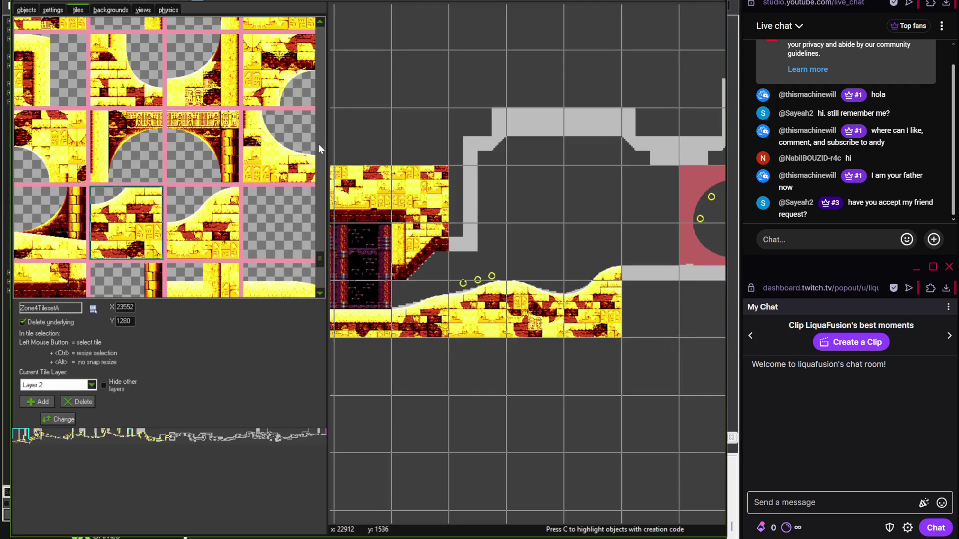
- Build a brick wall above the ledge: small brick, tall wall tile, and top corner
{"action": "left_click_drag", "start_coordinate": [325, 266], "coordinate": [319, 187]}
{"action": "left_click", "coordinate": [520, 236]}
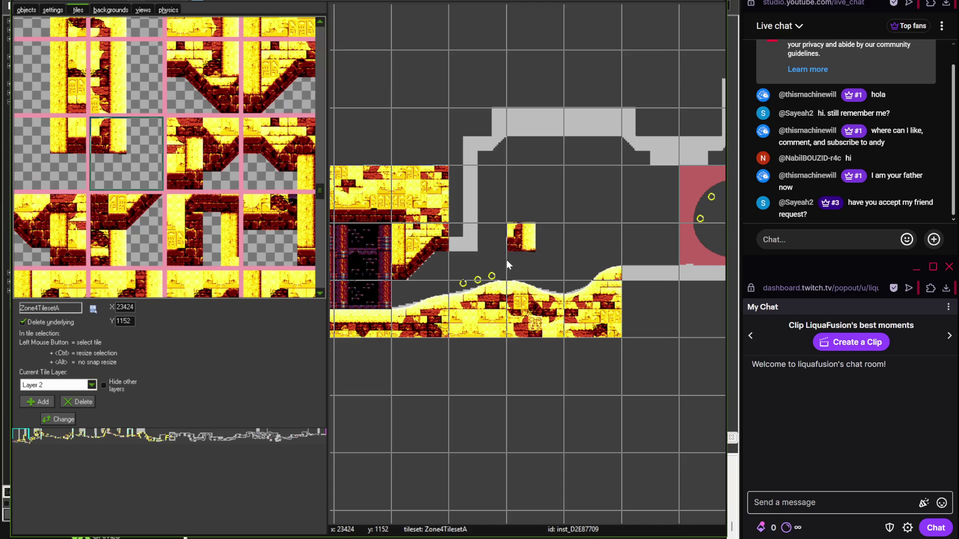
{"action": "key", "text": "ctrl+z"}
{"action": "left_click", "coordinate": [452, 245]}
{"action": "left_click", "coordinate": [151, 82]}
{"action": "left_click", "coordinate": [473, 189]}
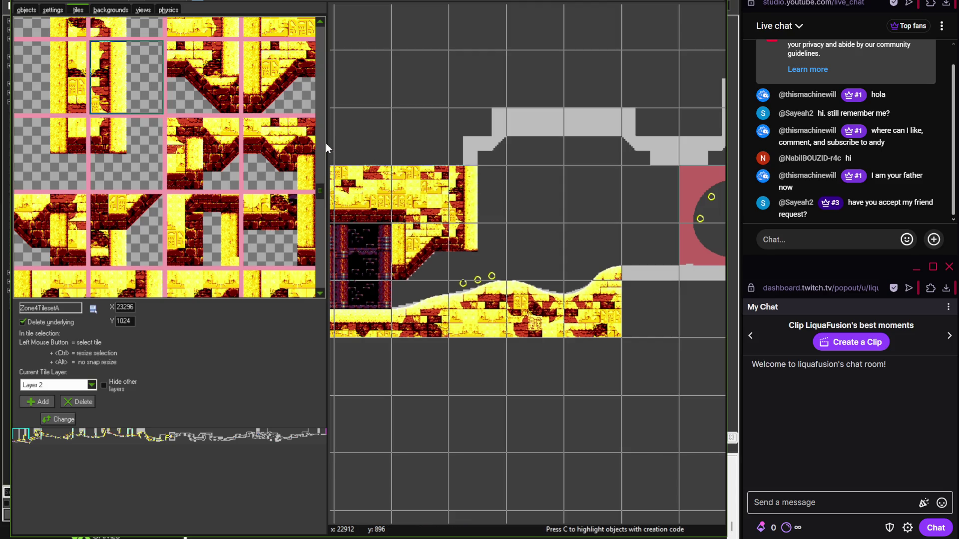
{"action": "scroll", "coordinate": [323, 189], "scroll_direction": "up", "scroll_amount": 2}
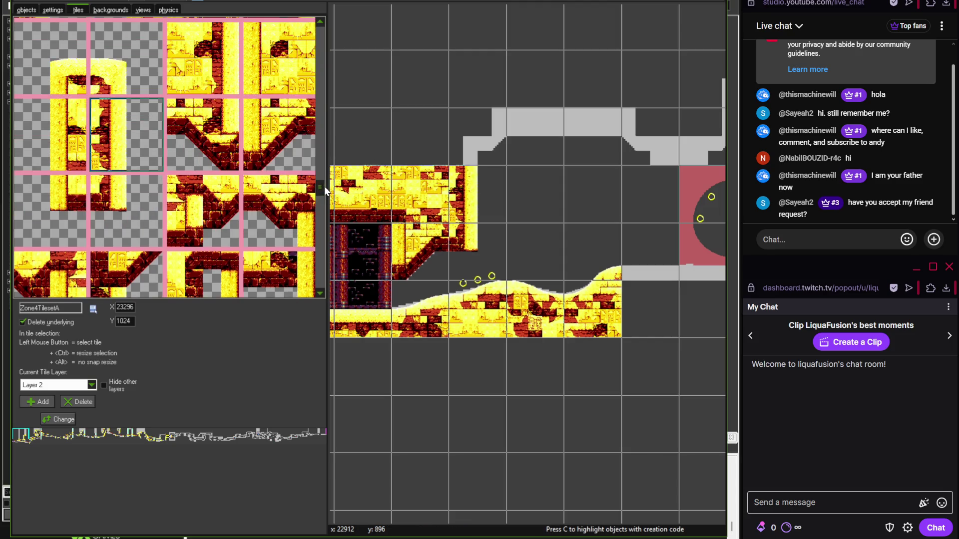
{"action": "scroll", "coordinate": [322, 183], "scroll_direction": "up", "scroll_amount": 4}
{"action": "left_click", "coordinate": [82, 132]}
{"action": "left_click", "coordinate": [456, 139]}
- Add a ceiling corner tile on the upper passage and paint ceiling tiles across the gap
{"action": "scroll", "coordinate": [524, 180], "scroll_direction": "up", "scroll_amount": 1}
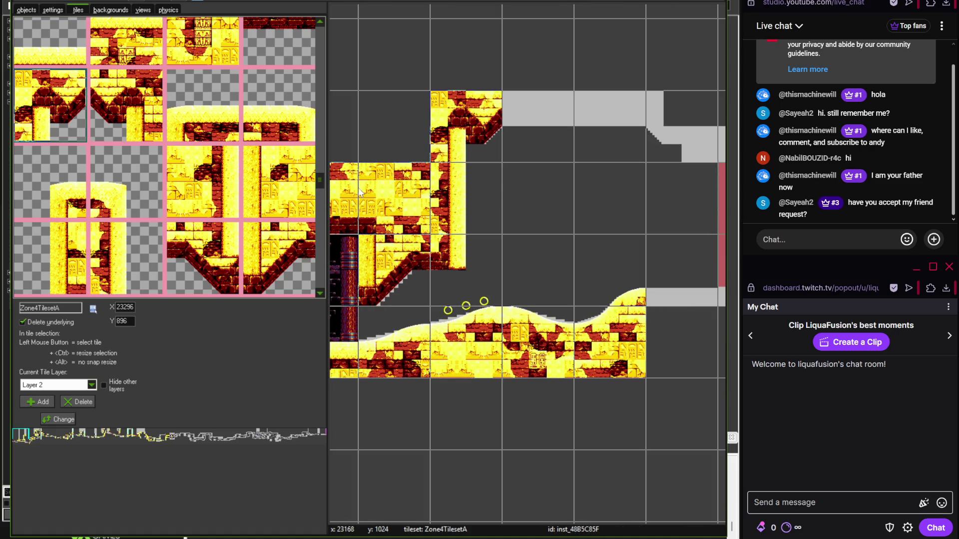
{"action": "left_click_drag", "start_coordinate": [321, 185], "coordinate": [319, 194]}
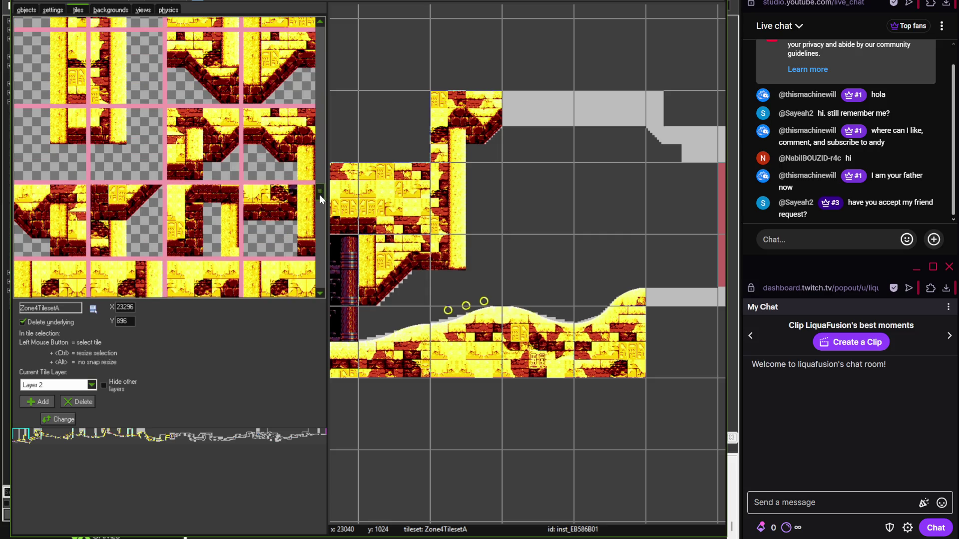
{"action": "left_click", "coordinate": [50, 219]}
{"action": "left_click", "coordinate": [652, 140]}
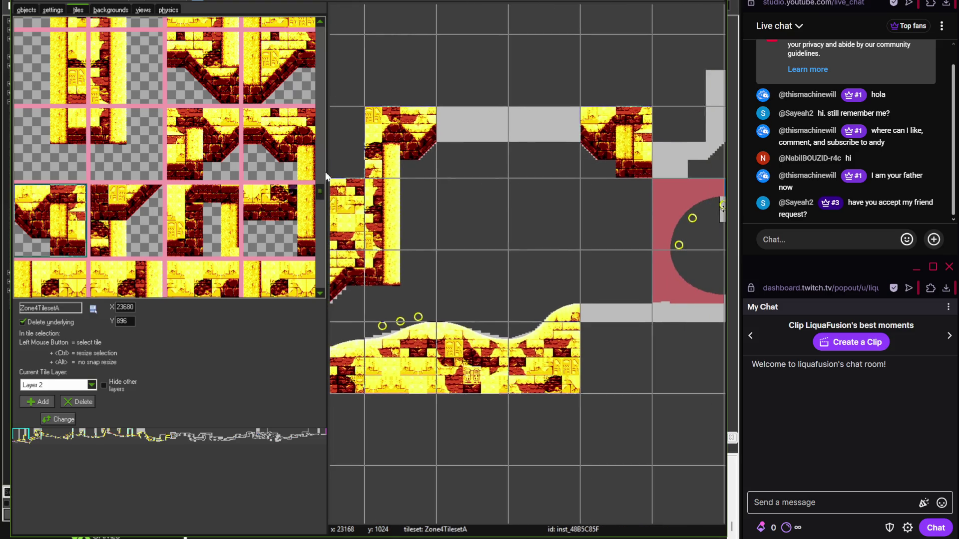
{"action": "left_click_drag", "start_coordinate": [322, 192], "coordinate": [320, 170]}
{"action": "left_click", "coordinate": [291, 128]}
{"action": "mouse_move", "coordinate": [474, 145]}
{"action": "left_mouse_down"}
{"action": "mouse_move", "coordinate": [507, 149]}
{"action": "mouse_move", "coordinate": [544, 135]}
{"action": "left_mouse_up"}
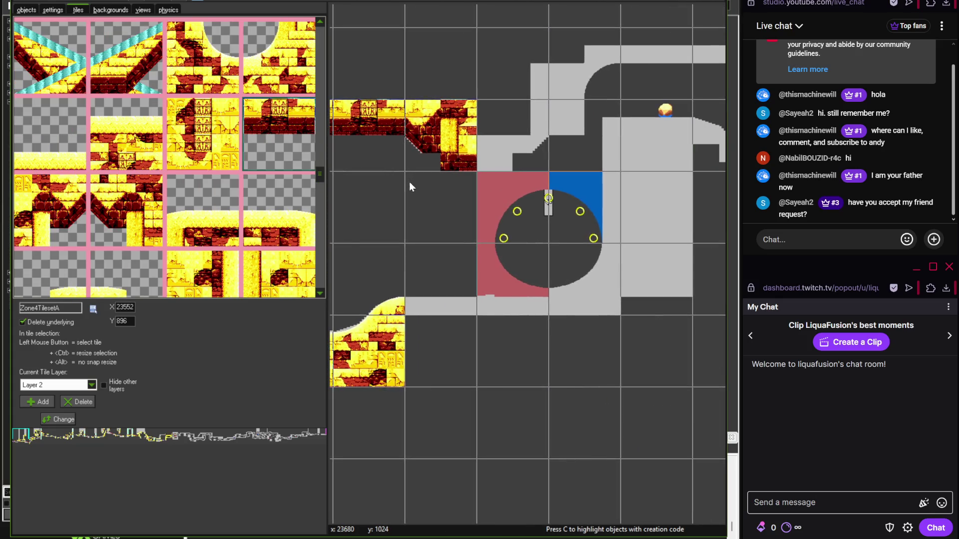
- Place the ceiling tile above the loop and a pillar tile on its right
{"action": "left_click_drag", "start_coordinate": [320, 178], "coordinate": [318, 293]}
{"action": "left_click", "coordinate": [215, 158]}
{"action": "left_click", "coordinate": [487, 132]}
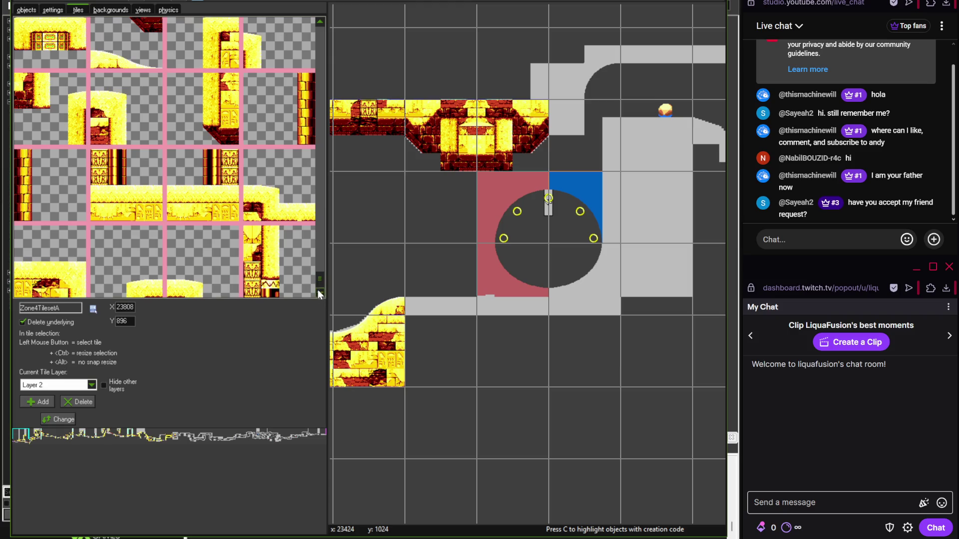
{"action": "scroll", "coordinate": [324, 285], "scroll_direction": "up", "scroll_amount": 1}
{"action": "left_click", "coordinate": [50, 155]}
{"action": "left_click", "coordinate": [554, 165]}
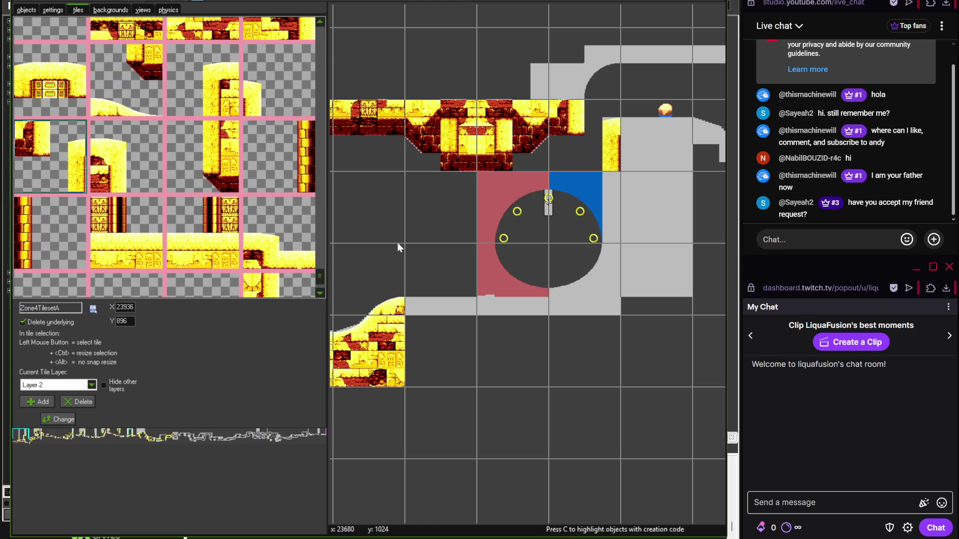
- Fit the loop's bottom-right, upper-right, upper-left and bottom-left arch tiles
{"action": "left_click_drag", "start_coordinate": [319, 276], "coordinate": [321, 252]}
{"action": "left_click", "coordinate": [223, 132]}
{"action": "left_click", "coordinate": [548, 261]}
{"action": "left_click", "coordinate": [220, 146]}
{"action": "left_click", "coordinate": [562, 205]}
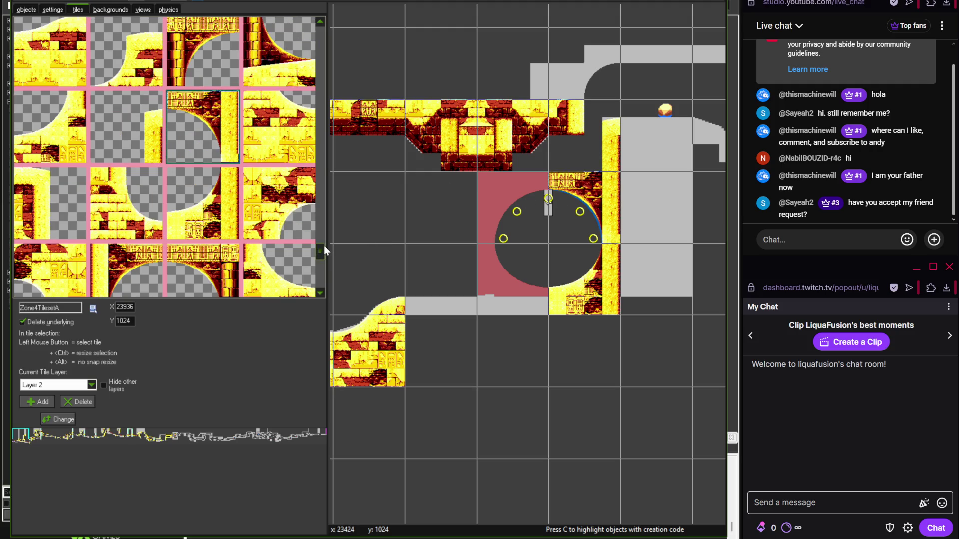
{"action": "left_click", "coordinate": [208, 58]}
{"action": "left_click", "coordinate": [515, 220]}
{"action": "left_click", "coordinate": [271, 82]}
{"action": "left_click", "coordinate": [539, 274]}
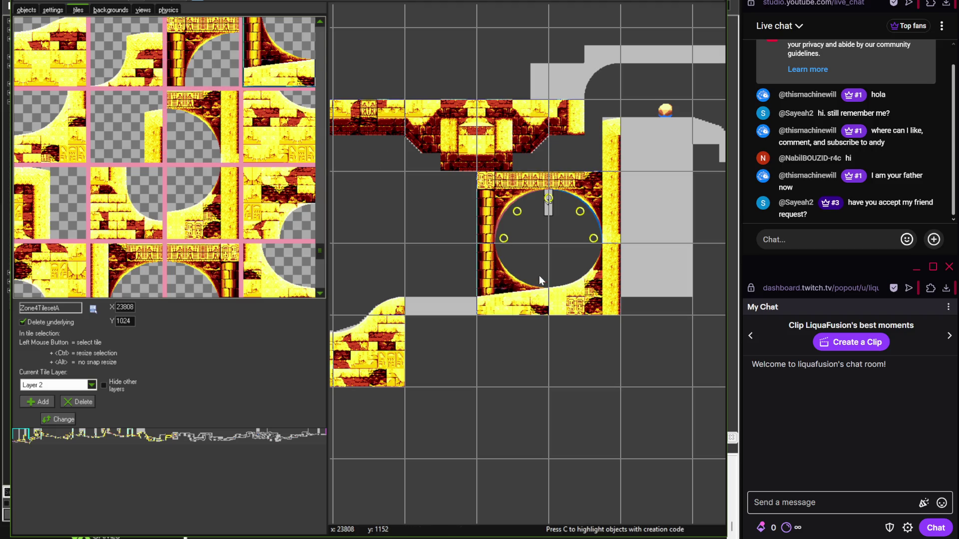
- Pave the floor left of the loop with a sand tile
{"action": "mouse_move", "coordinate": [319, 252]}
{"action": "left_mouse_down"}
{"action": "mouse_move", "coordinate": [321, 230]}
{"action": "mouse_move", "coordinate": [323, 284]}
{"action": "mouse_move", "coordinate": [321, 173]}
{"action": "left_mouse_up"}
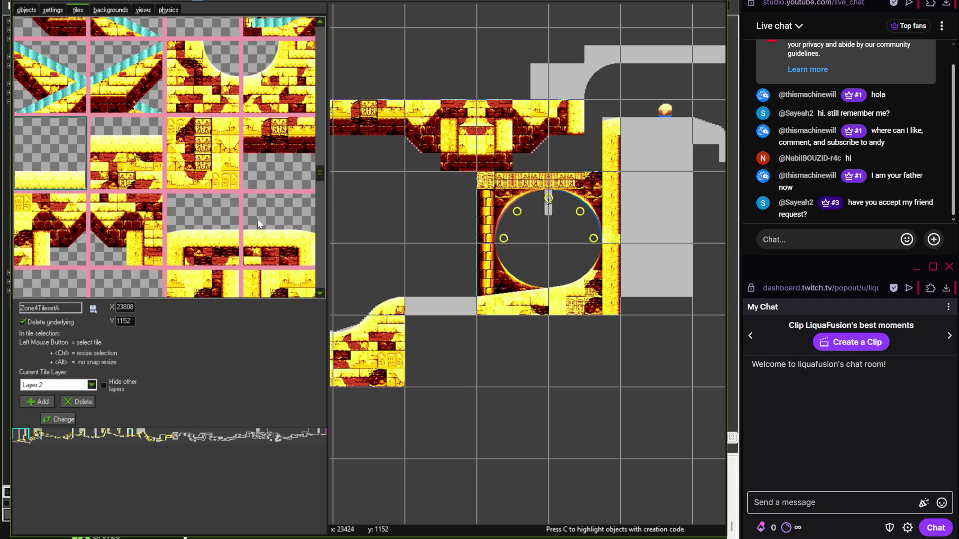
{"action": "left_click", "coordinate": [450, 294]}
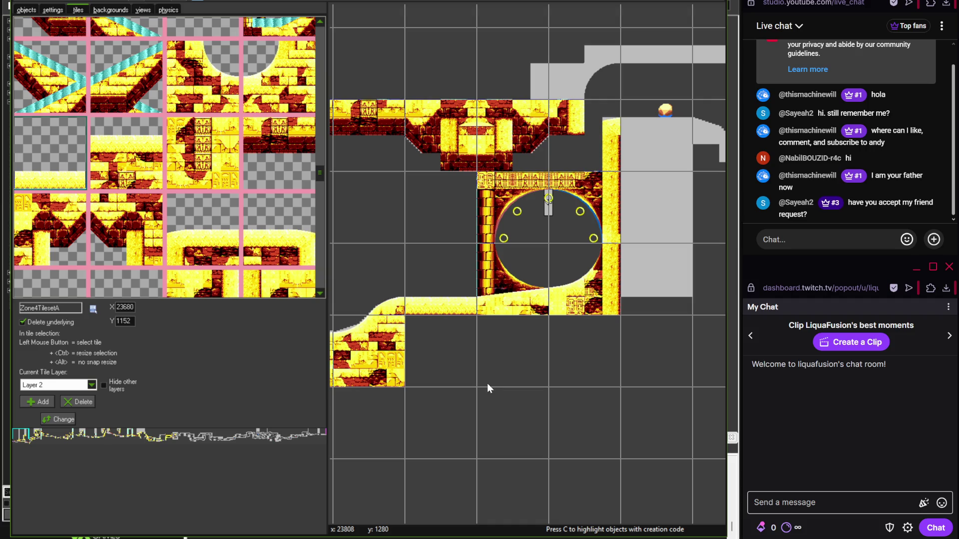
{"action": "left_click_drag", "start_coordinate": [486, 379], "coordinate": [390, 407]}
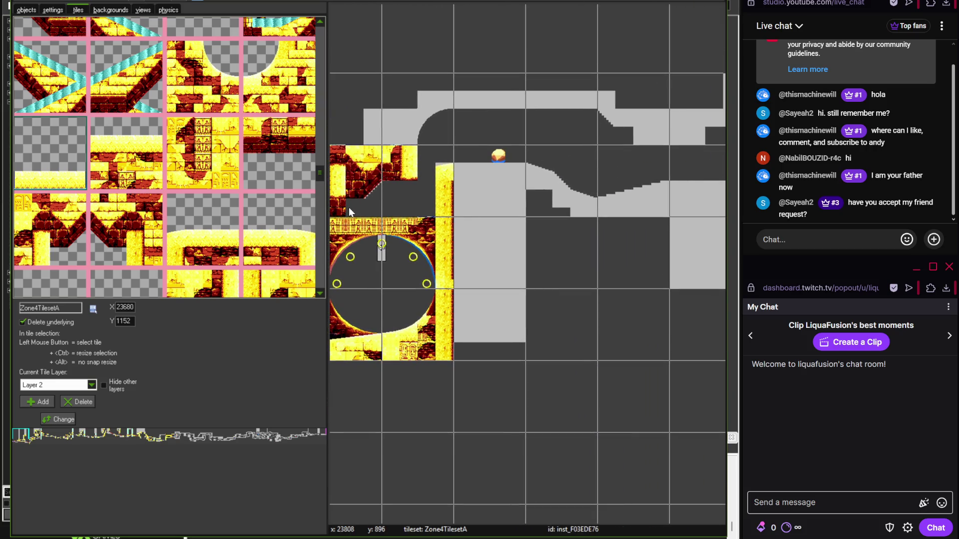
- Place a curved wall tile in the room and shift it one cell left
{"action": "scroll", "coordinate": [317, 181], "scroll_direction": "down", "scroll_amount": 3}
{"action": "left_click_drag", "start_coordinate": [320, 196], "coordinate": [319, 254]}
{"action": "left_click", "coordinate": [278, 147]}
{"action": "left_click", "coordinate": [454, 115]}
{"action": "left_click_drag", "start_coordinate": [453, 115], "coordinate": [445, 137]}
{"action": "scroll", "coordinate": [445, 137], "scroll_direction": "up", "scroll_amount": 2}
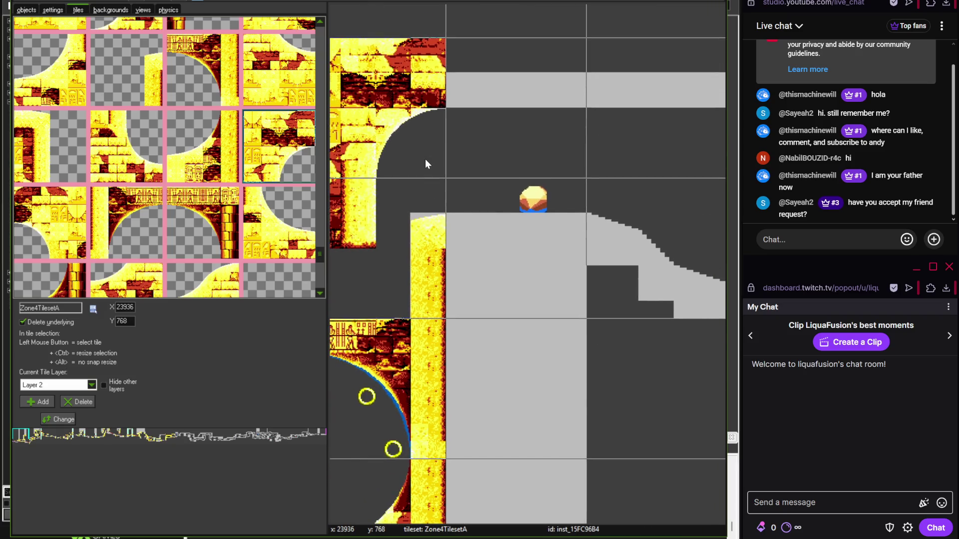
{"action": "scroll", "coordinate": [425, 162], "scroll_direction": "down", "scroll_amount": 2}
{"action": "mouse_move", "coordinate": [319, 255]}
{"action": "left_mouse_down"}
{"action": "mouse_move", "coordinate": [320, 268]}
{"action": "mouse_move", "coordinate": [321, 35]}
{"action": "left_mouse_up"}
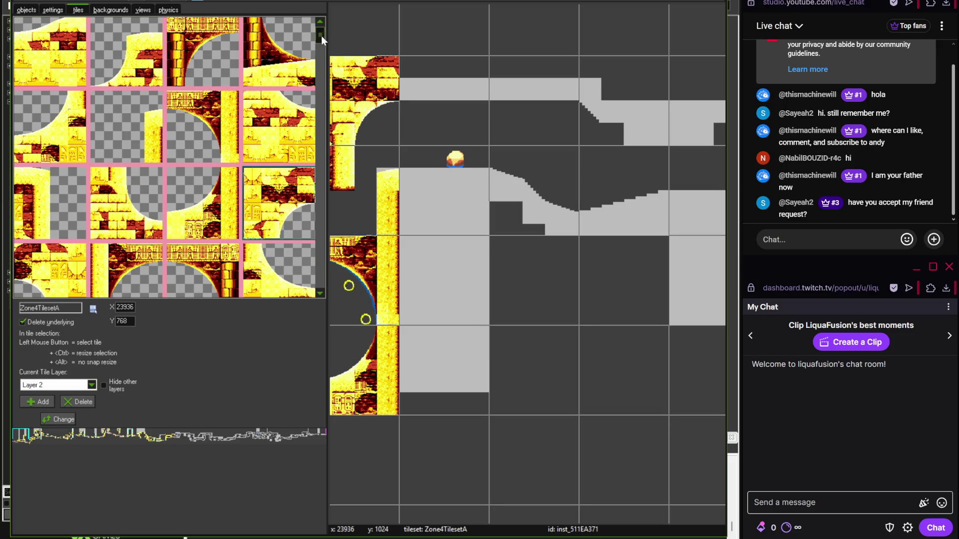
- Lay two adjacent sand hill tiles along the slope
{"action": "left_click", "coordinate": [110, 131]}
{"action": "left_click", "coordinate": [512, 199]}
{"action": "left_click", "coordinate": [207, 155]}
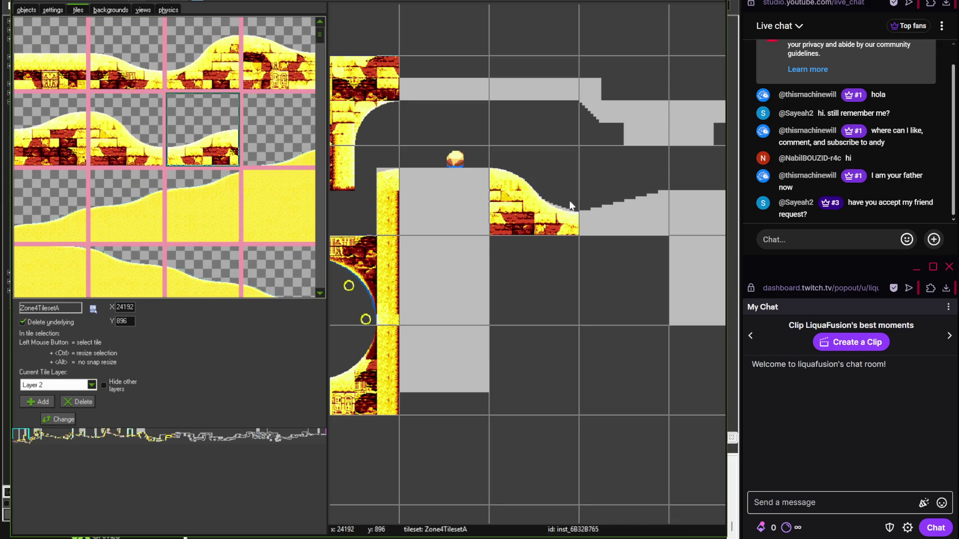
{"action": "left_click", "coordinate": [607, 205]}
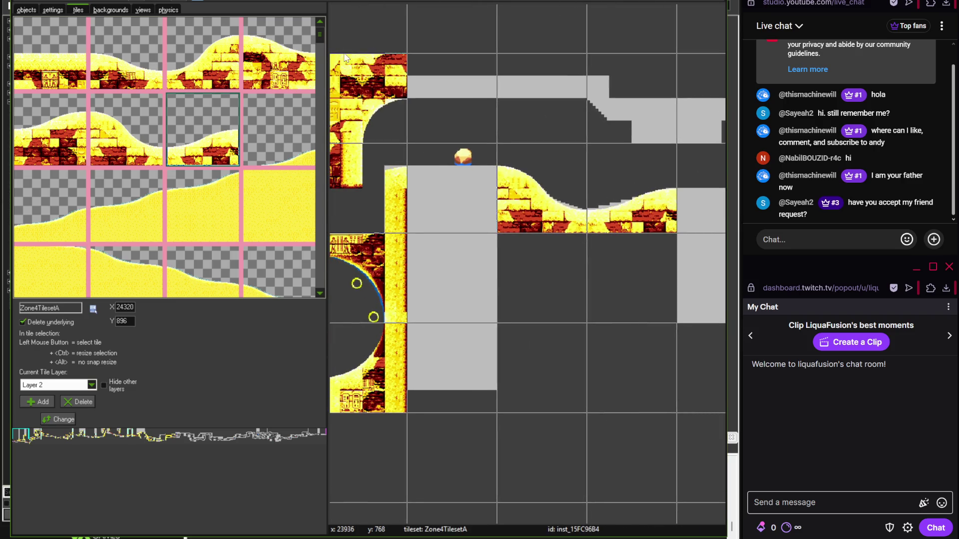
{"action": "left_click", "coordinate": [317, 121]}
{"action": "mouse_move", "coordinate": [314, 117]}
{"action": "left_mouse_down"}
{"action": "mouse_move", "coordinate": [319, 248]}
{"action": "mouse_move", "coordinate": [320, 202]}
{"action": "mouse_move", "coordinate": [318, 210]}
{"action": "left_mouse_up"}
- Stamp brick tiles onto the raised block and ledge, deleting one misplaced tile
{"action": "left_click", "coordinate": [153, 213]}
{"action": "left_click", "coordinate": [434, 196]}
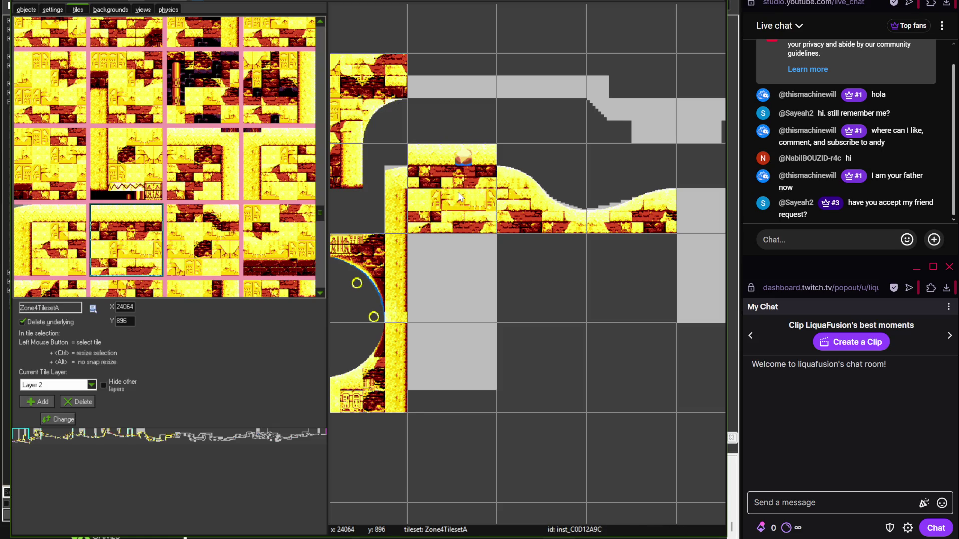
{"action": "right_click", "coordinate": [442, 200]}
{"action": "mouse_move", "coordinate": [322, 231]}
{"action": "left_mouse_down"}
{"action": "mouse_move", "coordinate": [322, 239]}
{"action": "mouse_move", "coordinate": [317, 171]}
{"action": "left_mouse_up"}
{"action": "left_click", "coordinate": [126, 220]}
{"action": "left_click", "coordinate": [474, 187]}
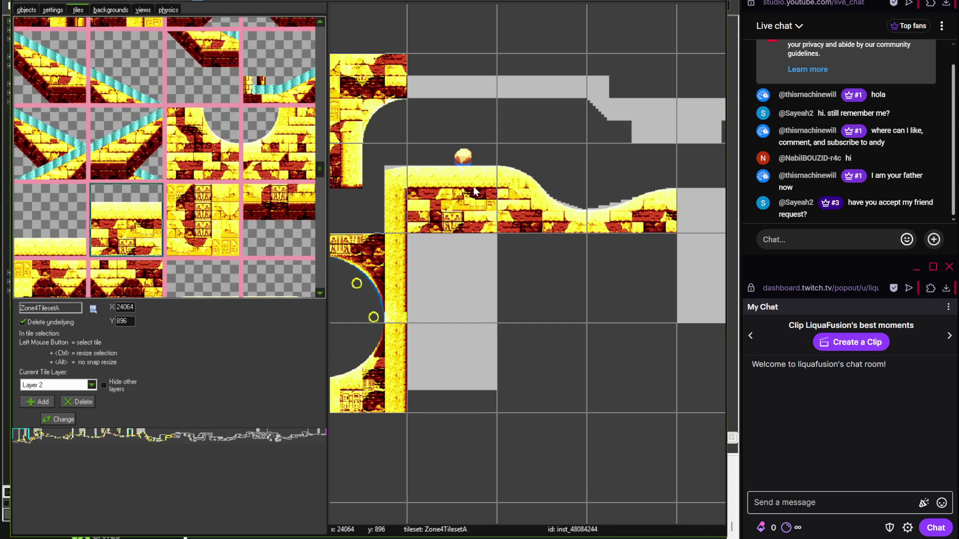
- Paint brick tiles along the top row of the overhanging ceiling
{"action": "left_click_drag", "start_coordinate": [473, 187], "coordinate": [418, 204]}
{"action": "left_click", "coordinate": [278, 202]}
{"action": "left_click", "coordinate": [399, 147]}
{"action": "left_click", "coordinate": [464, 143]}
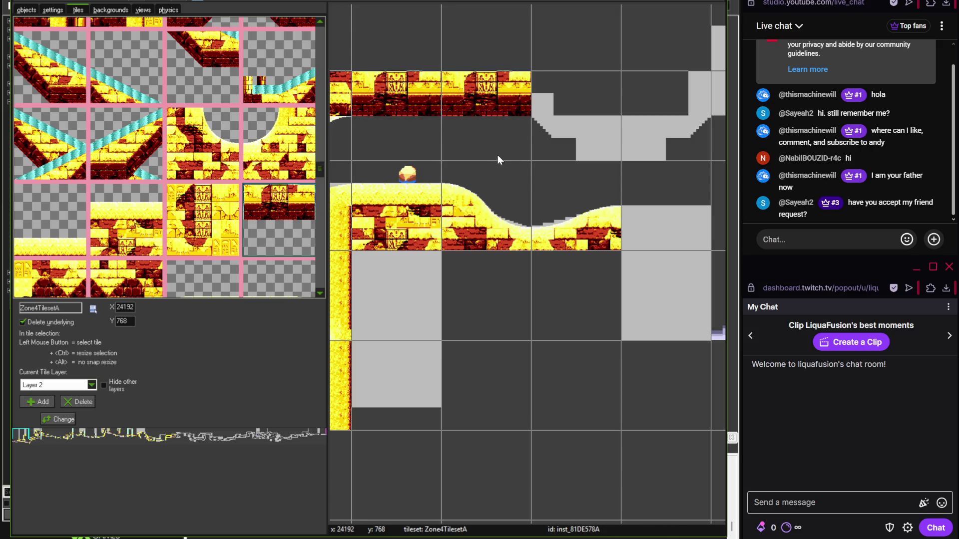
{"action": "left_click_drag", "start_coordinate": [321, 173], "coordinate": [318, 196]}
- Add sloped brick tiles across the ceiling out to its end
{"action": "left_click", "coordinate": [85, 162]}
{"action": "left_click", "coordinate": [557, 124]}
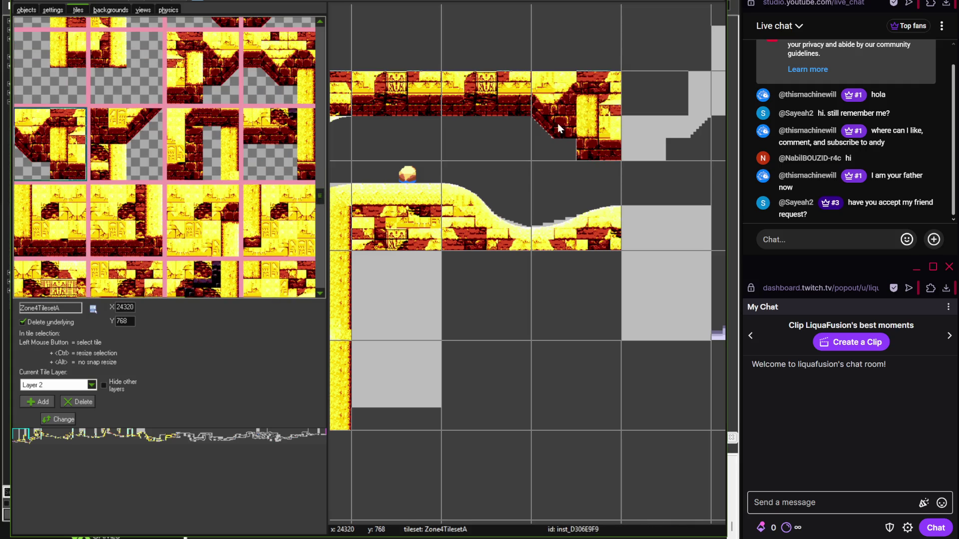
{"action": "left_click", "coordinate": [210, 90]}
{"action": "left_click", "coordinate": [666, 131]}
{"action": "scroll", "coordinate": [416, 178], "scroll_direction": "right", "scroll_amount": 3}
{"action": "scroll", "coordinate": [417, 177], "scroll_direction": "down", "scroll_amount": 1}
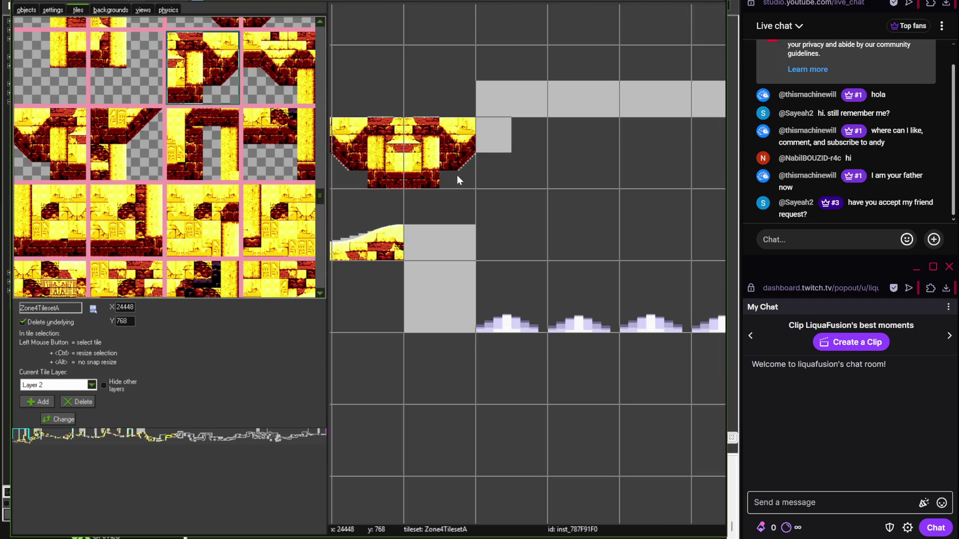
{"action": "left_click", "coordinate": [125, 76]}
{"action": "left_click", "coordinate": [489, 164]}
- Adjust the ceiling tiles, shifting the right tile one cell right and the middle tile back
{"action": "scroll", "coordinate": [449, 210], "scroll_direction": "down", "scroll_amount": 1}
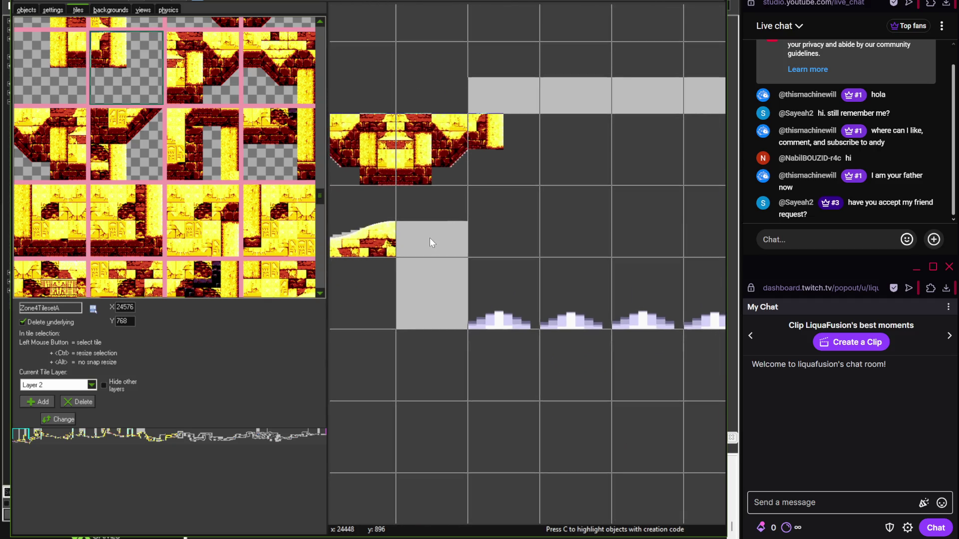
{"action": "left_click_drag", "start_coordinate": [320, 201], "coordinate": [319, 198]}
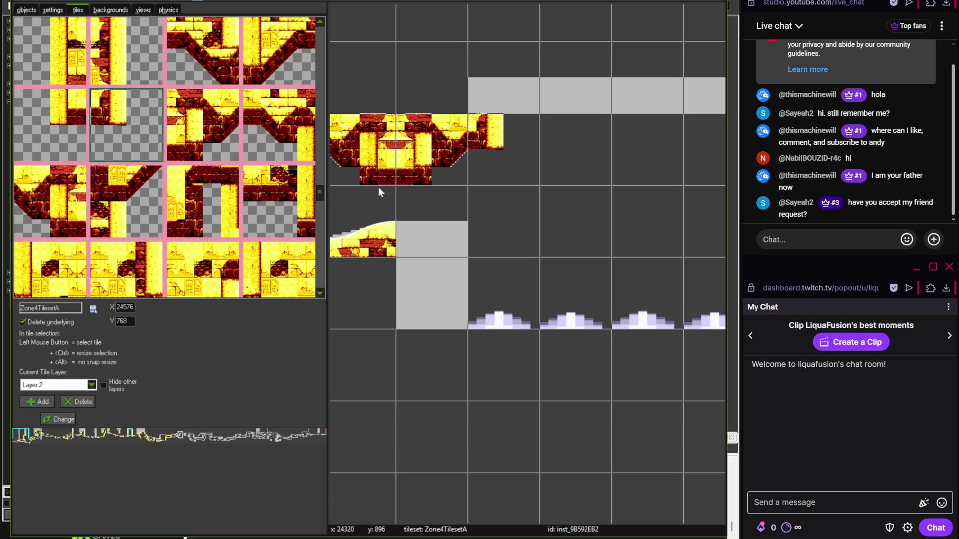
{"action": "left_click_drag", "start_coordinate": [501, 145], "coordinate": [553, 151]}
{"action": "mouse_move", "coordinate": [424, 154]}
{"action": "left_mouse_down"}
{"action": "mouse_move", "coordinate": [496, 155]}
{"action": "mouse_move", "coordinate": [407, 165]}
{"action": "left_mouse_up"}
{"action": "left_click_drag", "start_coordinate": [548, 140], "coordinate": [476, 140]}
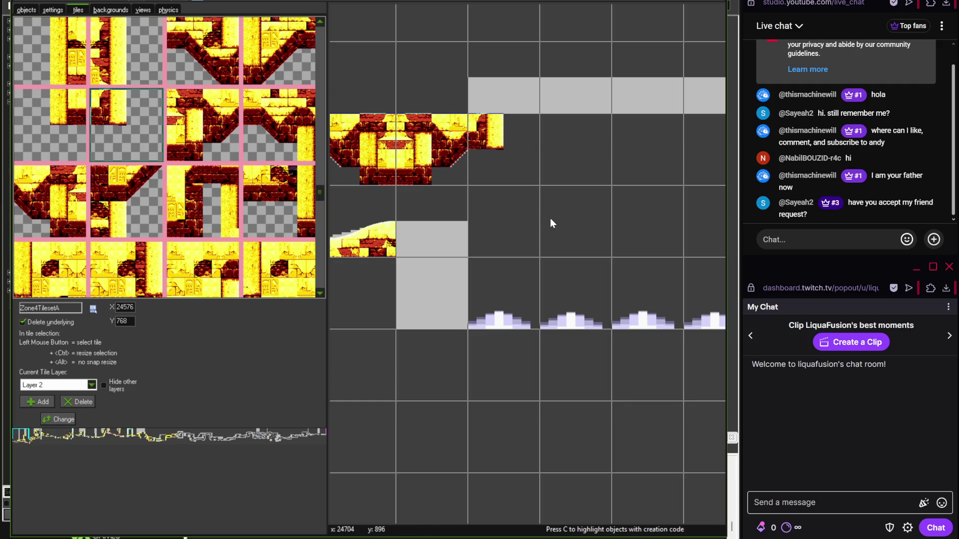
{"action": "scroll", "coordinate": [550, 220], "scroll_direction": "down", "scroll_amount": 2}
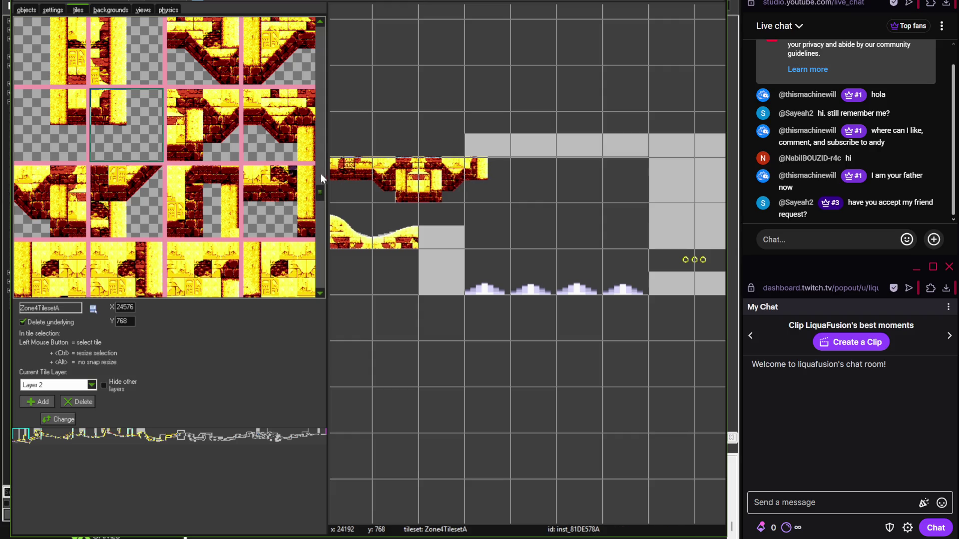
{"action": "scroll", "coordinate": [319, 196], "scroll_direction": "down", "scroll_amount": 1}
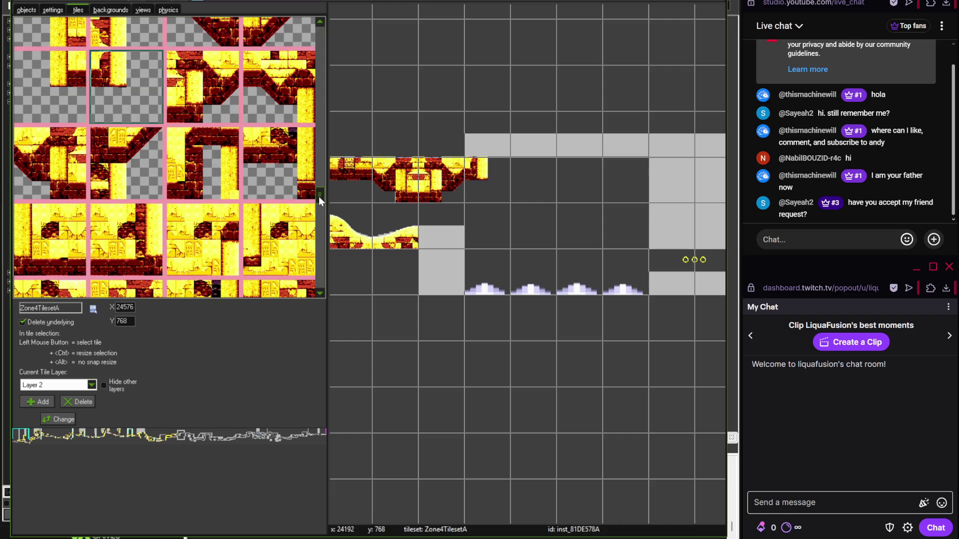
- Check the ring and platform area in the Photoshop reference tilemap
{"action": "key", "text": "alt+Tab"}
{"action": "mouse_move", "coordinate": [373, 333]}
{"action": "left_mouse_down"}
{"action": "mouse_move", "coordinate": [197, 325]}
{"action": "mouse_move", "coordinate": [214, 352]}
{"action": "mouse_move", "coordinate": [439, 175]}
{"action": "mouse_move", "coordinate": [268, 292]}
{"action": "left_mouse_up"}
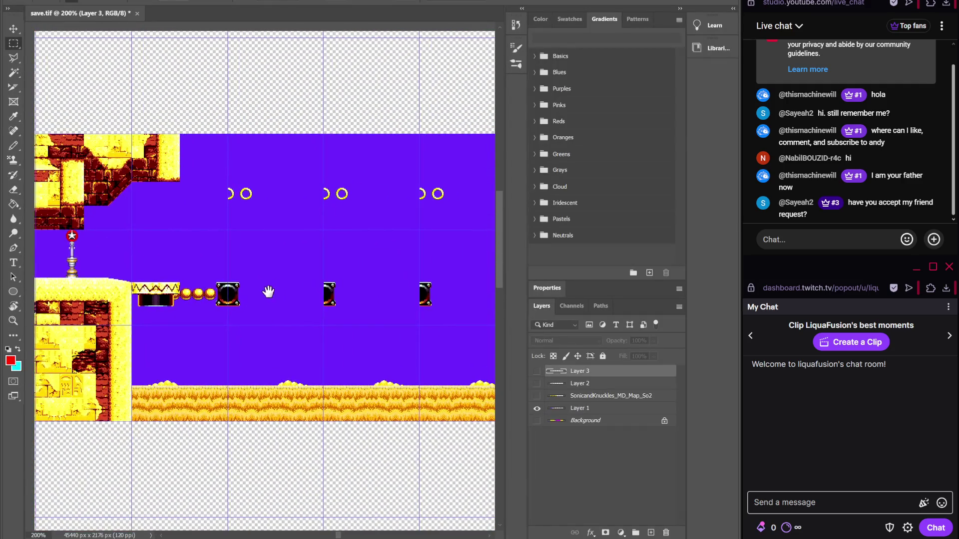
{"action": "key", "text": "alt+Tab"}
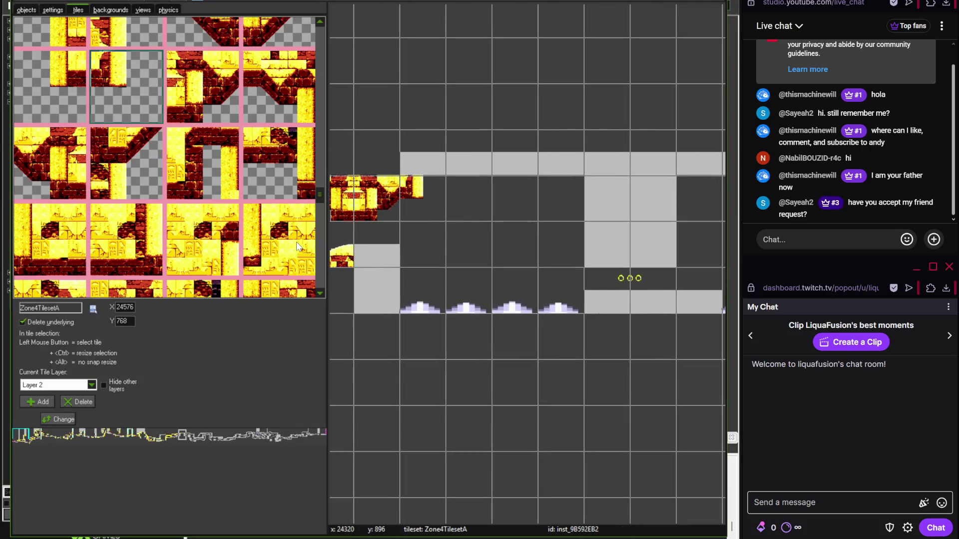
{"action": "mouse_move", "coordinate": [318, 196]}
{"action": "left_mouse_down"}
{"action": "mouse_move", "coordinate": [321, 238]}
{"action": "mouse_move", "coordinate": [319, 142]}
{"action": "mouse_move", "coordinate": [319, 175]}
{"action": "left_mouse_up"}
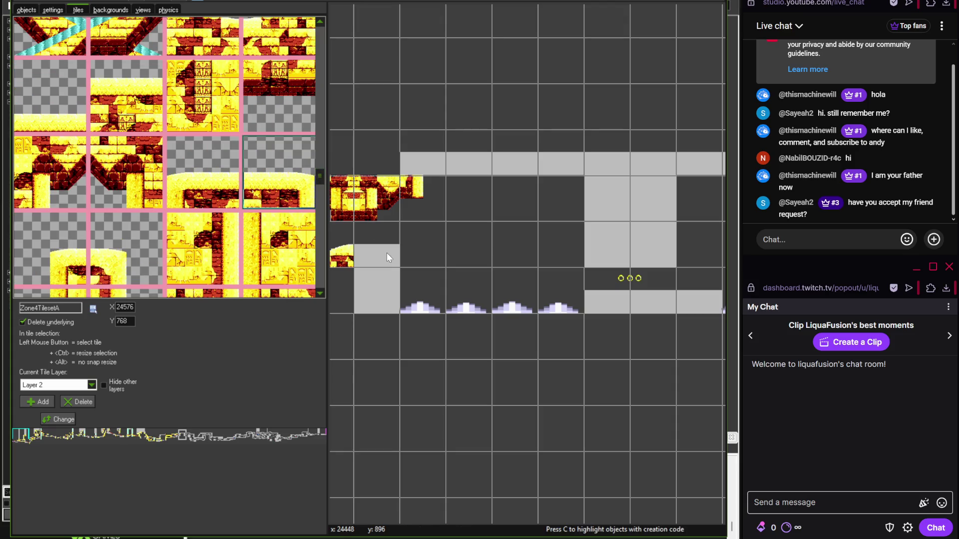
{"action": "scroll", "coordinate": [395, 250], "scroll_direction": "up", "scroll_amount": 2}
- Close the hill's right end with a brick wall tile and paint water along the spike row
{"action": "left_click", "coordinate": [243, 272]}
{"action": "left_click", "coordinate": [388, 266]}
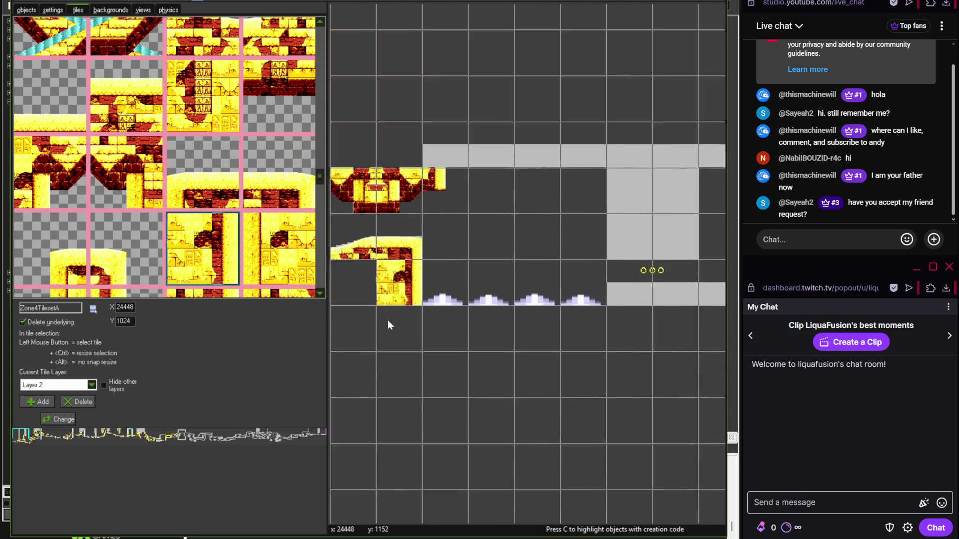
{"action": "scroll", "coordinate": [388, 319], "scroll_direction": "down", "scroll_amount": 2}
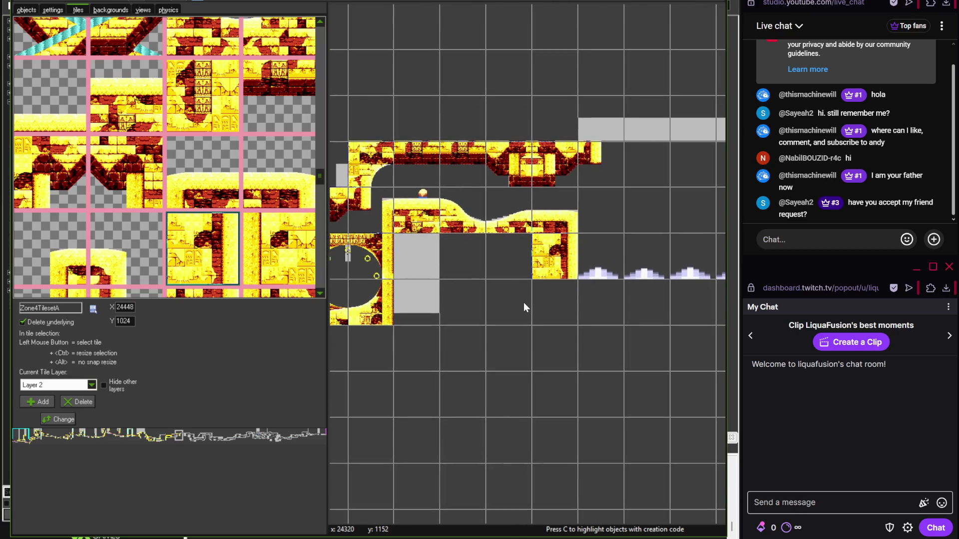
{"action": "scroll", "coordinate": [523, 301], "scroll_direction": "up", "scroll_amount": 2}
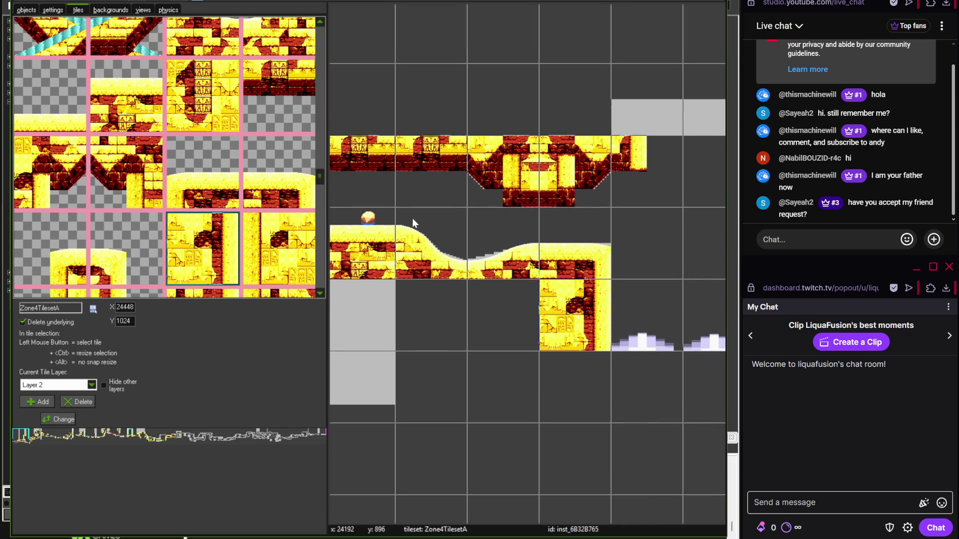
{"action": "scroll", "coordinate": [321, 185], "scroll_direction": "down", "scroll_amount": 2}
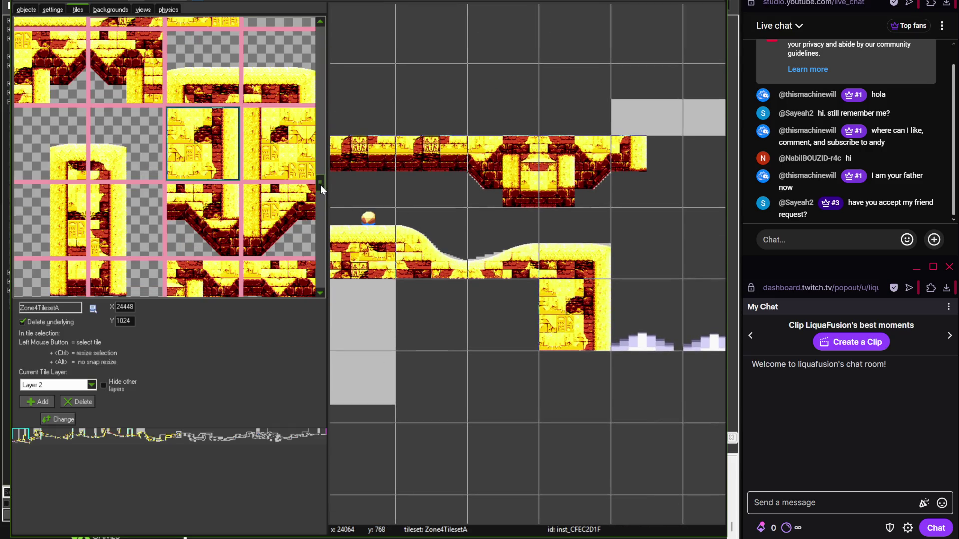
{"action": "scroll", "coordinate": [350, 165], "scroll_direction": "down", "scroll_amount": 2}
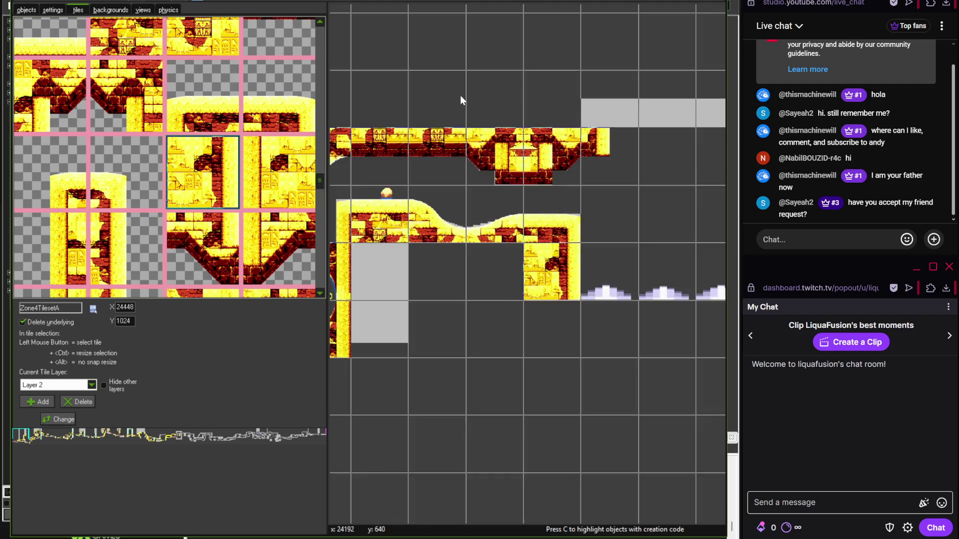
{"action": "scroll", "coordinate": [384, 114], "scroll_direction": "right", "scroll_amount": 1}
{"action": "mouse_move", "coordinate": [321, 193]}
{"action": "left_mouse_down"}
{"action": "mouse_move", "coordinate": [320, 84]}
{"action": "mouse_move", "coordinate": [322, 109]}
{"action": "left_mouse_up"}
{"action": "mouse_move", "coordinate": [394, 245]}
{"action": "left_mouse_down"}
{"action": "mouse_move", "coordinate": [518, 243]}
{"action": "mouse_move", "coordinate": [553, 273]}
{"action": "left_mouse_up"}
- Paint teal water tiles under the first spike row
{"action": "scroll", "coordinate": [518, 243], "scroll_direction": "down", "scroll_amount": 1}
{"action": "scroll", "coordinate": [349, 207], "scroll_direction": "down", "scroll_amount": 3}
{"action": "scroll", "coordinate": [483, 314], "scroll_direction": "down", "scroll_amount": 3}
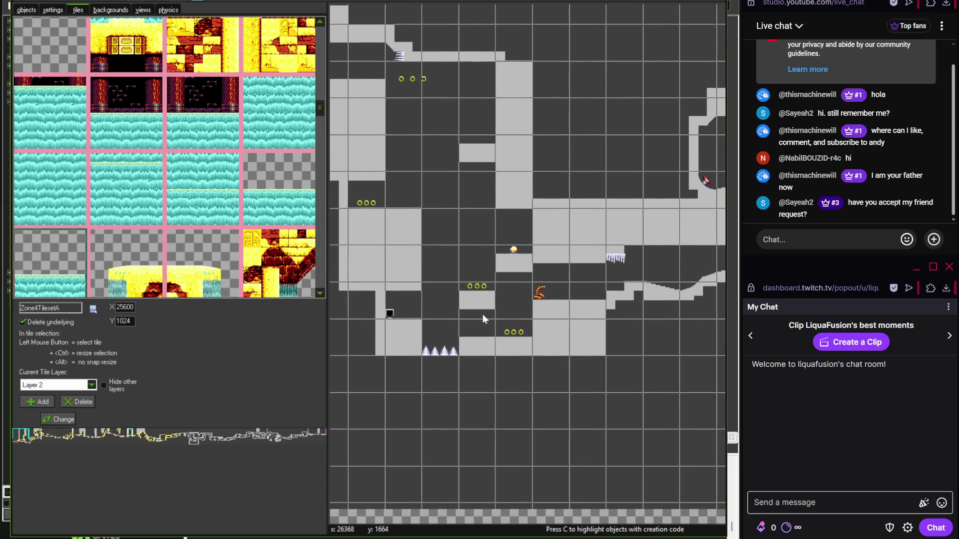
{"action": "scroll", "coordinate": [482, 314], "scroll_direction": "down", "scroll_amount": 3}
{"action": "scroll", "coordinate": [334, 220], "scroll_direction": "up", "scroll_amount": 1}
{"action": "left_click", "coordinate": [442, 276]}
- Place water tiles under another spike row further right, erasing the extra ones
{"action": "scroll", "coordinate": [541, 250], "scroll_direction": "right", "scroll_amount": 10}
{"action": "scroll", "coordinate": [539, 247], "scroll_direction": "right", "scroll_amount": 20}
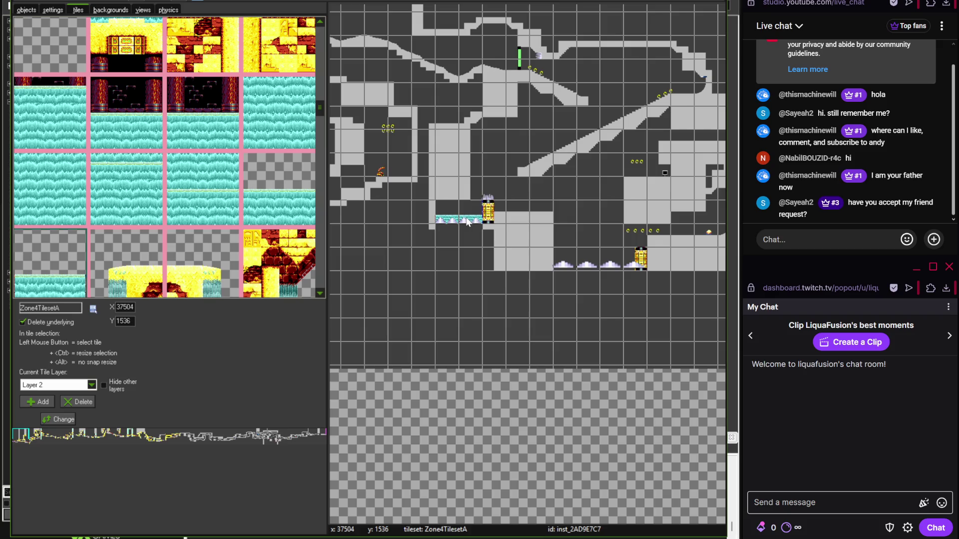
{"action": "scroll", "coordinate": [634, 260], "scroll_direction": "right", "scroll_amount": 5}
{"action": "scroll", "coordinate": [523, 223], "scroll_direction": "right", "scroll_amount": 10}
{"action": "scroll", "coordinate": [477, 225], "scroll_direction": "up", "scroll_amount": 5}
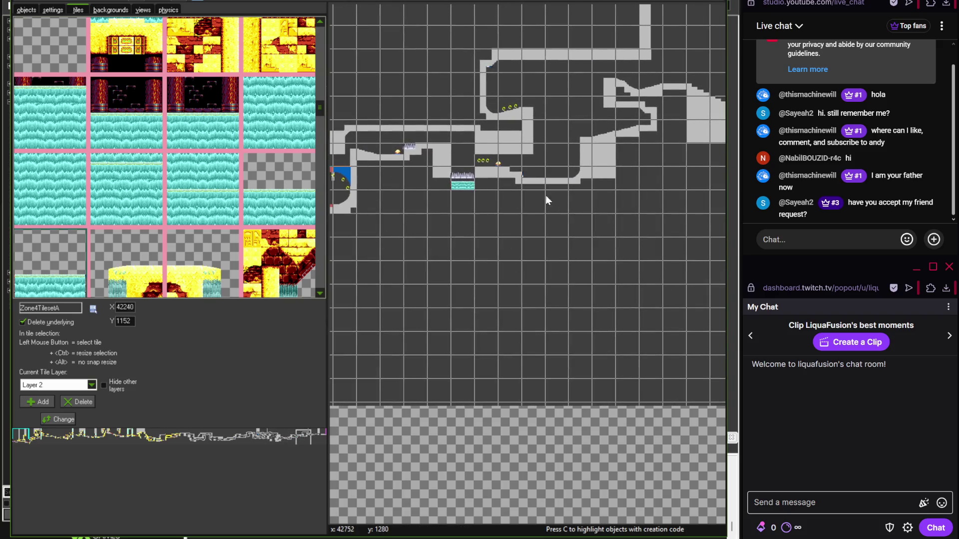
{"action": "scroll", "coordinate": [546, 196], "scroll_direction": "right", "scroll_amount": 5}
{"action": "scroll", "coordinate": [557, 212], "scroll_direction": "up", "scroll_amount": 3}
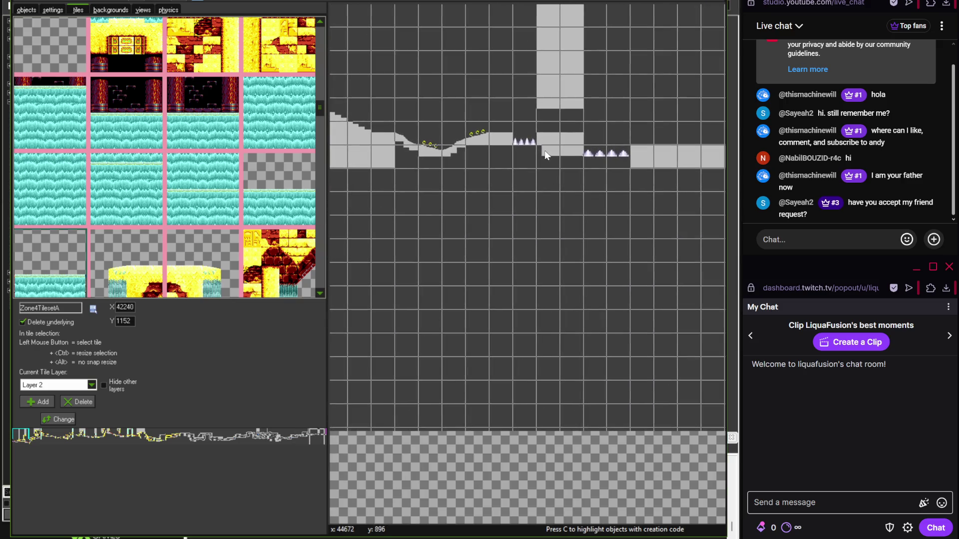
{"action": "scroll", "coordinate": [607, 157], "scroll_direction": "up", "scroll_amount": 2}
{"action": "left_click", "coordinate": [502, 194]}
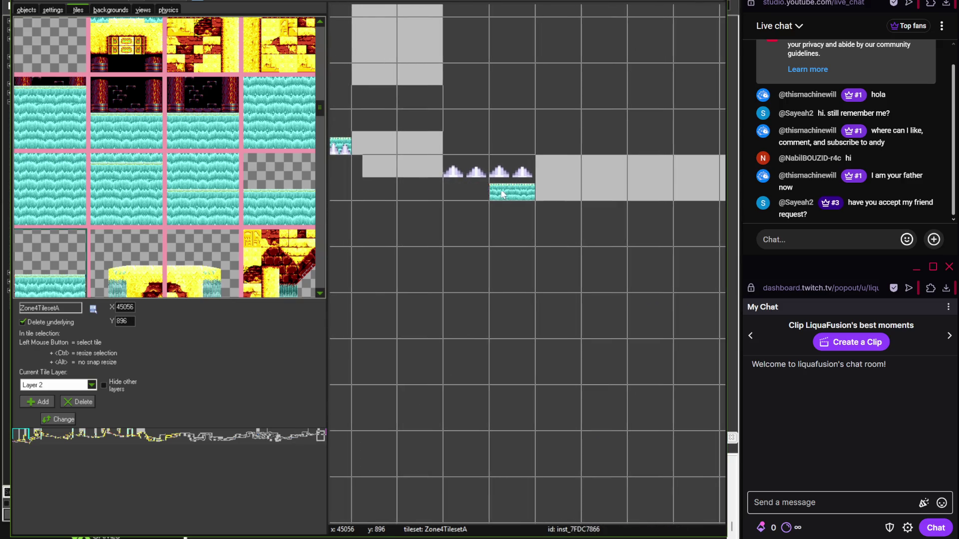
{"action": "left_click", "coordinate": [484, 186]}
{"action": "scroll", "coordinate": [486, 180], "scroll_direction": "up", "scroll_amount": 2}
{"action": "right_click", "coordinate": [488, 188]}
- Pan back across the level to survey the remaining untiled areas
{"action": "scroll", "coordinate": [449, 202], "scroll_direction": "down", "scroll_amount": 2}
{"action": "scroll", "coordinate": [429, 220], "scroll_direction": "down", "scroll_amount": 2}
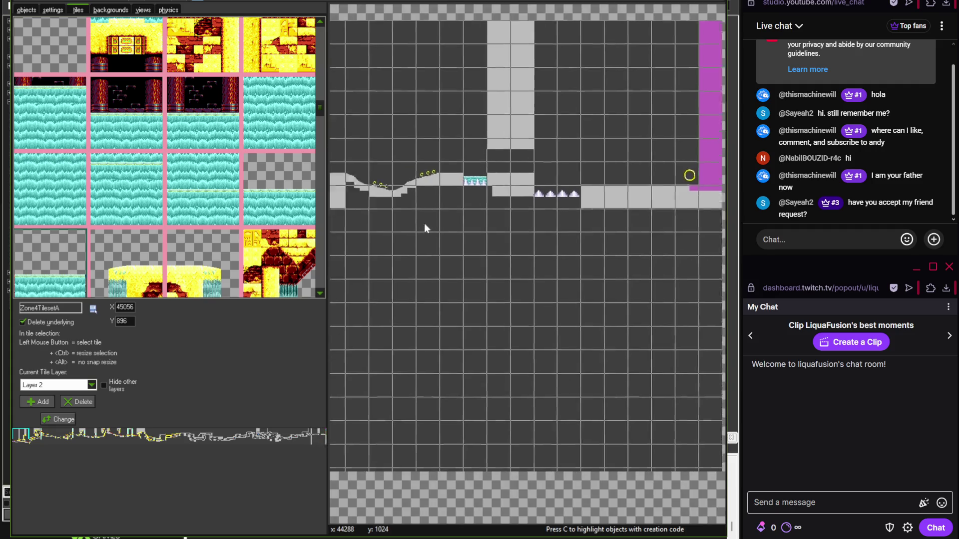
{"action": "scroll", "coordinate": [564, 211], "scroll_direction": "down", "scroll_amount": 2}
{"action": "key", "text": "Left"}
{"action": "key", "text": "Left"}
{"action": "key", "text": "Left"}
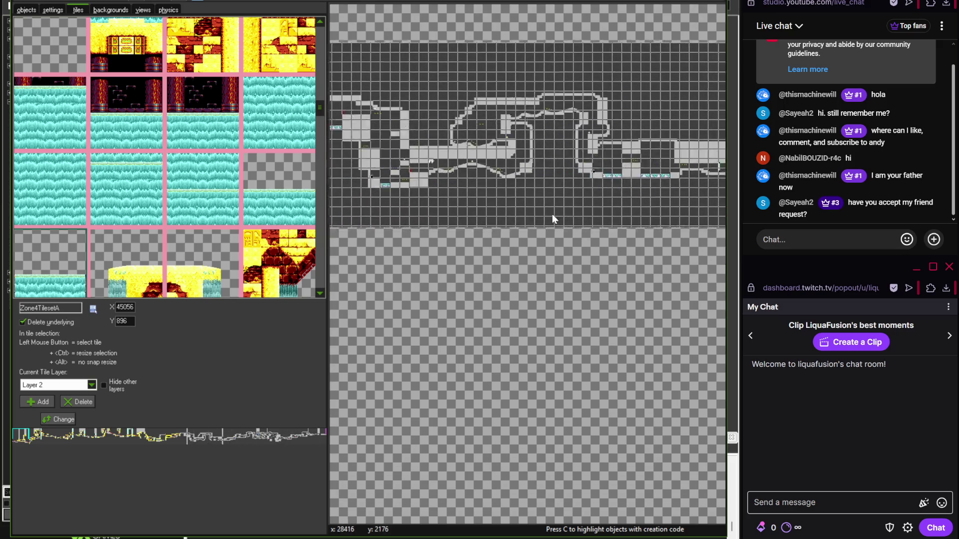
{"action": "key", "text": "Left"}
{"action": "key", "text": "Left"}
{"action": "key", "text": "Up"}
{"action": "left_click_drag", "start_coordinate": [320, 107], "coordinate": [320, 30]}
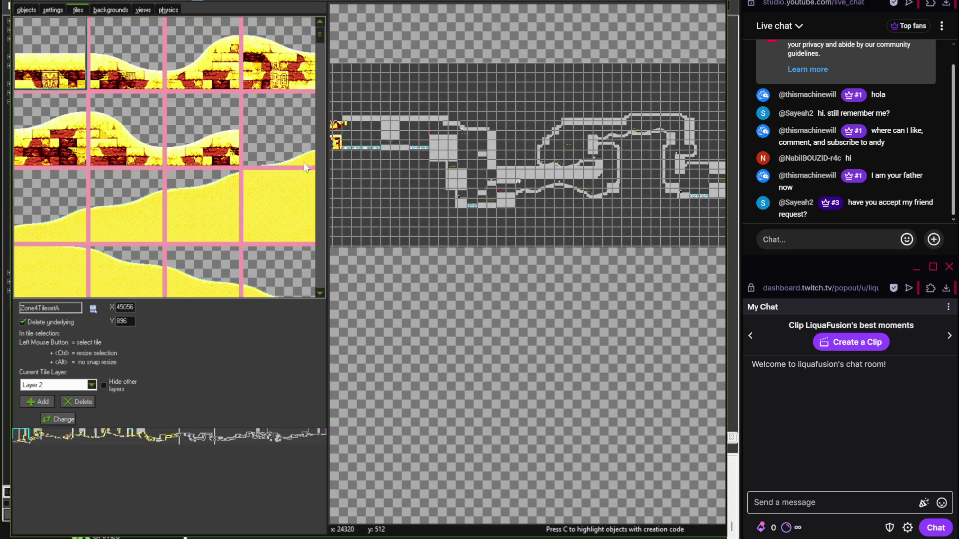
- Compare the layout with the Photoshop reference and place the first brick tile on a gray block
{"action": "scroll", "coordinate": [402, 205], "scroll_direction": "up", "scroll_amount": 1}
{"action": "scroll", "coordinate": [646, 220], "scroll_direction": "up", "scroll_amount": 1}
{"action": "scroll", "coordinate": [575, 205], "scroll_direction": "up", "scroll_amount": 1}
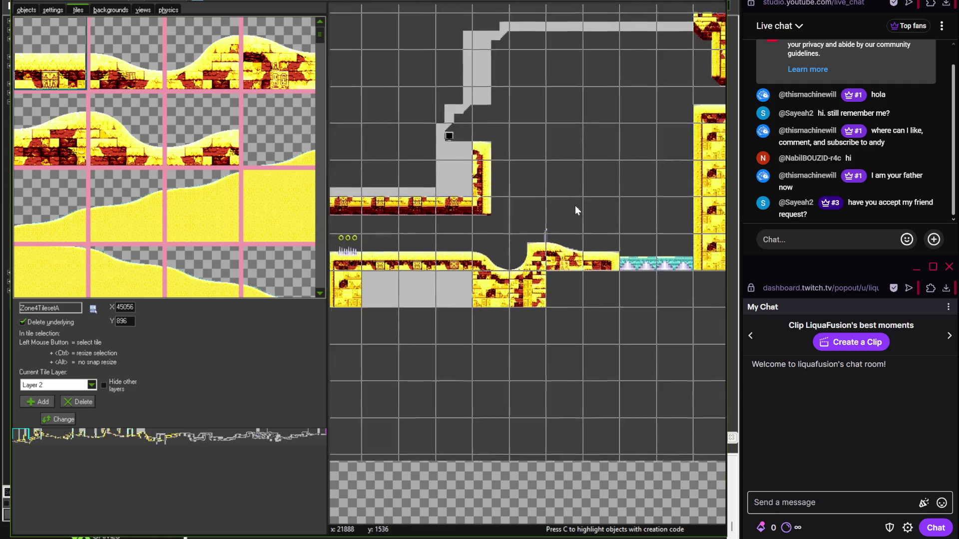
{"action": "key", "text": "Right"}
{"action": "key", "text": "Right"}
{"action": "key", "text": "Right"}
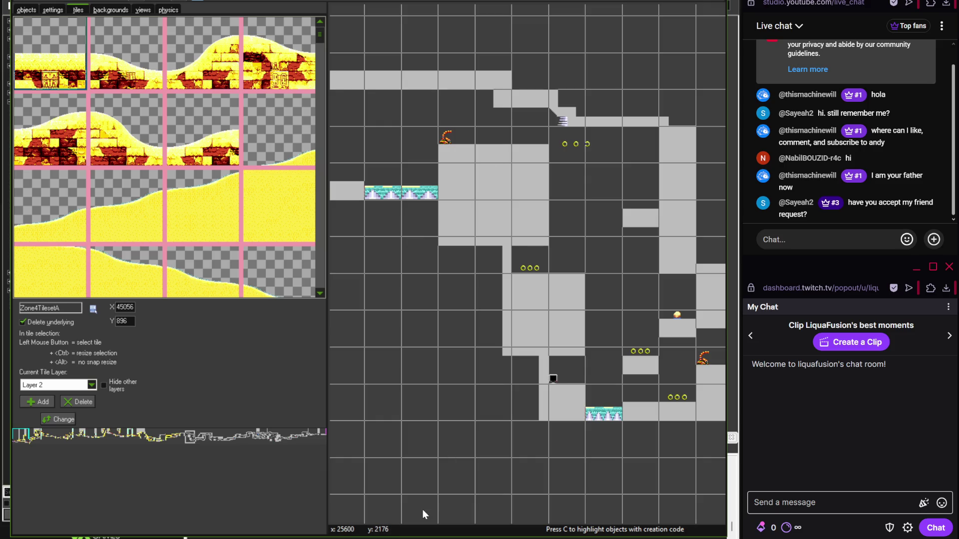
{"action": "key", "text": "alt+Tab"}
{"action": "scroll", "coordinate": [396, 282], "scroll_direction": "up", "scroll_amount": 2}
{"action": "mouse_move", "coordinate": [274, 274]}
{"action": "left_mouse_down"}
{"action": "mouse_move", "coordinate": [353, 185]}
{"action": "mouse_move", "coordinate": [447, 183]}
{"action": "left_mouse_up"}
{"action": "key", "text": "alt+Tab"}
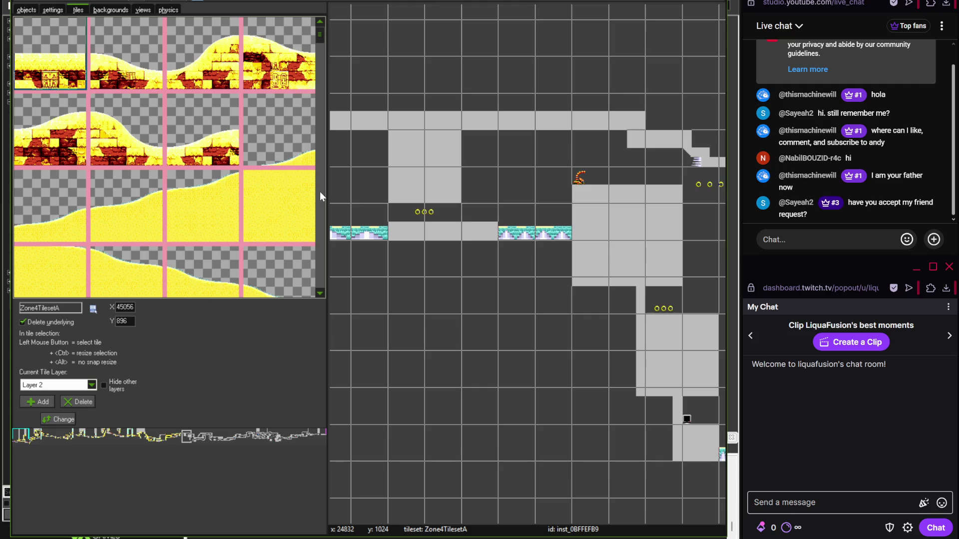
{"action": "left_click", "coordinate": [450, 231]}
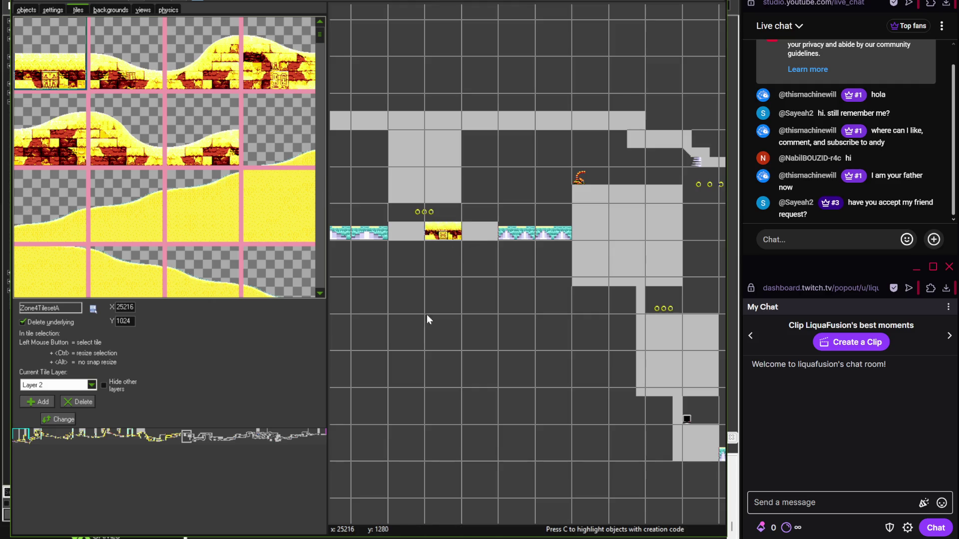
- Recheck the reference map and bring the matching level area into view
{"action": "key", "text": "alt+Tab"}
{"action": "key", "text": "alt+Tab"}
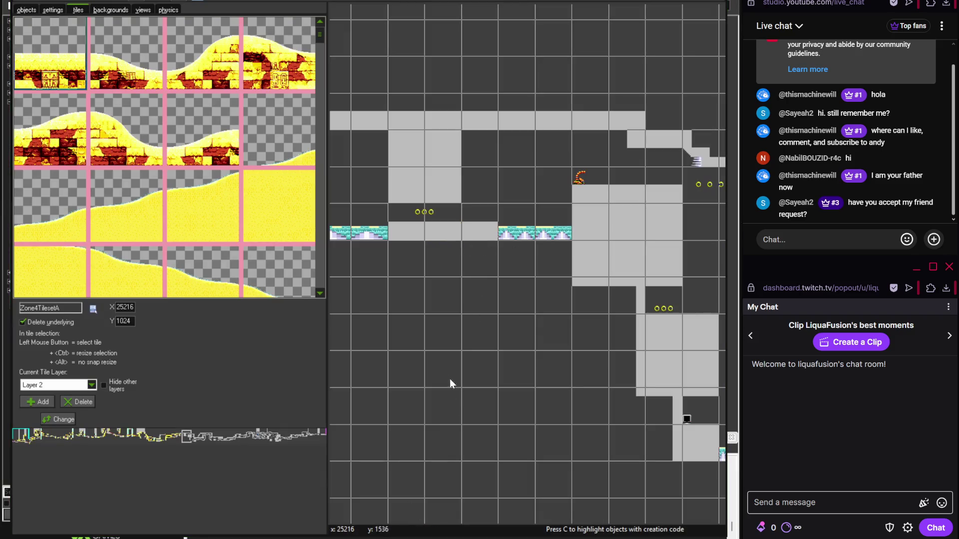
{"action": "key", "text": "alt+Tab"}
{"action": "mouse_move", "coordinate": [418, 303]}
{"action": "left_mouse_down"}
{"action": "mouse_move", "coordinate": [230, 355]}
{"action": "mouse_move", "coordinate": [365, 355]}
{"action": "mouse_move", "coordinate": [201, 461]}
{"action": "left_mouse_up"}
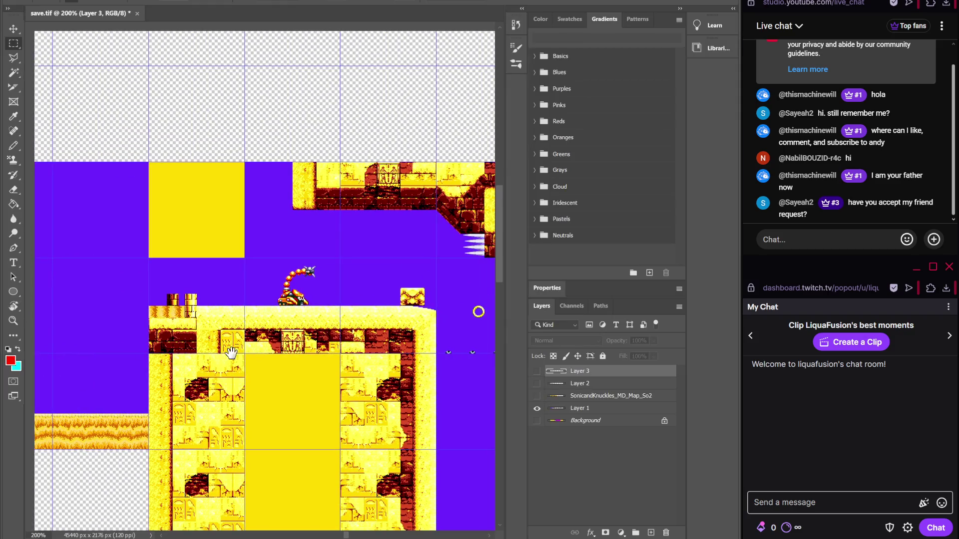
{"action": "key", "text": "alt+Tab"}
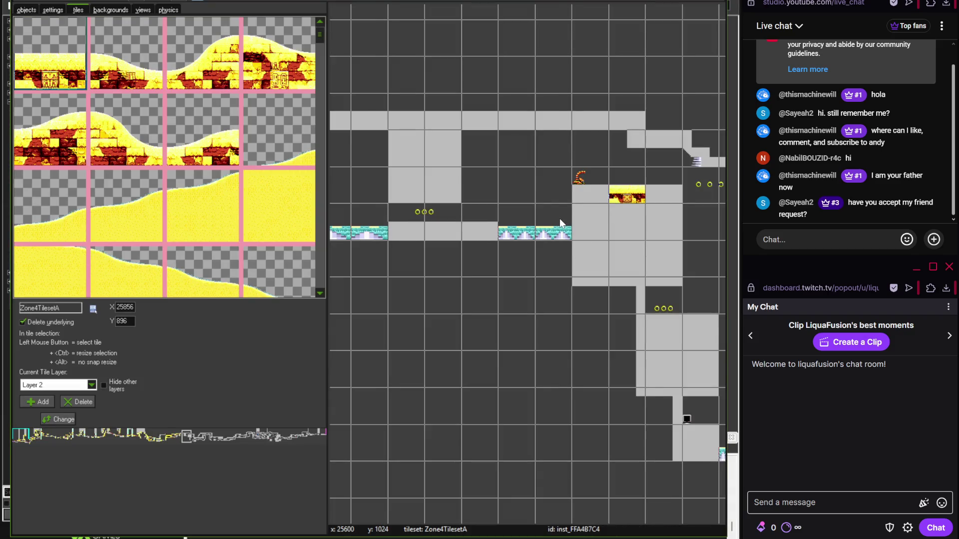
{"action": "scroll", "coordinate": [556, 220], "scroll_direction": "up", "scroll_amount": 3}
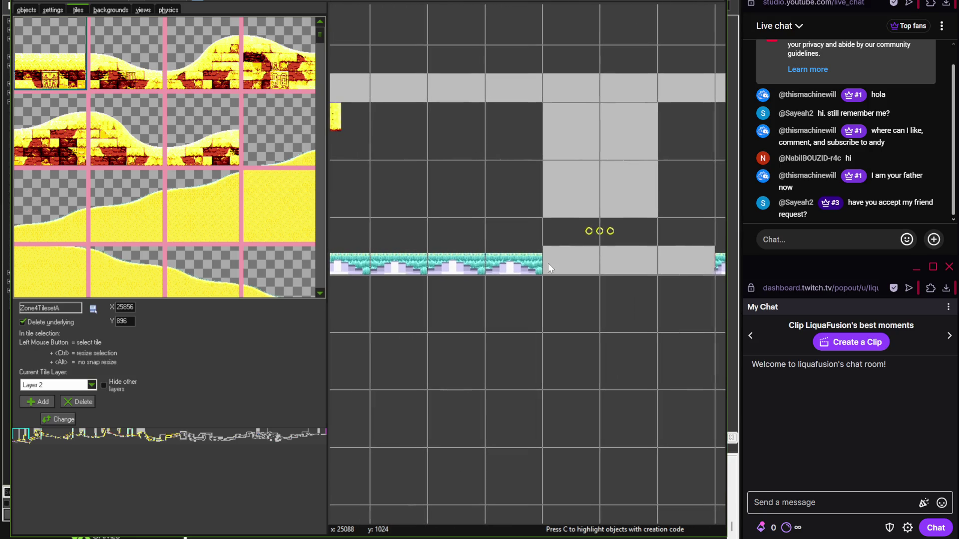
{"action": "left_click_drag", "start_coordinate": [547, 263], "coordinate": [307, 266]}
- Lay the second brick tile of the tileset on the sloped ground near the spikes
{"action": "left_click", "coordinate": [126, 54]}
{"action": "left_click_drag", "start_coordinate": [389, 187], "coordinate": [342, 214]}
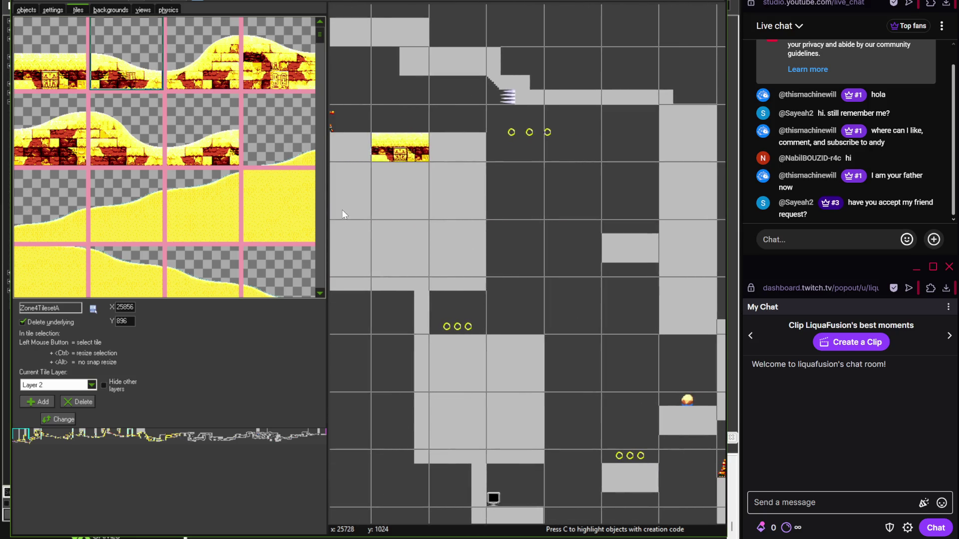
{"action": "mouse_move", "coordinate": [556, 324]}
{"action": "left_mouse_down"}
{"action": "mouse_move", "coordinate": [538, 314]}
{"action": "mouse_move", "coordinate": [517, 269]}
{"action": "mouse_move", "coordinate": [487, 253]}
{"action": "left_mouse_up"}
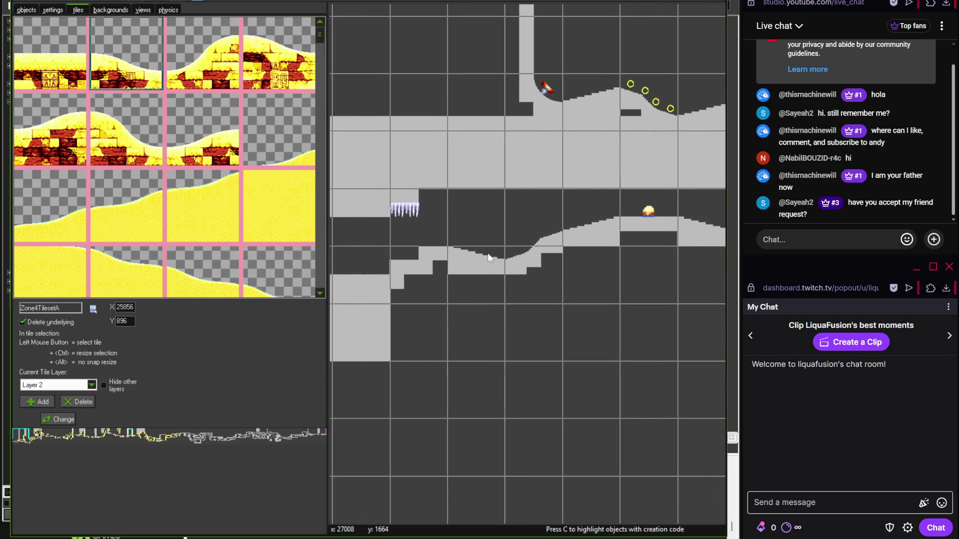
{"action": "left_click_drag", "start_coordinate": [492, 288], "coordinate": [407, 276]}
{"action": "left_click_drag", "start_coordinate": [605, 274], "coordinate": [428, 274]}
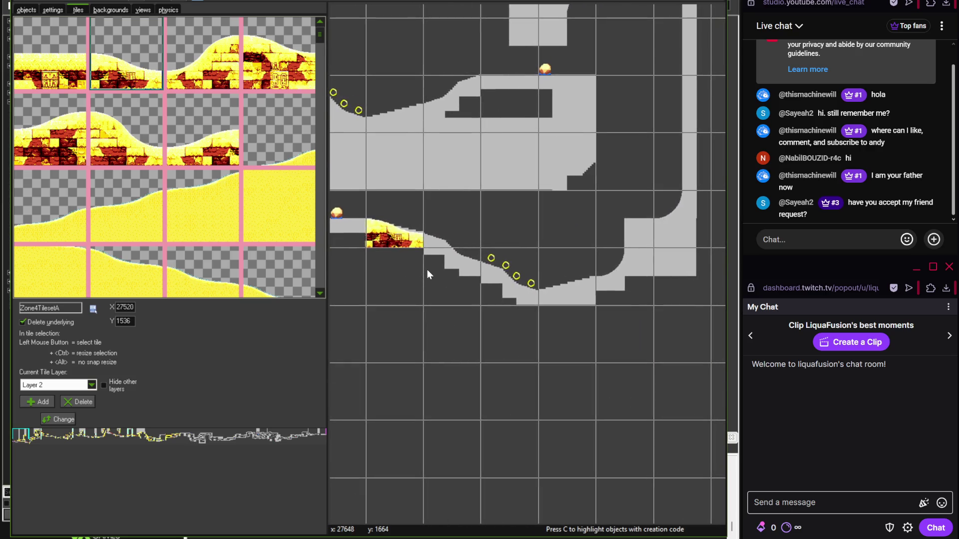
{"action": "mouse_move", "coordinate": [444, 229]}
{"action": "left_mouse_down"}
{"action": "mouse_move", "coordinate": [540, 307]}
{"action": "mouse_move", "coordinate": [388, 331]}
{"action": "left_mouse_up"}
- Select the third hill tile of the second row in the Zone4TilesetA palette
{"action": "left_click", "coordinate": [192, 150]}
{"action": "scroll", "coordinate": [417, 275], "scroll_direction": "down", "scroll_amount": 3}
{"action": "scroll", "coordinate": [582, 291], "scroll_direction": "up", "scroll_amount": 1}
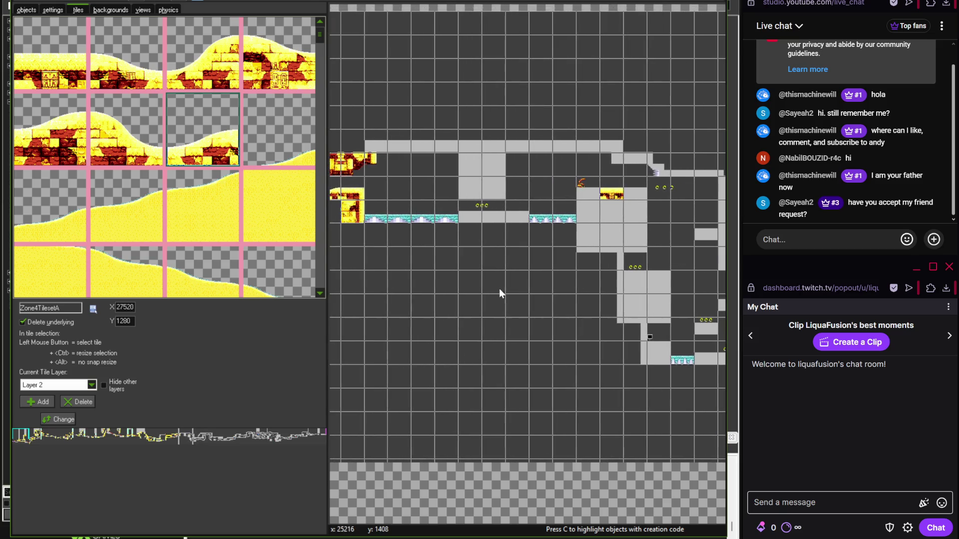
{"action": "scroll", "coordinate": [575, 274], "scroll_direction": "up", "scroll_amount": 3}
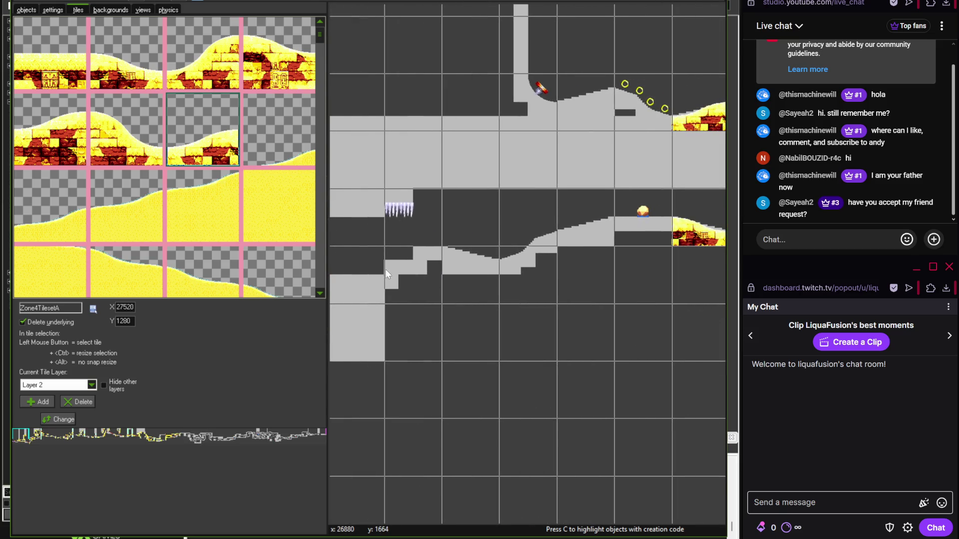
- Place hill tiles on the gray hill, adding the top-left hill tile between the lower ones
{"action": "left_click", "coordinate": [580, 240]}
{"action": "left_click_drag", "start_coordinate": [580, 245], "coordinate": [502, 253]}
{"action": "left_click", "coordinate": [50, 55]}
{"action": "left_click", "coordinate": [562, 225]}
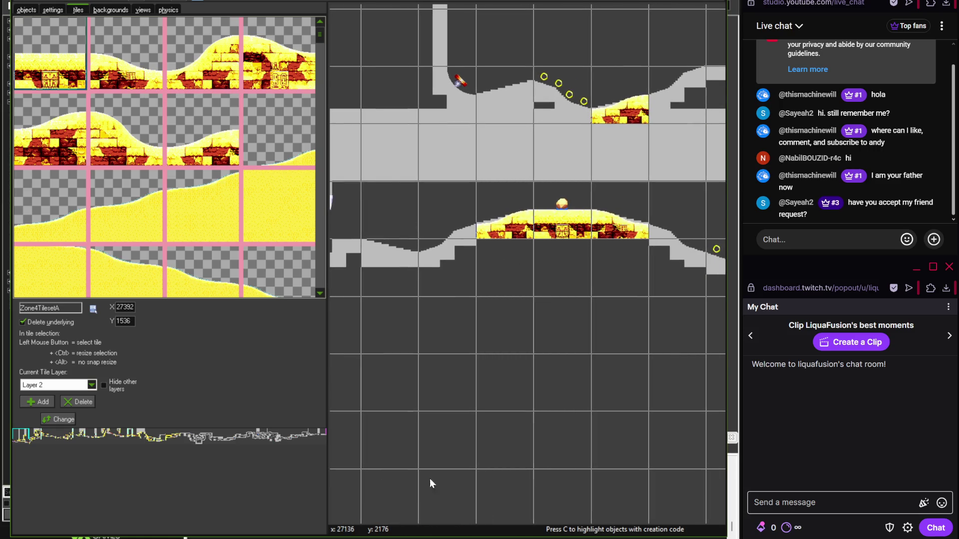
- Check the level's reference map, then return to the room editor
{"action": "key", "text": "alt+Tab"}
{"action": "scroll", "coordinate": [251, 335], "scroll_direction": "down", "scroll_amount": 15}
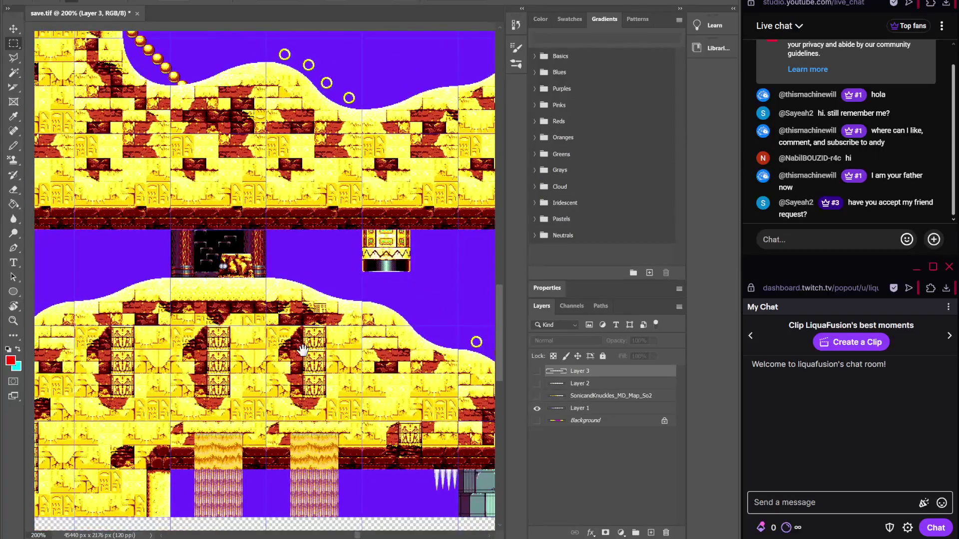
{"action": "mouse_move", "coordinate": [391, 537]}
{"action": "left_click", "coordinate": [392, 514]}
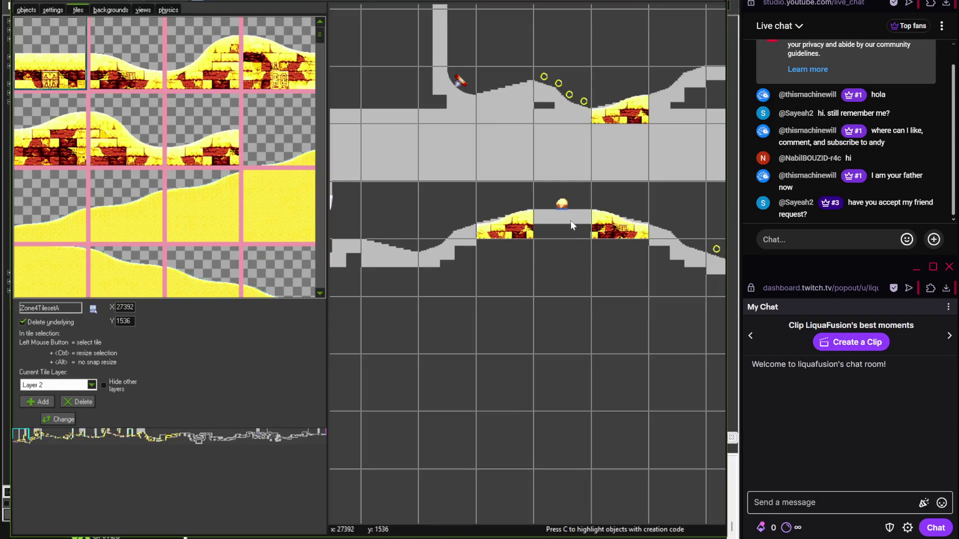
- Tile the hill with a second-row hill tile and another hill tile beside the wavy tile
{"action": "scroll", "coordinate": [523, 275], "scroll_direction": "left", "scroll_amount": 2}
{"action": "scroll", "coordinate": [523, 274], "scroll_direction": "left", "scroll_amount": 1}
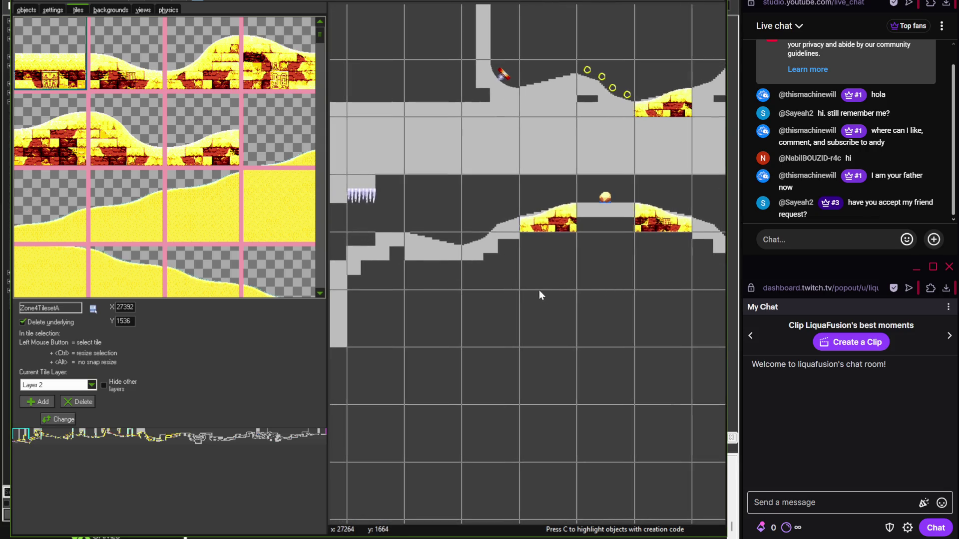
{"action": "scroll", "coordinate": [517, 283], "scroll_direction": "right", "scroll_amount": 10}
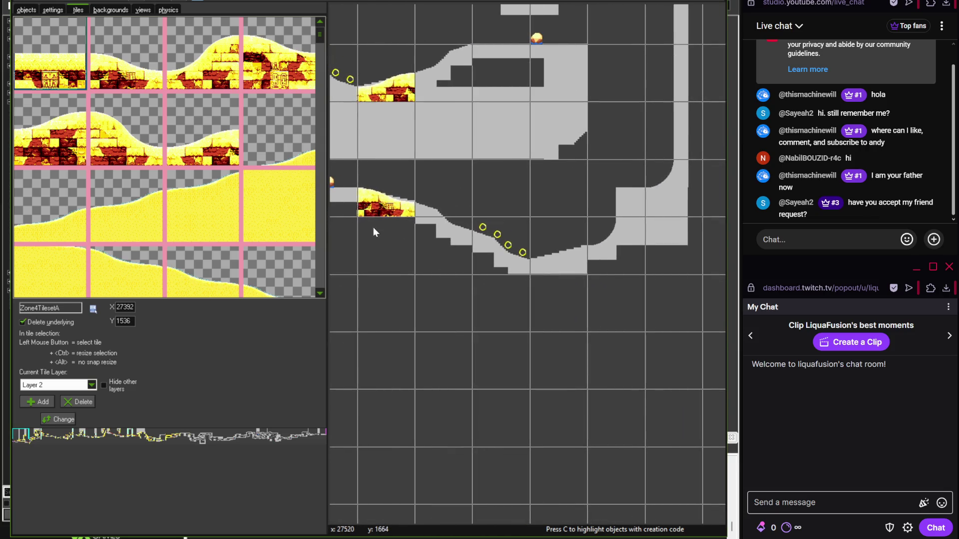
{"action": "left_click", "coordinate": [126, 130]}
{"action": "left_click", "coordinate": [487, 267]}
{"action": "scroll", "coordinate": [450, 270], "scroll_direction": "up", "scroll_amount": 3}
{"action": "left_click", "coordinate": [226, 160]}
{"action": "left_click", "coordinate": [545, 300]}
- Add a slope tile at the curved hill bottom and a second-row left tile beside the hill
{"action": "scroll", "coordinate": [439, 289], "scroll_direction": "up", "scroll_amount": 3}
{"action": "scroll", "coordinate": [439, 289], "scroll_direction": "right", "scroll_amount": 3}
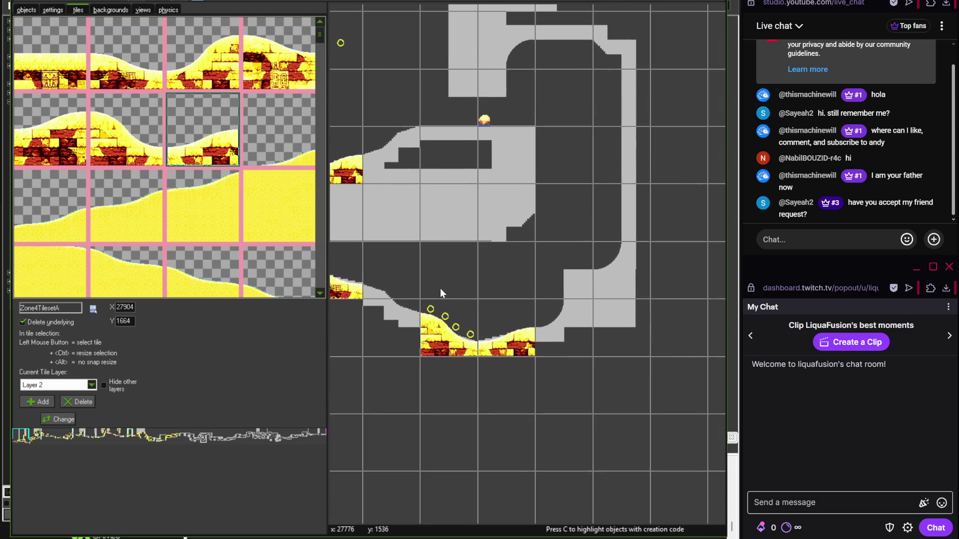
{"action": "scroll", "coordinate": [391, 339], "scroll_direction": "up", "scroll_amount": 3}
{"action": "scroll", "coordinate": [562, 337], "scroll_direction": "left", "scroll_amount": 2}
{"action": "left_click", "coordinate": [146, 152]}
{"action": "left_click", "coordinate": [545, 231]}
{"action": "left_click", "coordinate": [274, 74]}
{"action": "left_click", "coordinate": [49, 129]}
{"action": "left_click", "coordinate": [484, 240]}
- Cover the upper hill with the top-right and third top-row hill tiles side by side
{"action": "scroll", "coordinate": [565, 205], "scroll_direction": "right", "scroll_amount": 2}
{"action": "scroll", "coordinate": [565, 204], "scroll_direction": "up", "scroll_amount": 1}
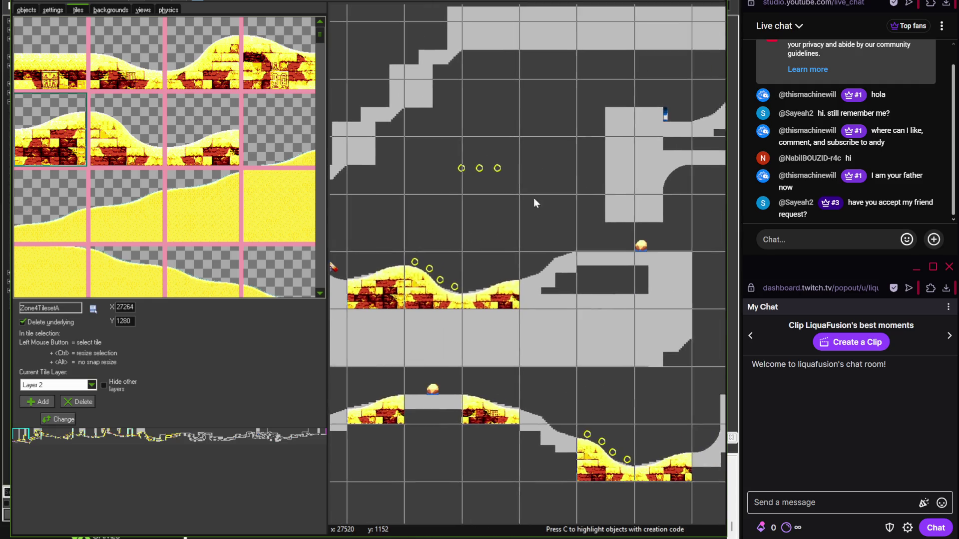
{"action": "scroll", "coordinate": [534, 198], "scroll_direction": "right", "scroll_amount": 3}
{"action": "scroll", "coordinate": [533, 198], "scroll_direction": "up", "scroll_amount": 1}
{"action": "left_click", "coordinate": [267, 76]}
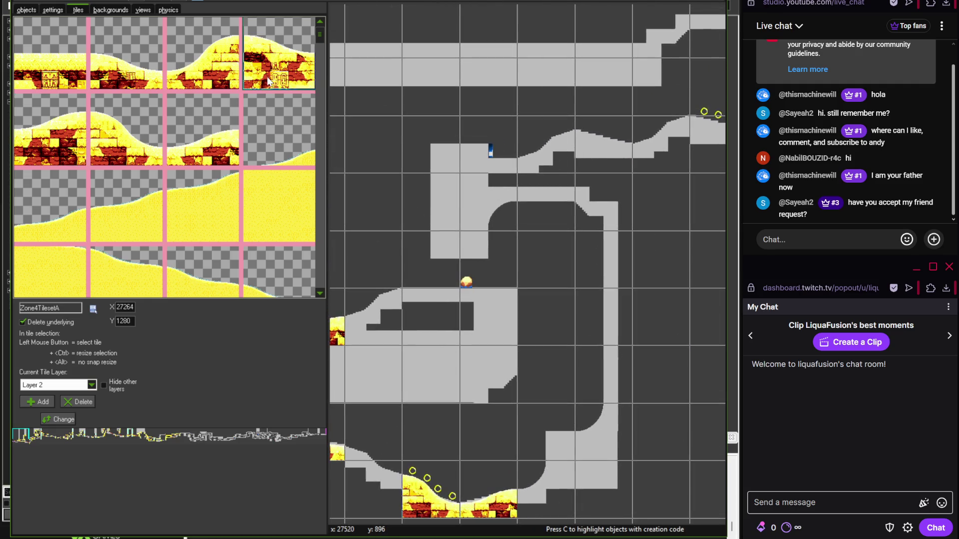
{"action": "left_click", "coordinate": [605, 156]}
{"action": "left_click", "coordinate": [198, 70]}
{"action": "left_click", "coordinate": [547, 150]}
- Move right and place a third row-2 hill tile on the low gray slope
{"action": "scroll", "coordinate": [500, 165], "scroll_direction": "right", "scroll_amount": 3}
{"action": "scroll", "coordinate": [457, 178], "scroll_direction": "right", "scroll_amount": 5}
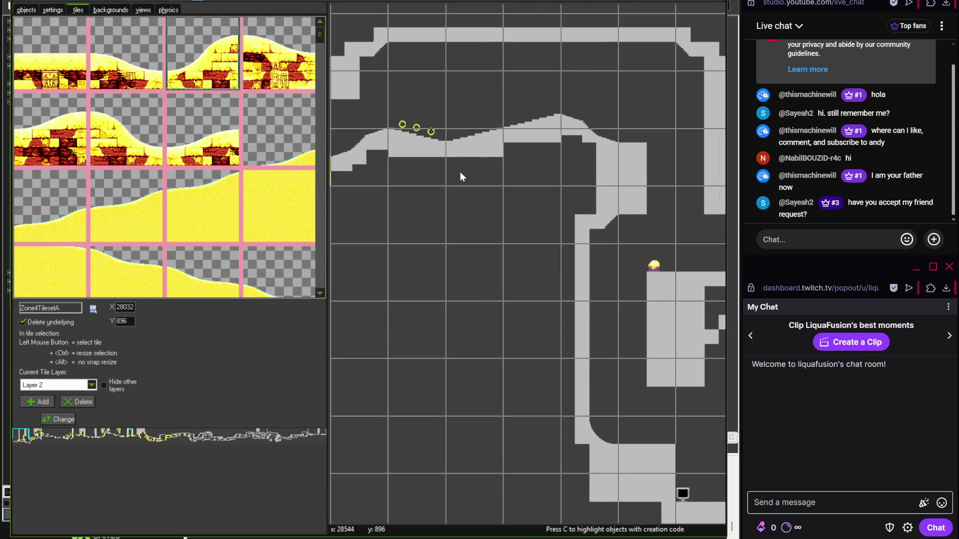
{"action": "scroll", "coordinate": [393, 143], "scroll_direction": "right", "scroll_amount": 15}
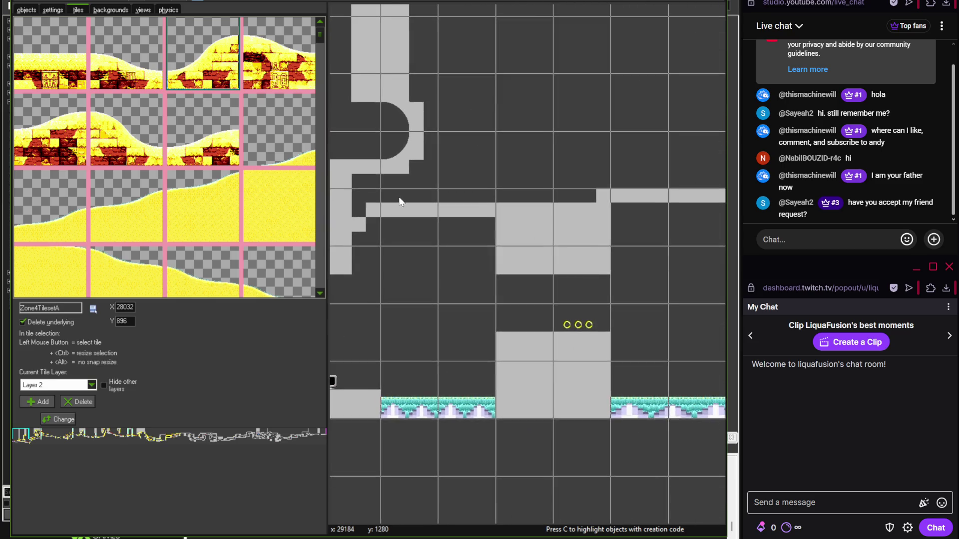
{"action": "scroll", "coordinate": [440, 247], "scroll_direction": "right", "scroll_amount": 4}
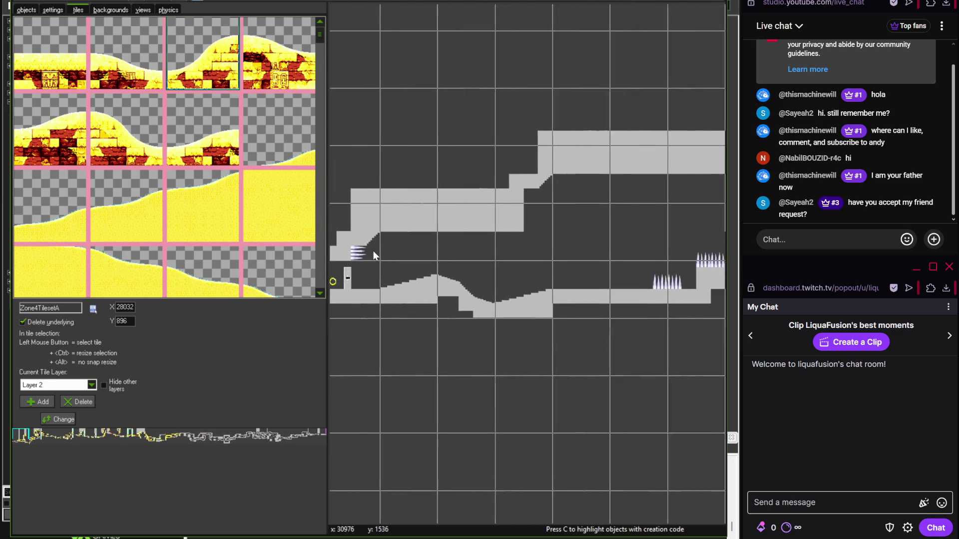
{"action": "left_click", "coordinate": [188, 158]}
{"action": "left_click", "coordinate": [409, 299]}
- Delete the wrongly placed slope tile and replace it with the first tile of row 2
{"action": "right_click", "coordinate": [422, 303]}
{"action": "left_click", "coordinate": [428, 307]}
{"action": "left_click", "coordinate": [86, 150]}
{"action": "left_click", "coordinate": [414, 292]}
- Finish the low slope with row-2 tiles and a brick tile on the ground, then switch to Discord
{"action": "left_click", "coordinate": [203, 144]}
{"action": "left_click", "coordinate": [529, 308]}
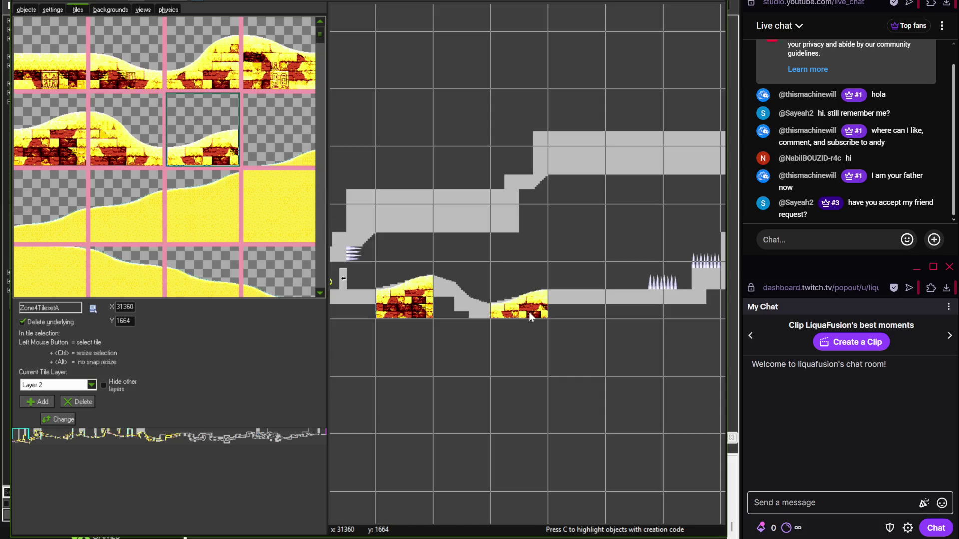
{"action": "left_click", "coordinate": [136, 150]}
{"action": "left_click", "coordinate": [448, 299]}
{"action": "scroll", "coordinate": [511, 325], "scroll_direction": "right", "scroll_amount": 5}
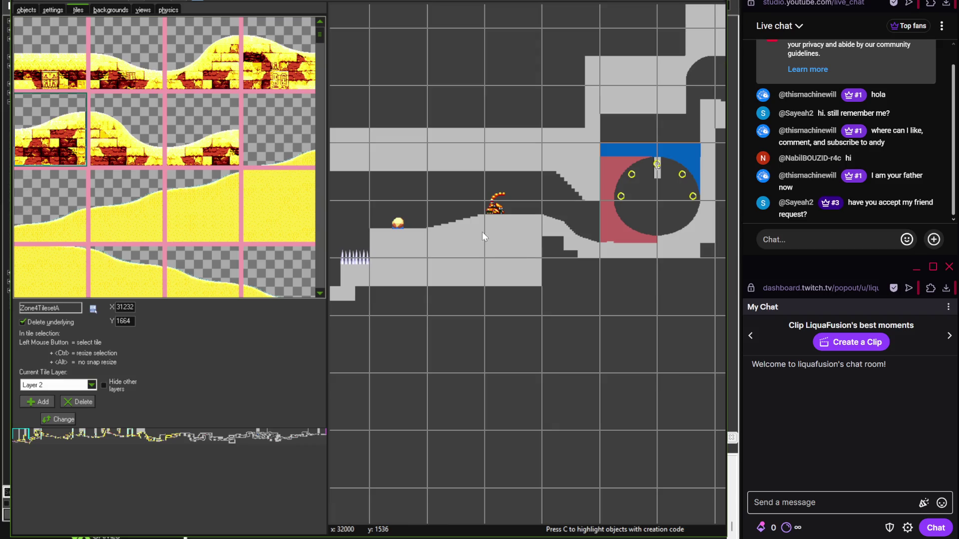
{"action": "left_click", "coordinate": [481, 232]}
{"action": "key", "text": "alt+Tab"}
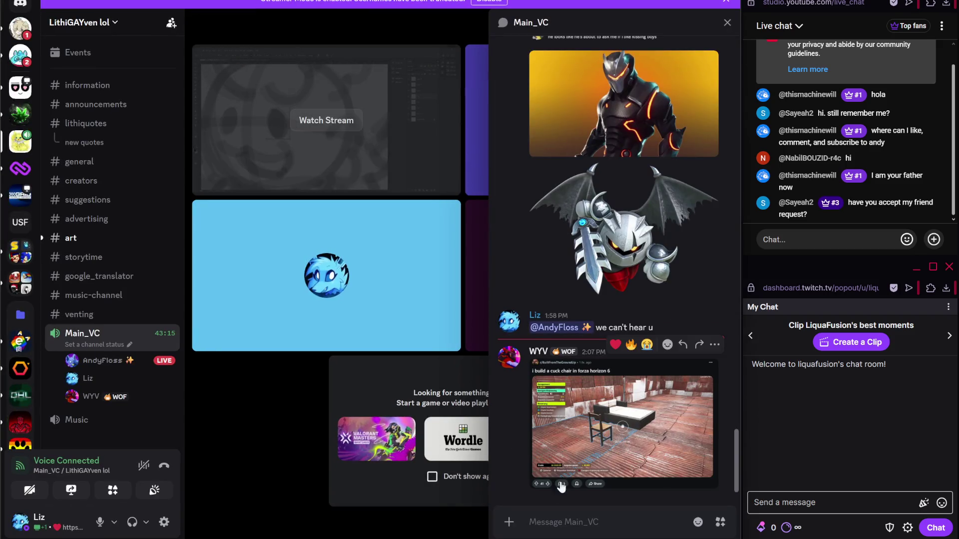
- Switch from Discord to the OBS Studio streaming window
{"action": "key", "text": "alt+Tab"}
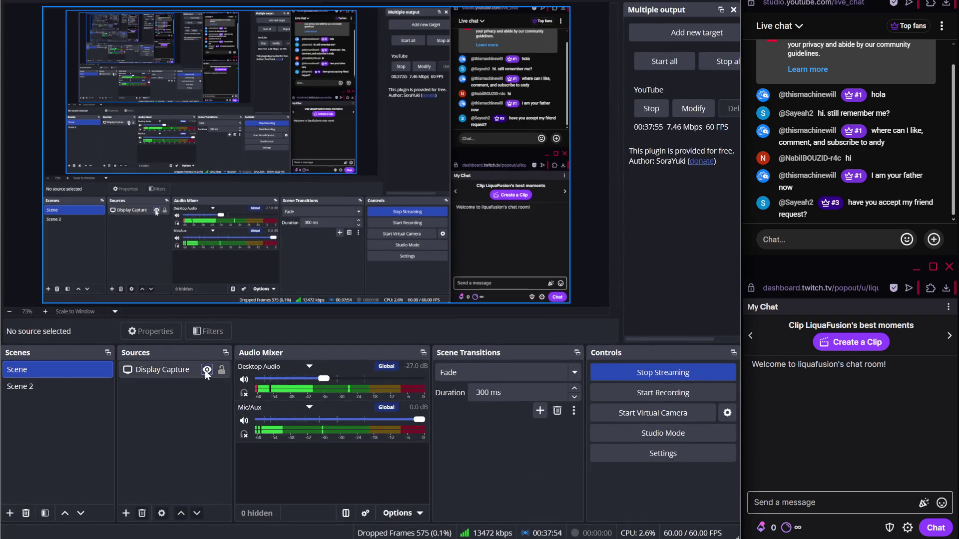
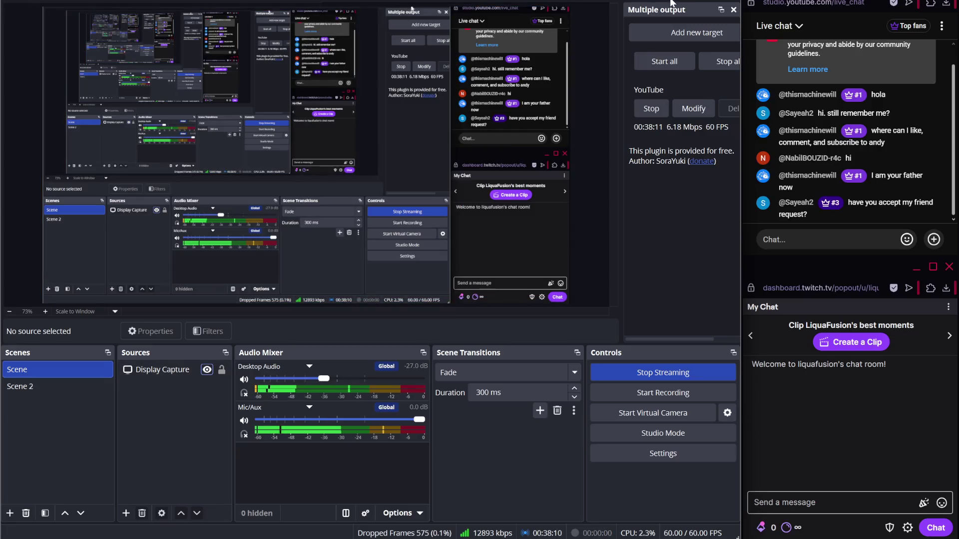
- Place a Zone4TilesetA sandstone slope tile on the grey block and delete the grey strip beside it
{"action": "scroll", "coordinate": [561, 324], "scroll_direction": "right", "scroll_amount": 5}
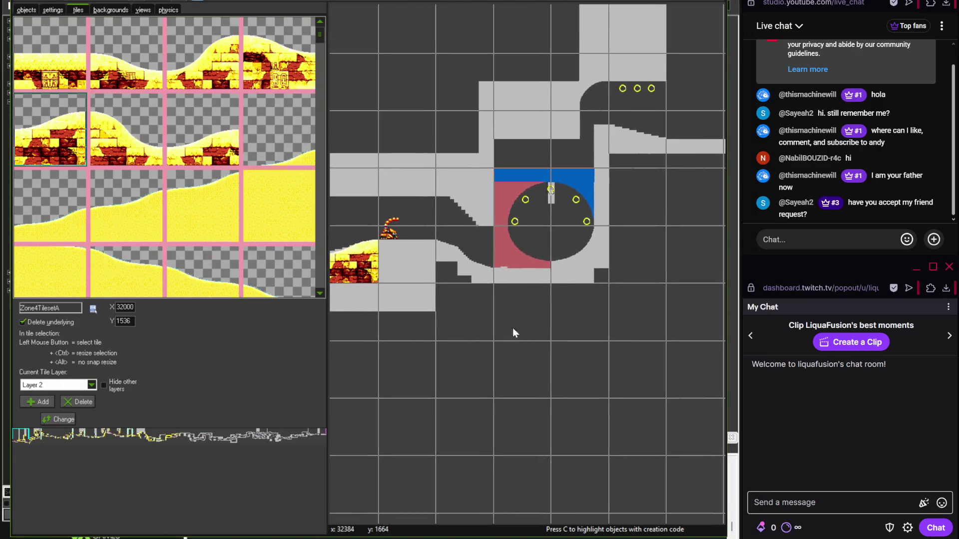
{"action": "scroll", "coordinate": [512, 327], "scroll_direction": "up", "scroll_amount": 2}
{"action": "scroll", "coordinate": [438, 267], "scroll_direction": "left", "scroll_amount": 2}
{"action": "scroll", "coordinate": [439, 266], "scroll_direction": "down", "scroll_amount": 1}
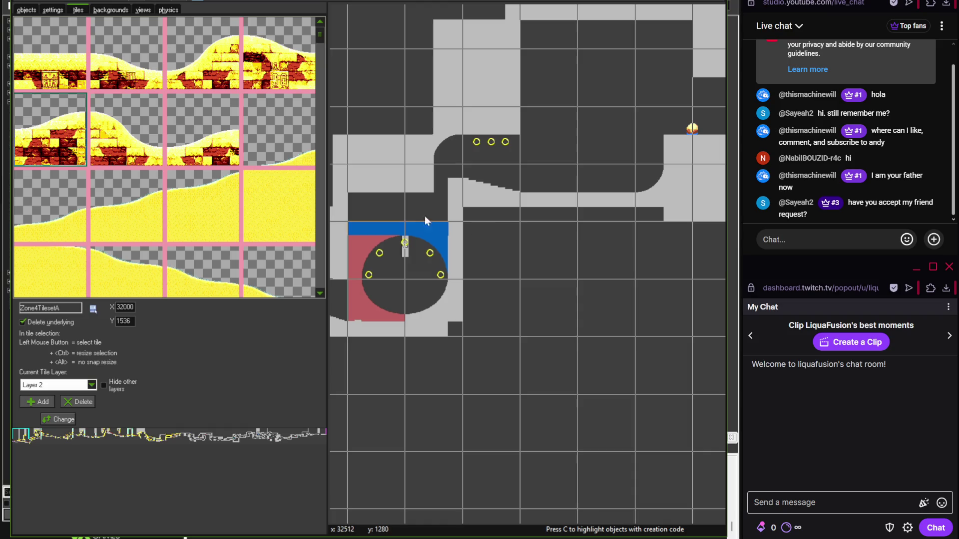
{"action": "left_click", "coordinate": [301, 78]}
{"action": "left_click", "coordinate": [527, 215]}
{"action": "right_click", "coordinate": [494, 200]}
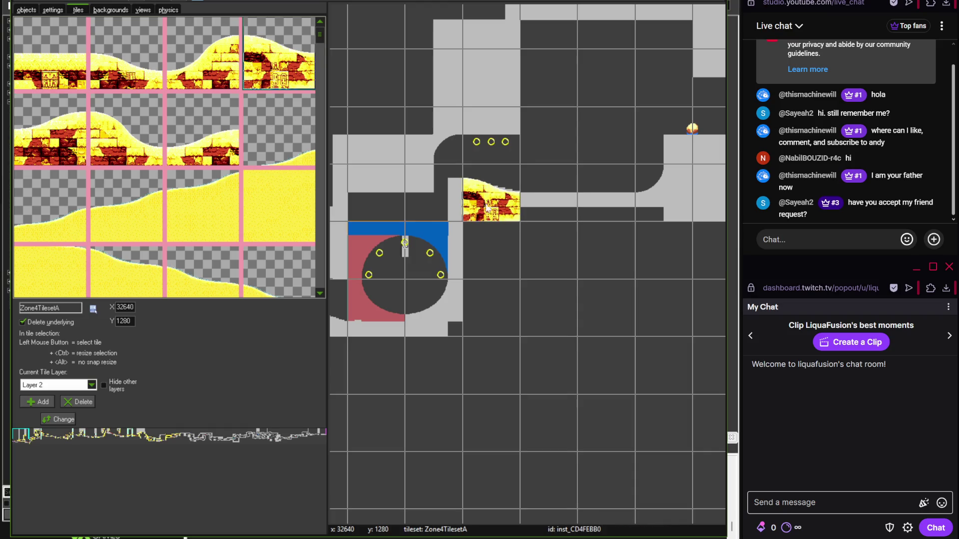
- Place a sandstone brick tile above the round chamber
{"action": "scroll", "coordinate": [501, 250], "scroll_direction": "up", "scroll_amount": 1}
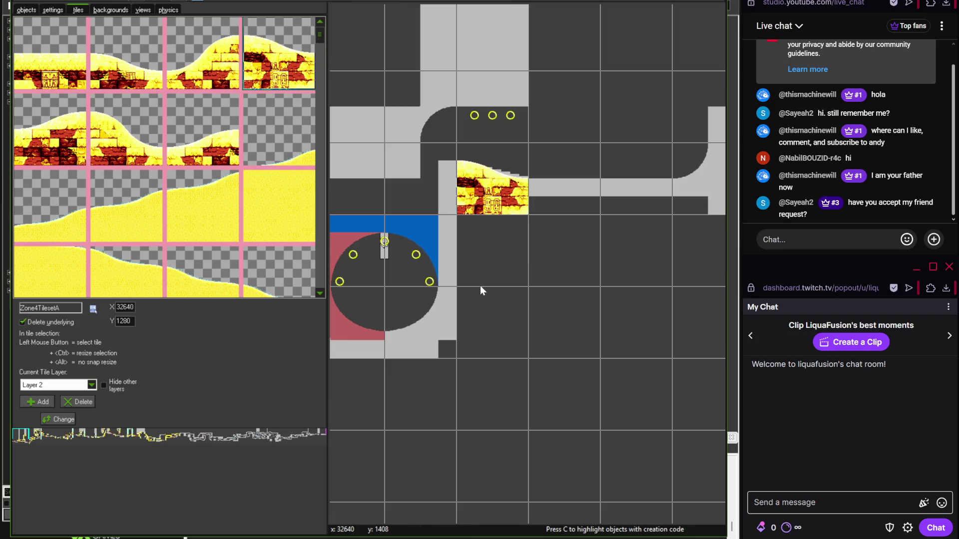
{"action": "scroll", "coordinate": [449, 270], "scroll_direction": "left", "scroll_amount": 3}
{"action": "mouse_move", "coordinate": [316, 40]}
{"action": "left_mouse_down"}
{"action": "mouse_move", "coordinate": [325, 295]}
{"action": "mouse_move", "coordinate": [323, 280]}
{"action": "left_mouse_up"}
{"action": "left_click", "coordinate": [50, 155]}
{"action": "left_click", "coordinate": [462, 167]}
- Add sandstone arch pieces at the chamber's lower right and upper right
{"action": "scroll", "coordinate": [462, 192], "scroll_direction": "up", "scroll_amount": 1}
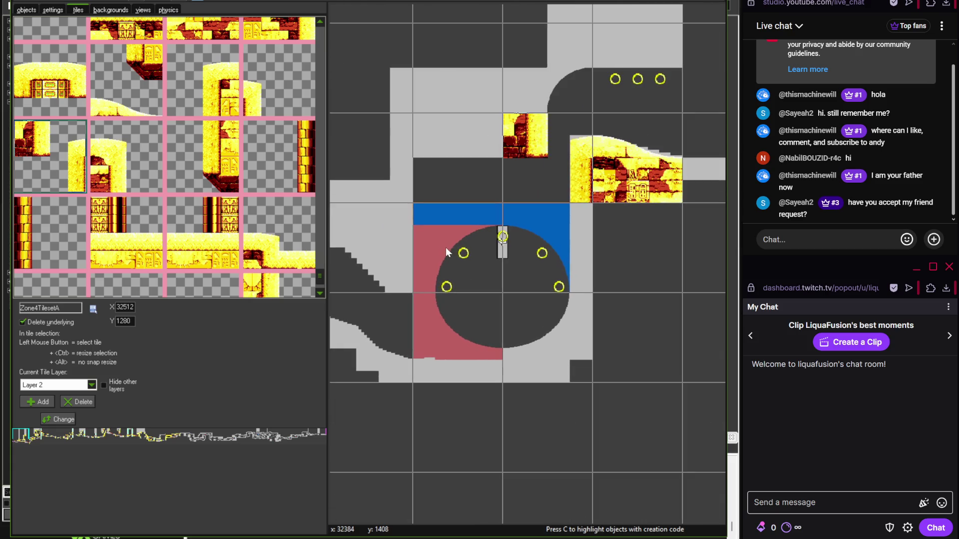
{"action": "left_click_drag", "start_coordinate": [319, 268], "coordinate": [322, 255]}
{"action": "left_click", "coordinate": [202, 146]}
{"action": "left_click", "coordinate": [537, 309]}
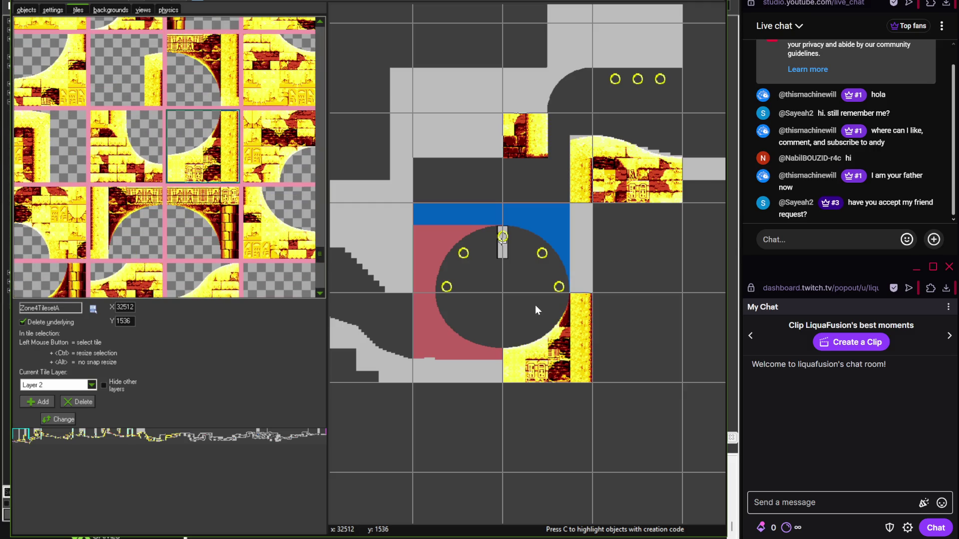
{"action": "left_click", "coordinate": [203, 70]}
{"action": "left_click", "coordinate": [563, 260]}
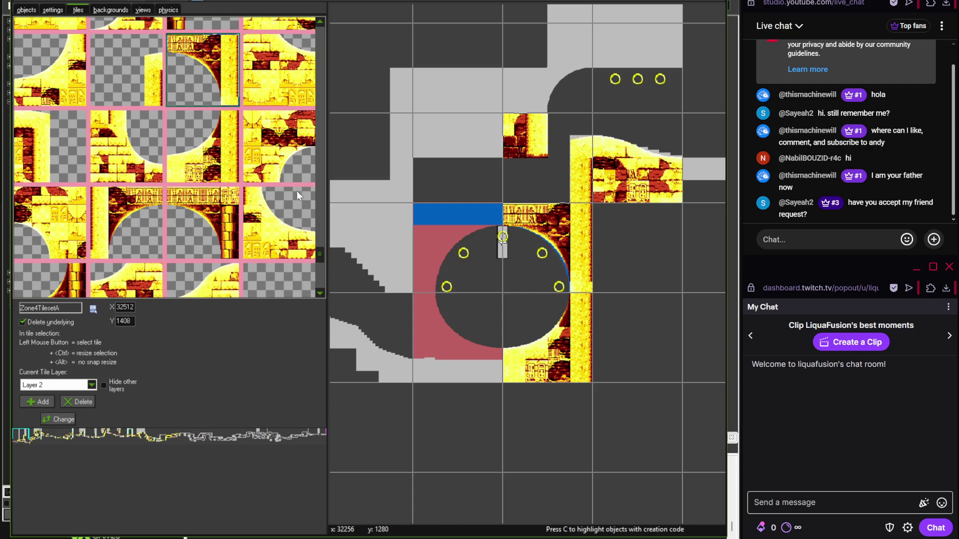
- Place the arch-and-pillar tile at the chamber's upper left and an arch corner at its lower left
{"action": "mouse_move", "coordinate": [319, 257]}
{"action": "left_mouse_down"}
{"action": "mouse_move", "coordinate": [321, 244]}
{"action": "mouse_move", "coordinate": [322, 272]}
{"action": "mouse_move", "coordinate": [322, 248]}
{"action": "left_mouse_up"}
{"action": "left_click", "coordinate": [202, 150]}
{"action": "left_click", "coordinate": [424, 250]}
{"action": "left_click", "coordinate": [282, 144]}
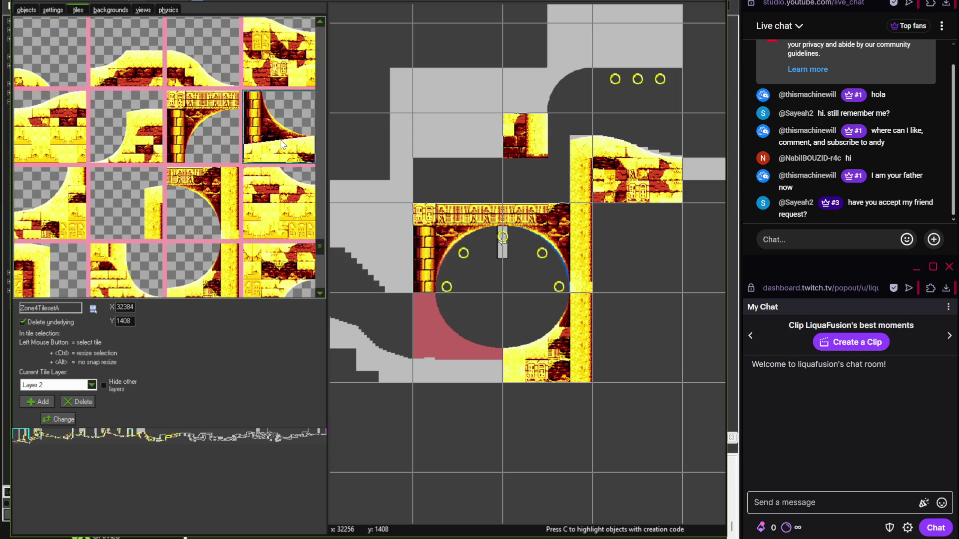
{"action": "left_click", "coordinate": [429, 325]}
- Place a sand-slope tile on the ground left of the chamber
{"action": "scroll", "coordinate": [420, 325], "scroll_direction": "down", "scroll_amount": 2}
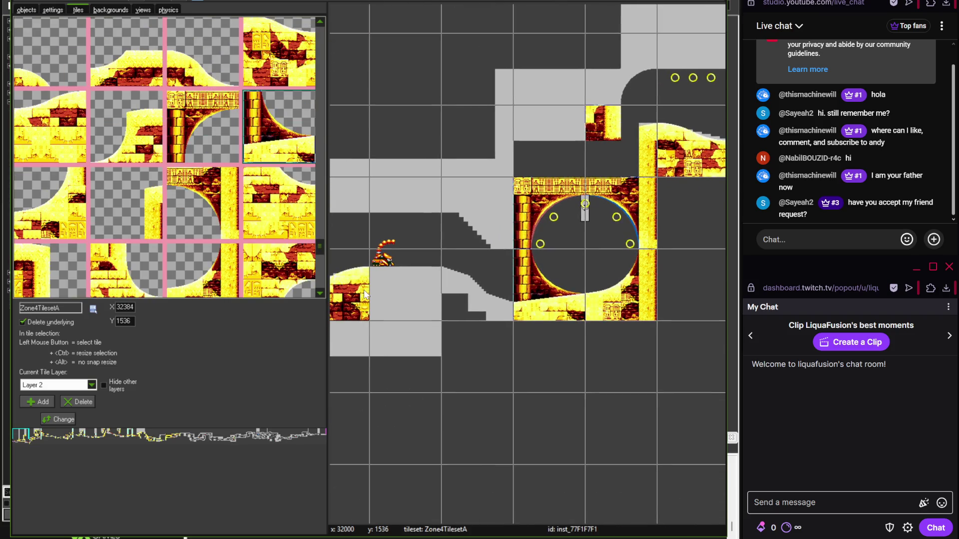
{"action": "left_click_drag", "start_coordinate": [322, 247], "coordinate": [339, 41]}
{"action": "left_click", "coordinate": [127, 120]}
{"action": "left_click", "coordinate": [452, 300]}
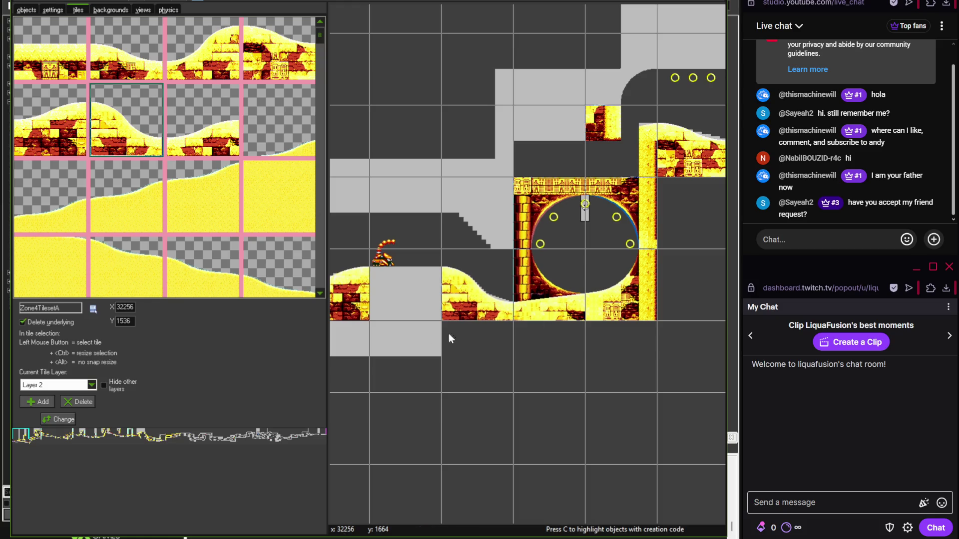
{"action": "scroll", "coordinate": [448, 349], "scroll_direction": "down", "scroll_amount": 3}
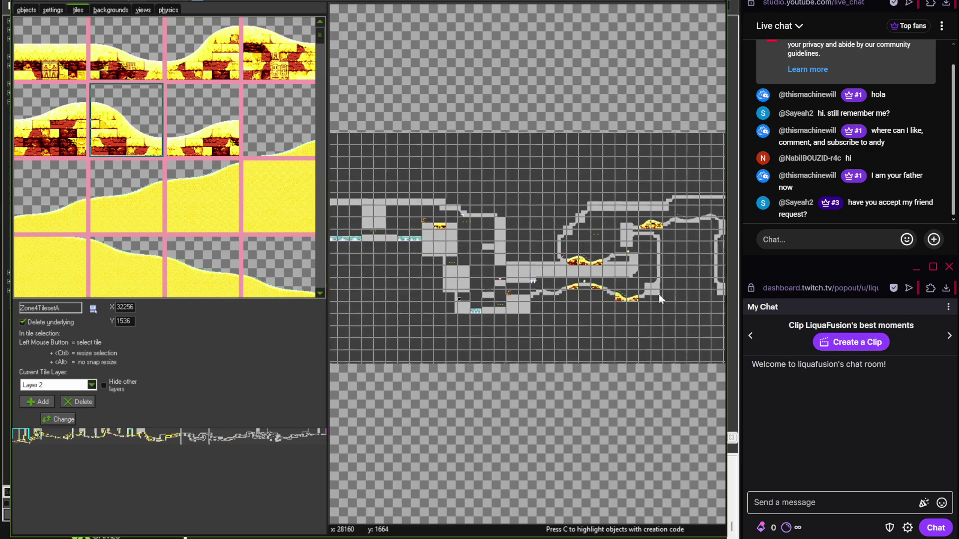
- Compare the Photoshop reference map with the room to locate the grey column above the rings
{"action": "scroll", "coordinate": [485, 282], "scroll_direction": "up", "scroll_amount": 4}
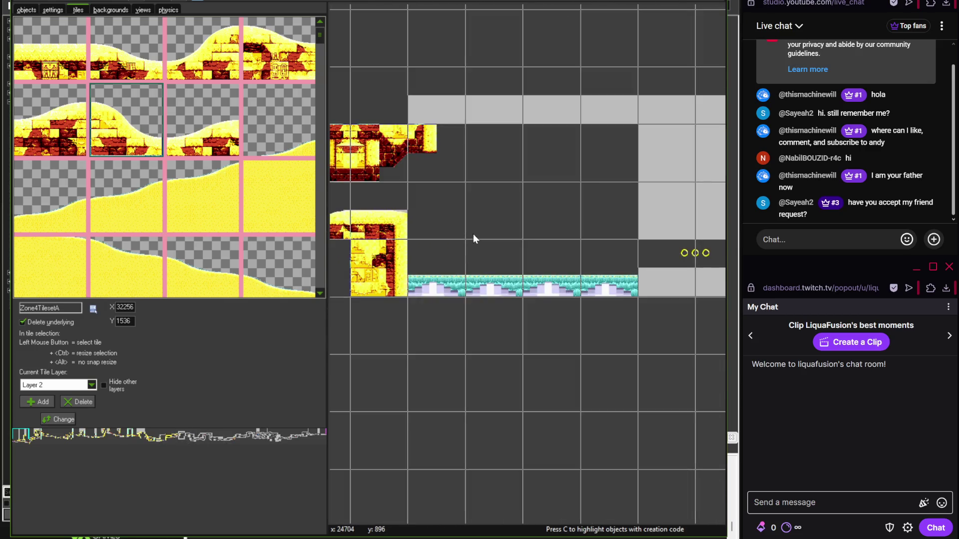
{"action": "key", "text": "alt+Tab"}
{"action": "mouse_move", "coordinate": [453, 321]}
{"action": "left_mouse_down"}
{"action": "mouse_move", "coordinate": [332, 318]}
{"action": "mouse_move", "coordinate": [295, 278]}
{"action": "mouse_move", "coordinate": [248, 310]}
{"action": "mouse_move", "coordinate": [329, 340]}
{"action": "mouse_move", "coordinate": [313, 362]}
{"action": "mouse_move", "coordinate": [329, 348]}
{"action": "mouse_move", "coordinate": [357, 351]}
{"action": "mouse_move", "coordinate": [211, 370]}
{"action": "left_mouse_up"}
{"action": "key", "text": "alt+Tab"}
{"action": "left_click_drag", "start_coordinate": [460, 373], "coordinate": [338, 382]}
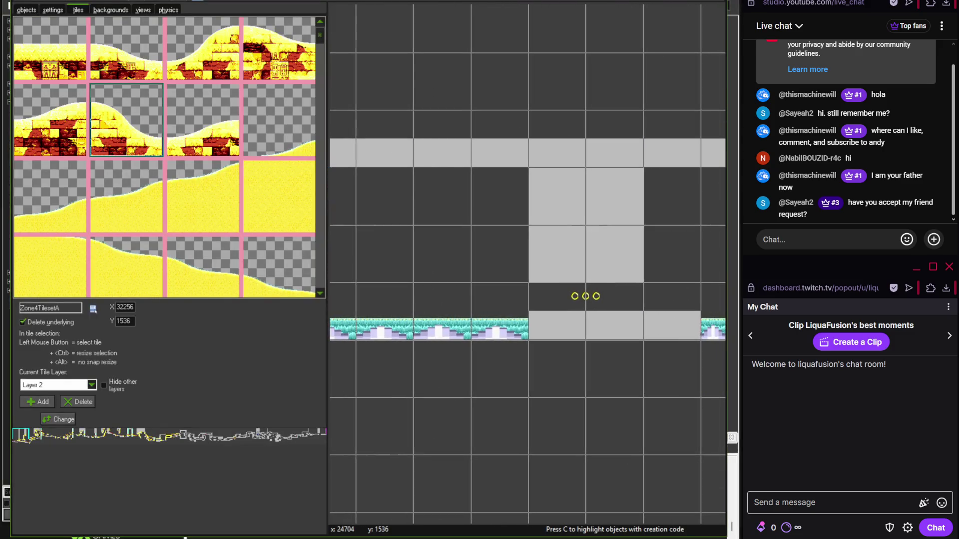
{"action": "key", "text": "alt+Tab"}
{"action": "left_click_drag", "start_coordinate": [337, 317], "coordinate": [203, 314]}
{"action": "key", "text": "alt+Tab"}
{"action": "left_click_drag", "start_coordinate": [319, 35], "coordinate": [319, 180]}
- Place four sandstone tower tiles as a 2×2 block on the grey column above the rings
{"action": "left_click", "coordinate": [202, 210]}
{"action": "left_click", "coordinate": [614, 198]}
{"action": "left_click", "coordinate": [287, 202]}
{"action": "left_click", "coordinate": [531, 214]}
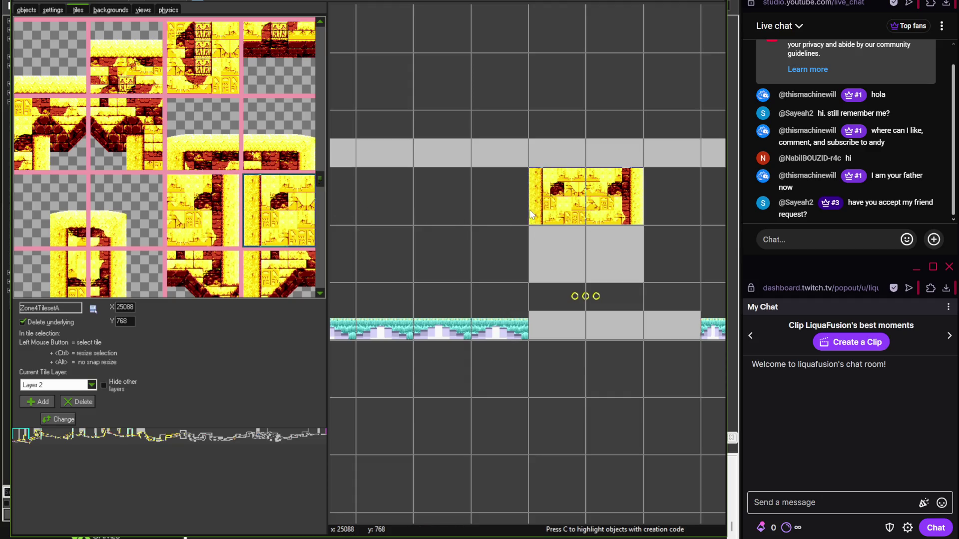
{"action": "left_click_drag", "start_coordinate": [323, 187], "coordinate": [320, 200]}
{"action": "left_click", "coordinate": [126, 153]}
{"action": "left_click", "coordinate": [619, 280]}
{"action": "left_click", "coordinate": [49, 153]}
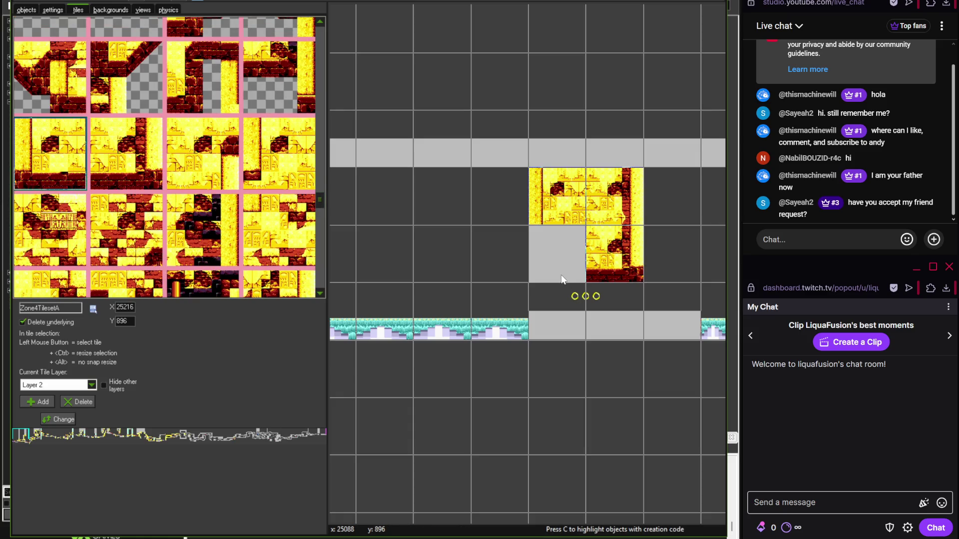
{"action": "left_click", "coordinate": [555, 257]}
{"action": "scroll", "coordinate": [322, 196], "scroll_direction": "up", "scroll_amount": 3}
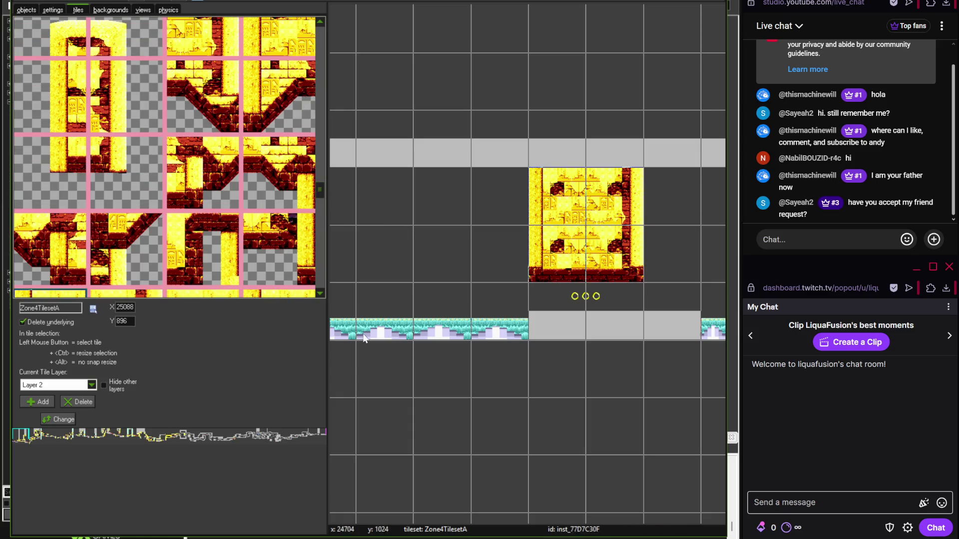
- Recheck the Photoshop reference map, then switch over to Discord
{"action": "key", "text": "alt+Tab"}
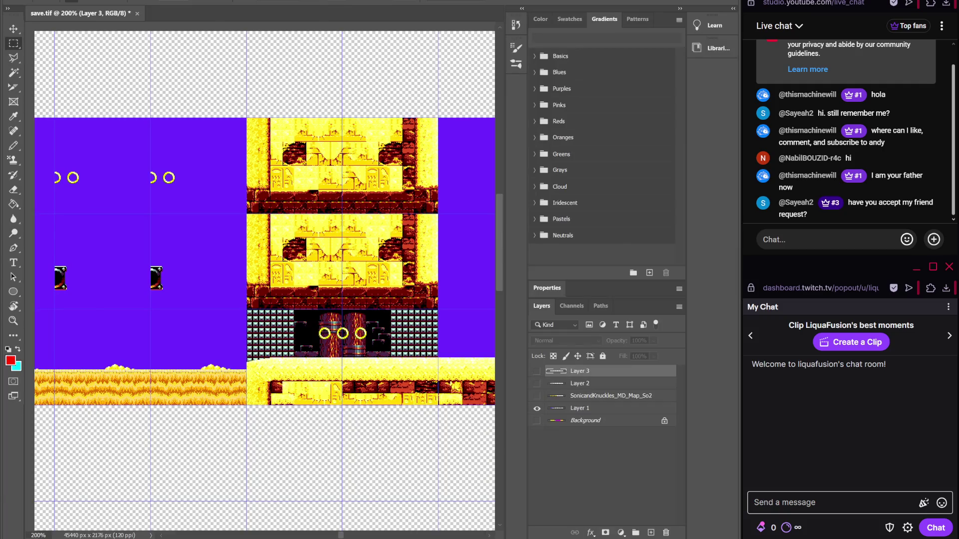
{"action": "key", "text": "alt+Tab"}
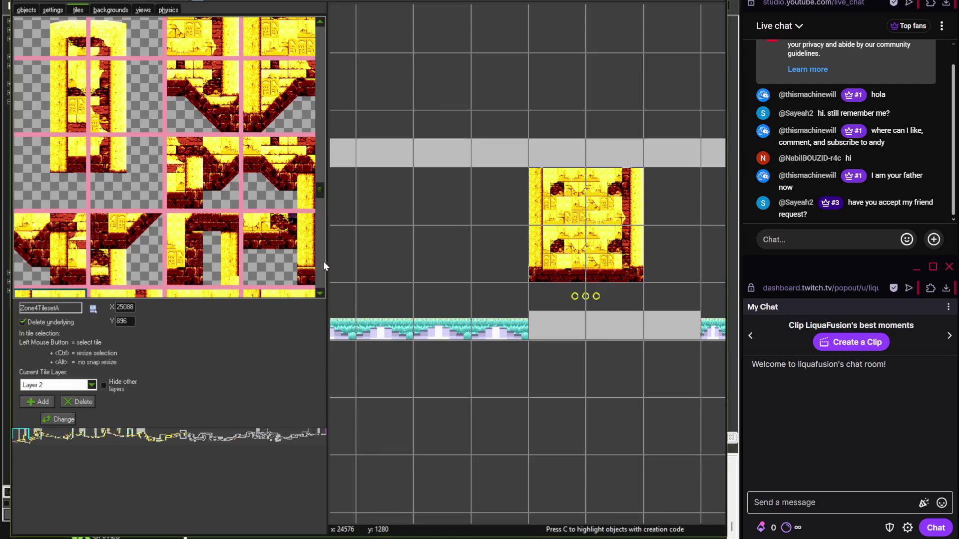
{"action": "key", "text": "alt+Tab"}
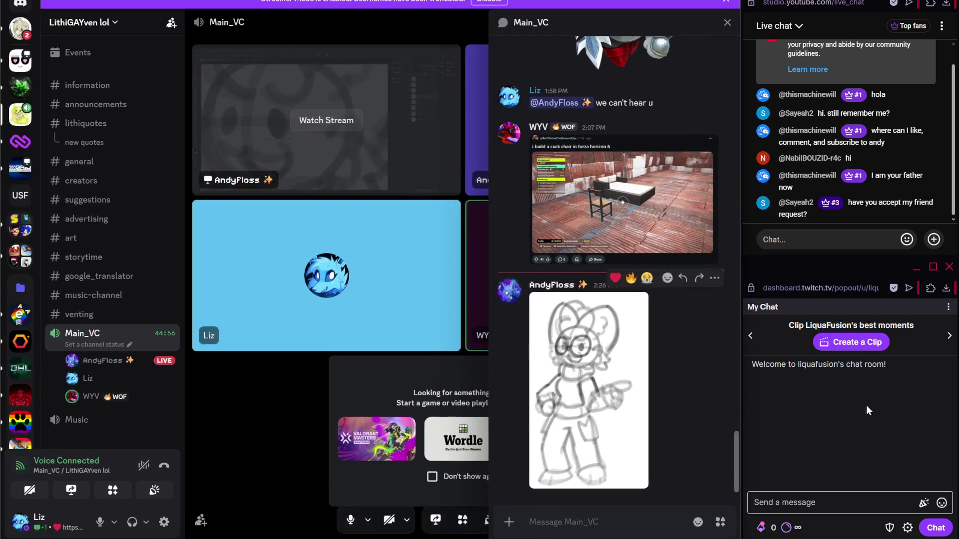
{"action": "left_click", "coordinate": [634, 380]}
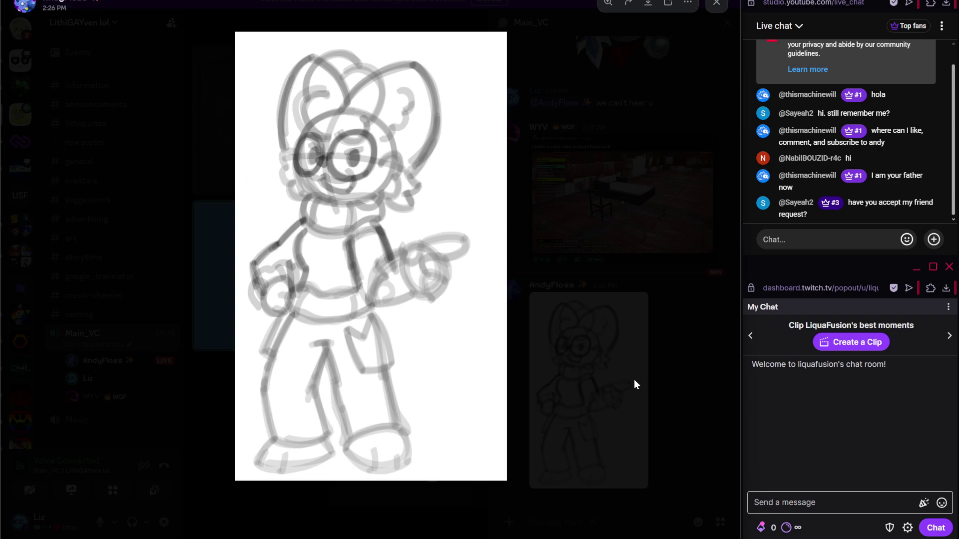
{"action": "left_click", "coordinate": [634, 379]}
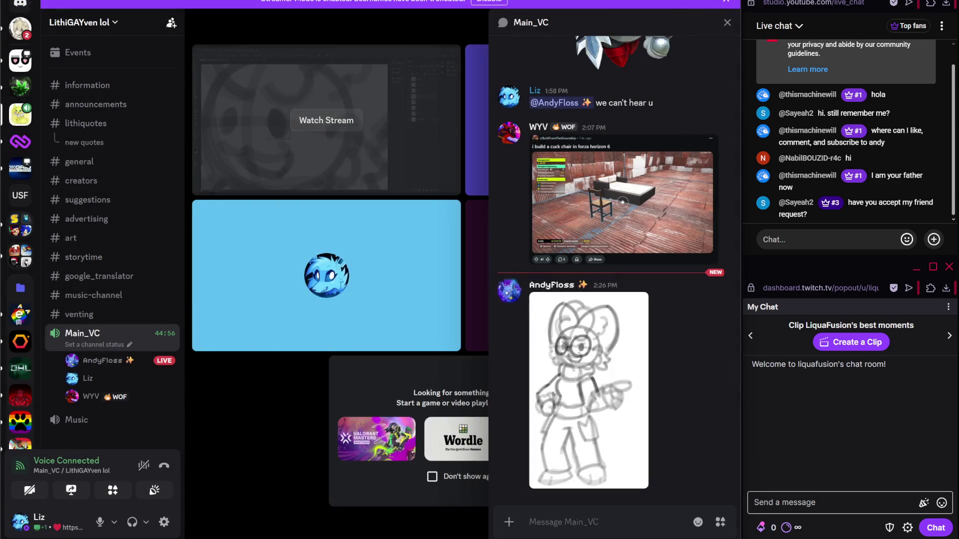
{"action": "key", "text": "alt+Tab"}
{"action": "left_click_drag", "start_coordinate": [316, 190], "coordinate": [317, 84]}
- Place a dark pillar-chamber tile beneath the tower and remove a wrongly placed dark brick tile
{"action": "left_click", "coordinate": [60, 141]}
{"action": "scroll", "coordinate": [575, 300], "scroll_direction": "up", "scroll_amount": 3}
{"action": "left_click", "coordinate": [574, 299]}
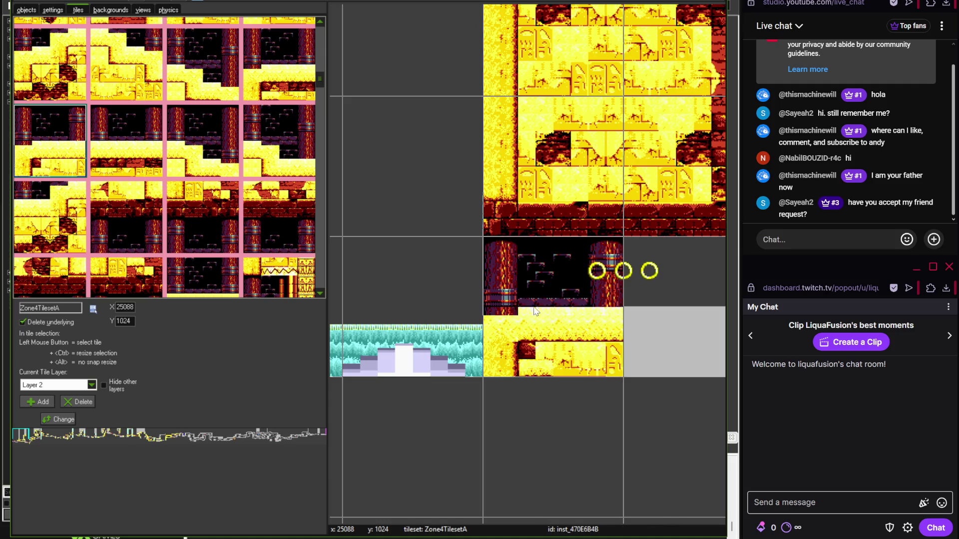
{"action": "left_click", "coordinate": [280, 66]}
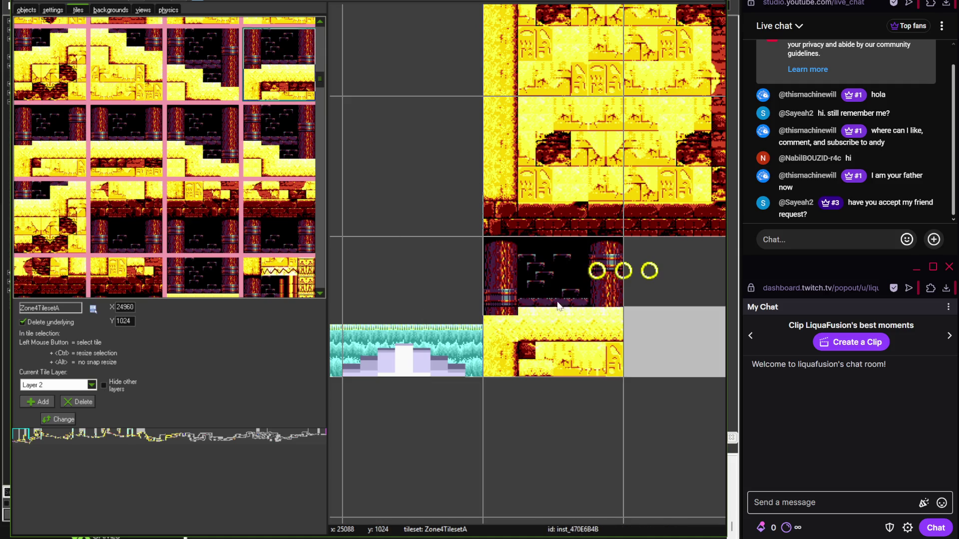
{"action": "left_click_drag", "start_coordinate": [556, 301], "coordinate": [357, 281]}
{"action": "left_click", "coordinate": [493, 292]}
{"action": "right_click", "coordinate": [490, 295]}
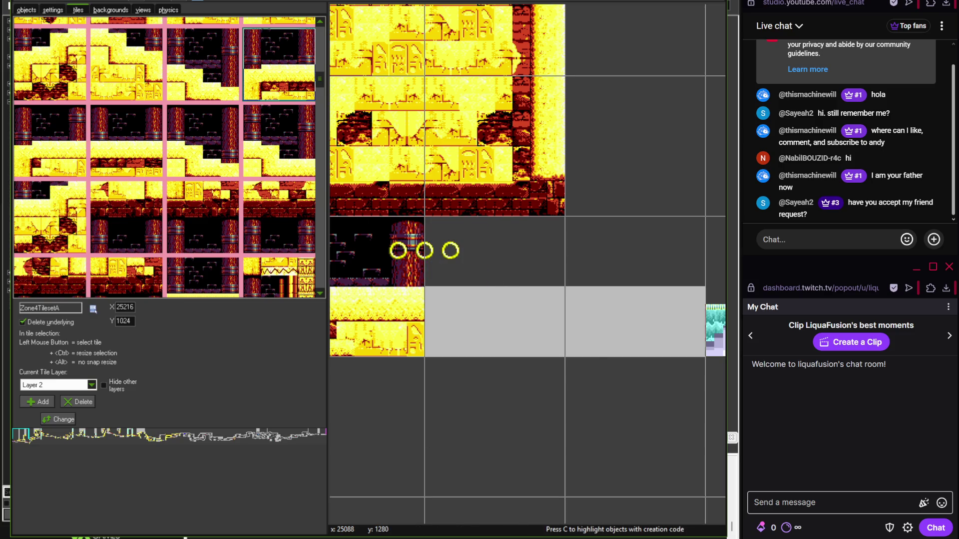
- Check the reference map and place the pillar chamber tile block beside the rings
{"action": "key", "text": "alt+Tab"}
{"action": "left_click_drag", "start_coordinate": [407, 376], "coordinate": [368, 373]}
{"action": "key", "text": "alt+Tab"}
{"action": "left_click", "coordinate": [148, 158]}
{"action": "left_click", "coordinate": [529, 315]}
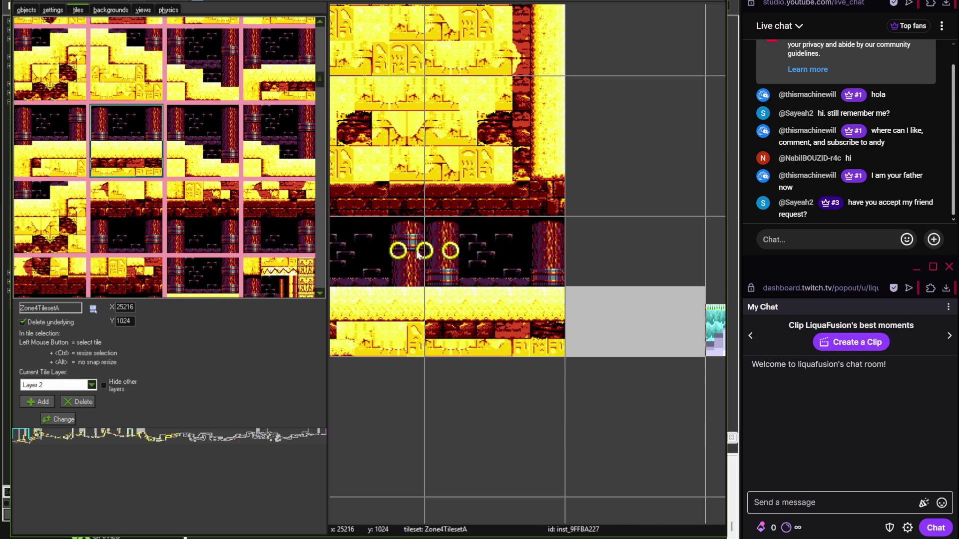
{"action": "left_click_drag", "start_coordinate": [320, 36], "coordinate": [319, 64]}
{"action": "left_click_drag", "start_coordinate": [323, 75], "coordinate": [319, 178]}
{"action": "scroll", "coordinate": [557, 266], "scroll_direction": "down", "scroll_amount": 1}
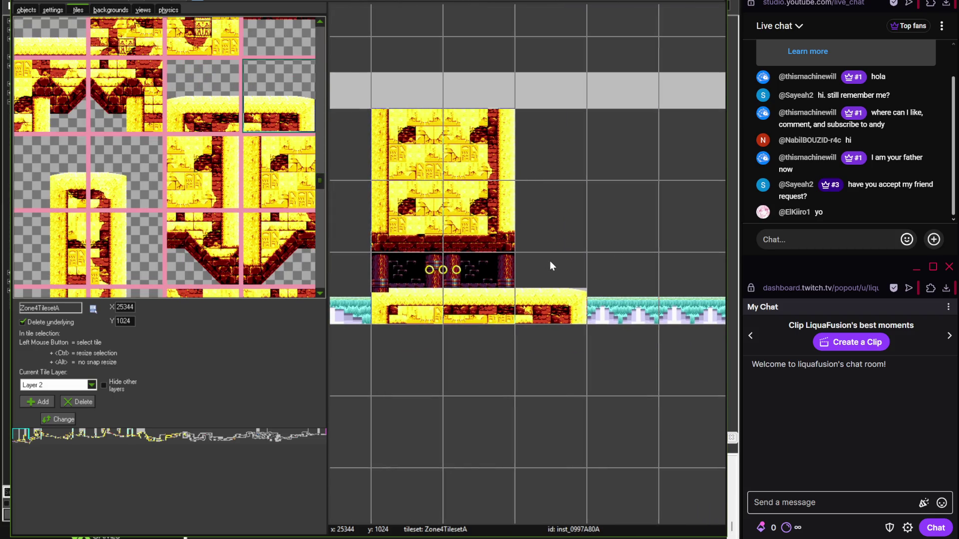
{"action": "scroll", "coordinate": [557, 261], "scroll_direction": "right", "scroll_amount": 5}
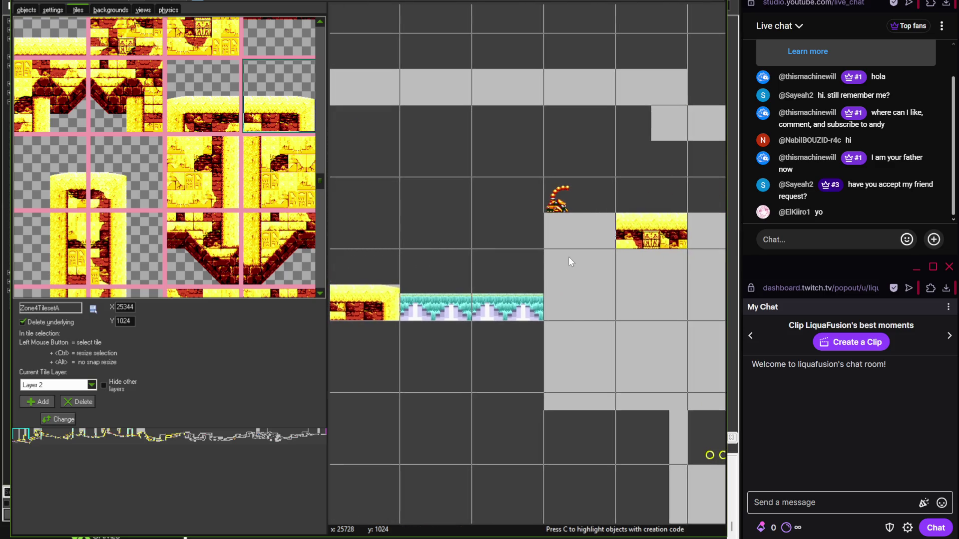
- Place a sandstone platform tile on the grey block with a matching tile beneath it
{"action": "key", "text": "alt+Tab"}
{"action": "scroll", "coordinate": [242, 343], "scroll_direction": "right", "scroll_amount": 5}
{"action": "scroll", "coordinate": [242, 343], "scroll_direction": "down", "scroll_amount": 5}
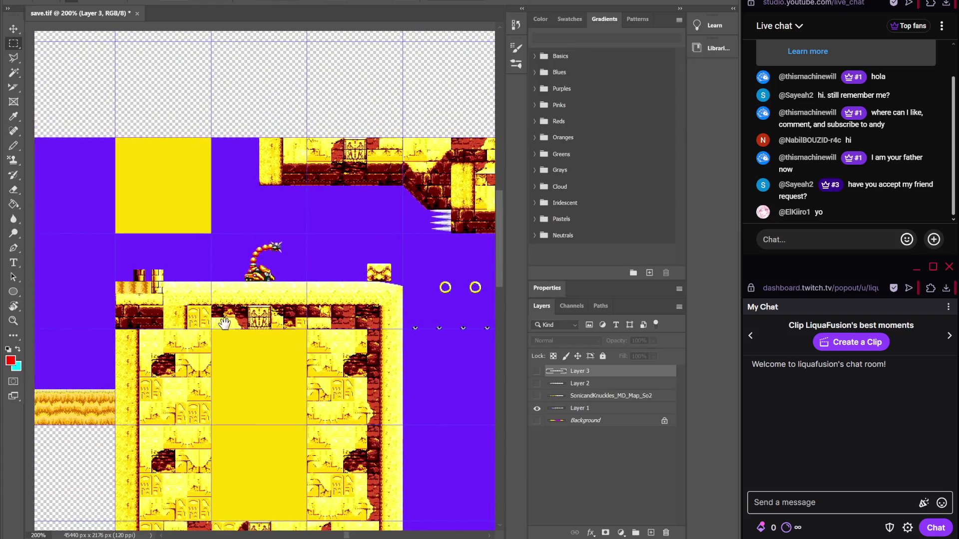
{"action": "key", "text": "alt+Tab"}
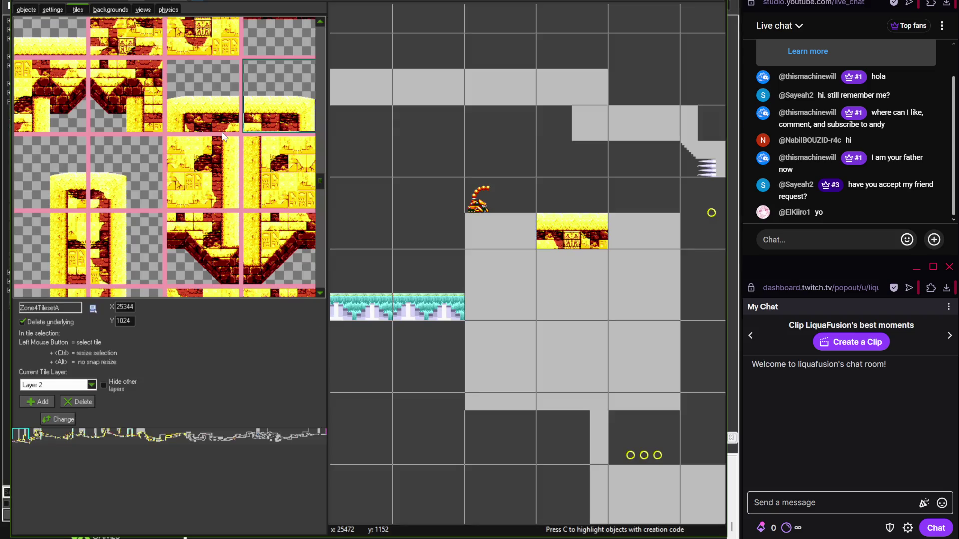
{"action": "left_click", "coordinate": [222, 131]}
{"action": "left_click", "coordinate": [508, 225]}
{"action": "left_click", "coordinate": [279, 172]}
{"action": "left_click", "coordinate": [499, 285]}
- Cover the next upper grey ledge cell with a sandstone tile, following the reference map
{"action": "scroll", "coordinate": [526, 316], "scroll_direction": "right", "scroll_amount": 2}
{"action": "key", "text": "alt+Tab"}
{"action": "scroll", "coordinate": [471, 285], "scroll_direction": "right", "scroll_amount": 1}
{"action": "scroll", "coordinate": [470, 284], "scroll_direction": "up", "scroll_amount": 1}
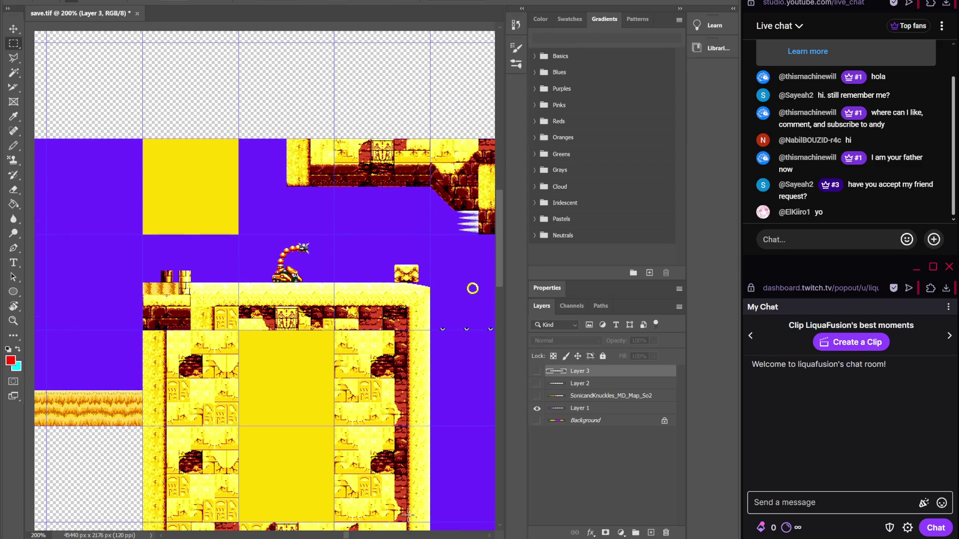
{"action": "key", "text": "alt+Tab"}
{"action": "left_click", "coordinate": [66, 295]}
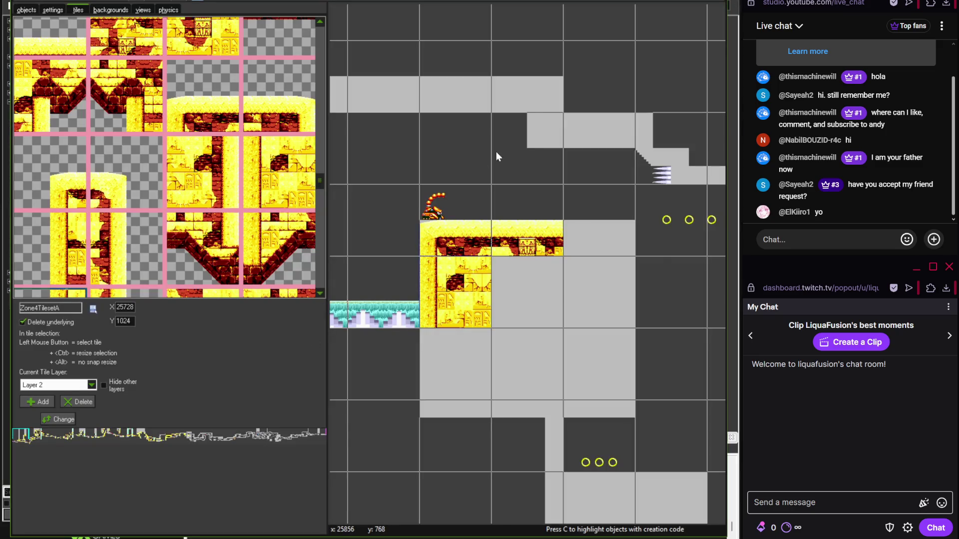
{"action": "left_click", "coordinate": [544, 129]}
- Extend the ledge with another sandstone tile and a slope tile at its end
{"action": "scroll", "coordinate": [322, 183], "scroll_direction": "up", "scroll_amount": 3}
{"action": "scroll", "coordinate": [321, 174], "scroll_direction": "down", "scroll_amount": 1}
{"action": "left_click", "coordinate": [278, 87]}
{"action": "left_click", "coordinate": [594, 129]}
{"action": "left_click_drag", "start_coordinate": [320, 177], "coordinate": [322, 193]}
{"action": "left_click", "coordinate": [63, 215]}
{"action": "left_click", "coordinate": [671, 150]}
- Widen the small ledge left of the rings with a sandstone tile on the lower-left grey block
{"action": "scroll", "coordinate": [524, 200], "scroll_direction": "right", "scroll_amount": 3}
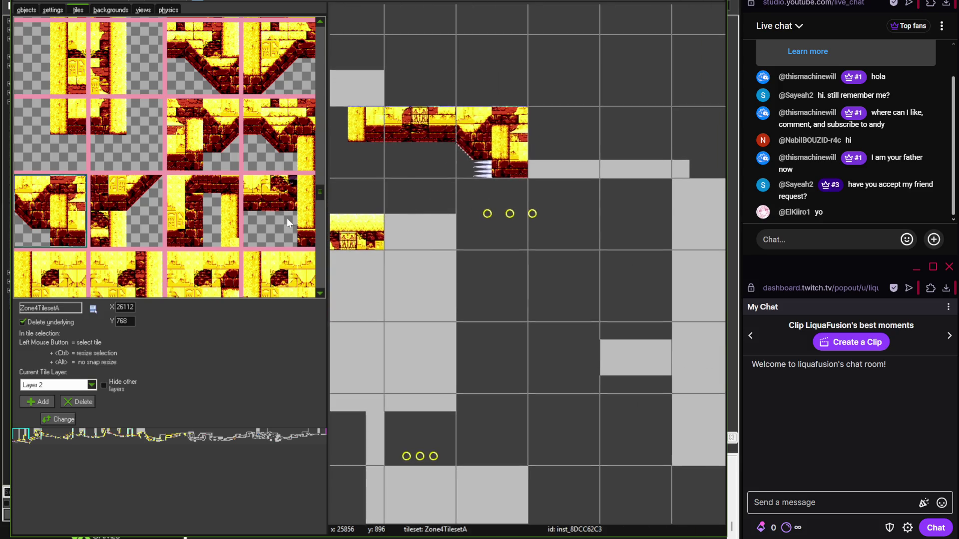
{"action": "key", "text": "alt+Tab"}
{"action": "left_click_drag", "start_coordinate": [436, 404], "coordinate": [386, 391]}
{"action": "key", "text": "alt+Tab"}
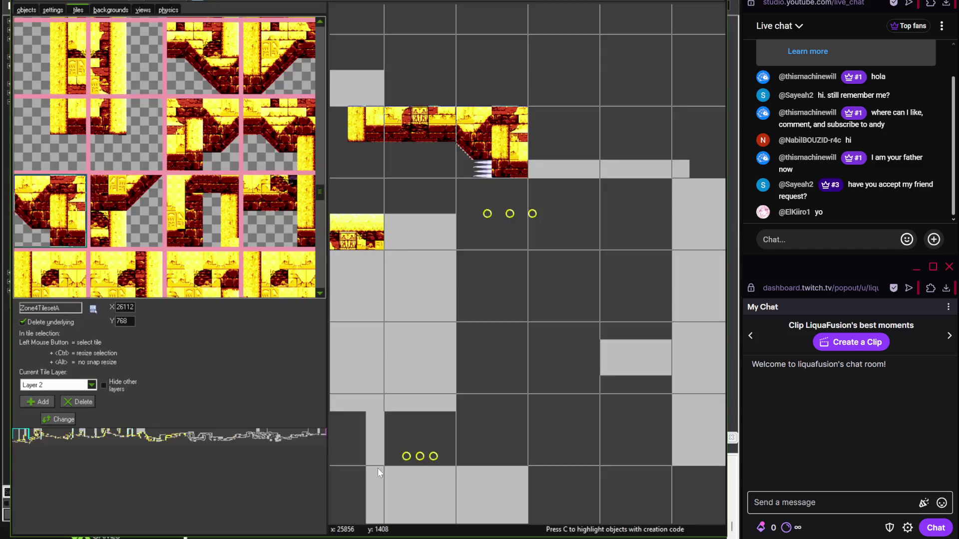
{"action": "left_click_drag", "start_coordinate": [319, 192], "coordinate": [318, 178]}
{"action": "left_click", "coordinate": [419, 216]}
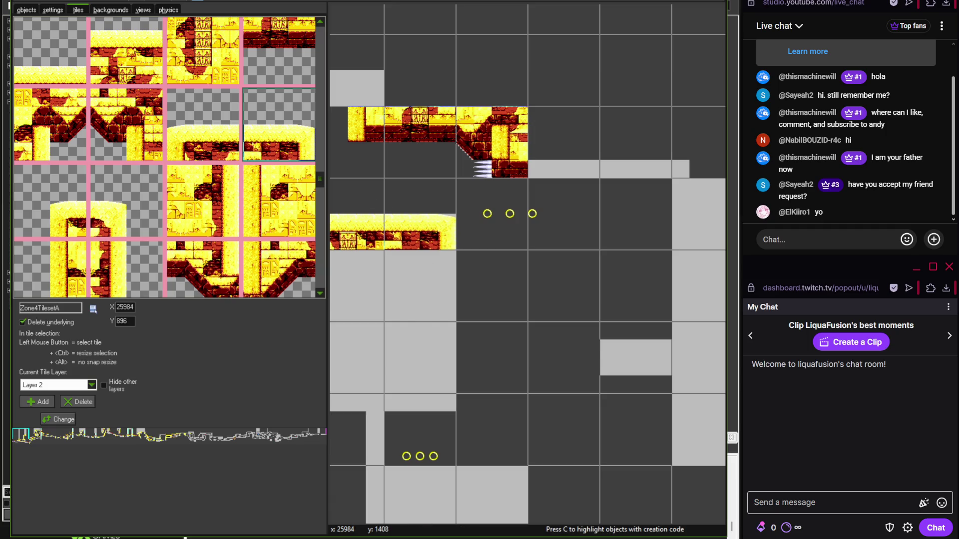
{"action": "key", "text": "alt+Tab"}
{"action": "mouse_move", "coordinate": [394, 413]}
{"action": "left_mouse_down"}
{"action": "mouse_move", "coordinate": [291, 188]}
{"action": "mouse_move", "coordinate": [280, 193]}
{"action": "left_mouse_up"}
{"action": "mouse_move", "coordinate": [327, 218]}
{"action": "left_mouse_down"}
{"action": "mouse_move", "coordinate": [280, 289]}
{"action": "mouse_move", "coordinate": [229, 338]}
{"action": "mouse_move", "coordinate": [144, 382]}
{"action": "left_mouse_up"}
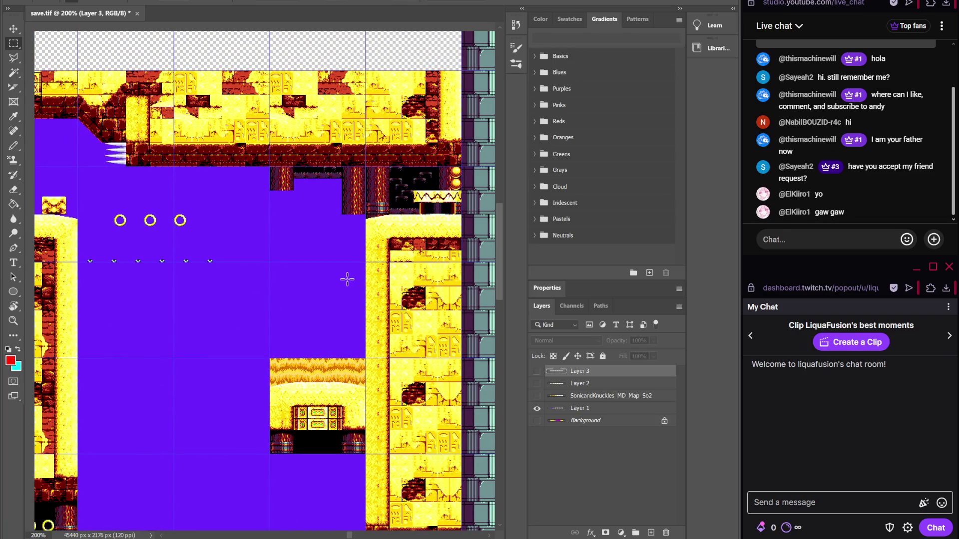
{"action": "key", "text": "alt+Tab"}
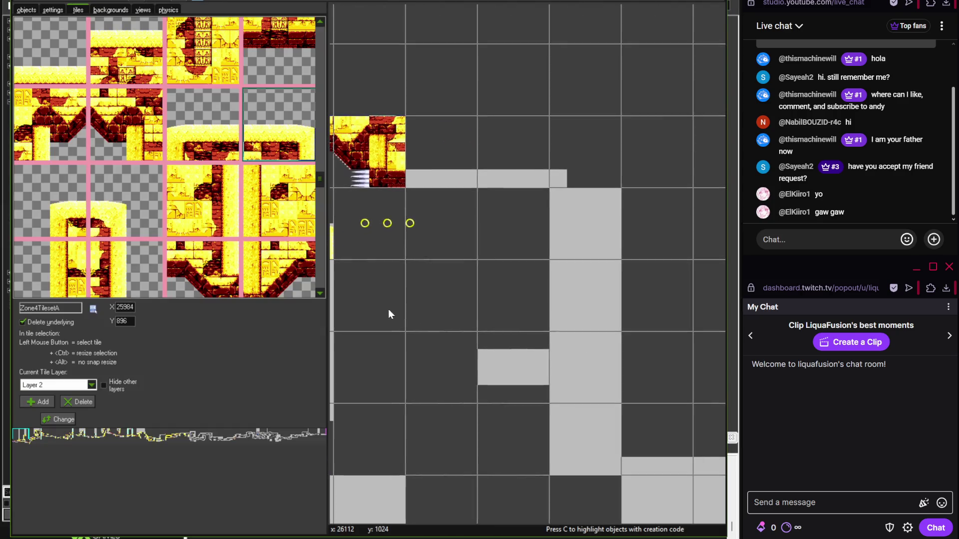
- Place sandstone tiles across three adjacent grid cells of the upper blocks
{"action": "mouse_move", "coordinate": [319, 179]}
{"action": "left_mouse_down"}
{"action": "mouse_move", "coordinate": [323, 245]}
{"action": "mouse_move", "coordinate": [315, 178]}
{"action": "left_mouse_up"}
{"action": "left_click", "coordinate": [278, 88]}
{"action": "left_click", "coordinate": [459, 140]}
{"action": "left_click", "coordinate": [498, 168]}
{"action": "left_click", "coordinate": [50, 206]}
{"action": "left_click", "coordinate": [584, 150]}
- Paint two sandstone tower wall tiles down the grey column
{"action": "left_click", "coordinate": [314, 180]}
{"action": "left_click_drag", "start_coordinate": [584, 224], "coordinate": [585, 296]}
{"action": "scroll", "coordinate": [584, 250], "scroll_direction": "down", "scroll_amount": 2}
{"action": "left_click", "coordinate": [218, 187]}
{"action": "left_click_drag", "start_coordinate": [398, 185], "coordinate": [397, 259]}
- Check the reference map and place a carved sandstone platform tile near the rings
{"action": "key", "text": "alt+Tab"}
{"action": "mouse_move", "coordinate": [305, 381]}
{"action": "left_mouse_down"}
{"action": "mouse_move", "coordinate": [332, 347]}
{"action": "mouse_move", "coordinate": [372, 325]}
{"action": "mouse_move", "coordinate": [199, 336]}
{"action": "mouse_move", "coordinate": [235, 340]}
{"action": "mouse_move", "coordinate": [188, 347]}
{"action": "left_mouse_up"}
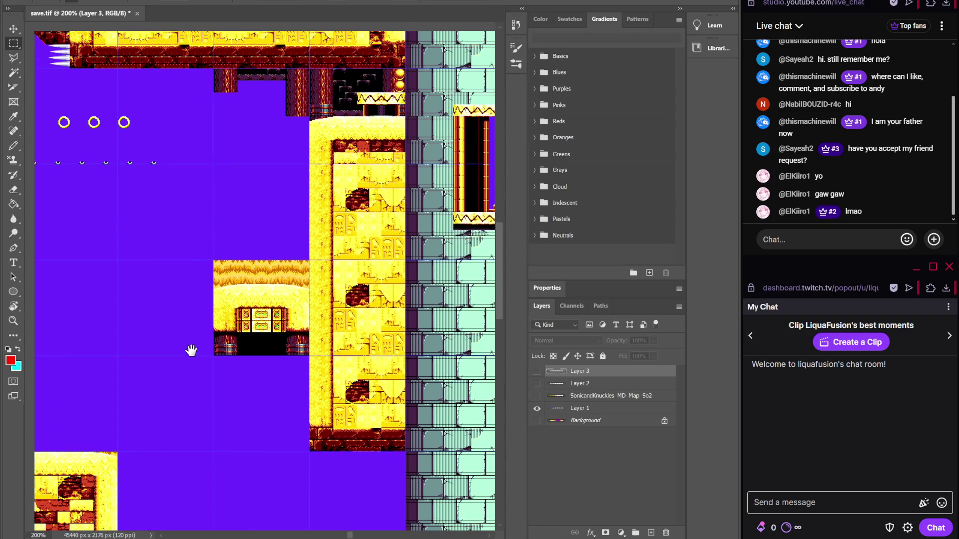
{"action": "key", "text": "alt+Tab"}
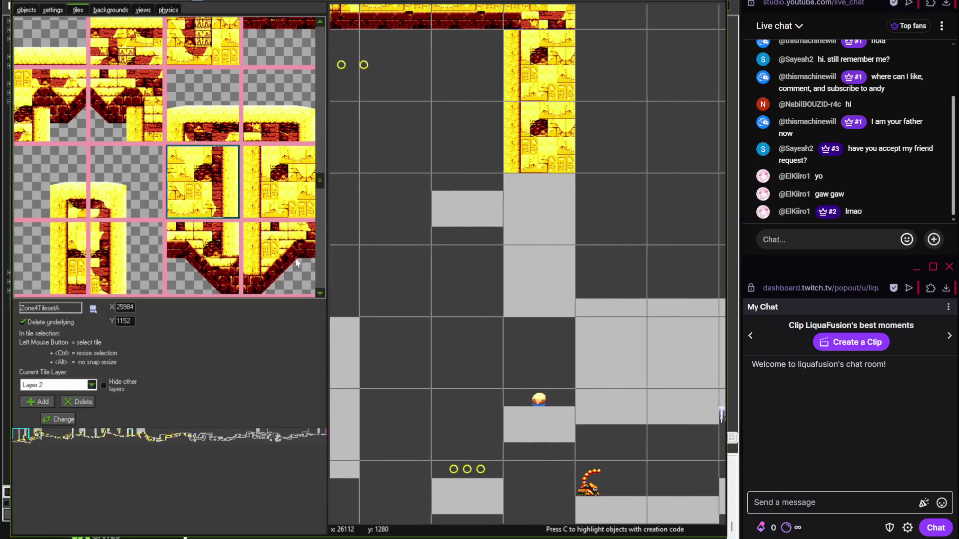
{"action": "mouse_move", "coordinate": [322, 183]}
{"action": "left_mouse_down"}
{"action": "mouse_move", "coordinate": [322, 255]}
{"action": "mouse_move", "coordinate": [317, 41]}
{"action": "mouse_move", "coordinate": [321, 86]}
{"action": "left_mouse_up"}
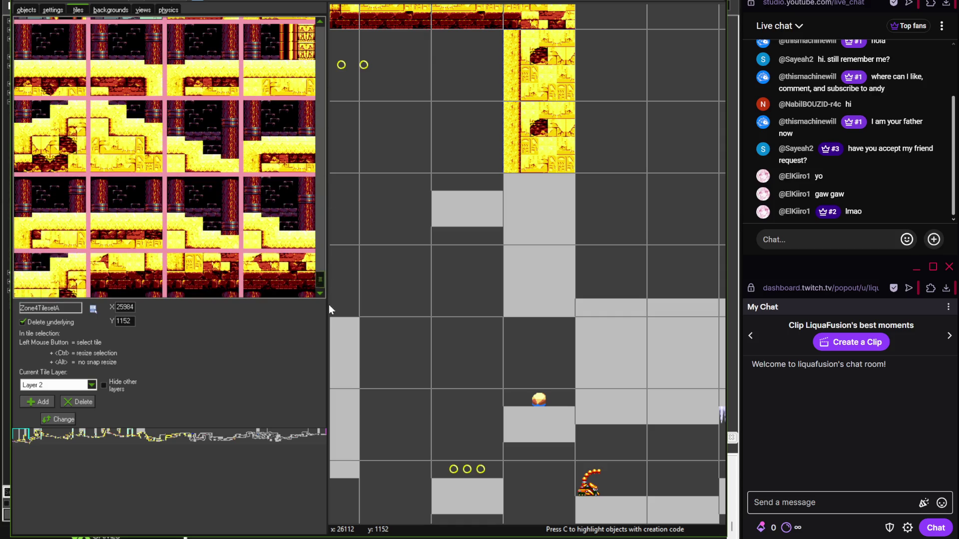
{"action": "left_click", "coordinate": [75, 40]}
{"action": "left_click", "coordinate": [538, 424]}
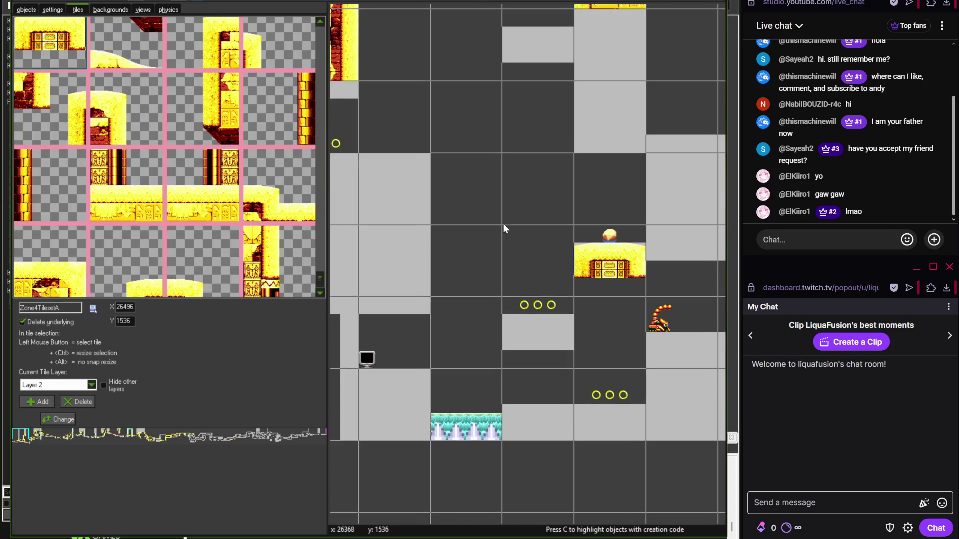
- Put a carved sandstone platform tile on the empty small ledge
{"action": "scroll", "coordinate": [513, 223], "scroll_direction": "up", "scroll_amount": 3}
{"action": "scroll", "coordinate": [449, 349], "scroll_direction": "left", "scroll_amount": 1}
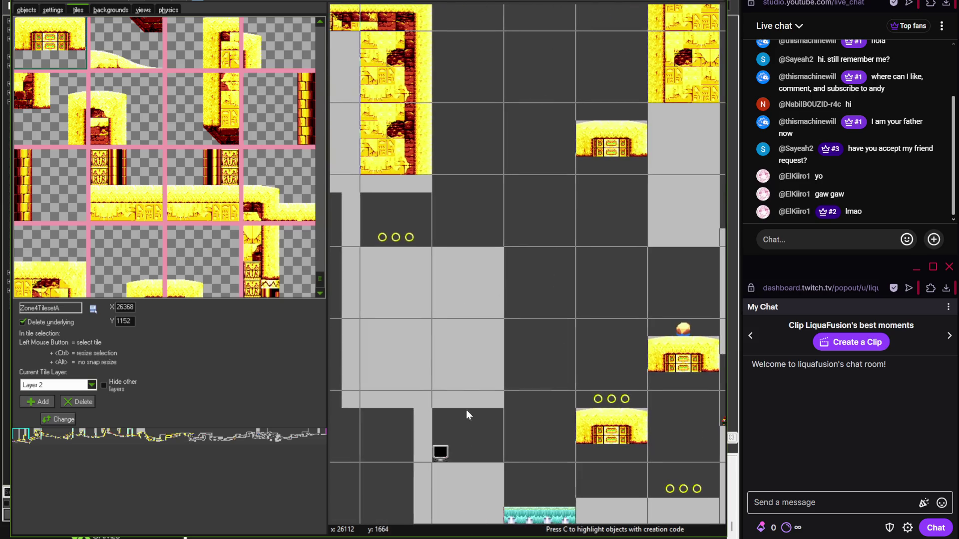
{"action": "key", "text": "alt+Tab"}
{"action": "mouse_move", "coordinate": [466, 410]}
{"action": "left_mouse_down"}
{"action": "mouse_move", "coordinate": [421, 424]}
{"action": "mouse_move", "coordinate": [446, 241]}
{"action": "mouse_move", "coordinate": [491, 383]}
{"action": "mouse_move", "coordinate": [491, 478]}
{"action": "left_mouse_up"}
{"action": "key", "text": "alt+Tab"}
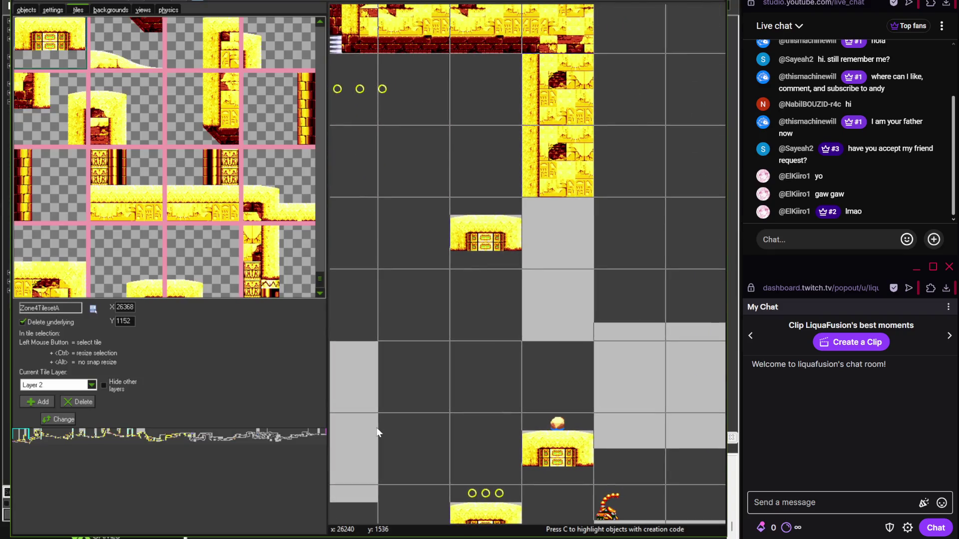
{"action": "mouse_move", "coordinate": [315, 280]}
{"action": "left_mouse_down"}
{"action": "mouse_move", "coordinate": [320, 82]}
{"action": "mouse_move", "coordinate": [321, 199]}
{"action": "left_mouse_up"}
{"action": "left_click", "coordinate": [266, 159]}
{"action": "left_click", "coordinate": [526, 236]}
- Place the pillar-chamber tile around the rings after checking the reference map
{"action": "left_click", "coordinate": [70, 164]}
{"action": "mouse_move", "coordinate": [385, 332]}
{"action": "left_mouse_down"}
{"action": "mouse_move", "coordinate": [640, 312]}
{"action": "mouse_move", "coordinate": [510, 298]}
{"action": "left_mouse_up"}
{"action": "scroll", "coordinate": [397, 295], "scroll_direction": "up", "scroll_amount": 2}
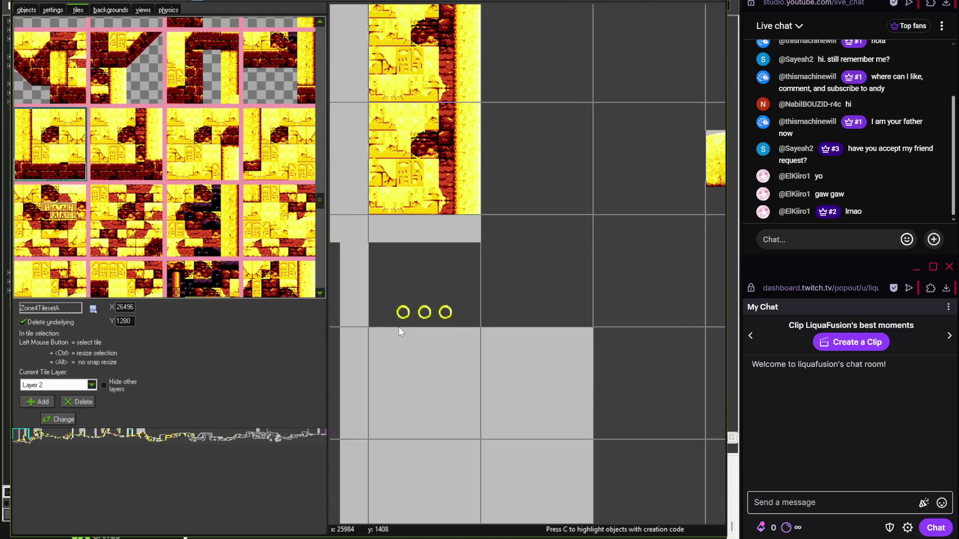
{"action": "left_click_drag", "start_coordinate": [320, 200], "coordinate": [323, 81]}
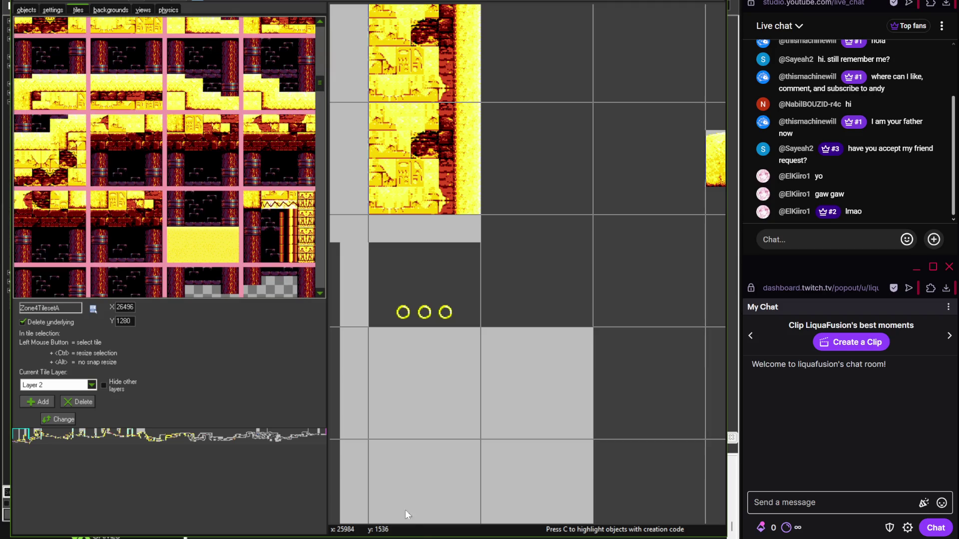
{"action": "key", "text": "alt+Tab"}
{"action": "left_click_drag", "start_coordinate": [210, 353], "coordinate": [410, 360]}
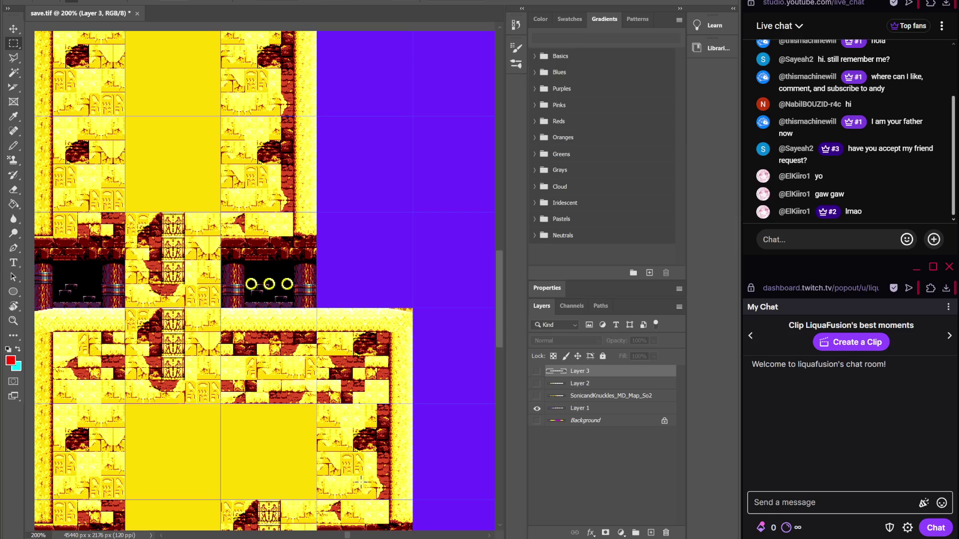
{"action": "key", "text": "alt+Tab"}
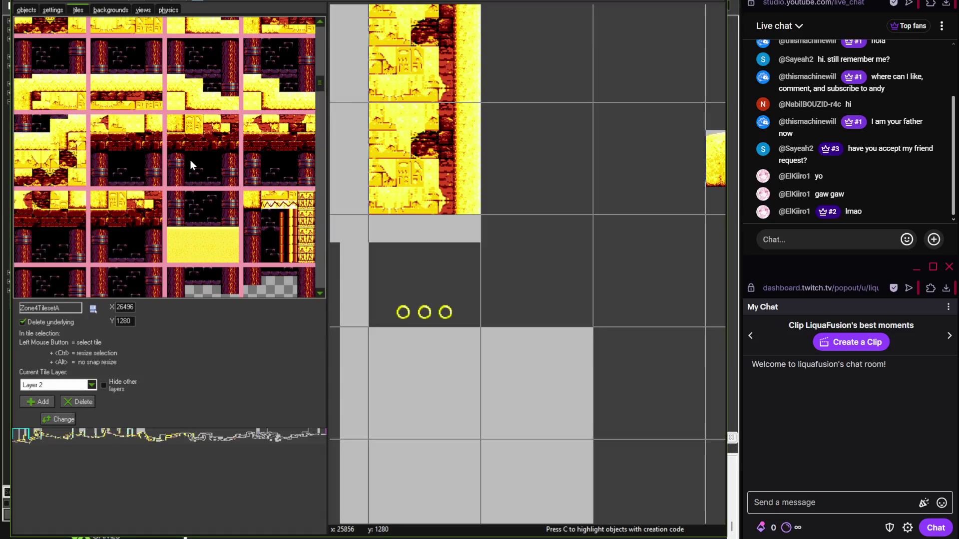
{"action": "left_click", "coordinate": [132, 157]}
{"action": "left_click", "coordinate": [436, 254]}
- Delete the pillar-chamber tile and switch the room editor to object placement
{"action": "scroll", "coordinate": [439, 255], "scroll_direction": "up", "scroll_amount": 1}
{"action": "right_click", "coordinate": [439, 256]}
{"action": "left_click", "coordinate": [467, 265]}
{"action": "left_click", "coordinate": [30, 11]}
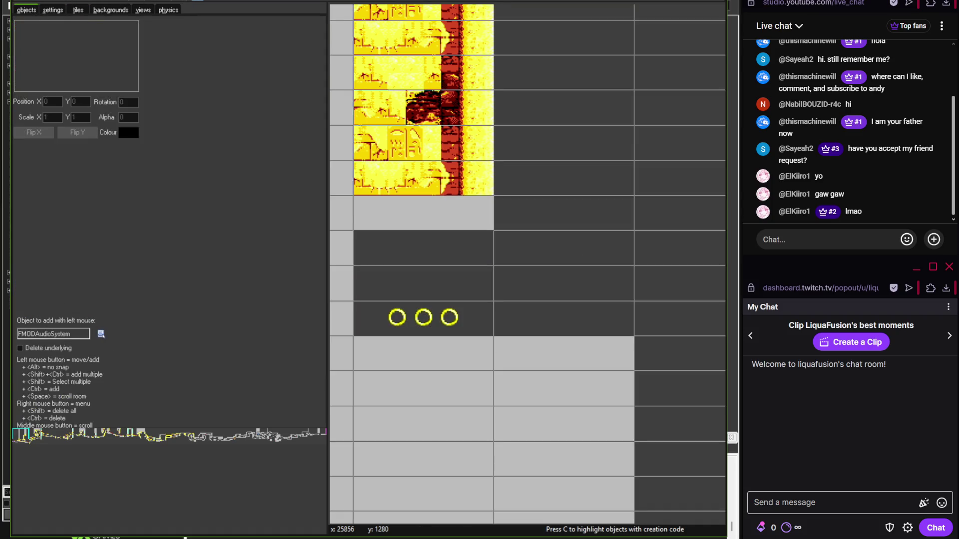
- Extend the grey terrain block one row down and shift the large terrain block one cell left and down
{"action": "left_click", "coordinate": [494, 230]}
{"action": "mouse_move", "coordinate": [493, 248]}
{"action": "left_mouse_down"}
{"action": "mouse_move", "coordinate": [499, 270]}
{"action": "mouse_move", "coordinate": [518, 265]}
{"action": "left_mouse_up"}
{"action": "scroll", "coordinate": [518, 260], "scroll_direction": "down", "scroll_amount": 3}
{"action": "left_click", "coordinate": [448, 278]}
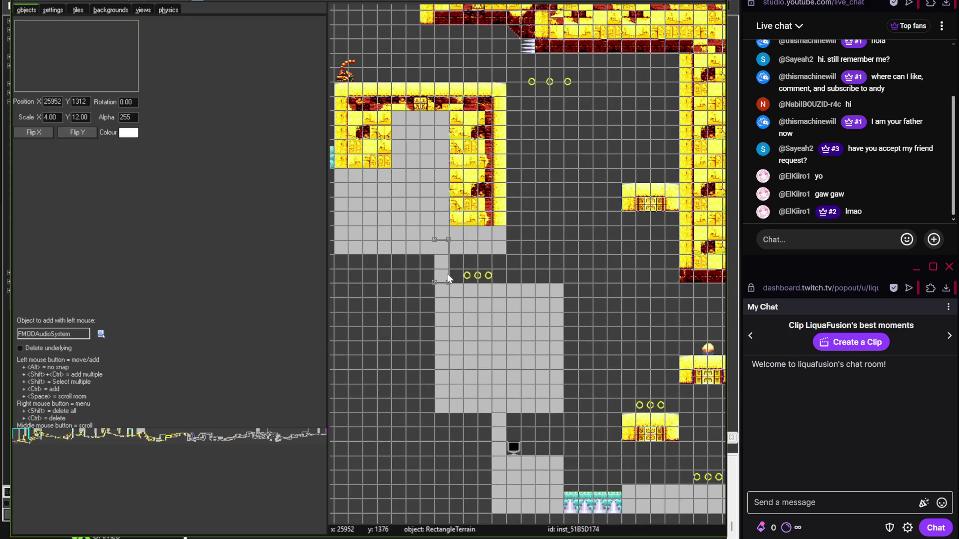
{"action": "scroll", "coordinate": [448, 278], "scroll_direction": "up", "scroll_amount": 2}
{"action": "left_click_drag", "start_coordinate": [448, 274], "coordinate": [447, 329]}
{"action": "left_click", "coordinate": [471, 253]}
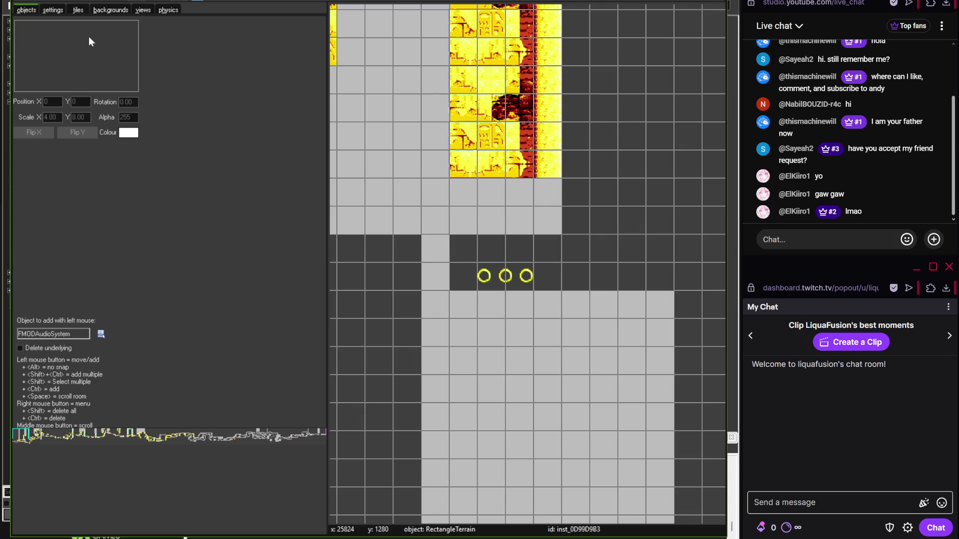
- Place the pillar-chamber tile around the three rings
{"action": "left_click", "coordinate": [78, 10]}
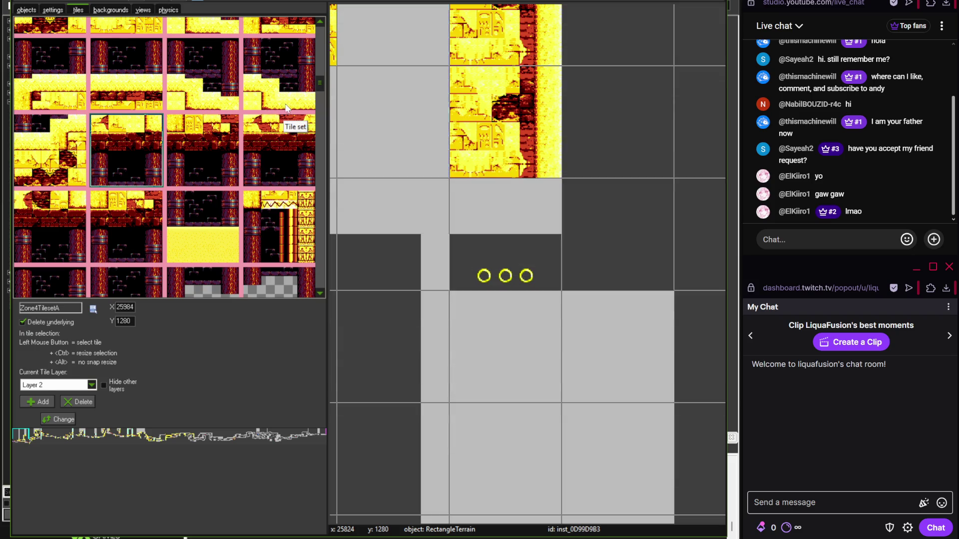
{"action": "left_click", "coordinate": [487, 216]}
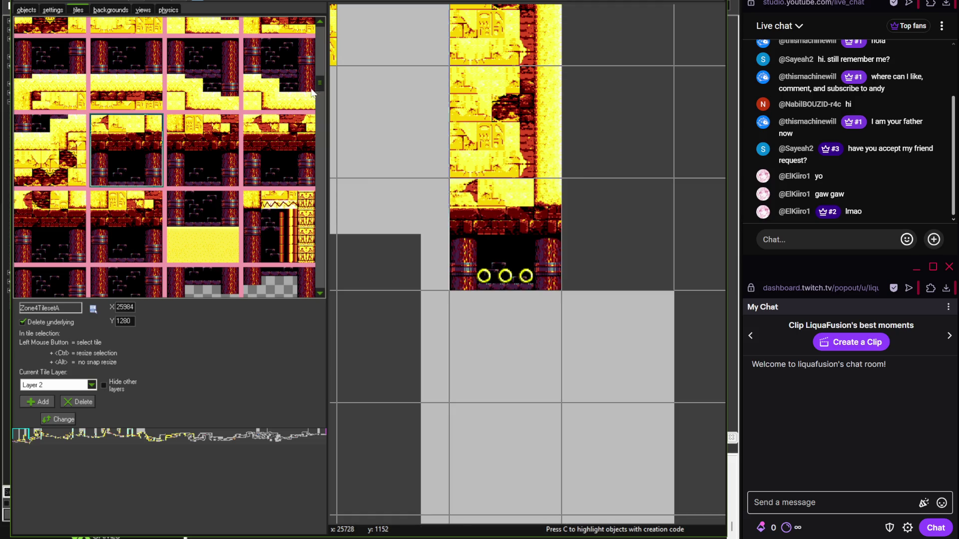
{"action": "mouse_move", "coordinate": [318, 79]}
{"action": "left_mouse_down"}
{"action": "mouse_move", "coordinate": [321, 33]}
{"action": "mouse_move", "coordinate": [319, 95]}
{"action": "left_mouse_up"}
- Check the reference map, then try a curved wall tile left of the ring chamber and remove it
{"action": "key", "text": "alt+Tab"}
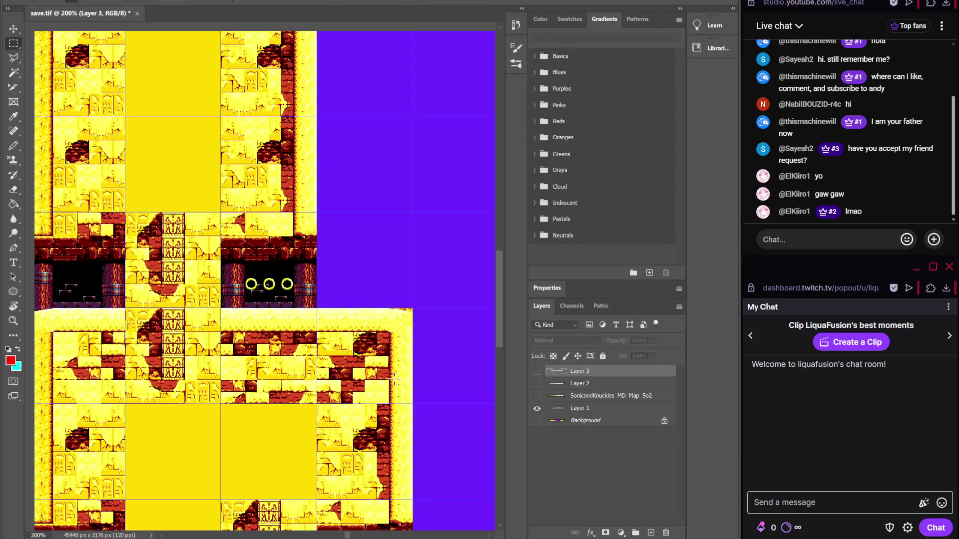
{"action": "key", "text": "alt+Tab"}
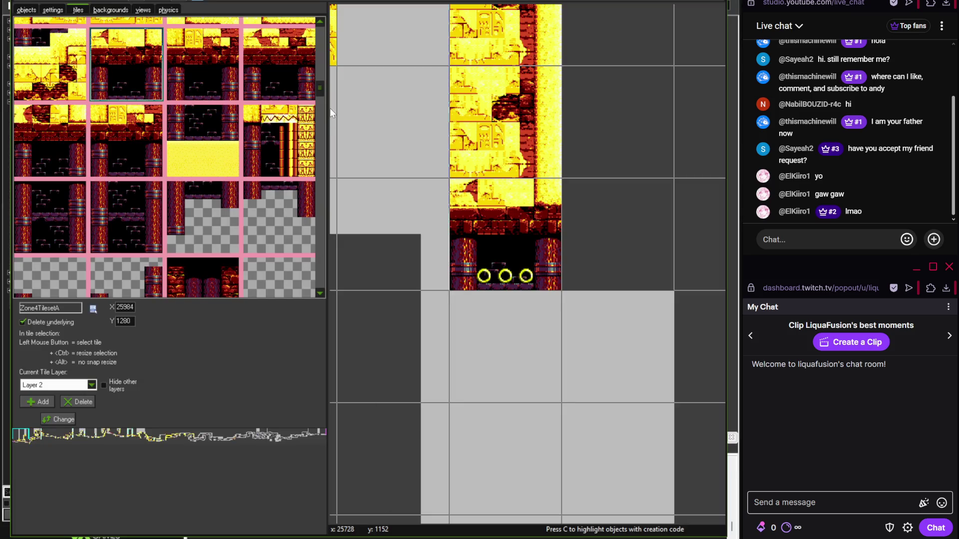
{"action": "left_click_drag", "start_coordinate": [319, 100], "coordinate": [319, 173]}
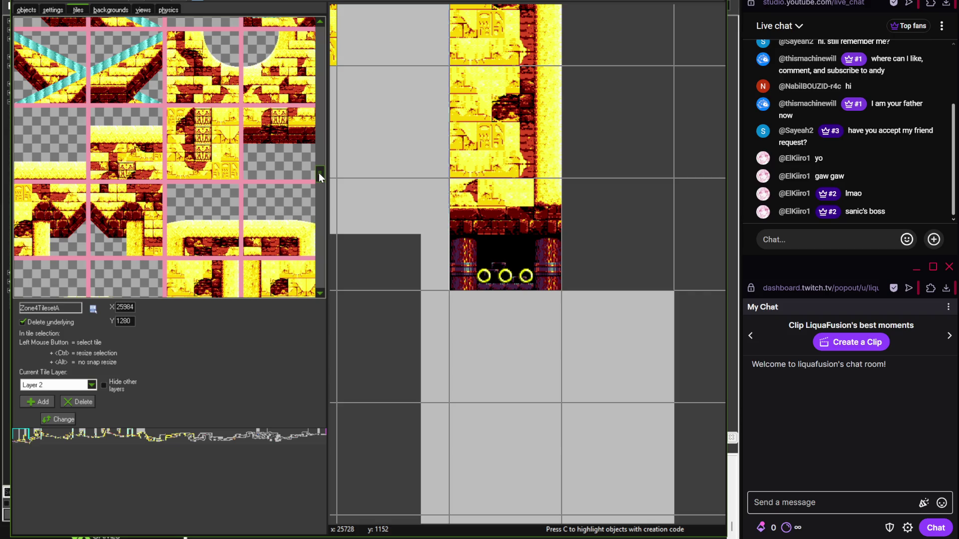
{"action": "left_click", "coordinate": [203, 144]}
{"action": "left_click", "coordinate": [392, 245]}
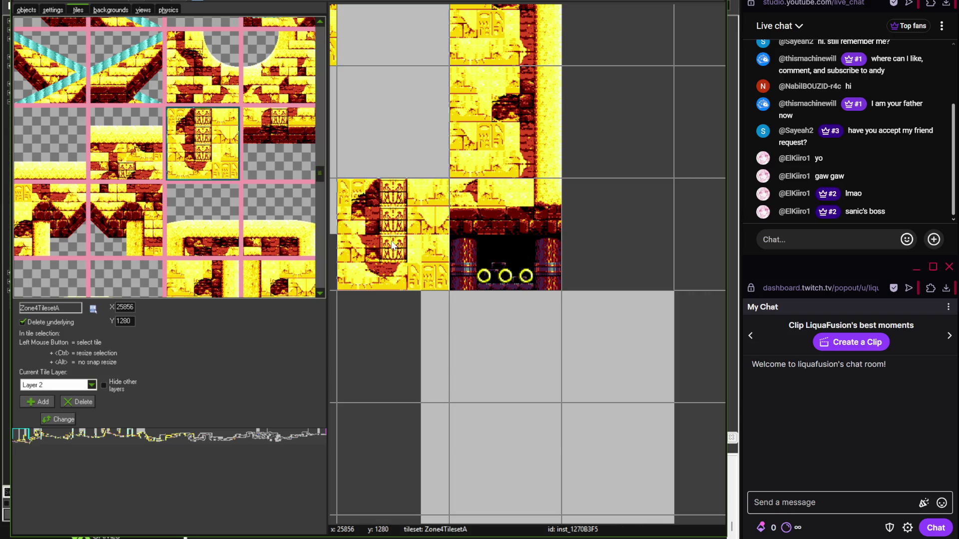
{"action": "right_click", "coordinate": [392, 245]}
{"action": "mouse_move", "coordinate": [322, 171]}
{"action": "left_mouse_down"}
{"action": "mouse_move", "coordinate": [318, 108]}
{"action": "mouse_move", "coordinate": [334, 202]}
{"action": "left_mouse_up"}
- Place a sandstone brick tile in the cell below the ring chamber
{"action": "key", "text": "alt+Tab"}
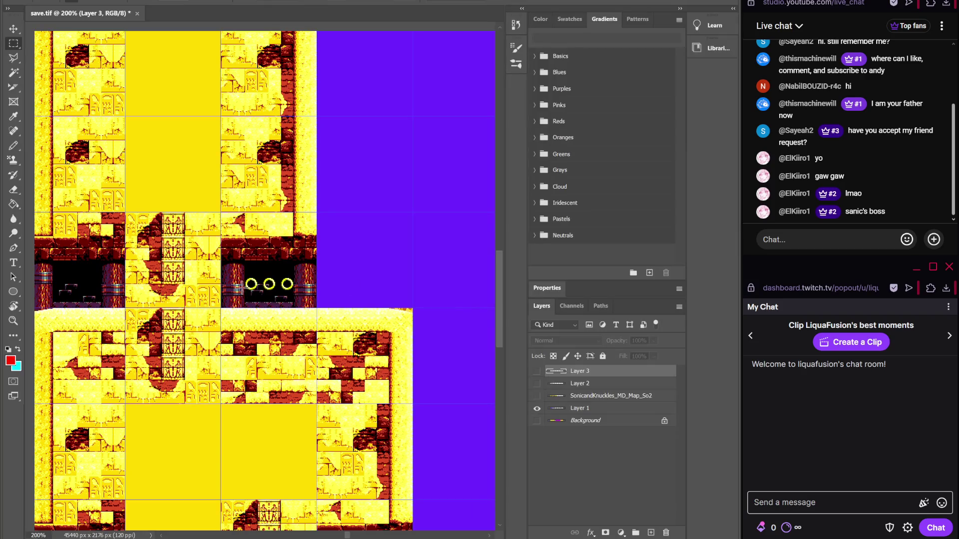
{"action": "key", "text": "alt+Tab"}
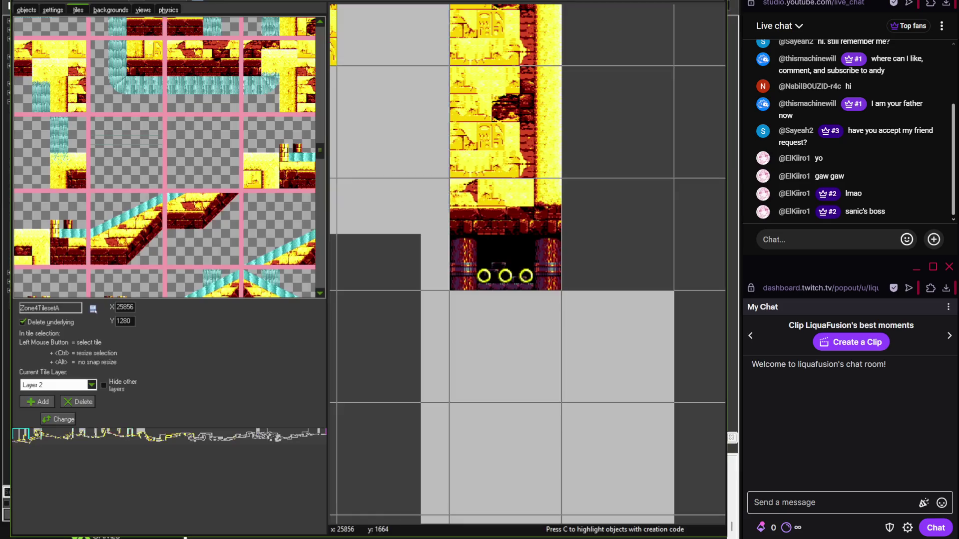
{"action": "left_click_drag", "start_coordinate": [321, 156], "coordinate": [318, 215]}
{"action": "left_click", "coordinate": [141, 177]}
{"action": "left_click", "coordinate": [506, 317]}
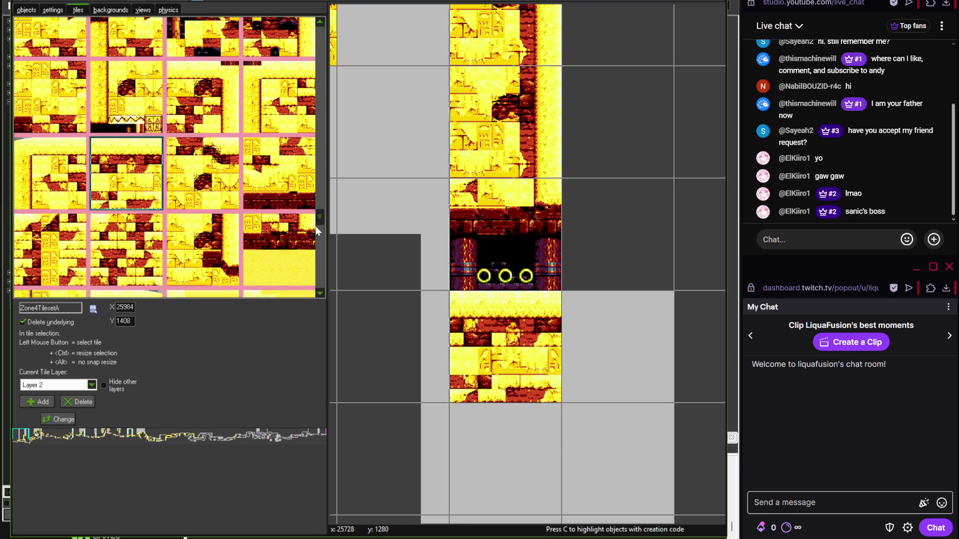
{"action": "mouse_move", "coordinate": [319, 217]}
{"action": "left_mouse_down"}
{"action": "mouse_move", "coordinate": [320, 177]}
{"action": "mouse_move", "coordinate": [319, 233]}
{"action": "mouse_move", "coordinate": [320, 223]}
{"action": "left_mouse_up"}
- Fill the cell right of the brick with a ledge-edge tile, replacing a wrong pick
{"action": "left_click", "coordinate": [63, 220]}
{"action": "left_click", "coordinate": [623, 349]}
{"action": "right_click", "coordinate": [622, 346]}
{"action": "left_click", "coordinate": [124, 163]}
{"action": "left_click", "coordinate": [597, 320]}
{"action": "mouse_move", "coordinate": [429, 388]}
{"action": "left_mouse_down"}
{"action": "mouse_move", "coordinate": [401, 355]}
{"action": "mouse_move", "coordinate": [403, 365]}
{"action": "left_mouse_up"}
{"action": "key", "text": "alt+Tab"}
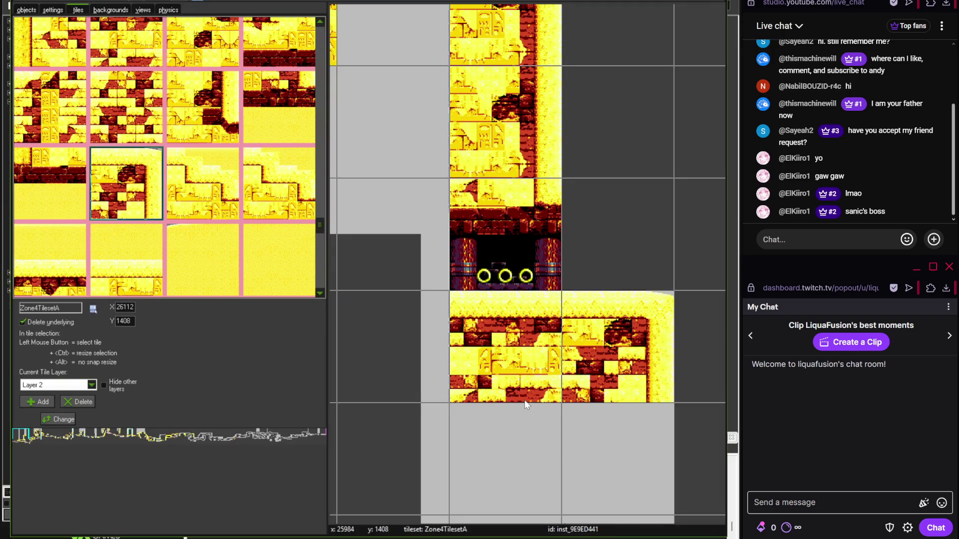
{"action": "scroll", "coordinate": [400, 340], "scroll_direction": "right", "scroll_amount": 5}
{"action": "scroll", "coordinate": [463, 302], "scroll_direction": "down", "scroll_amount": 5}
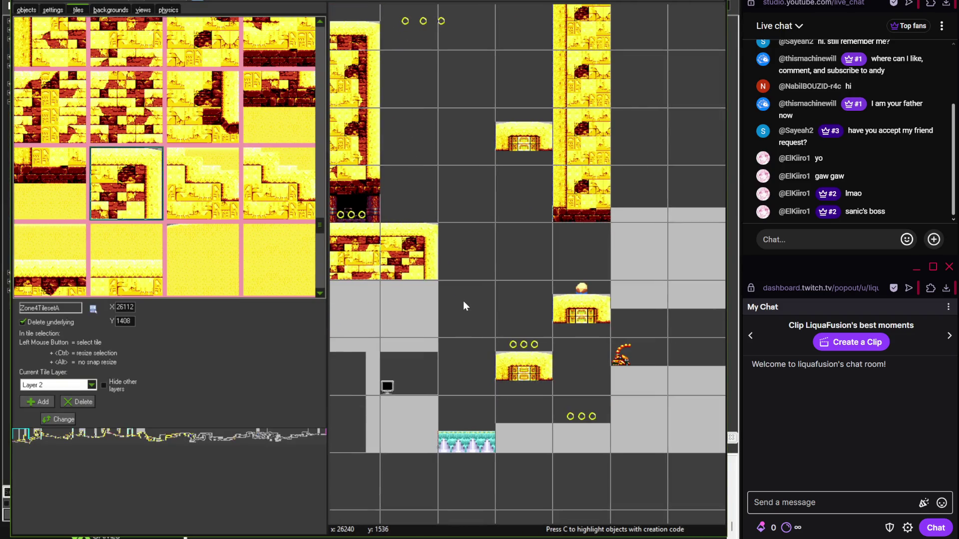
- Shorten the narrow terrain block beside the monitor after checking the reference map
{"action": "key", "text": "alt+Tab"}
{"action": "left_click_drag", "start_coordinate": [422, 487], "coordinate": [392, 259]}
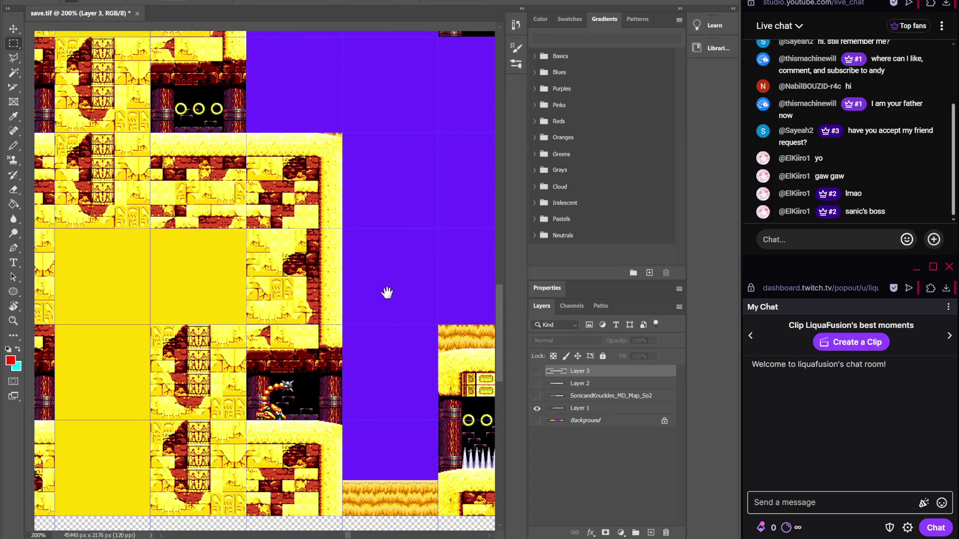
{"action": "key", "text": "alt+Tab"}
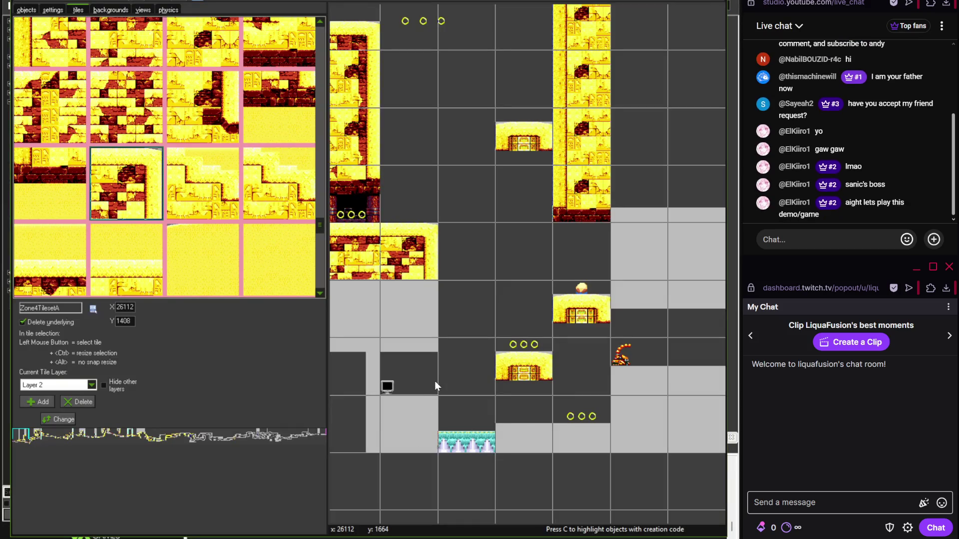
{"action": "scroll", "coordinate": [435, 381], "scroll_direction": "up", "scroll_amount": 1}
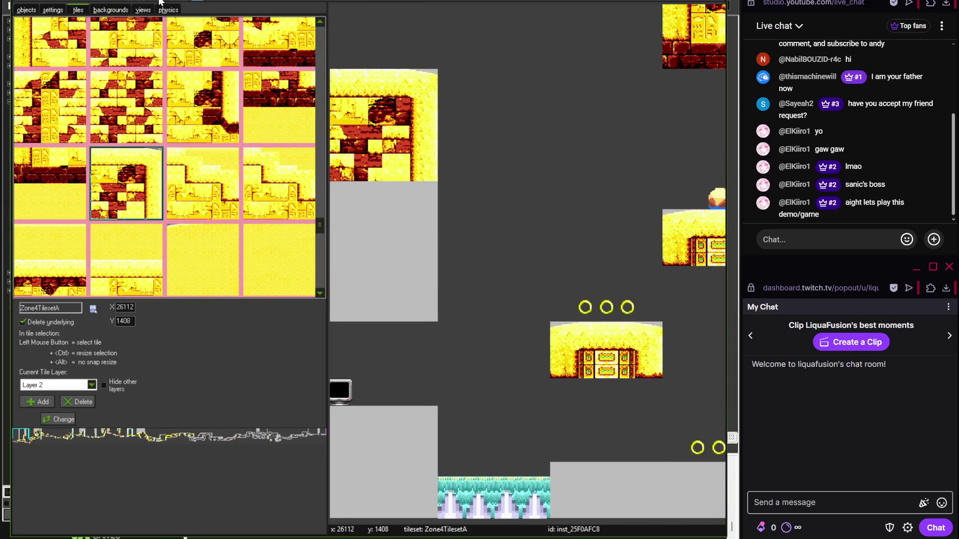
{"action": "left_click", "coordinate": [27, 10]}
{"action": "left_click", "coordinate": [428, 310]}
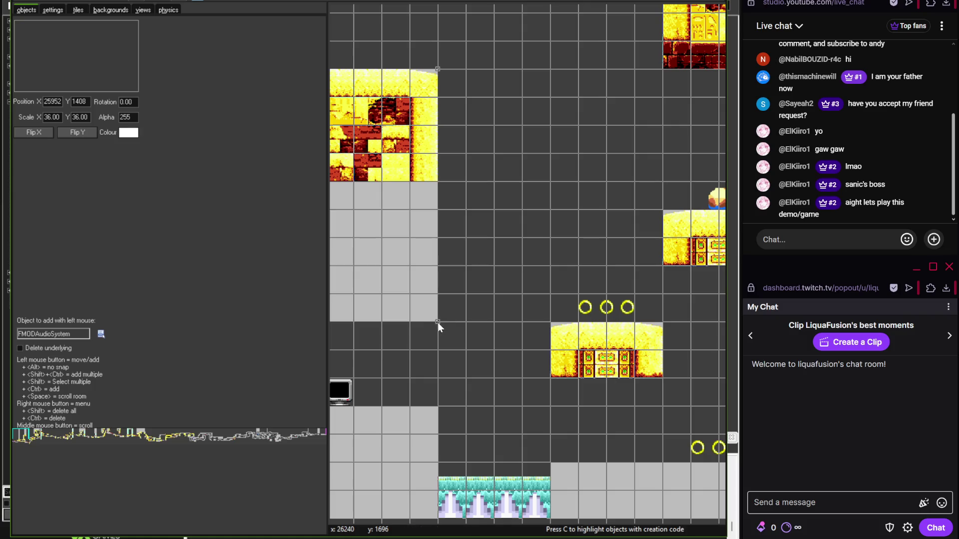
{"action": "left_click_drag", "start_coordinate": [440, 356], "coordinate": [589, 274]}
{"action": "left_click", "coordinate": [437, 323]}
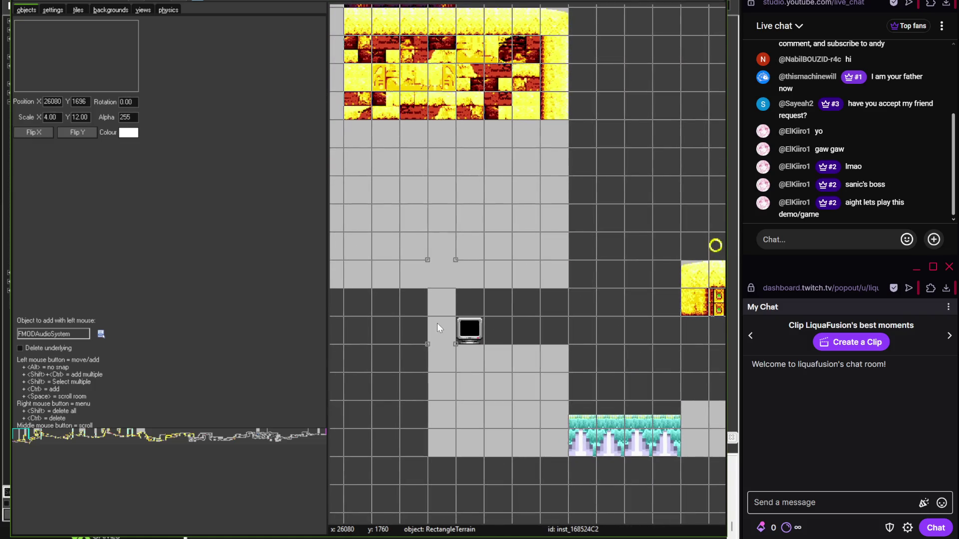
{"action": "left_click_drag", "start_coordinate": [455, 372], "coordinate": [456, 345]}
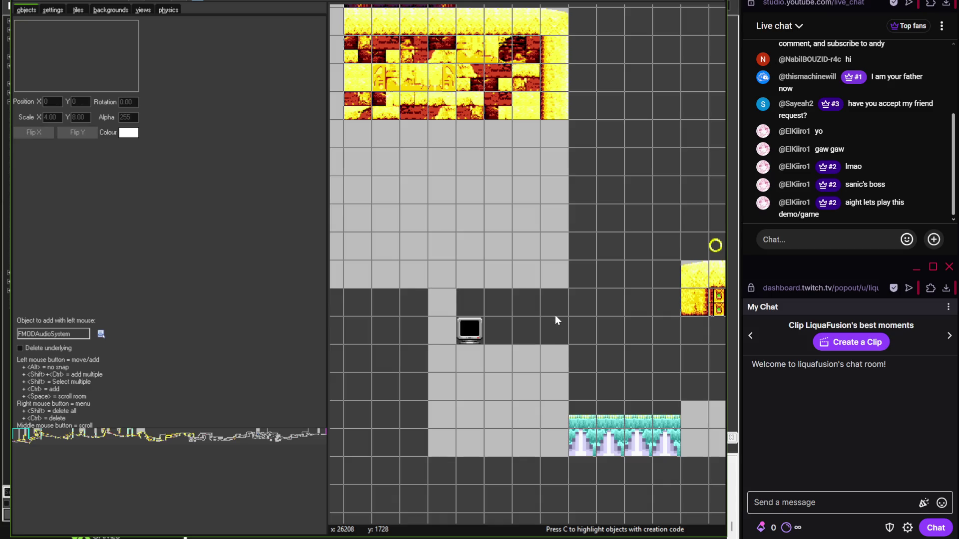
{"action": "scroll", "coordinate": [554, 313], "scroll_direction": "up", "scroll_amount": 2}
- Place the dark brick chamber tile over the monitor's block
{"action": "left_click", "coordinate": [80, 10]}
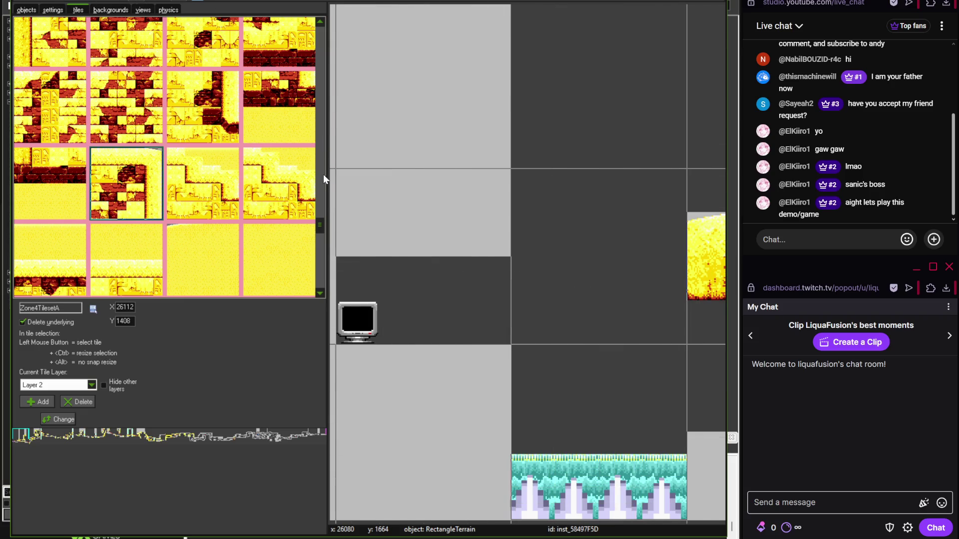
{"action": "mouse_move", "coordinate": [319, 223]}
{"action": "left_mouse_down"}
{"action": "mouse_move", "coordinate": [322, 233]}
{"action": "mouse_move", "coordinate": [319, 88]}
{"action": "left_mouse_up"}
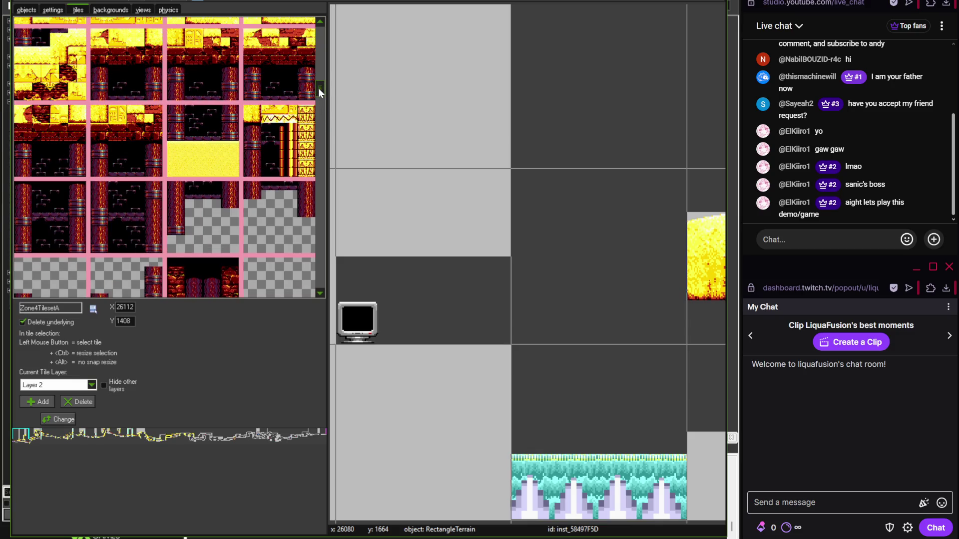
{"action": "left_click", "coordinate": [80, 121]}
{"action": "left_click", "coordinate": [444, 267]}
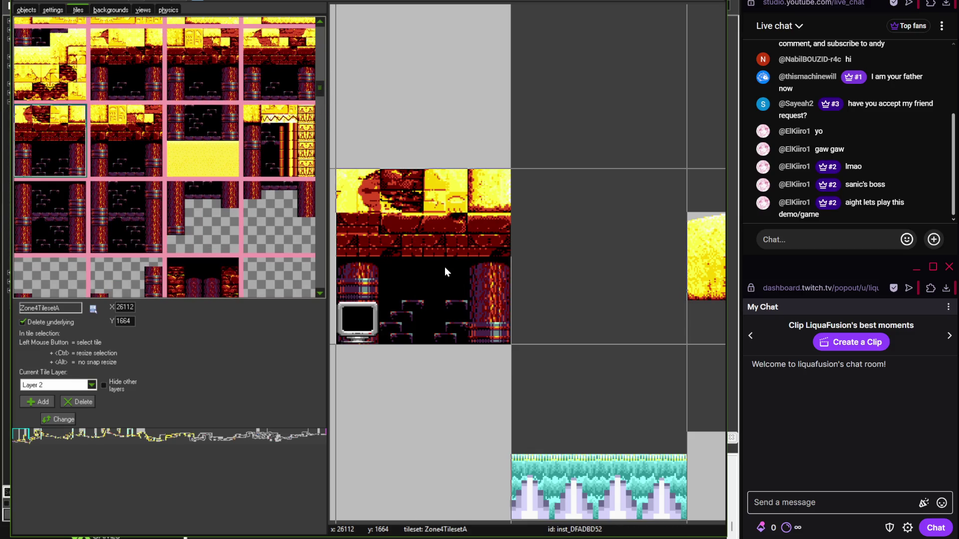
{"action": "scroll", "coordinate": [436, 262], "scroll_direction": "down", "scroll_amount": 1}
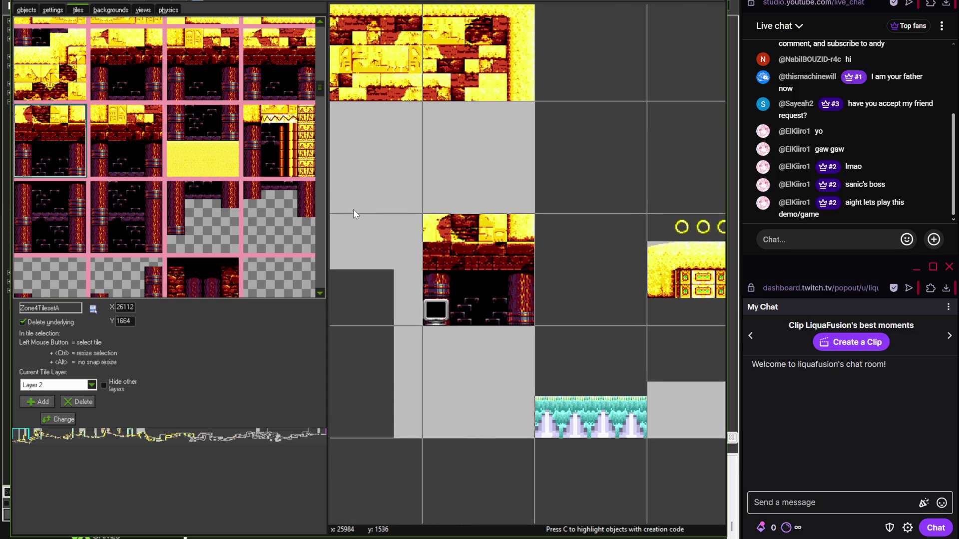
{"action": "left_click_drag", "start_coordinate": [321, 89], "coordinate": [319, 214]}
- Cover the grey cells below the chamber with sandstone tiles, deleting one misplaced tile
{"action": "left_click", "coordinate": [202, 220]}
{"action": "left_click", "coordinate": [480, 379]}
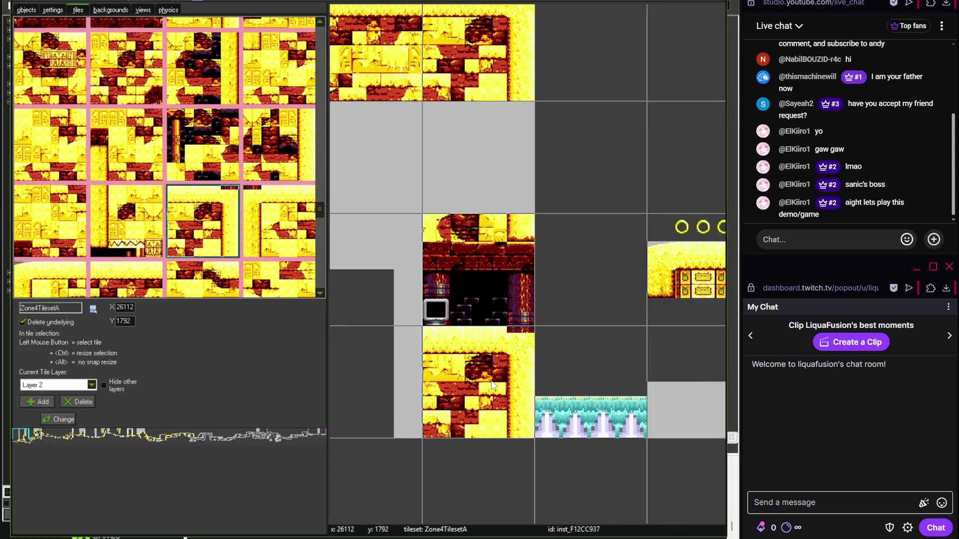
{"action": "scroll", "coordinate": [352, 362], "scroll_direction": "down", "scroll_amount": 1}
{"action": "scroll", "coordinate": [415, 310], "scroll_direction": "down", "scroll_amount": 1}
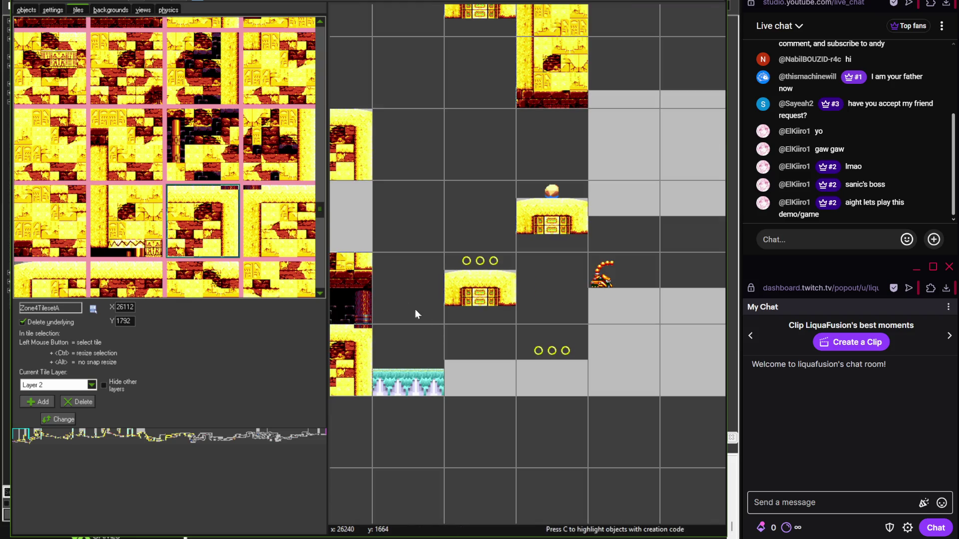
{"action": "left_click", "coordinate": [319, 202]}
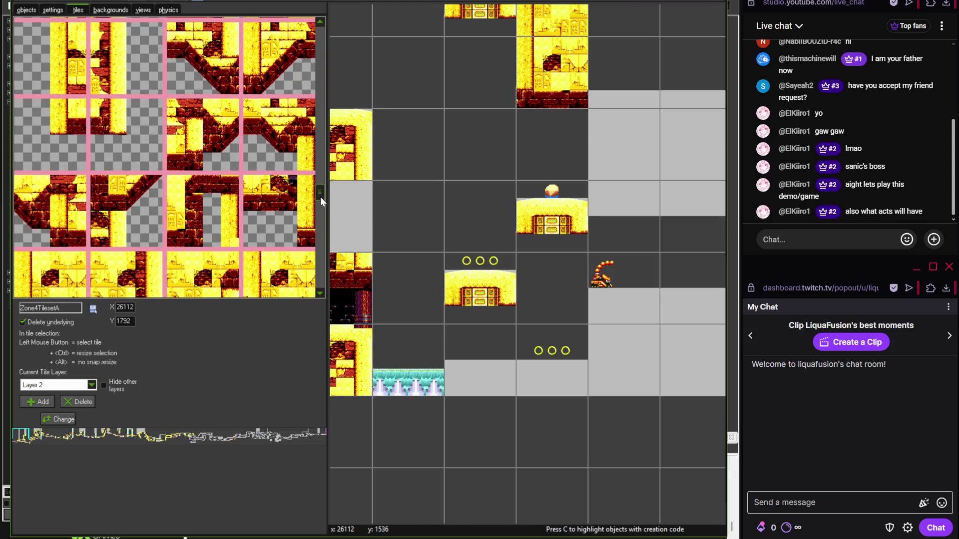
{"action": "mouse_move", "coordinate": [320, 197]}
{"action": "left_mouse_down"}
{"action": "mouse_move", "coordinate": [318, 169]}
{"action": "mouse_move", "coordinate": [316, 181]}
{"action": "left_mouse_up"}
{"action": "left_click", "coordinate": [202, 115]}
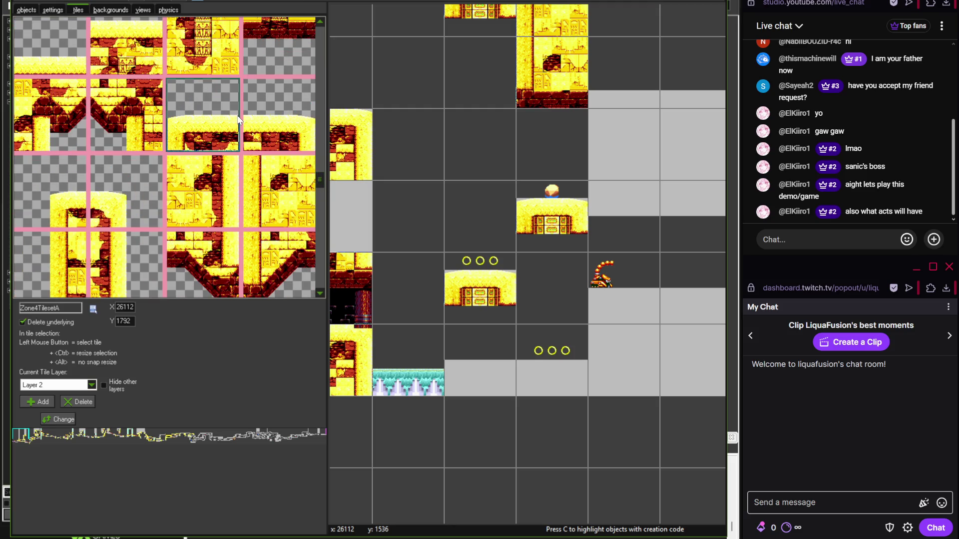
{"action": "left_click", "coordinate": [532, 370]}
{"action": "left_click", "coordinate": [479, 378]}
{"action": "right_click", "coordinate": [553, 376]}
- Add a sandstone tile to the grey cell beside the chamber and compare with the reference map
{"action": "scroll", "coordinate": [544, 360], "scroll_direction": "down", "scroll_amount": 1}
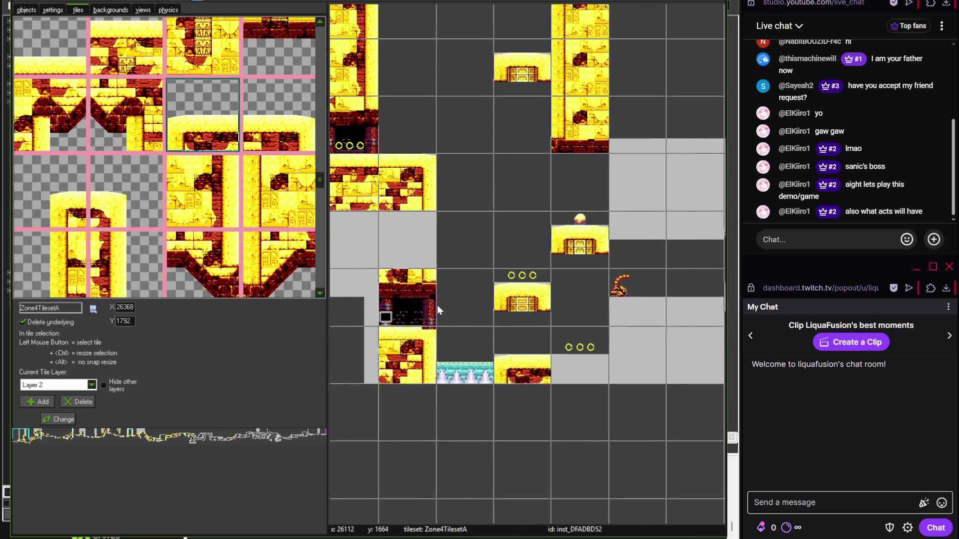
{"action": "left_click", "coordinate": [202, 191]}
{"action": "left_click", "coordinate": [469, 264]}
{"action": "left_click_drag", "start_coordinate": [466, 266], "coordinate": [436, 264]}
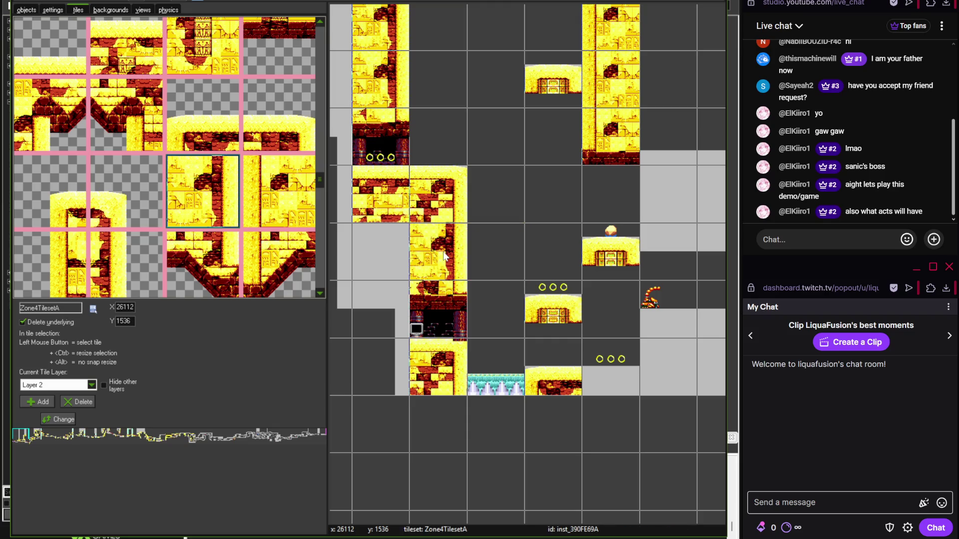
{"action": "left_click", "coordinate": [284, 211]}
{"action": "left_click_drag", "start_coordinate": [665, 219], "coordinate": [517, 192]}
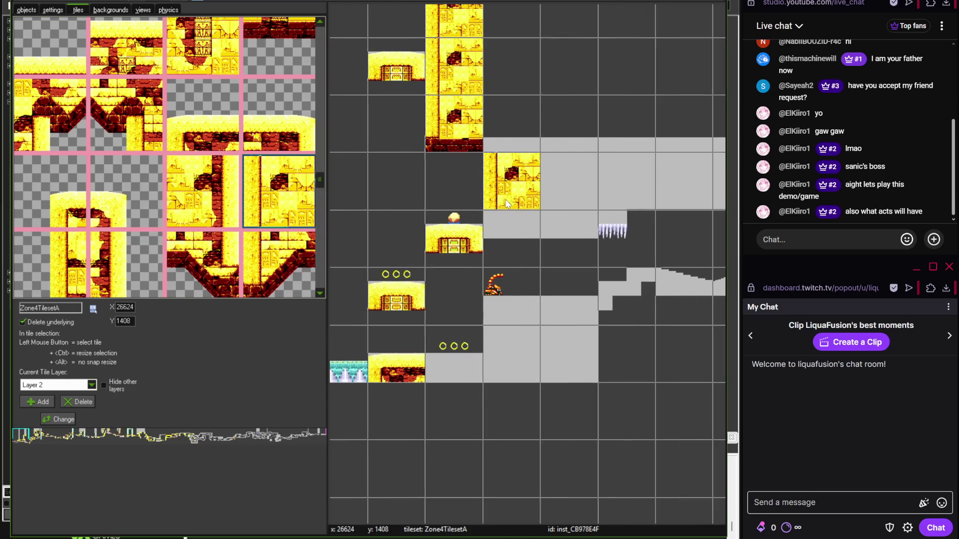
{"action": "key", "text": "alt+Tab"}
{"action": "scroll", "coordinate": [264, 279], "scroll_direction": "right", "scroll_amount": 5}
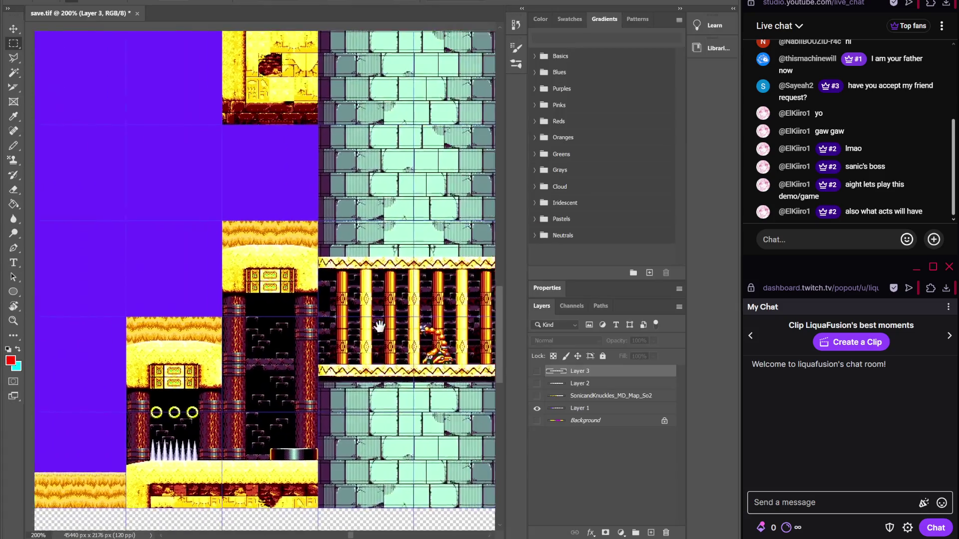
- Bring the next untiled grey blocks into view and compare them with the reference map
{"action": "key", "text": "alt+Tab"}
{"action": "scroll", "coordinate": [417, 394], "scroll_direction": "up", "scroll_amount": 3}
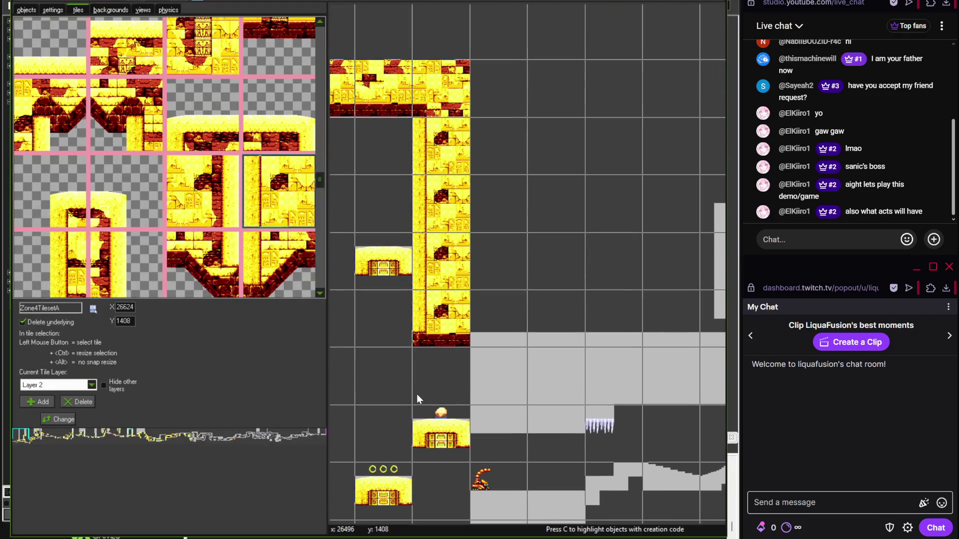
{"action": "scroll", "coordinate": [443, 397], "scroll_direction": "left", "scroll_amount": 1}
{"action": "mouse_move", "coordinate": [497, 323]}
{"action": "left_mouse_down"}
{"action": "mouse_move", "coordinate": [535, 299]}
{"action": "mouse_move", "coordinate": [594, 317]}
{"action": "mouse_move", "coordinate": [516, 311]}
{"action": "mouse_move", "coordinate": [506, 248]}
{"action": "mouse_move", "coordinate": [578, 198]}
{"action": "left_mouse_up"}
{"action": "mouse_move", "coordinate": [318, 184]}
{"action": "left_mouse_down"}
{"action": "mouse_move", "coordinate": [412, 469]}
{"action": "mouse_move", "coordinate": [435, 474]}
{"action": "left_mouse_up"}
{"action": "key", "text": "alt+Tab"}
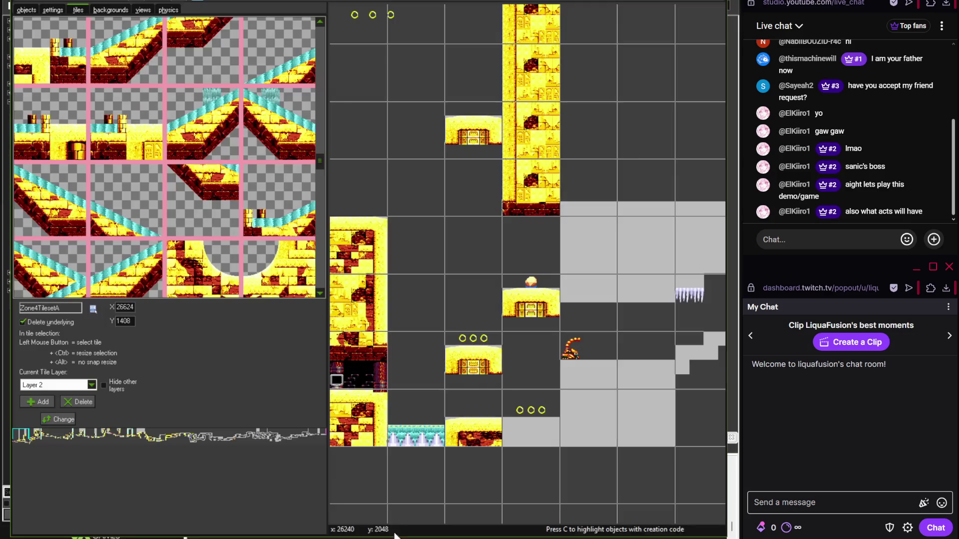
{"action": "key", "text": "alt+Tab"}
{"action": "mouse_move", "coordinate": [317, 181]}
{"action": "left_mouse_down"}
{"action": "mouse_move", "coordinate": [320, 196]}
{"action": "mouse_move", "coordinate": [320, 54]}
{"action": "left_mouse_up"}
- Place two teal brick tiles and a golden pillar-chamber tile over the grey block
{"action": "left_click", "coordinate": [302, 173]}
{"action": "left_click", "coordinate": [593, 322]}
{"action": "scroll", "coordinate": [593, 320], "scroll_direction": "up", "scroll_amount": 1}
{"action": "left_click", "coordinate": [50, 225]}
{"action": "scroll", "coordinate": [486, 233], "scroll_direction": "right", "scroll_amount": 3}
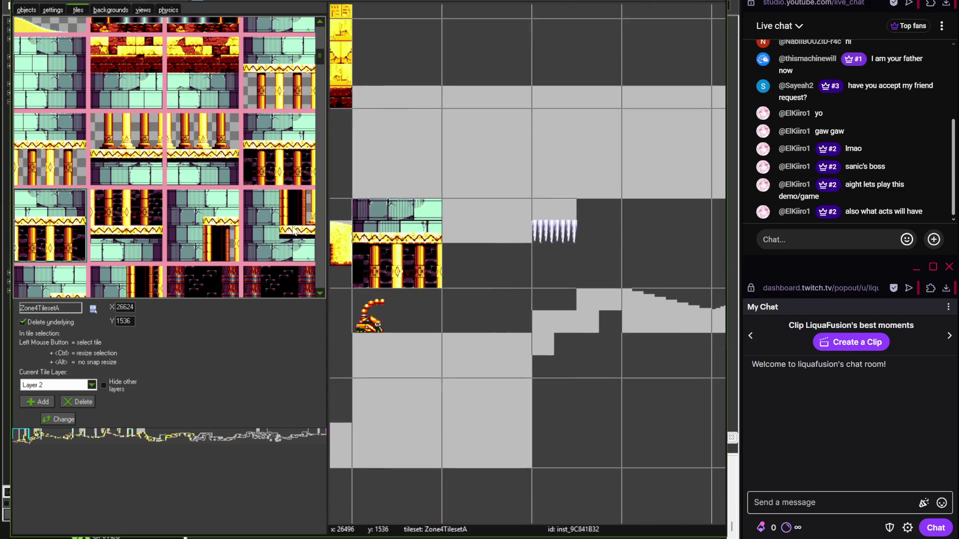
{"action": "left_click", "coordinate": [486, 233]}
{"action": "left_click", "coordinate": [144, 230]}
{"action": "left_click", "coordinate": [490, 345]}
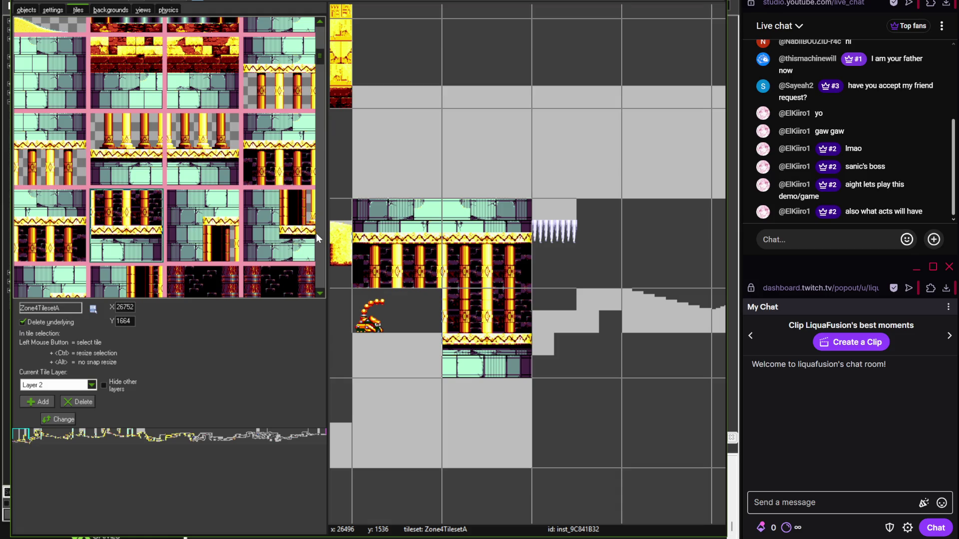
{"action": "left_click_drag", "start_coordinate": [318, 59], "coordinate": [321, 55]}
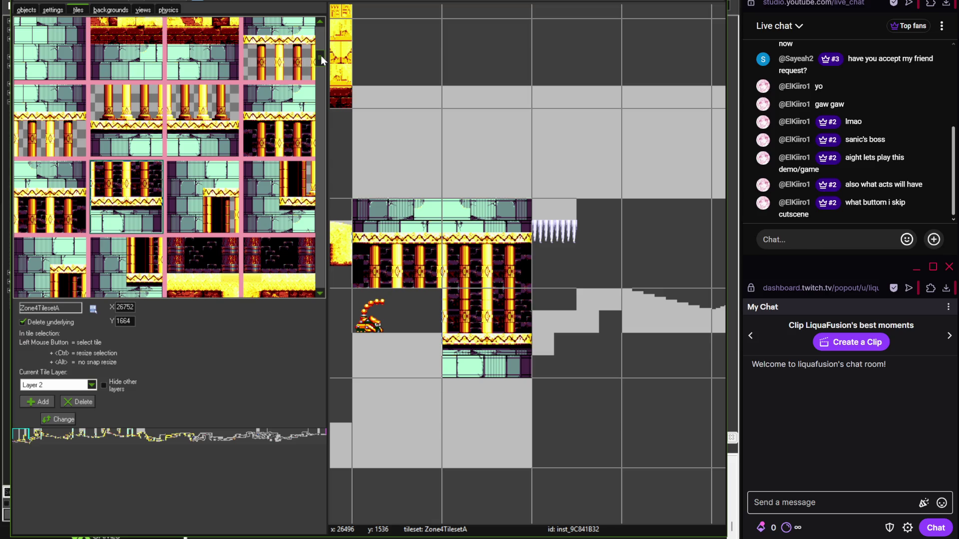
- Place three golden pillar-chamber tiles in the grey blocks near the scorpion
{"action": "scroll", "coordinate": [508, 176], "scroll_direction": "down", "scroll_amount": 2}
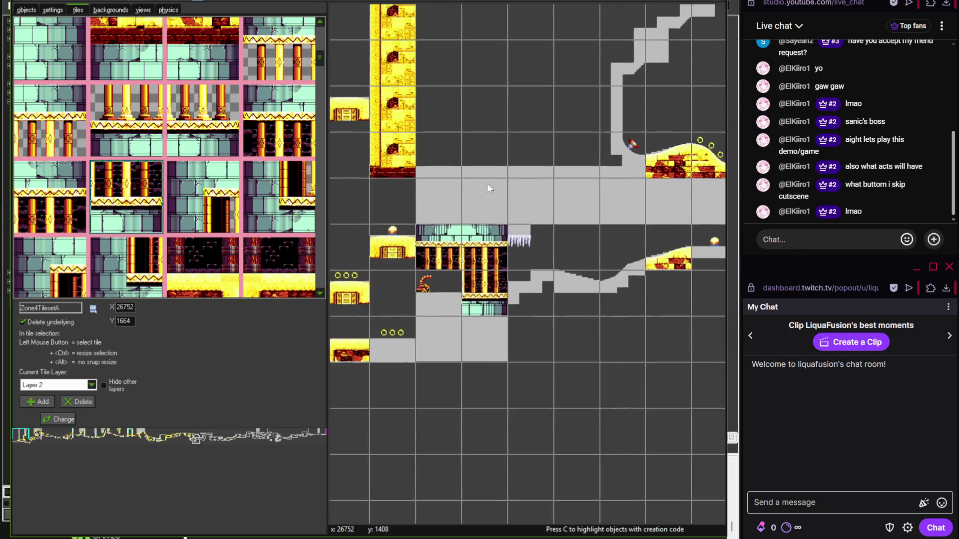
{"action": "scroll", "coordinate": [488, 188], "scroll_direction": "up", "scroll_amount": 1}
{"action": "left_click", "coordinate": [455, 163]}
{"action": "scroll", "coordinate": [456, 164], "scroll_direction": "up", "scroll_amount": 1}
{"action": "left_click", "coordinate": [71, 190]}
{"action": "left_click", "coordinate": [623, 205]}
{"action": "scroll", "coordinate": [623, 206], "scroll_direction": "down", "scroll_amount": 1}
{"action": "scroll", "coordinate": [589, 225], "scroll_direction": "up", "scroll_amount": 1}
{"action": "left_click", "coordinate": [148, 220]}
{"action": "left_click", "coordinate": [549, 293]}
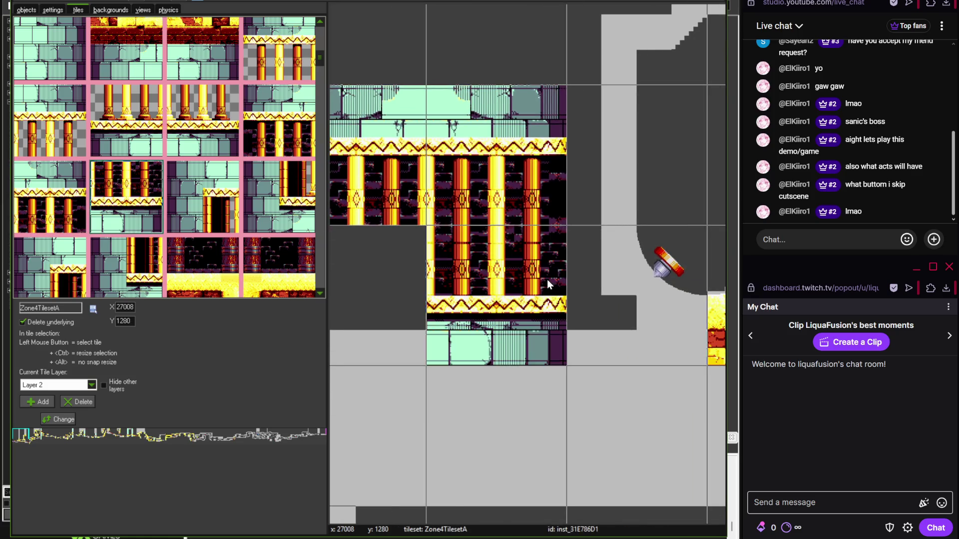
{"action": "scroll", "coordinate": [546, 282], "scroll_direction": "down", "scroll_amount": 1}
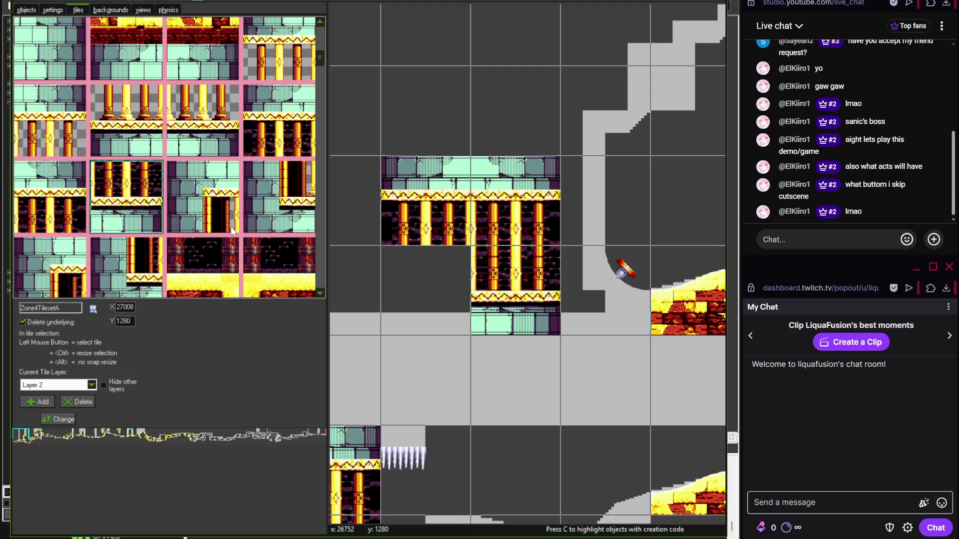
- Paint a column of teal brick tiles above the brick block, with another brick below
{"action": "mouse_move", "coordinate": [322, 64]}
{"action": "left_mouse_down"}
{"action": "mouse_move", "coordinate": [320, 79]}
{"action": "mouse_move", "coordinate": [321, 64]}
{"action": "left_mouse_up"}
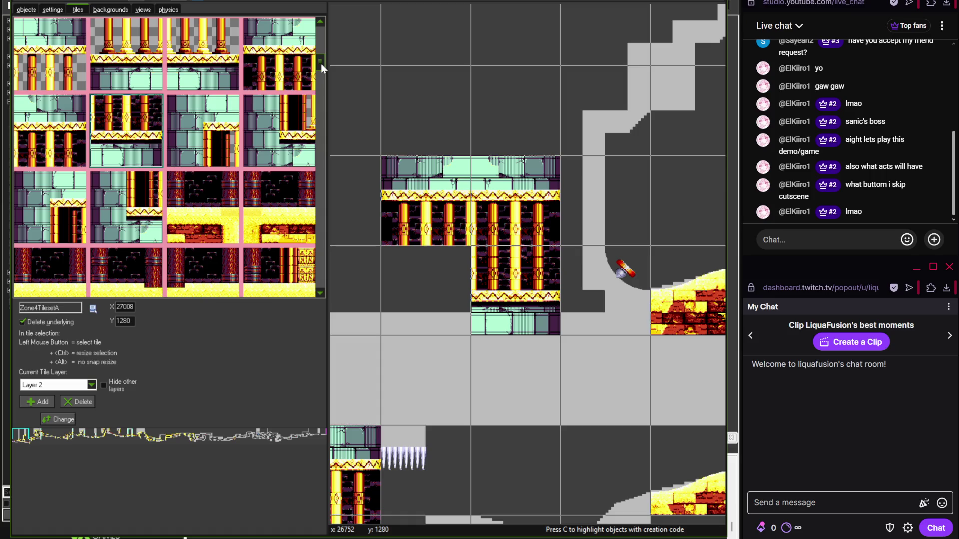
{"action": "mouse_move", "coordinate": [321, 63]}
{"action": "left_mouse_down"}
{"action": "mouse_move", "coordinate": [322, 49]}
{"action": "mouse_move", "coordinate": [321, 78]}
{"action": "left_mouse_up"}
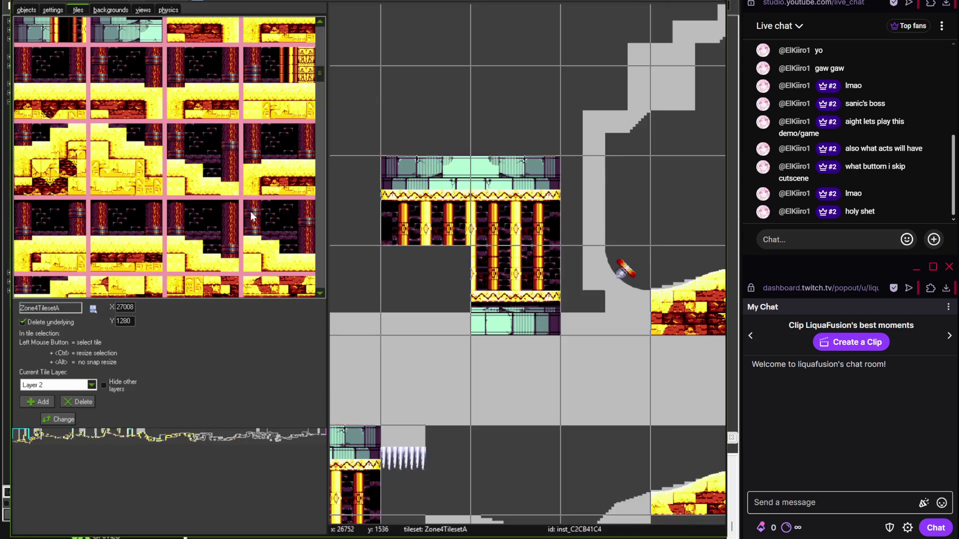
{"action": "mouse_move", "coordinate": [321, 73]}
{"action": "left_mouse_down"}
{"action": "mouse_move", "coordinate": [321, 38]}
{"action": "mouse_move", "coordinate": [321, 58]}
{"action": "left_mouse_up"}
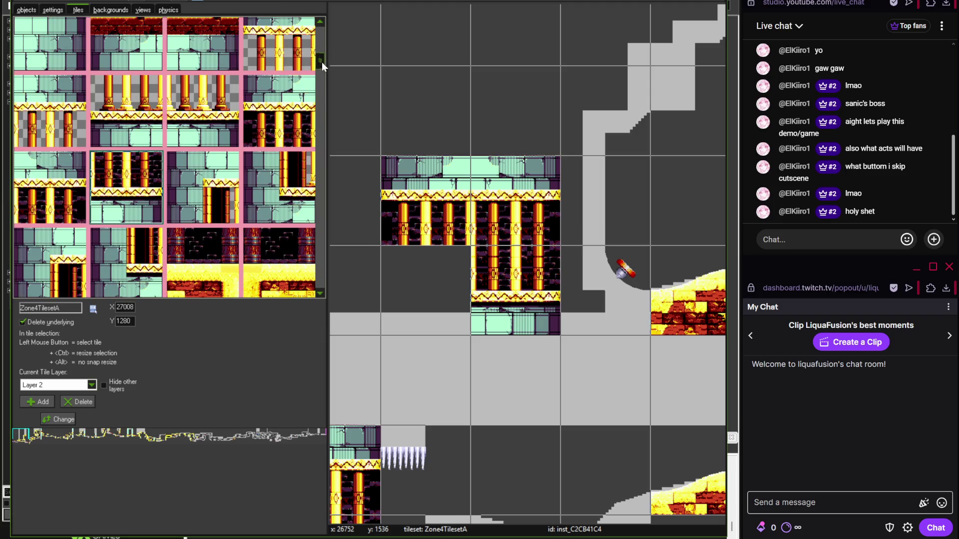
{"action": "scroll", "coordinate": [321, 62], "scroll_direction": "down", "scroll_amount": 1}
{"action": "mouse_move", "coordinate": [321, 62]}
{"action": "left_mouse_down"}
{"action": "mouse_move", "coordinate": [320, 283]}
{"action": "mouse_move", "coordinate": [321, 37]}
{"action": "mouse_move", "coordinate": [322, 55]}
{"action": "left_mouse_up"}
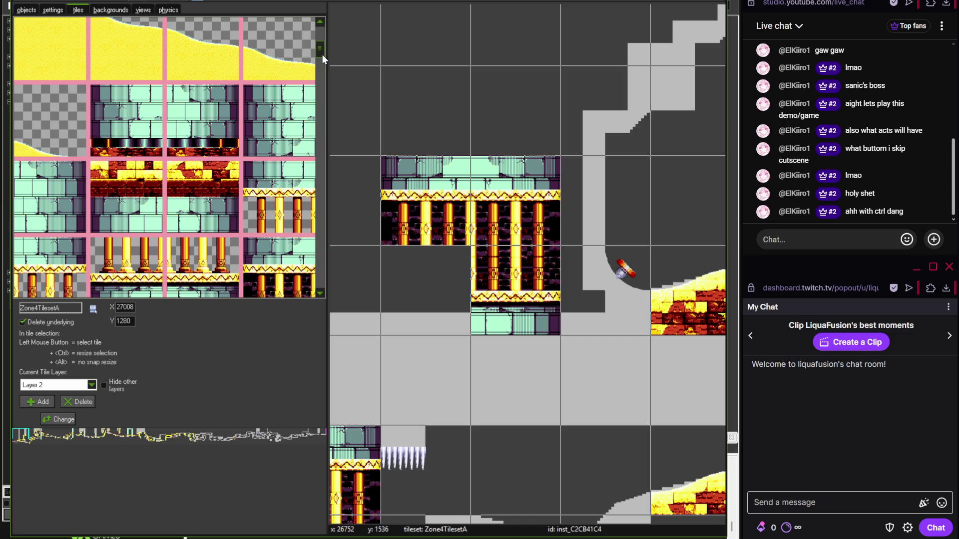
{"action": "mouse_move", "coordinate": [323, 55]}
{"action": "left_mouse_down"}
{"action": "mouse_move", "coordinate": [324, 142]}
{"action": "mouse_move", "coordinate": [330, 85]}
{"action": "mouse_move", "coordinate": [319, 59]}
{"action": "left_mouse_up"}
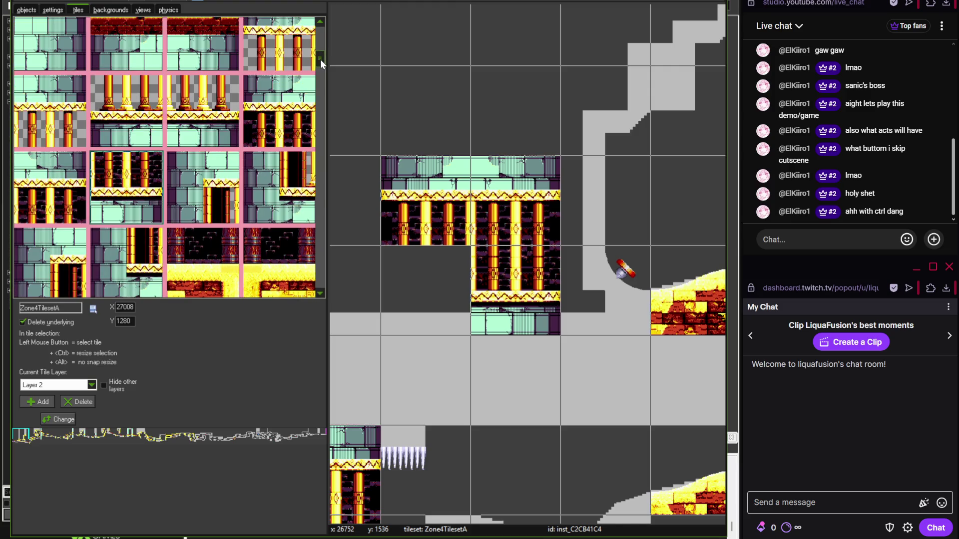
{"action": "mouse_move", "coordinate": [391, 312]}
{"action": "left_mouse_down"}
{"action": "mouse_move", "coordinate": [520, 149]}
{"action": "mouse_move", "coordinate": [526, 176]}
{"action": "mouse_move", "coordinate": [574, 80]}
{"action": "mouse_move", "coordinate": [643, 137]}
{"action": "mouse_move", "coordinate": [560, 244]}
{"action": "left_mouse_up"}
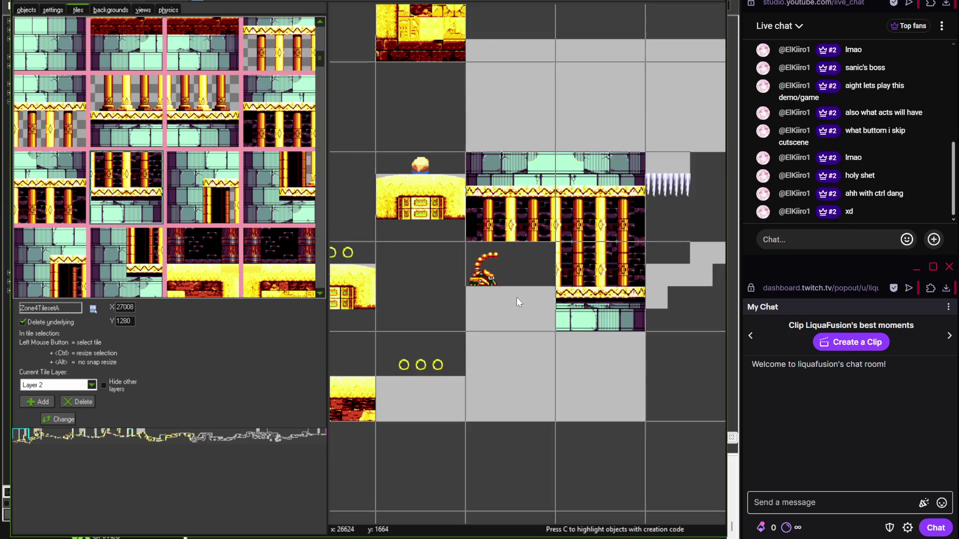
{"action": "scroll", "coordinate": [319, 62], "scroll_direction": "up", "scroll_amount": 2}
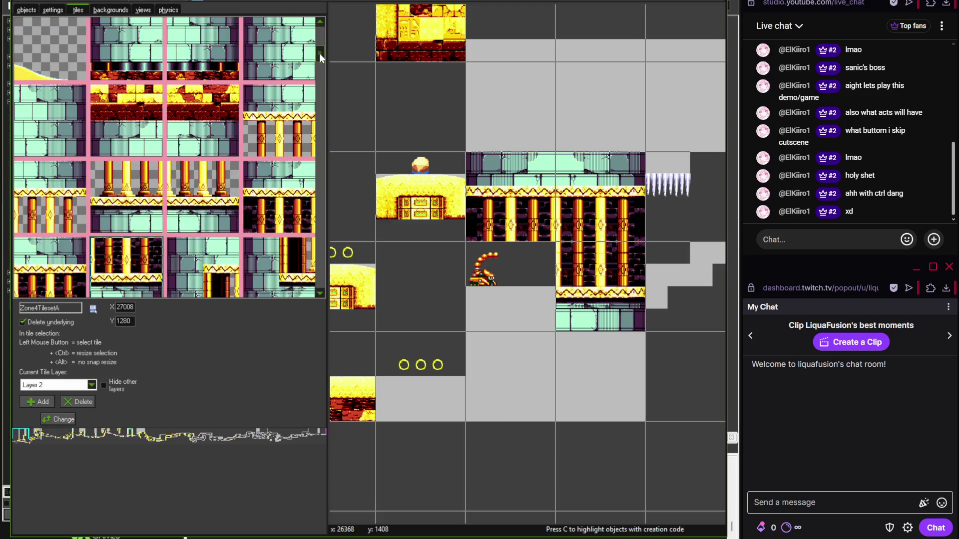
{"action": "scroll", "coordinate": [526, 250], "scroll_direction": "down", "scroll_amount": 1}
{"action": "scroll", "coordinate": [511, 272], "scroll_direction": "up", "scroll_amount": 1}
{"action": "left_click_drag", "start_coordinate": [511, 277], "coordinate": [504, 50]}
{"action": "left_click", "coordinate": [72, 145]}
{"action": "left_click_drag", "start_coordinate": [571, 266], "coordinate": [570, 44]}
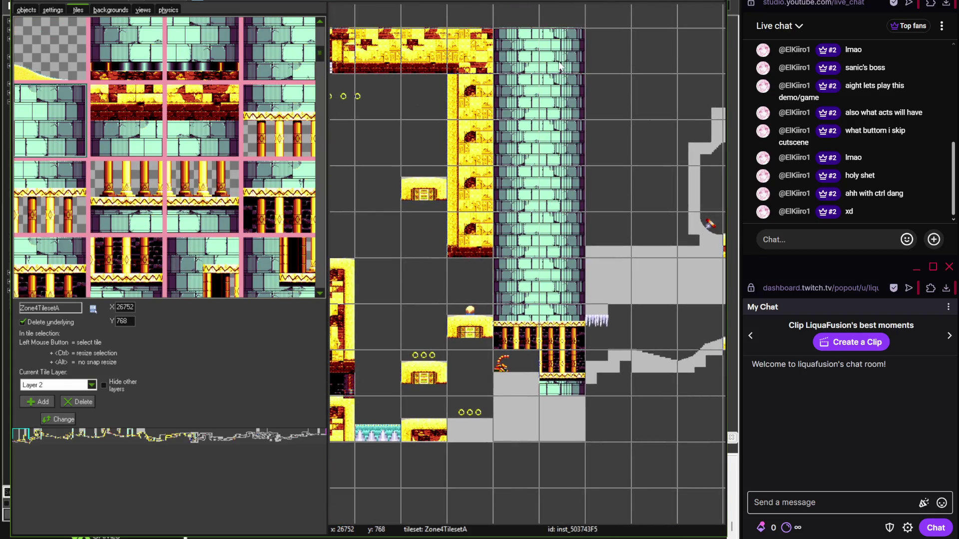
{"action": "scroll", "coordinate": [576, 163], "scroll_direction": "down", "scroll_amount": 2}
{"action": "left_click", "coordinate": [577, 305]}
{"action": "left_click", "coordinate": [278, 67]}
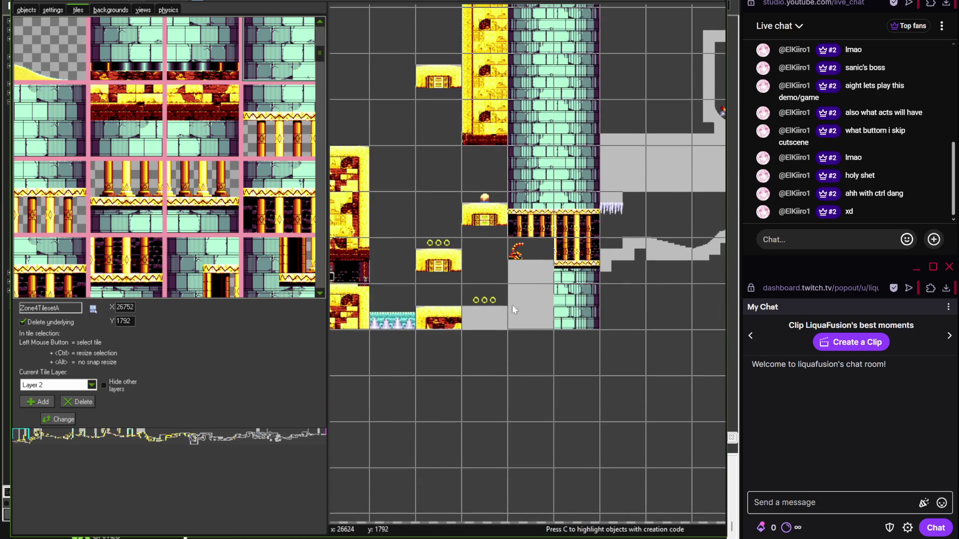
{"action": "scroll", "coordinate": [466, 314], "scroll_direction": "up", "scroll_amount": 2}
- Compare with the reference map, erase three misplaced pillar tiles and place one anew
{"action": "key", "text": "alt+Tab"}
{"action": "left_click_drag", "start_coordinate": [347, 430], "coordinate": [416, 352]}
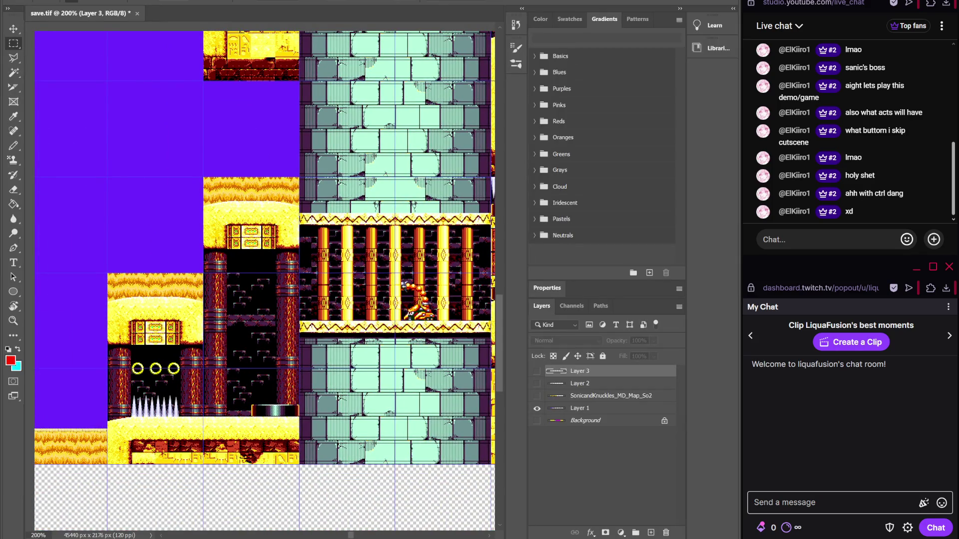
{"action": "key", "text": "alt+Tab"}
{"action": "mouse_move", "coordinate": [317, 57]}
{"action": "left_mouse_down"}
{"action": "mouse_move", "coordinate": [334, 279]}
{"action": "mouse_move", "coordinate": [319, 279]}
{"action": "mouse_move", "coordinate": [321, 52]}
{"action": "left_mouse_up"}
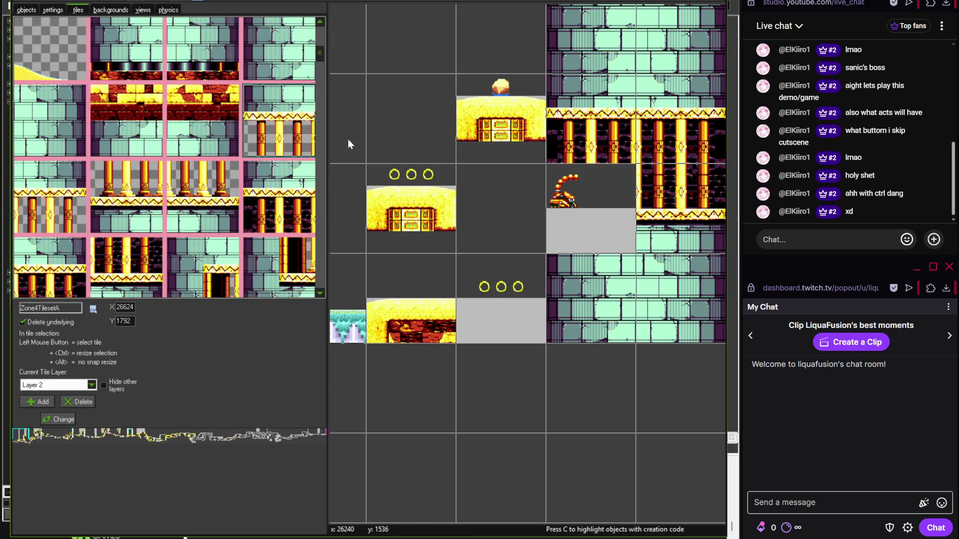
{"action": "right_click", "coordinate": [434, 144]}
{"action": "right_click", "coordinate": [499, 187]}
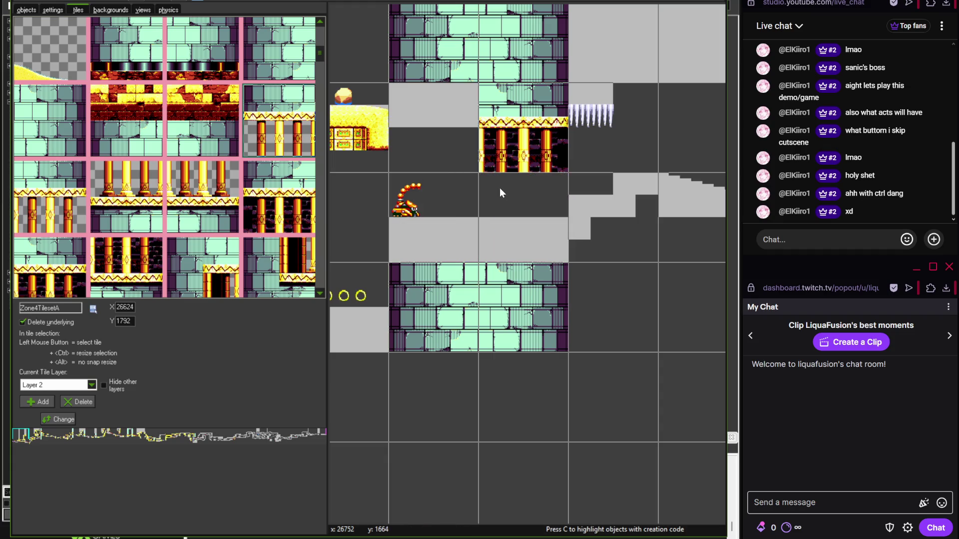
{"action": "right_click", "coordinate": [494, 149]}
{"action": "left_click", "coordinate": [406, 135]}
- Rebuild the chamber with three more pillar-chamber tiles in adjacent cells
{"action": "left_click", "coordinate": [50, 208]}
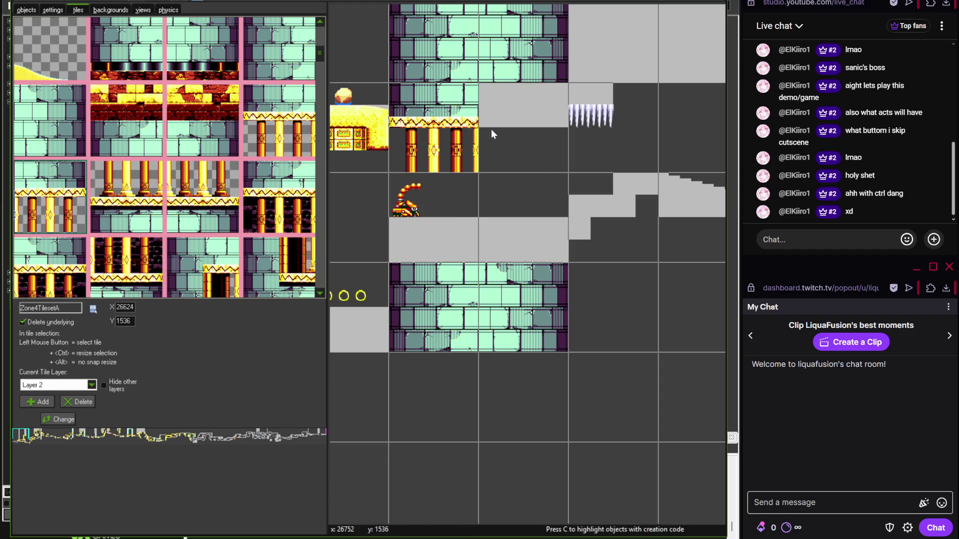
{"action": "left_click", "coordinate": [490, 129]}
{"action": "left_click", "coordinate": [159, 205]}
{"action": "left_click", "coordinate": [434, 181]}
{"action": "left_click", "coordinate": [209, 208]}
{"action": "left_click", "coordinate": [493, 217]}
- After rechecking the reference, erase the four corner pillar tiles to redo them
{"action": "key", "text": "alt+Tab"}
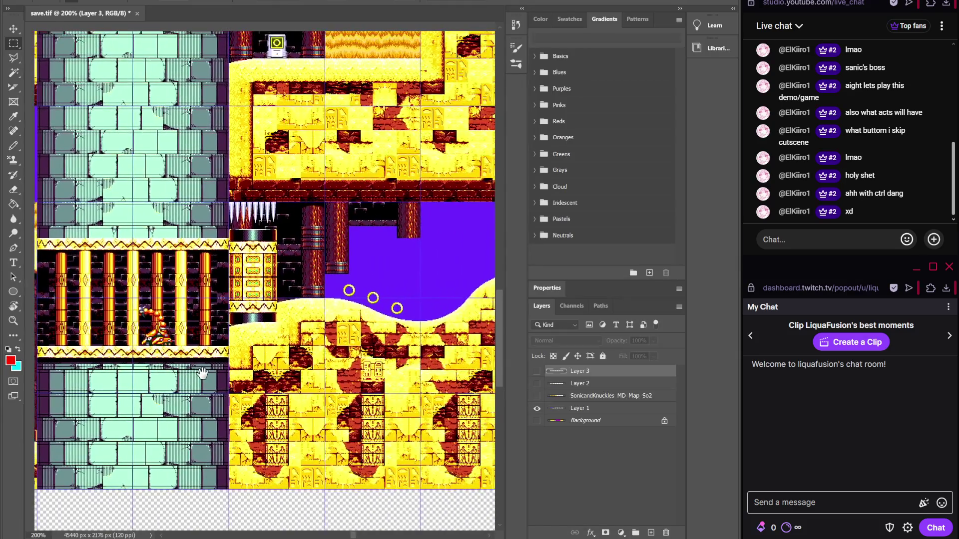
{"action": "key", "text": "alt+Tab"}
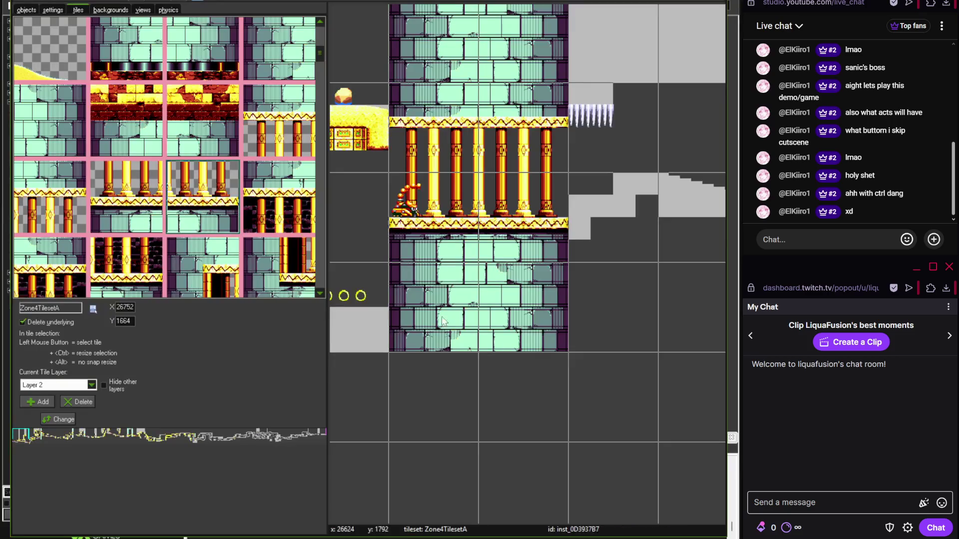
{"action": "right_click", "coordinate": [455, 149]}
{"action": "right_click", "coordinate": [434, 215]}
{"action": "right_click", "coordinate": [524, 125]}
{"action": "right_click", "coordinate": [523, 215]}
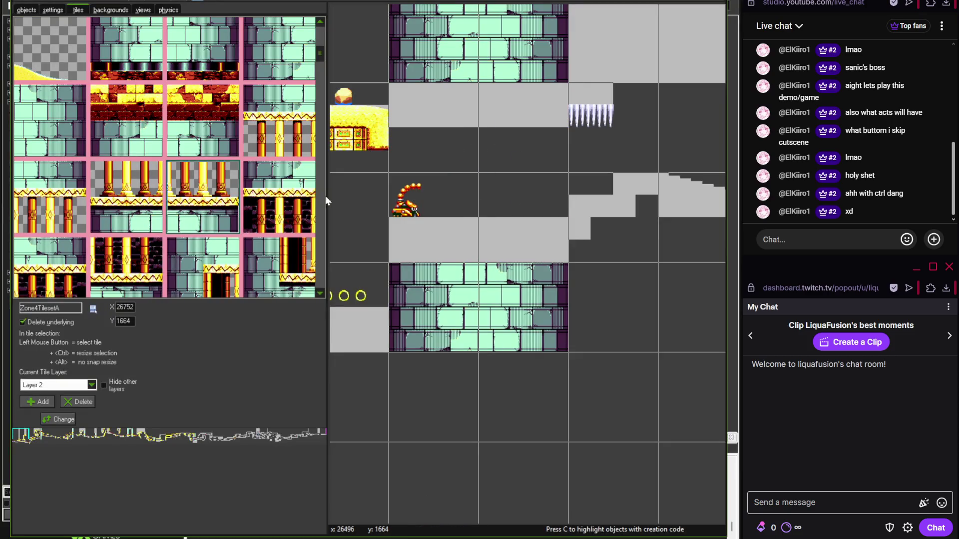
- Complete the pillar chamber around the scorpion and remove a stray yellow tile over the grey block
{"action": "left_click", "coordinate": [378, 183]}
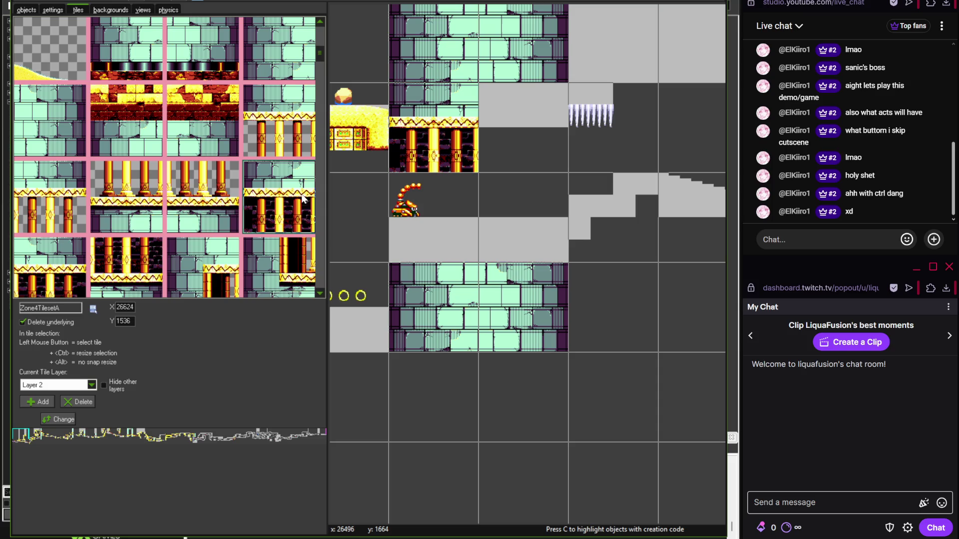
{"action": "left_click", "coordinate": [147, 253]}
{"action": "left_click", "coordinate": [484, 200]}
{"action": "left_click", "coordinate": [65, 254]}
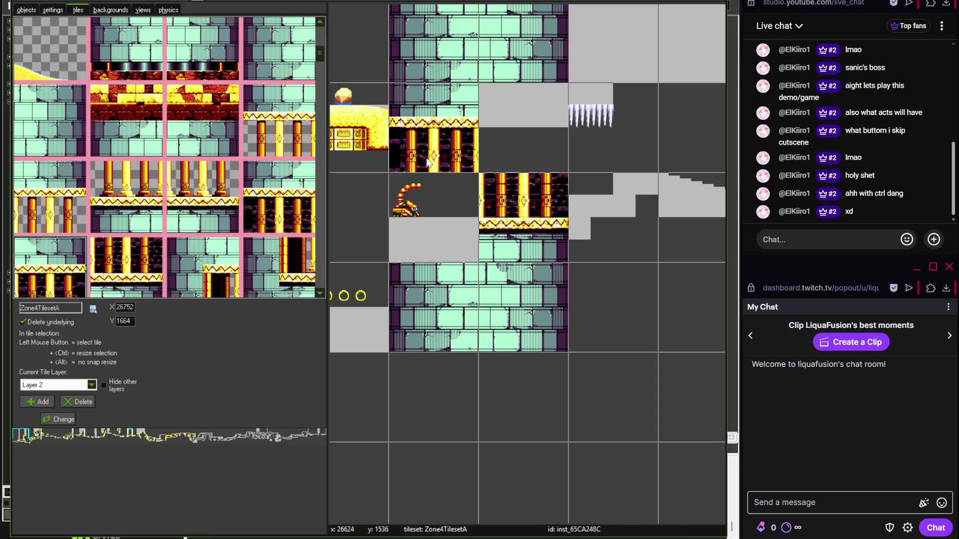
{"action": "left_click", "coordinate": [520, 145]}
{"action": "scroll", "coordinate": [414, 367], "scroll_direction": "down", "scroll_amount": 1}
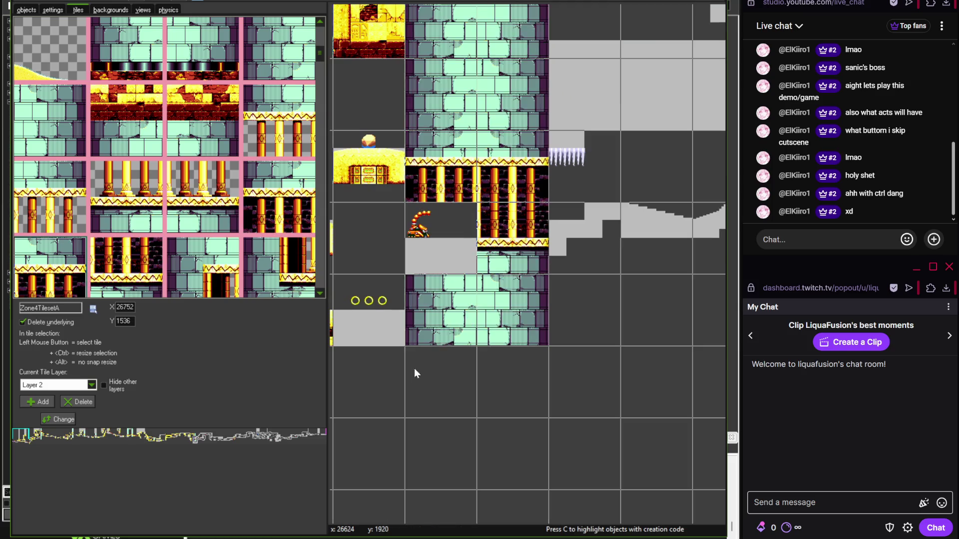
{"action": "right_click", "coordinate": [433, 314]}
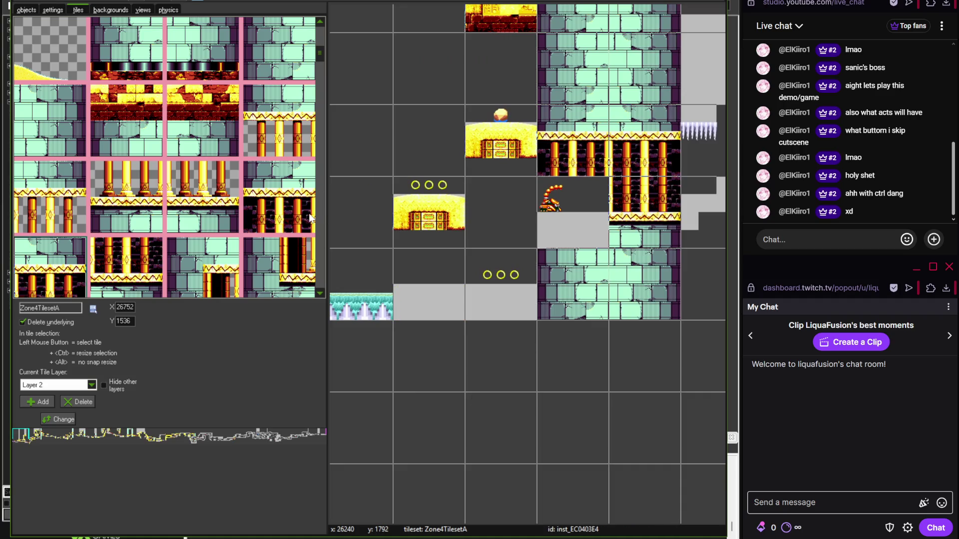
{"action": "mouse_move", "coordinate": [319, 55]}
{"action": "left_mouse_down"}
{"action": "mouse_move", "coordinate": [320, 176]}
{"action": "mouse_move", "coordinate": [322, 37]}
{"action": "mouse_move", "coordinate": [319, 72]}
{"action": "left_mouse_up"}
- Stamp a dark brick chamber tile over the three-ring alcove, matching the Photoshop reference
{"action": "left_click", "coordinate": [223, 148]}
{"action": "scroll", "coordinate": [434, 262], "scroll_direction": "up", "scroll_amount": 3}
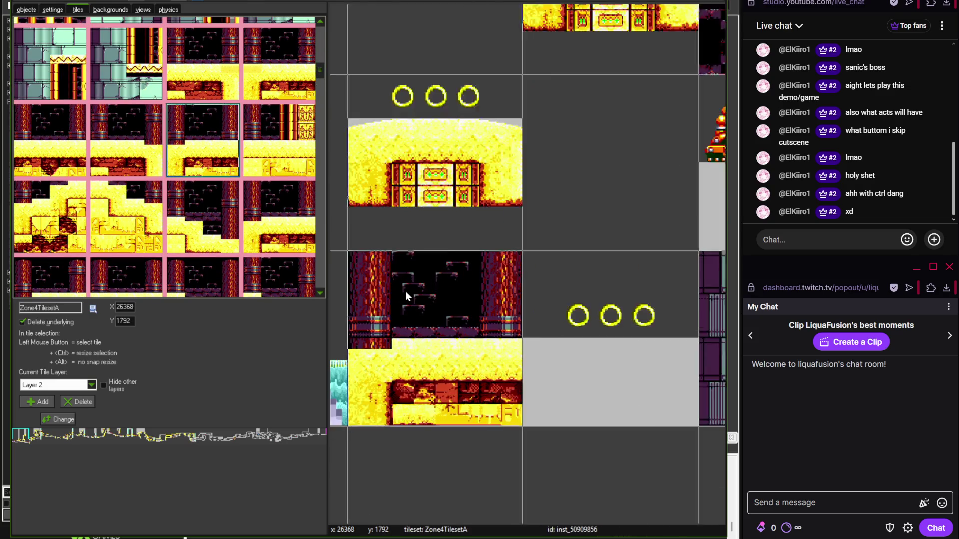
{"action": "key", "text": "alt+Tab"}
{"action": "left_click_drag", "start_coordinate": [210, 376], "coordinate": [351, 348]}
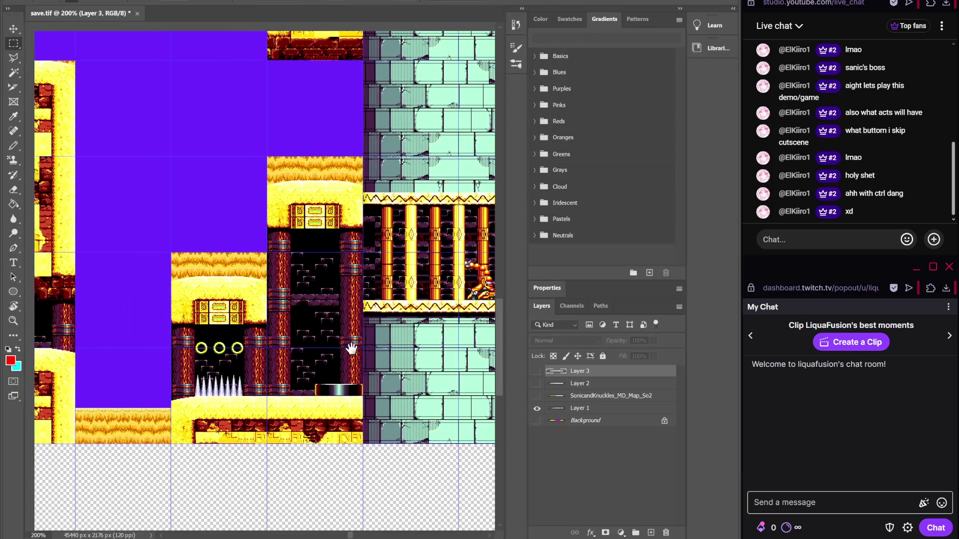
{"action": "key", "text": "alt+Tab"}
{"action": "scroll", "coordinate": [331, 320], "scroll_direction": "up", "scroll_amount": 2}
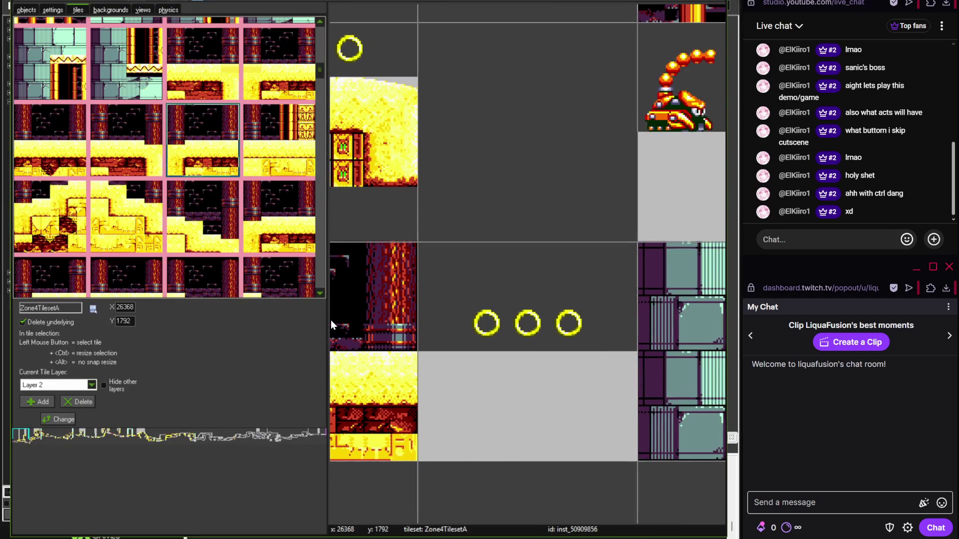
{"action": "left_click", "coordinate": [60, 153]}
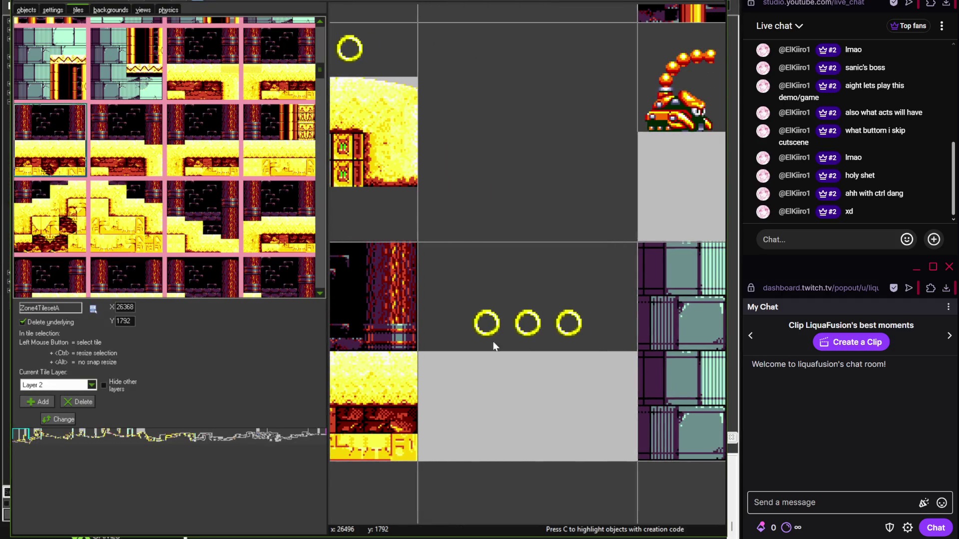
{"action": "left_click", "coordinate": [491, 341]}
- Place the upper dark brick chamber tile above the ring alcove
{"action": "key", "text": "alt+Tab"}
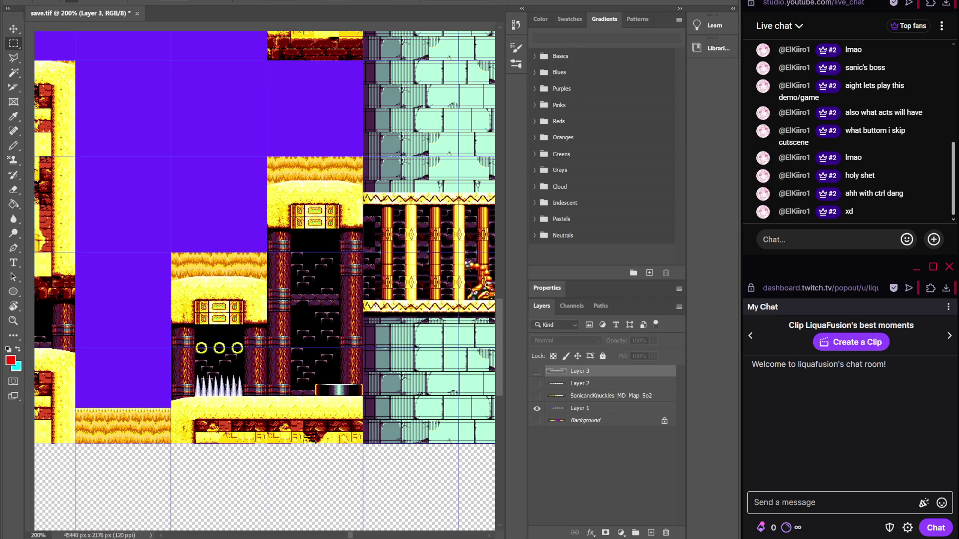
{"action": "key", "text": "alt+Tab"}
{"action": "scroll", "coordinate": [319, 80], "scroll_direction": "down", "scroll_amount": 3}
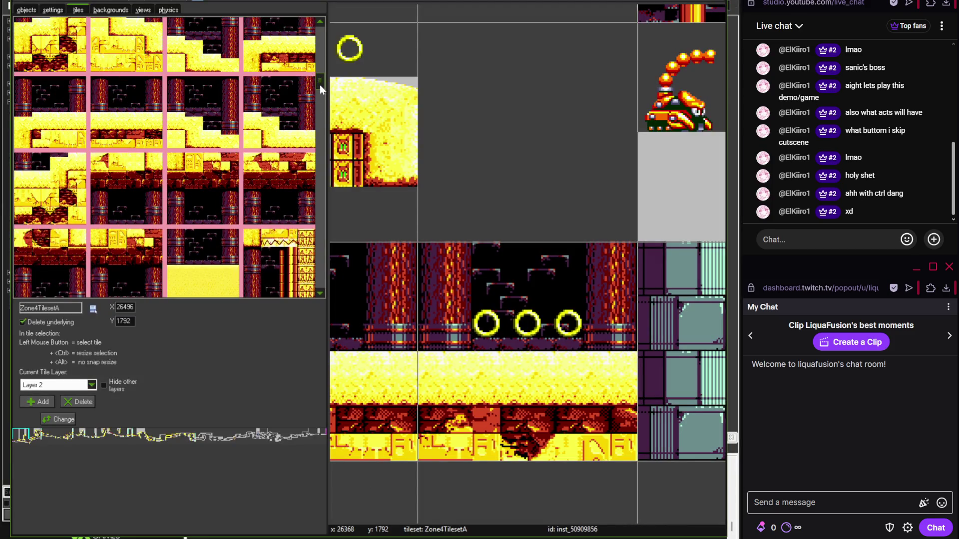
{"action": "left_click", "coordinate": [129, 240]}
{"action": "left_click", "coordinate": [529, 164]}
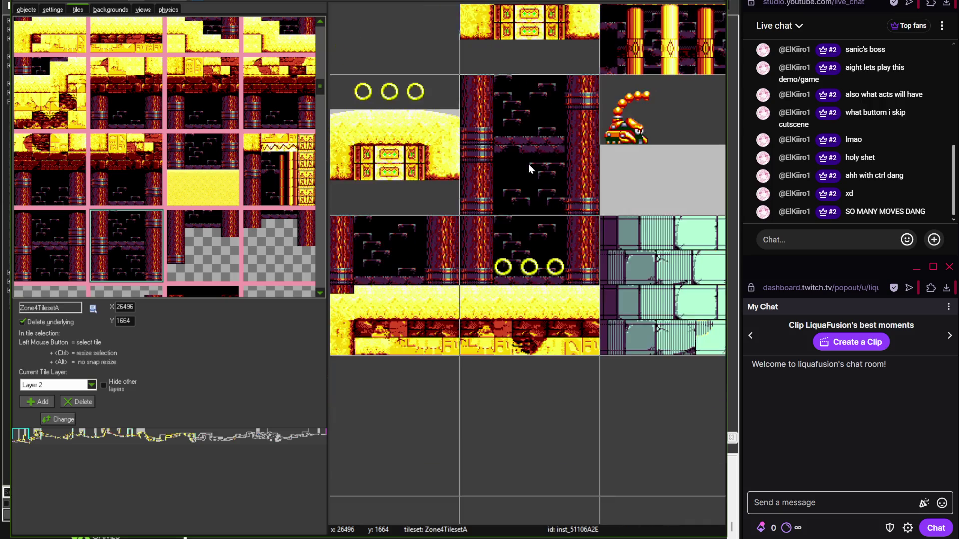
- Place a sandstone slope tile right of the pillar chamber, per the reference slope area
{"action": "scroll", "coordinate": [517, 238], "scroll_direction": "down", "scroll_amount": 5}
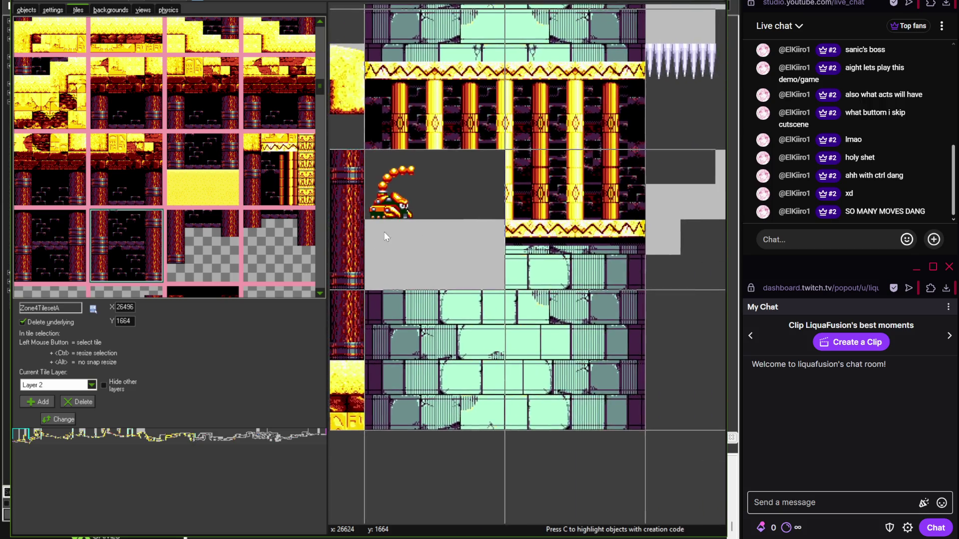
{"action": "key", "text": "alt+Tab"}
{"action": "mouse_move", "coordinate": [595, 317]}
{"action": "left_mouse_down"}
{"action": "mouse_move", "coordinate": [297, 323]}
{"action": "mouse_move", "coordinate": [334, 328]}
{"action": "left_mouse_up"}
{"action": "key", "text": "alt+Tab"}
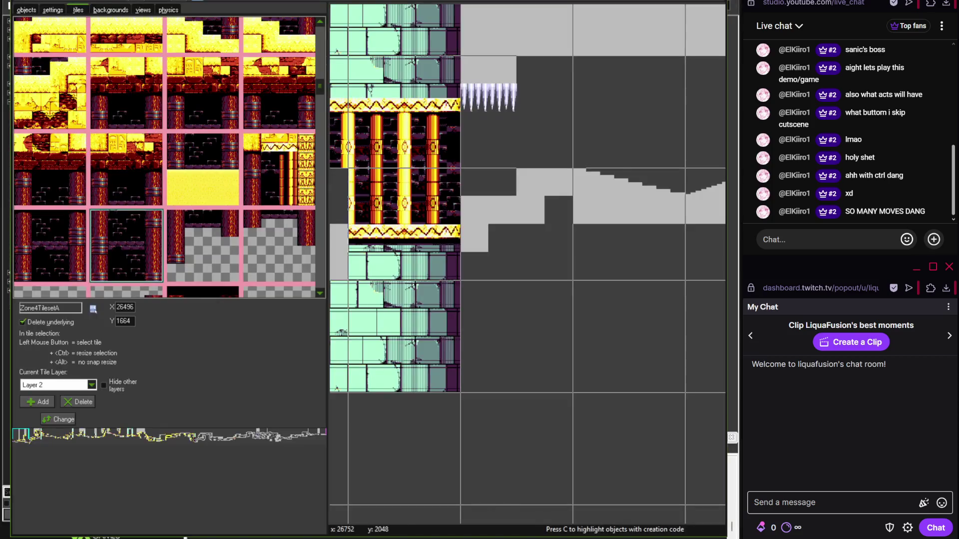
{"action": "left_click_drag", "start_coordinate": [319, 86], "coordinate": [319, 74]}
{"action": "left_click", "coordinate": [54, 85]}
{"action": "left_click", "coordinate": [481, 216]}
- Compare with the Photoshop reference and pan across the level to review the tiling
{"action": "scroll", "coordinate": [512, 232], "scroll_direction": "up", "scroll_amount": 1}
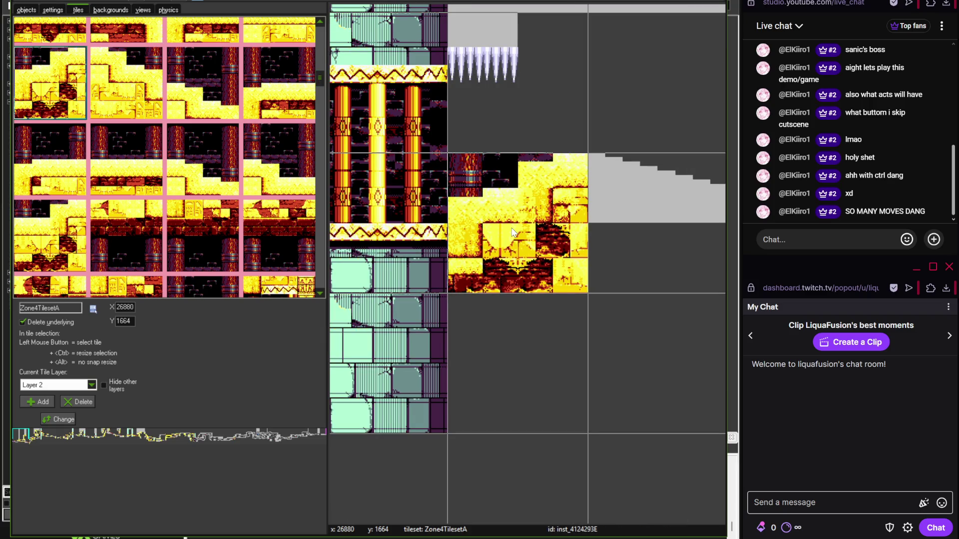
{"action": "scroll", "coordinate": [316, 77], "scroll_direction": "up", "scroll_amount": 1}
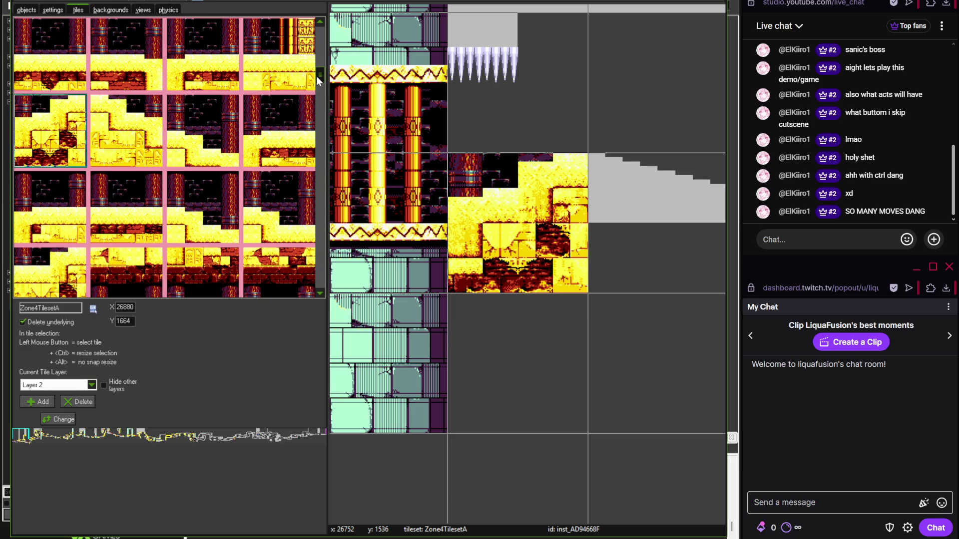
{"action": "scroll", "coordinate": [316, 76], "scroll_direction": "up", "scroll_amount": 1}
{"action": "key", "text": "alt+Tab"}
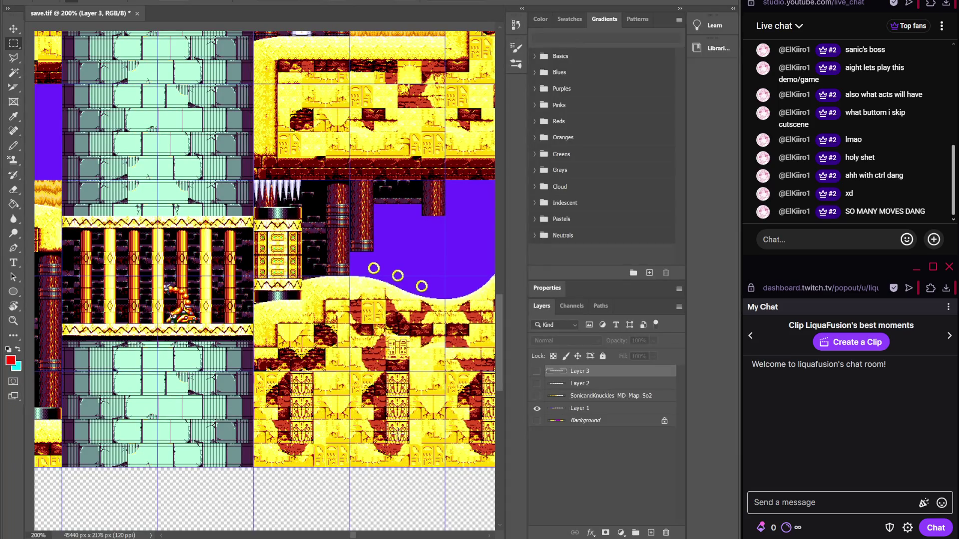
{"action": "key", "text": "alt+Tab"}
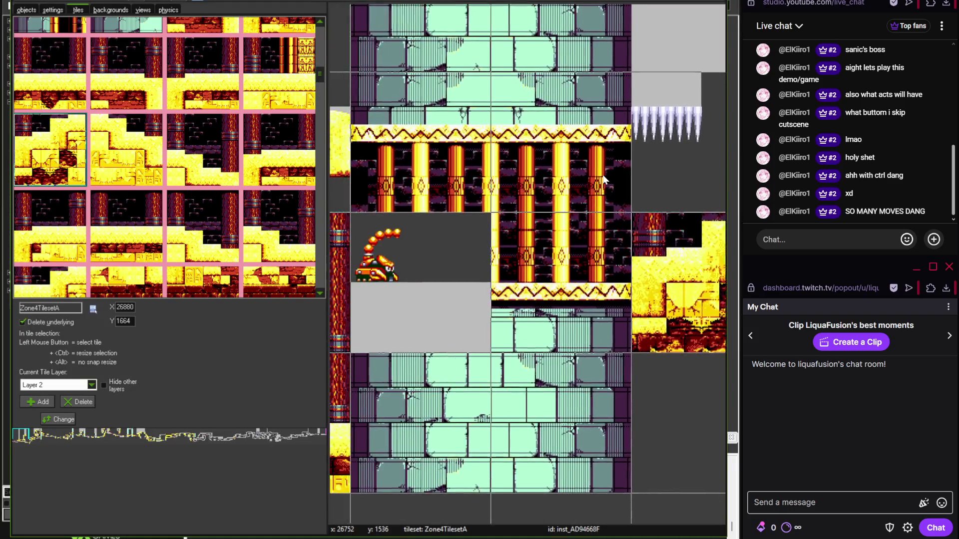
{"action": "scroll", "coordinate": [439, 229], "scroll_direction": "down", "scroll_amount": 3}
{"action": "mouse_move", "coordinate": [439, 229]}
{"action": "left_mouse_down"}
{"action": "mouse_move", "coordinate": [471, 225]}
{"action": "mouse_move", "coordinate": [390, 241]}
{"action": "left_mouse_up"}
{"action": "scroll", "coordinate": [390, 240], "scroll_direction": "left", "scroll_amount": 10}
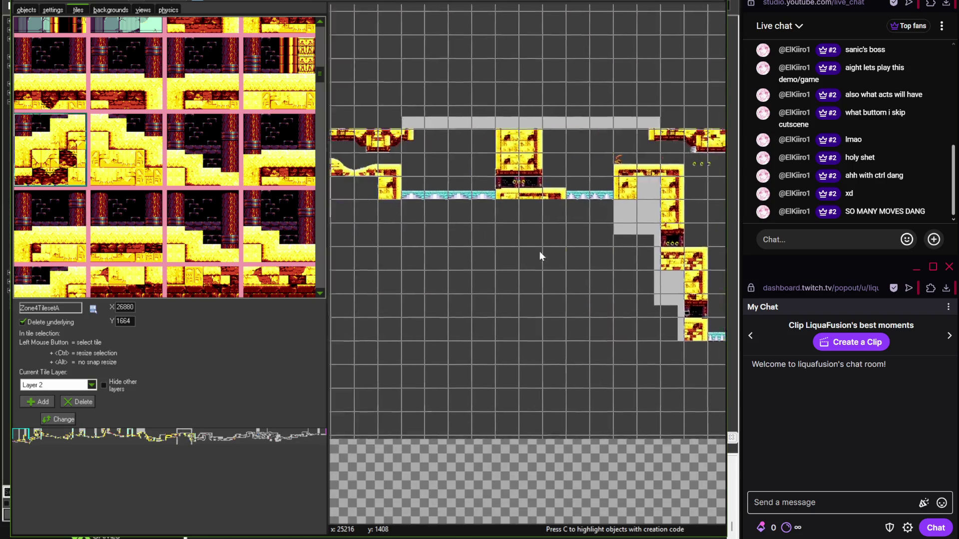
{"action": "scroll", "coordinate": [497, 271], "scroll_direction": "up", "scroll_amount": 3}
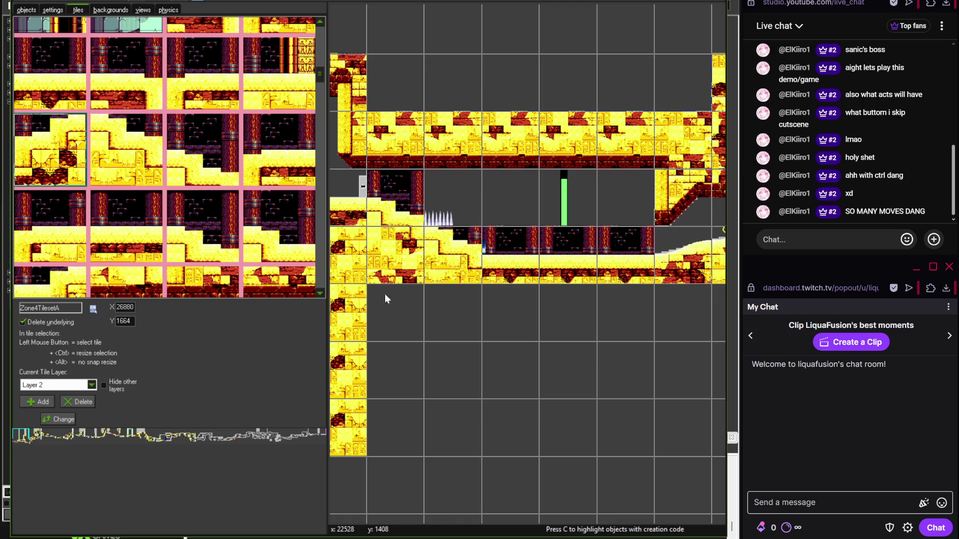
{"action": "scroll", "coordinate": [385, 294], "scroll_direction": "down", "scroll_amount": 2}
{"action": "scroll", "coordinate": [597, 268], "scroll_direction": "left", "scroll_amount": 5}
{"action": "scroll", "coordinate": [685, 283], "scroll_direction": "left", "scroll_amount": 10}
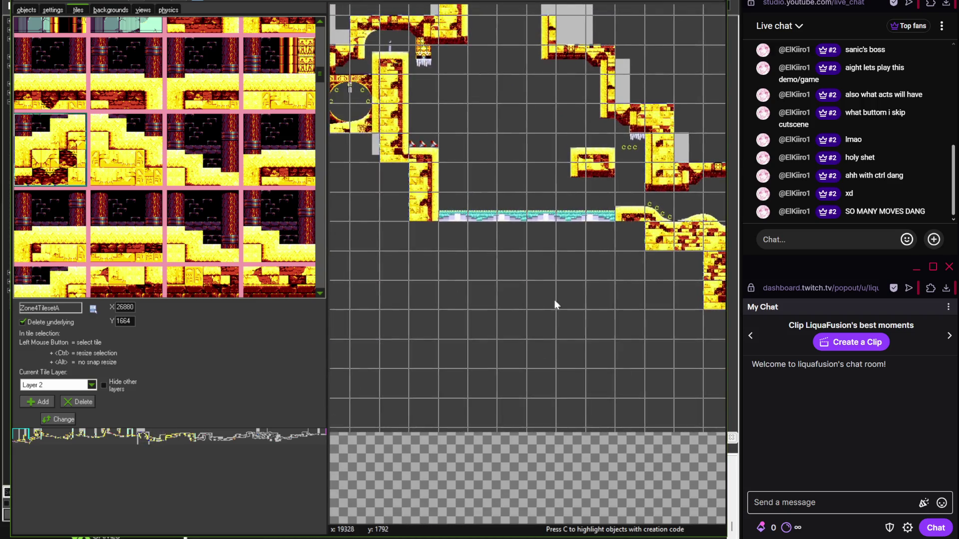
{"action": "scroll", "coordinate": [667, 296], "scroll_direction": "left", "scroll_amount": 15}
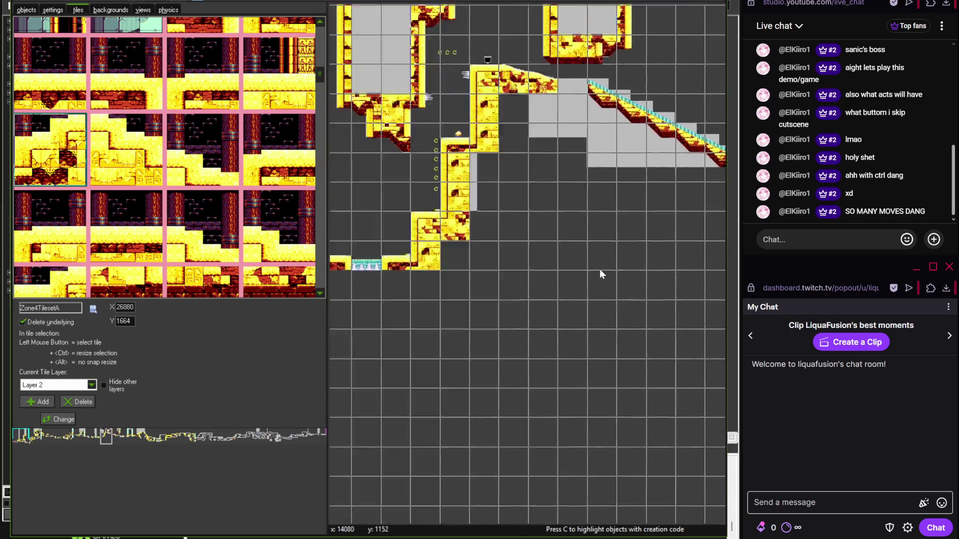
{"action": "scroll", "coordinate": [521, 276], "scroll_direction": "left", "scroll_amount": 5}
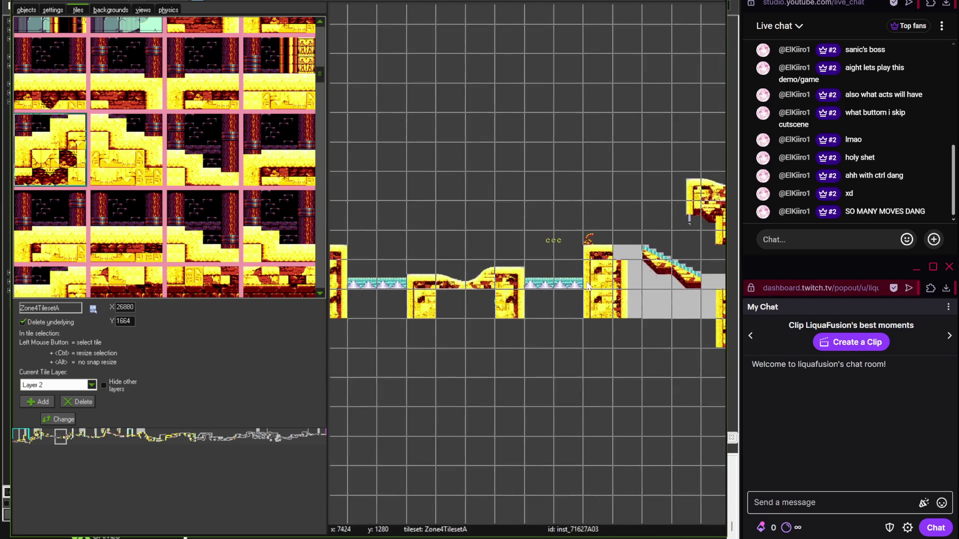
{"action": "scroll", "coordinate": [454, 257], "scroll_direction": "down", "scroll_amount": 2}
{"action": "scroll", "coordinate": [523, 274], "scroll_direction": "left", "scroll_amount": 10}
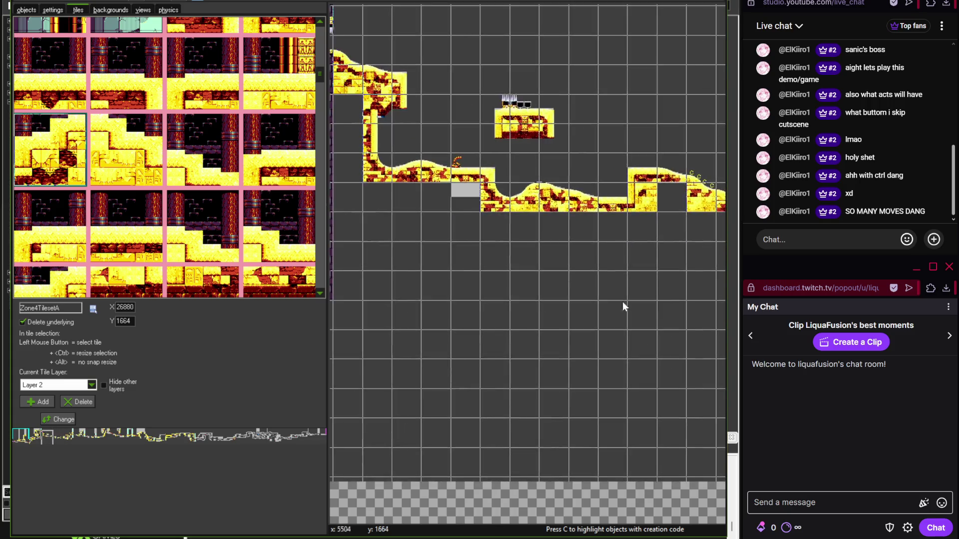
{"action": "scroll", "coordinate": [497, 274], "scroll_direction": "up", "scroll_amount": 2}
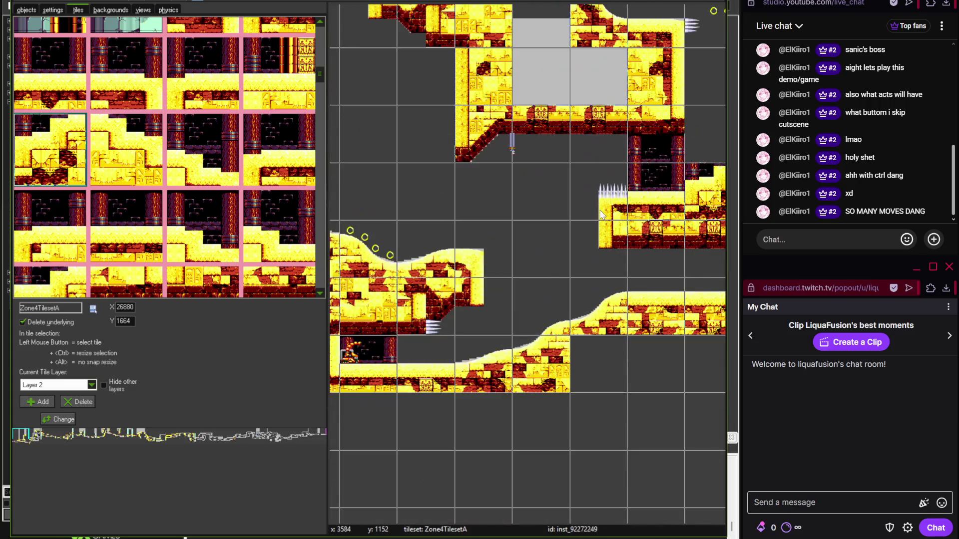
{"action": "scroll", "coordinate": [598, 210], "scroll_direction": "down", "scroll_amount": 4}
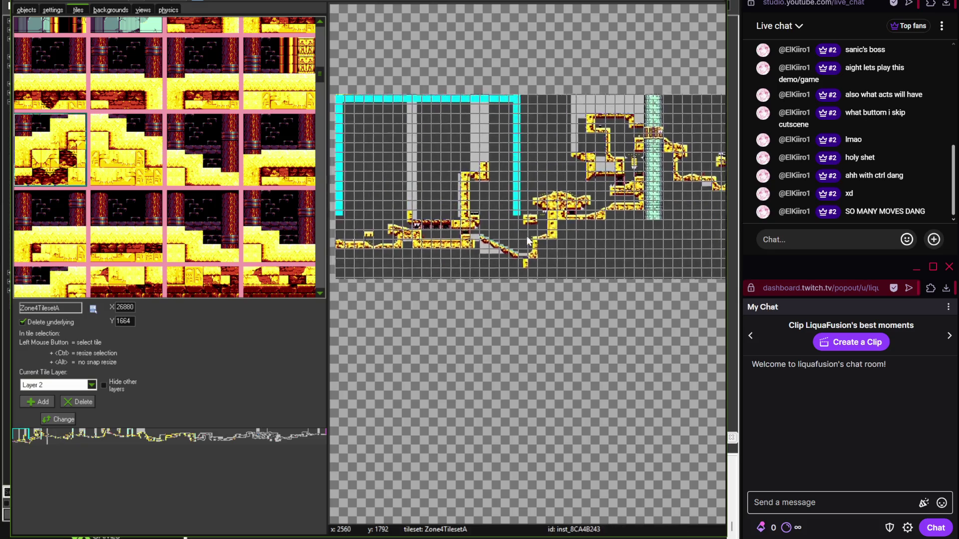
{"action": "scroll", "coordinate": [334, 217], "scroll_direction": "right", "scroll_amount": 6}
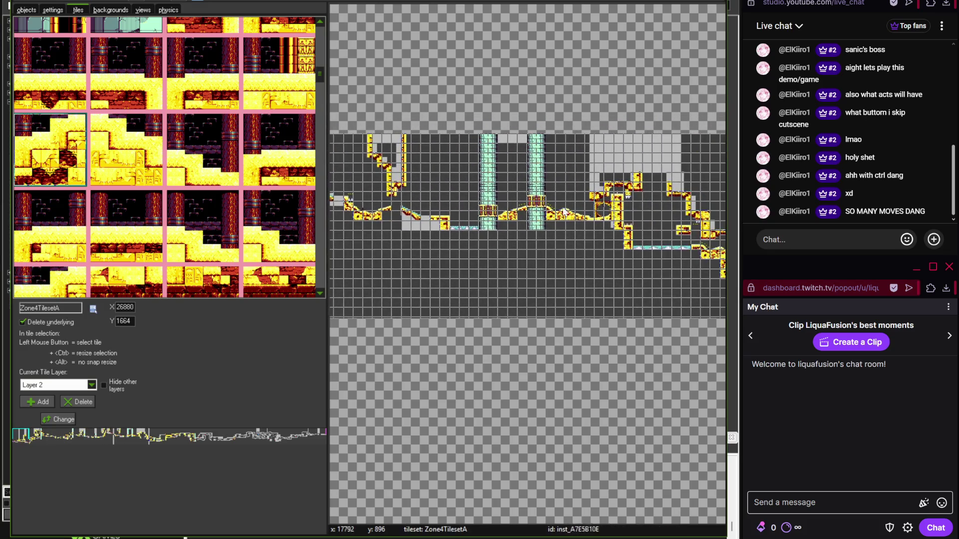
{"action": "scroll", "coordinate": [628, 197], "scroll_direction": "up", "scroll_amount": 2}
{"action": "scroll", "coordinate": [499, 268], "scroll_direction": "up", "scroll_amount": 1}
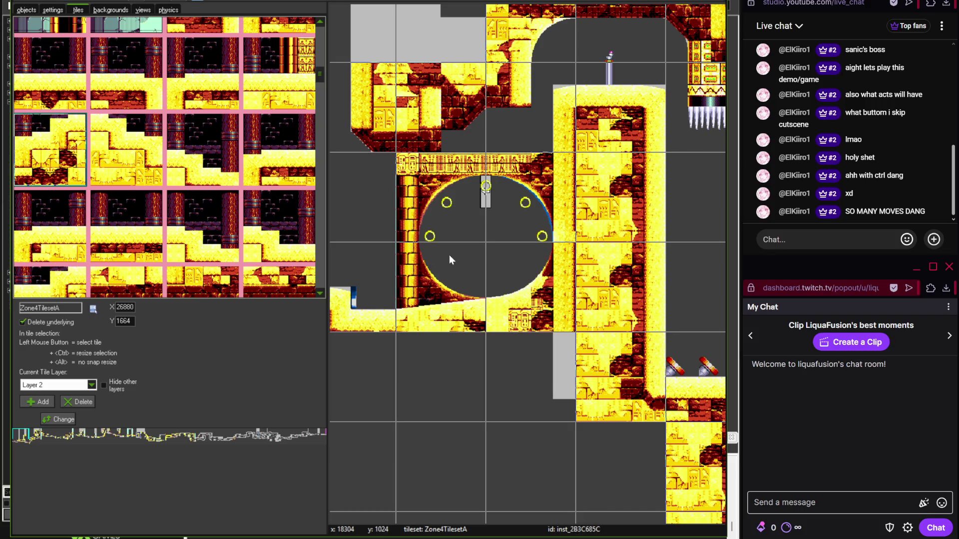
{"action": "scroll", "coordinate": [433, 212], "scroll_direction": "down", "scroll_amount": 2}
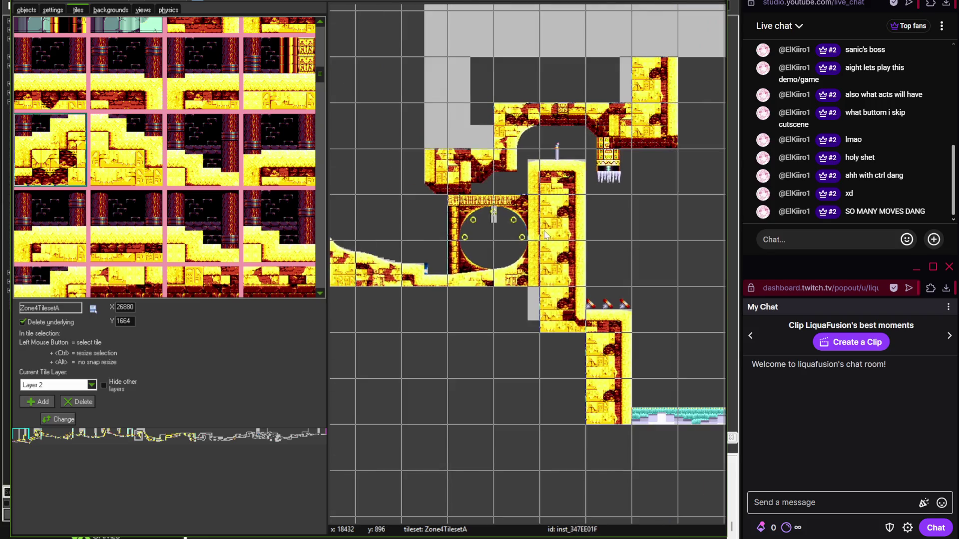
{"action": "scroll", "coordinate": [535, 215], "scroll_direction": "right", "scroll_amount": 3}
{"action": "scroll", "coordinate": [519, 248], "scroll_direction": "up", "scroll_amount": 1}
{"action": "scroll", "coordinate": [520, 249], "scroll_direction": "right", "scroll_amount": 6}
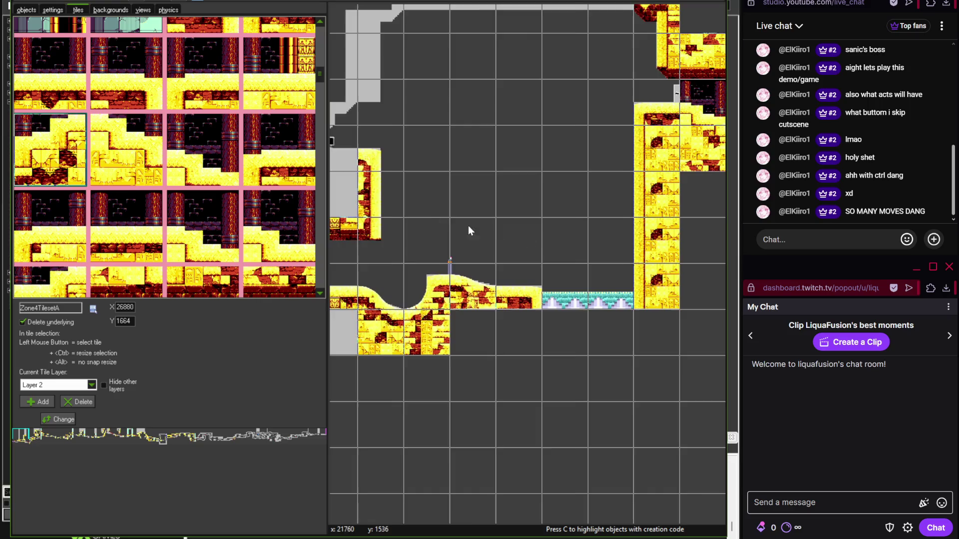
{"action": "scroll", "coordinate": [561, 259], "scroll_direction": "right", "scroll_amount": 6}
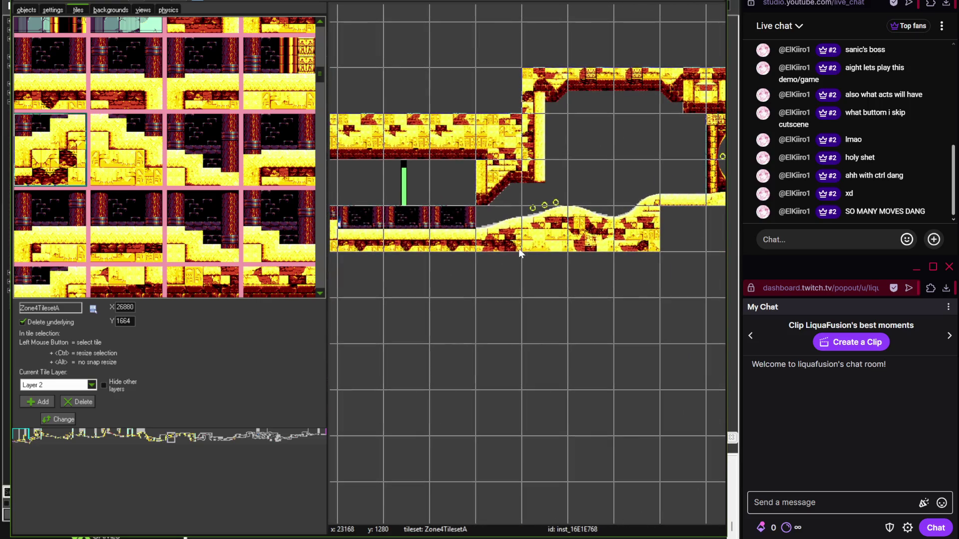
{"action": "scroll", "coordinate": [508, 231], "scroll_direction": "right", "scroll_amount": 8}
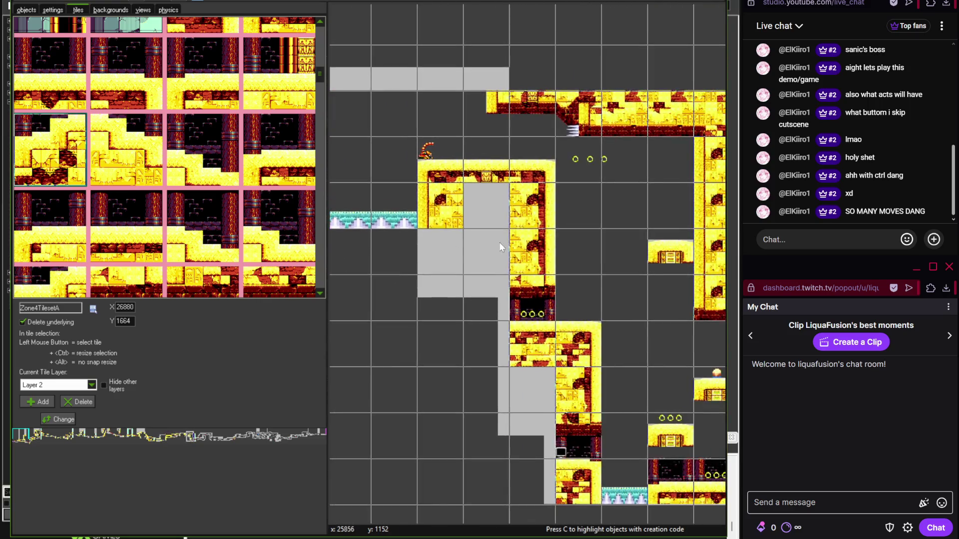
{"action": "scroll", "coordinate": [498, 244], "scroll_direction": "right", "scroll_amount": 5}
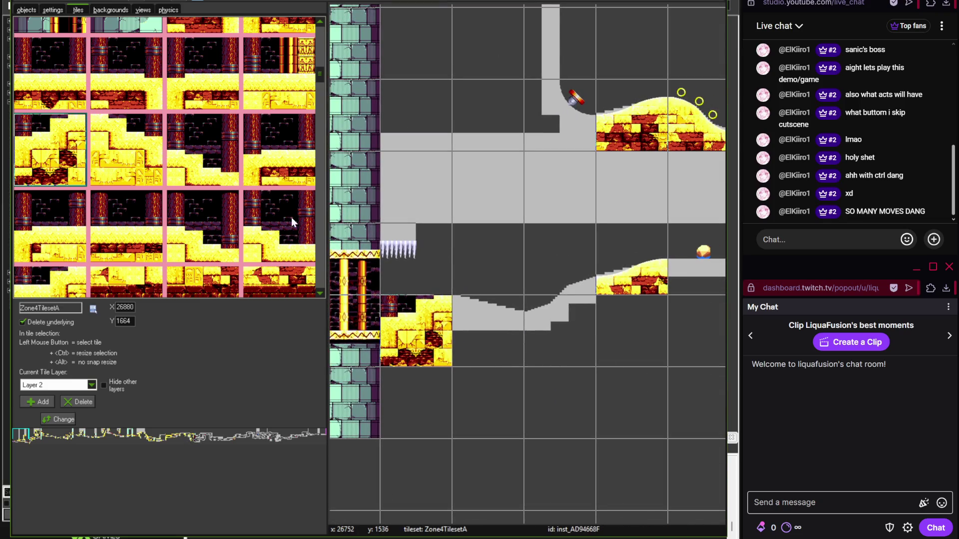
{"action": "mouse_move", "coordinate": [417, 537]}
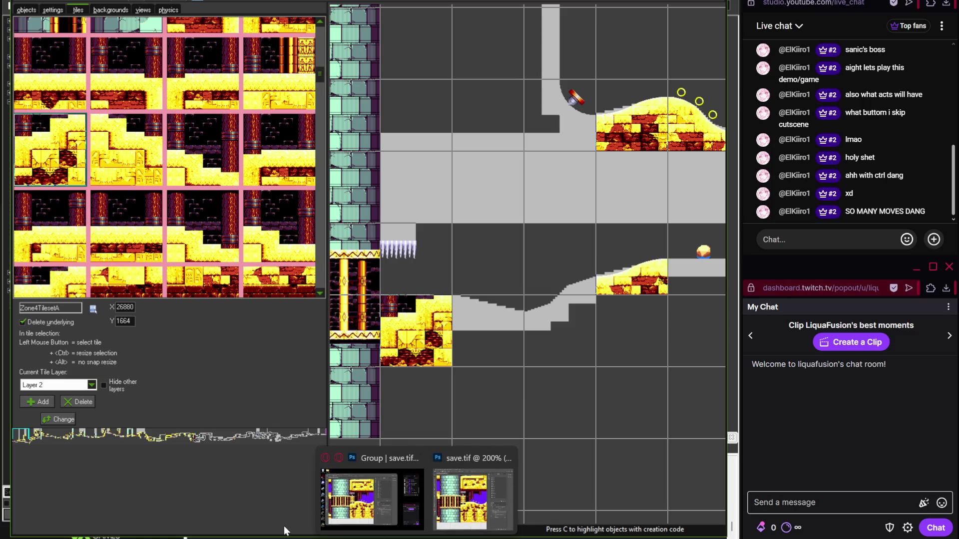
{"action": "mouse_move", "coordinate": [256, 534]}
{"action": "left_click", "coordinate": [322, 479]}
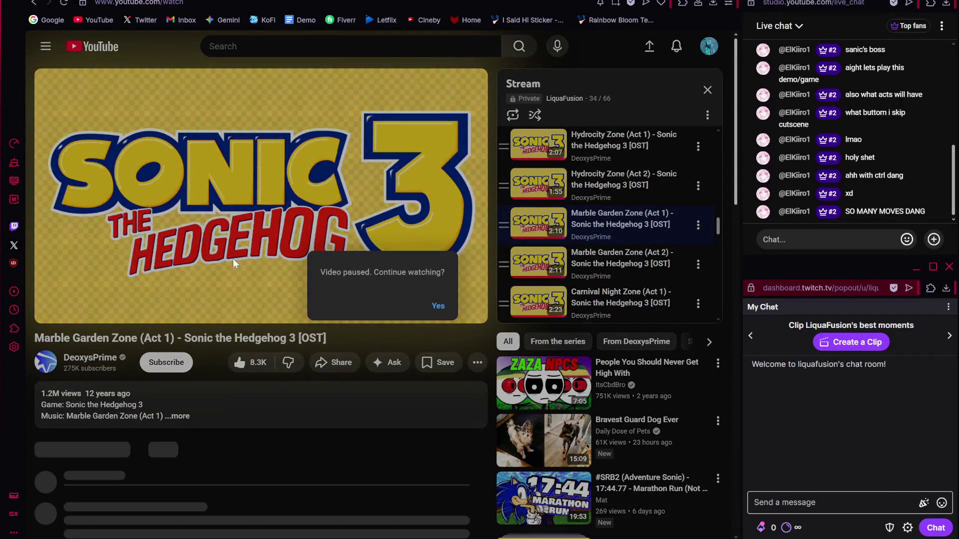
{"action": "left_click", "coordinate": [438, 305]}
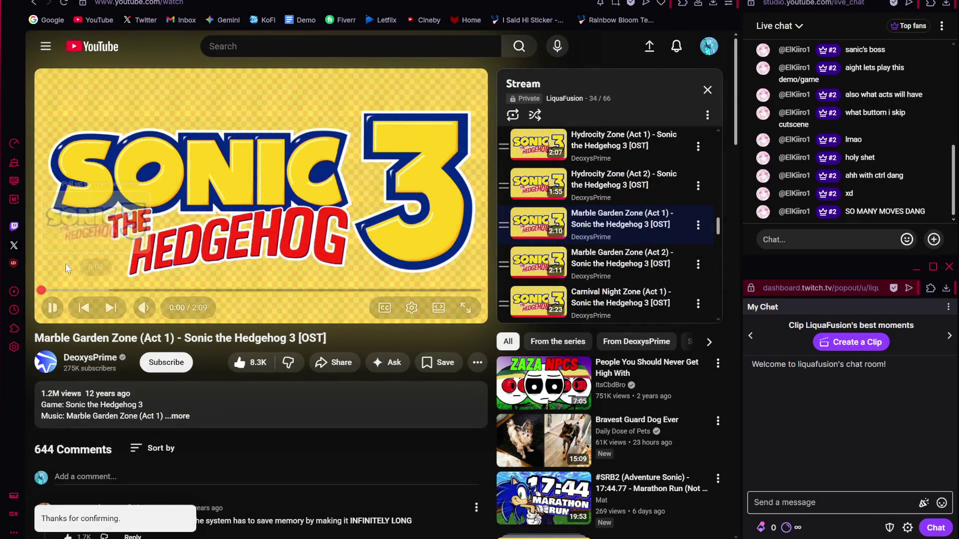
{"action": "key", "text": "alt+Tab"}
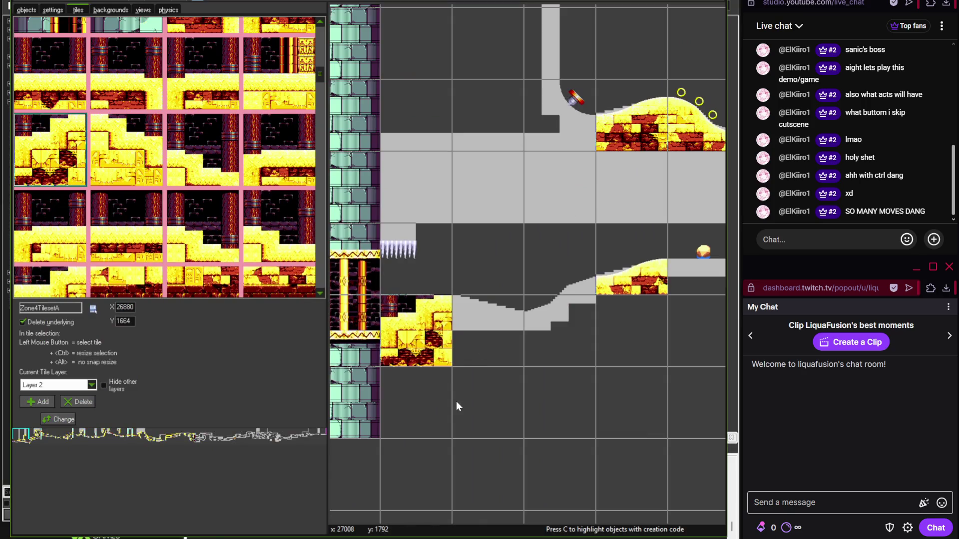
- Fill the empty floor cell and the sloped floor with sandy Zone4TilesetA tiles
{"action": "key", "text": "alt+Tab"}
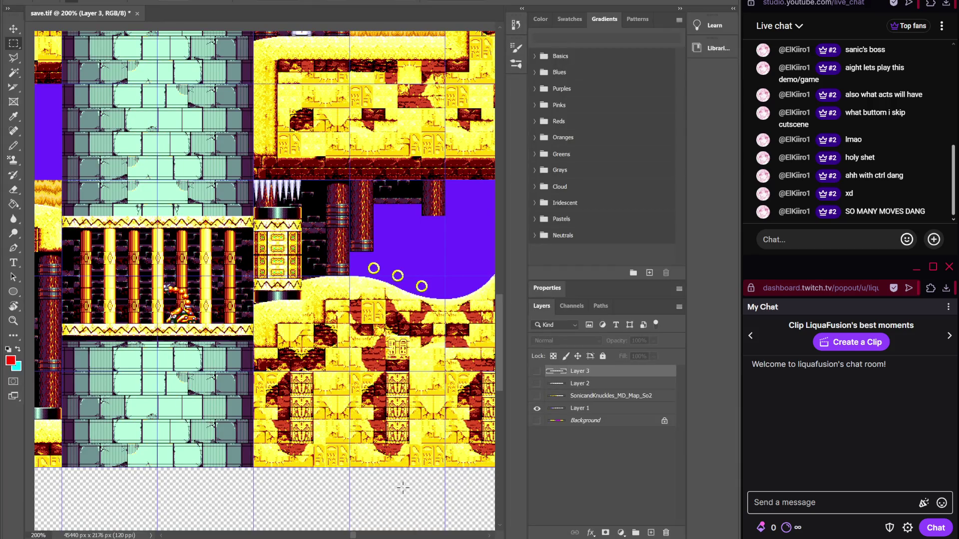
{"action": "key", "text": "alt+Tab"}
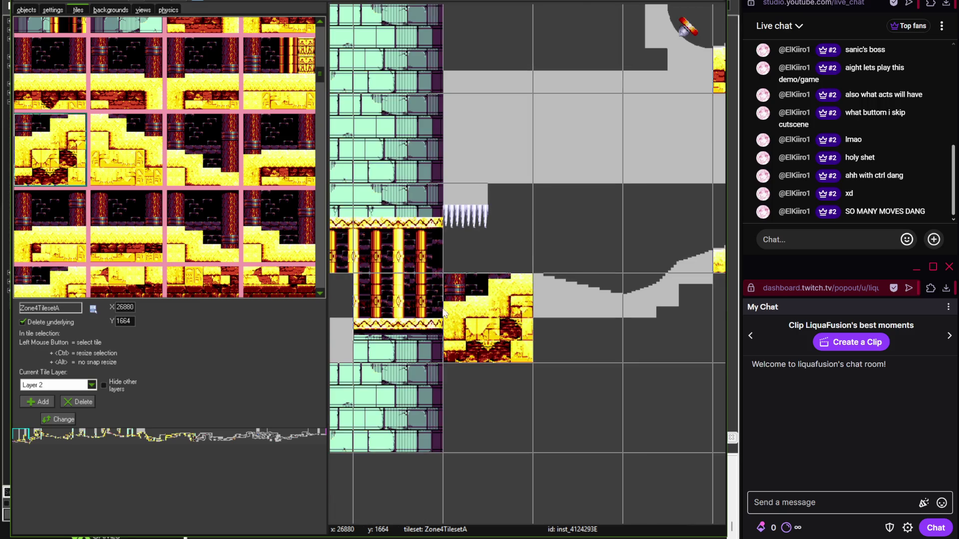
{"action": "left_click", "coordinate": [414, 538]}
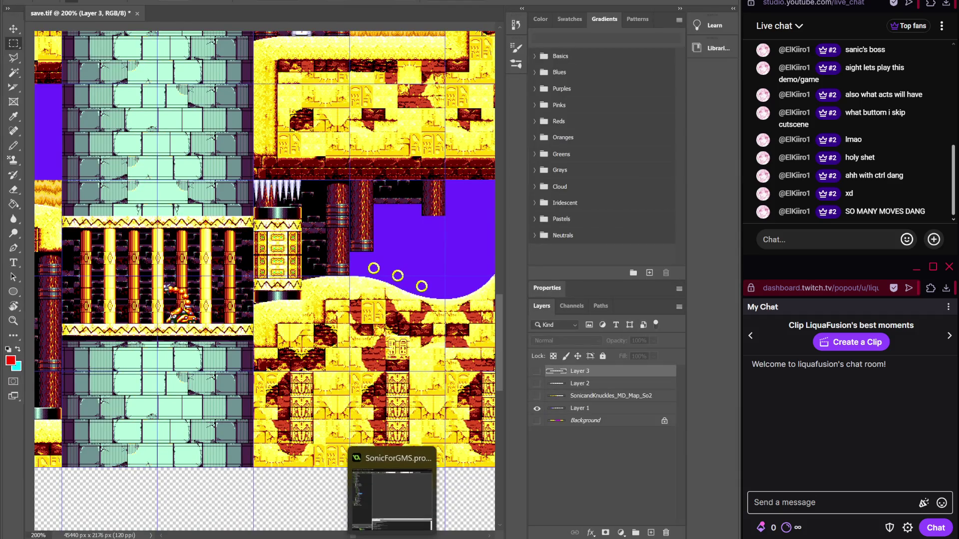
{"action": "left_click", "coordinate": [399, 538]}
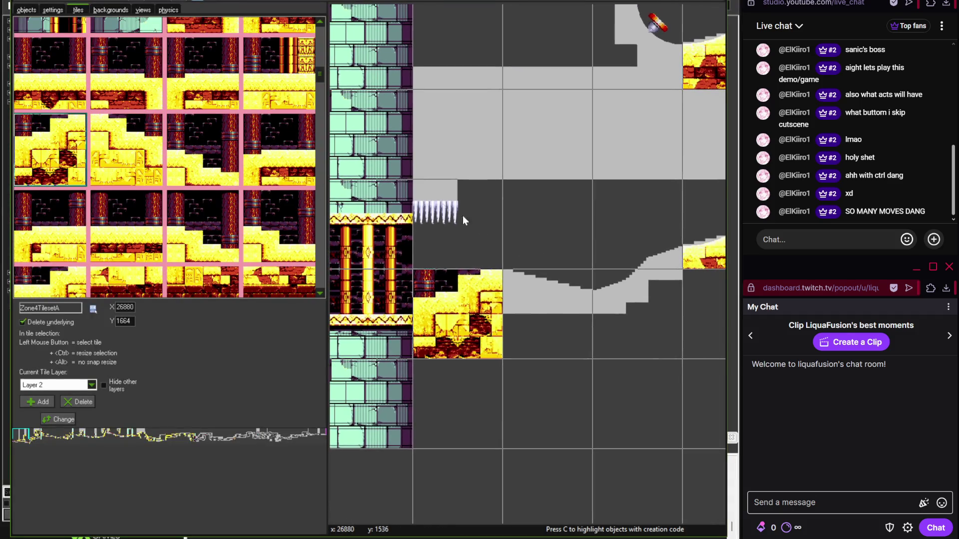
{"action": "mouse_move", "coordinate": [322, 74]}
{"action": "left_mouse_down"}
{"action": "mouse_move", "coordinate": [321, 105]}
{"action": "mouse_move", "coordinate": [317, 44]}
{"action": "mouse_move", "coordinate": [324, 266]}
{"action": "mouse_move", "coordinate": [324, 235]}
{"action": "left_mouse_up"}
{"action": "left_click", "coordinate": [535, 297]}
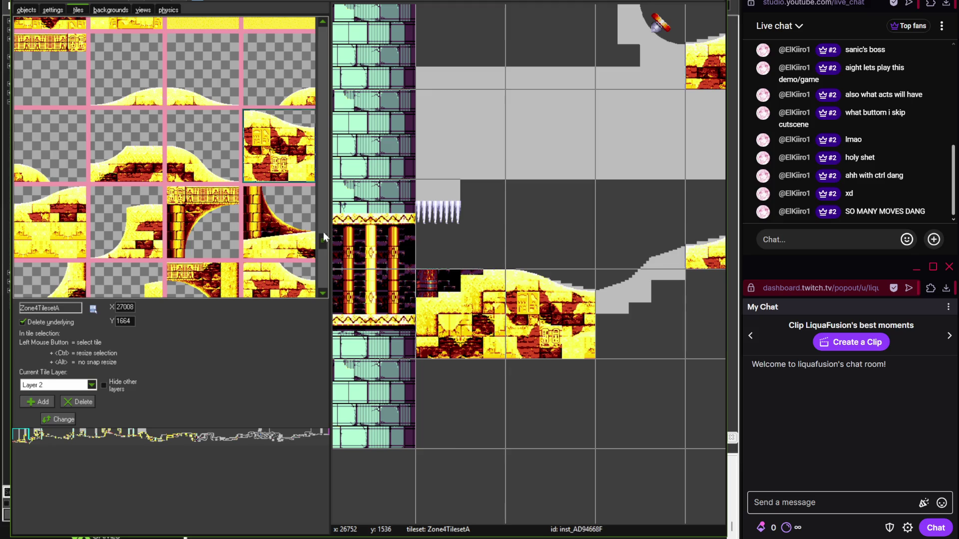
{"action": "left_click", "coordinate": [300, 75]}
{"action": "left_click", "coordinate": [643, 230]}
- Continue sandstone tiles along the sloped floor, then show the finer 16px grid
{"action": "left_click_drag", "start_coordinate": [321, 247], "coordinate": [320, 259]}
{"action": "left_click", "coordinate": [126, 195]}
{"action": "left_click", "coordinate": [625, 317]}
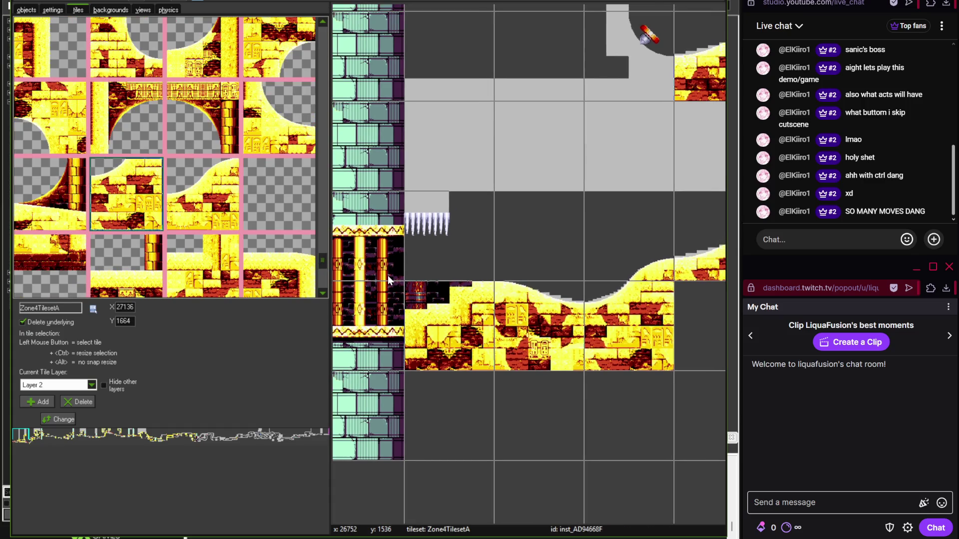
{"action": "key", "text": "alt+Tab"}
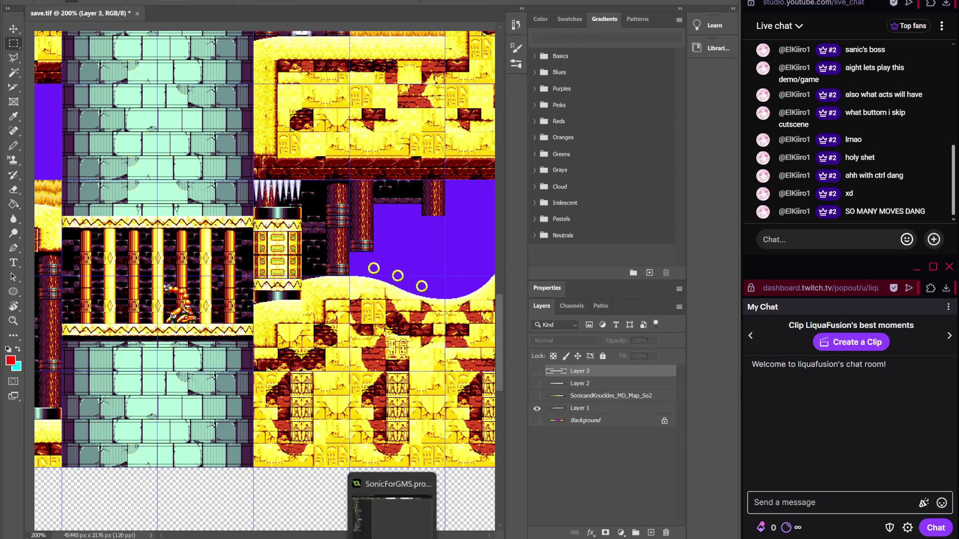
{"action": "left_click", "coordinate": [390, 499]}
{"action": "left_click_drag", "start_coordinate": [320, 259], "coordinate": [321, 227]}
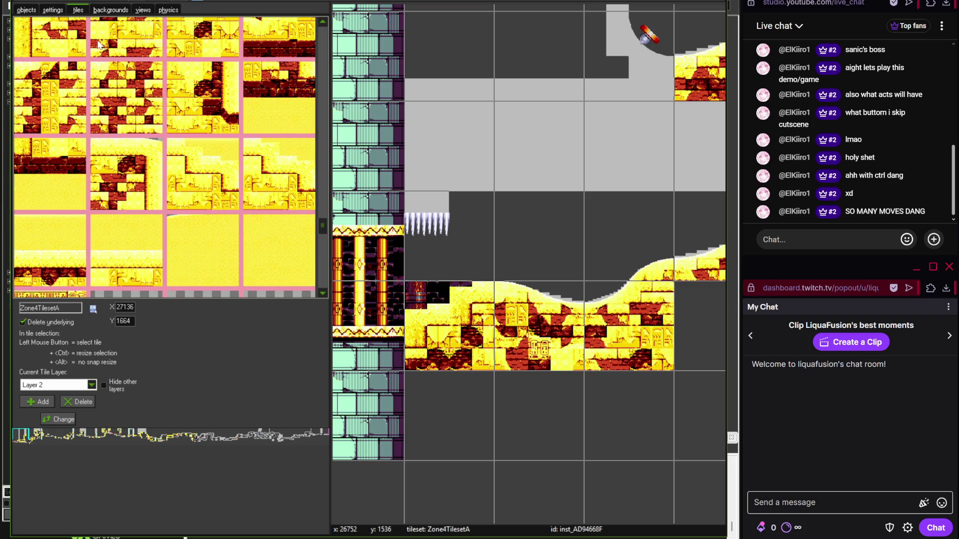
{"action": "left_click", "coordinate": [75, 34]}
- Place a Zone4Pillar terrain object (Zone 4 > Terrain) above the spikes, then return to tile placement
{"action": "left_click", "coordinate": [26, 10]}
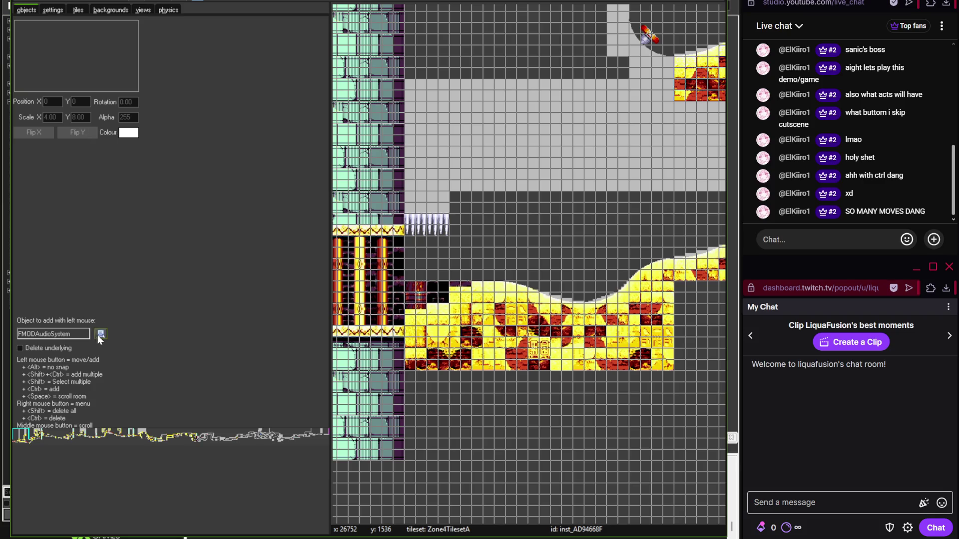
{"action": "left_click", "coordinate": [101, 333]}
{"action": "mouse_move", "coordinate": [130, 357]}
{"action": "mouse_move", "coordinate": [210, 369]}
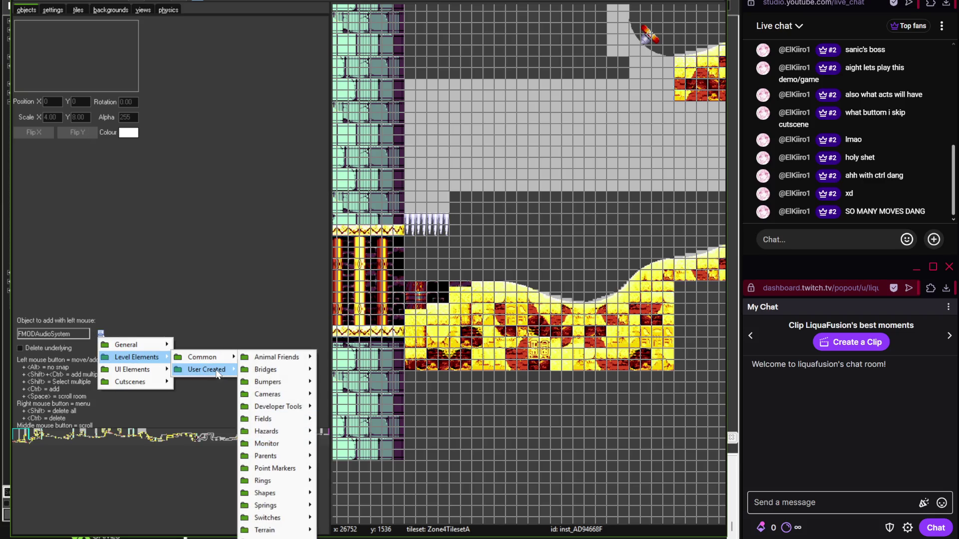
{"action": "mouse_move", "coordinate": [272, 418]}
{"action": "mouse_move", "coordinate": [343, 444]}
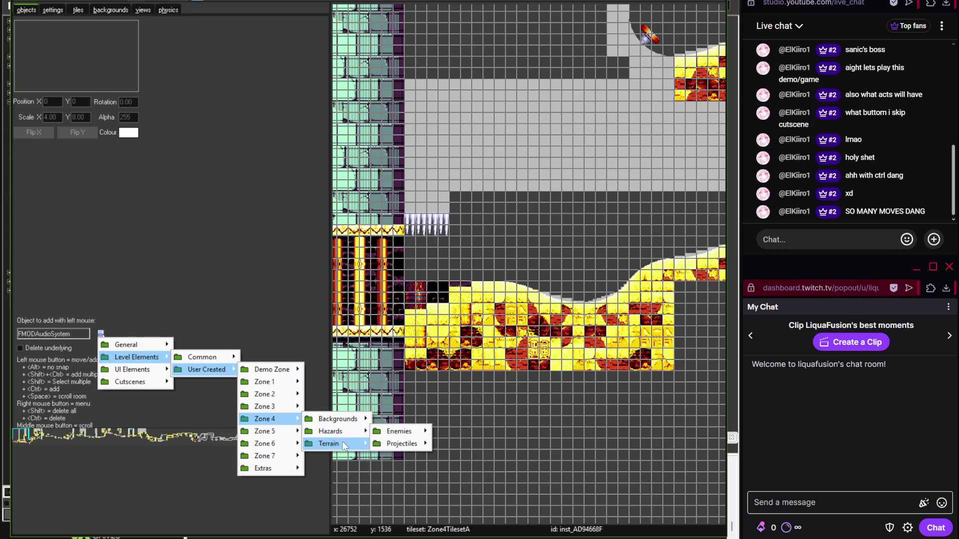
{"action": "left_click", "coordinate": [386, 444]}
{"action": "scroll", "coordinate": [523, 243], "scroll_direction": "up", "scroll_amount": 2}
{"action": "left_click", "coordinate": [339, 59]}
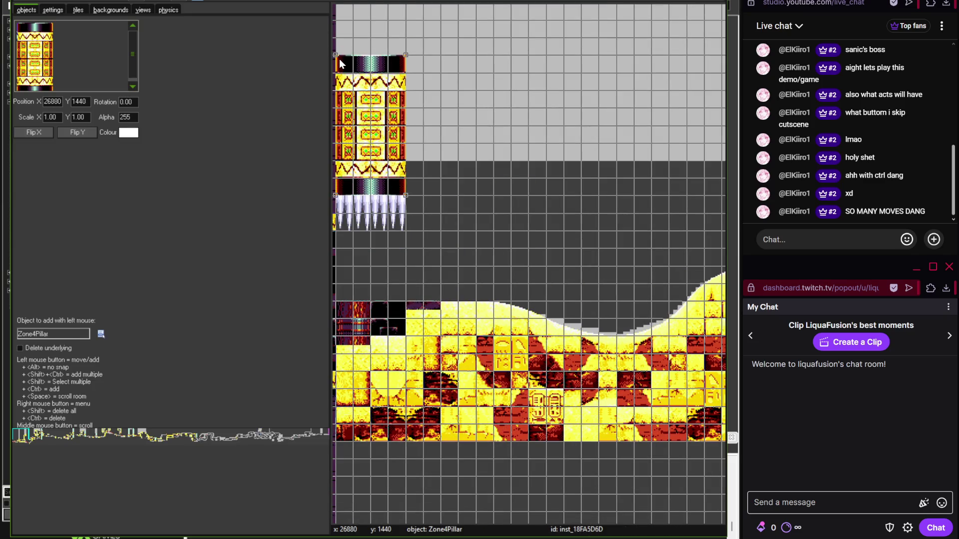
{"action": "scroll", "coordinate": [492, 209], "scroll_direction": "down", "scroll_amount": 2}
{"action": "left_click", "coordinate": [79, 10]}
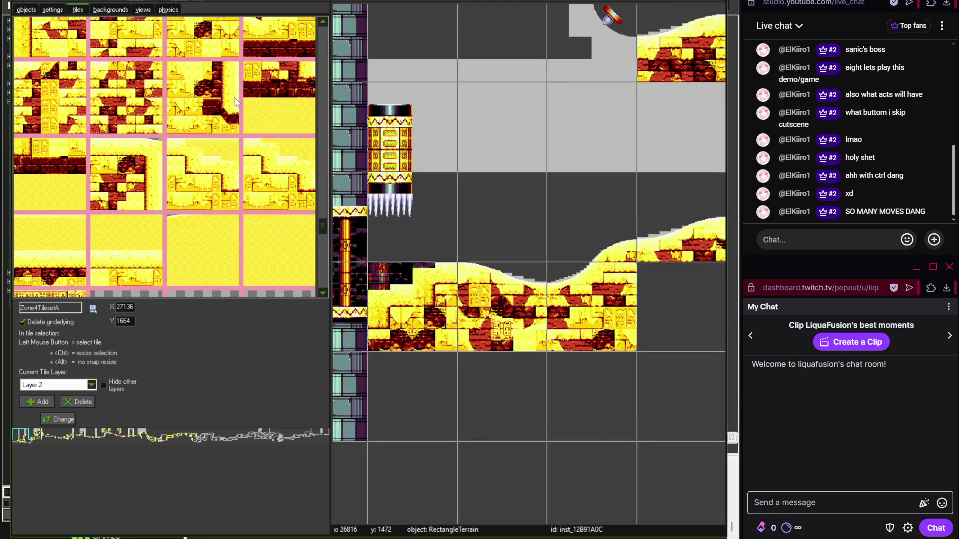
- Place two sandstone ground tiles and paint sandstone across the upper ground strip
{"action": "scroll", "coordinate": [321, 224], "scroll_direction": "up", "scroll_amount": 3}
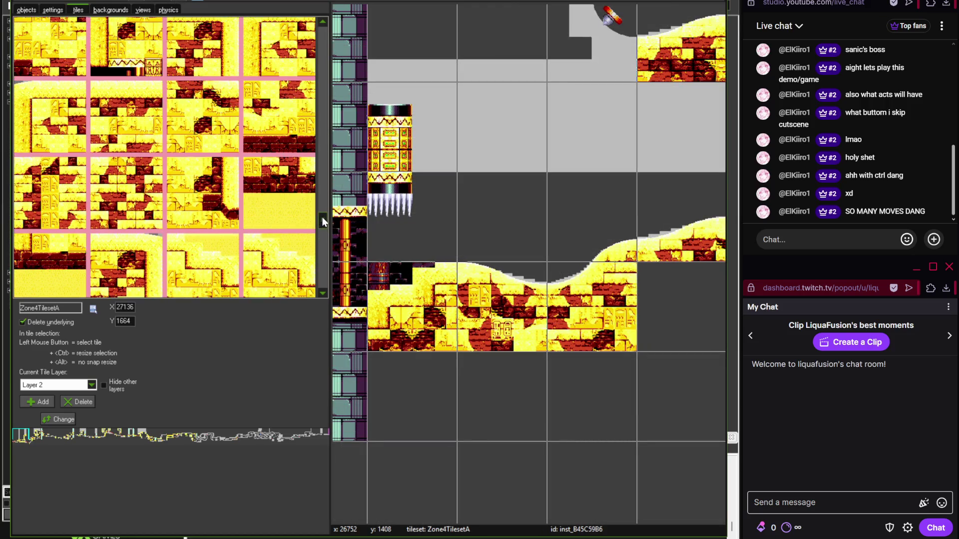
{"action": "scroll", "coordinate": [325, 215], "scroll_direction": "down", "scroll_amount": 1}
{"action": "left_click", "coordinate": [395, 112]}
{"action": "left_click", "coordinate": [488, 139]}
{"action": "scroll", "coordinate": [434, 158], "scroll_direction": "down", "scroll_amount": 1}
{"action": "left_click_drag", "start_coordinate": [434, 158], "coordinate": [680, 150]}
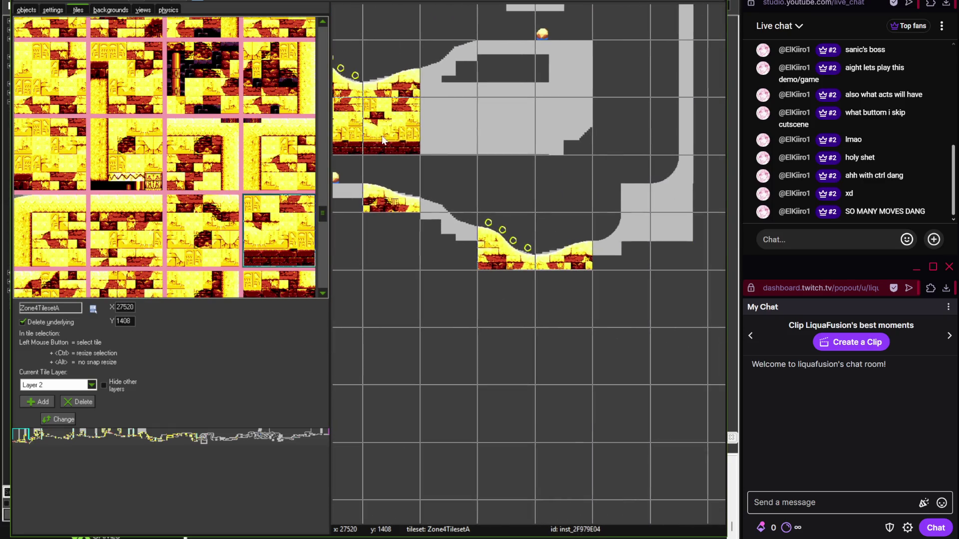
- Pick another sandstone tile from the Zone4TilesetA palette
{"action": "scroll", "coordinate": [538, 167], "scroll_direction": "left", "scroll_amount": 2}
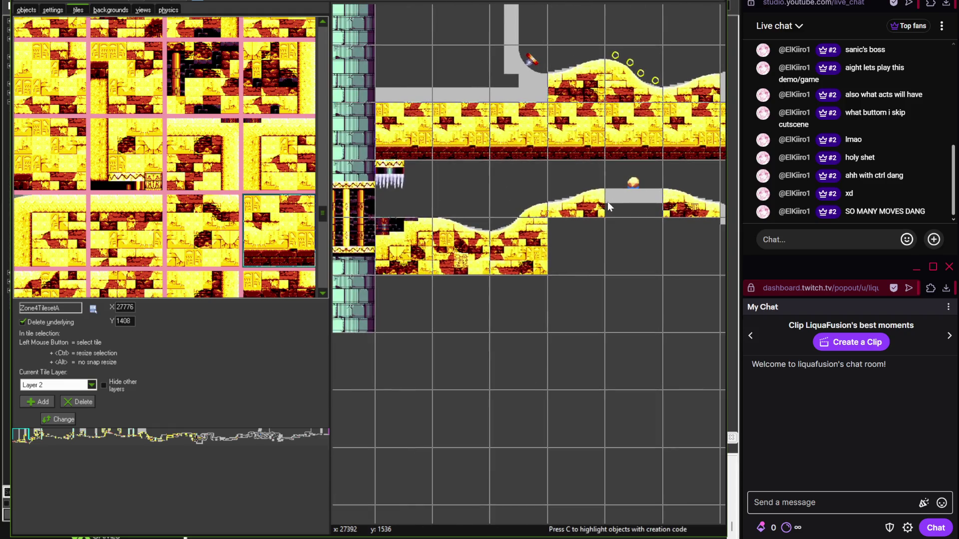
{"action": "scroll", "coordinate": [563, 233], "scroll_direction": "right", "scroll_amount": 2}
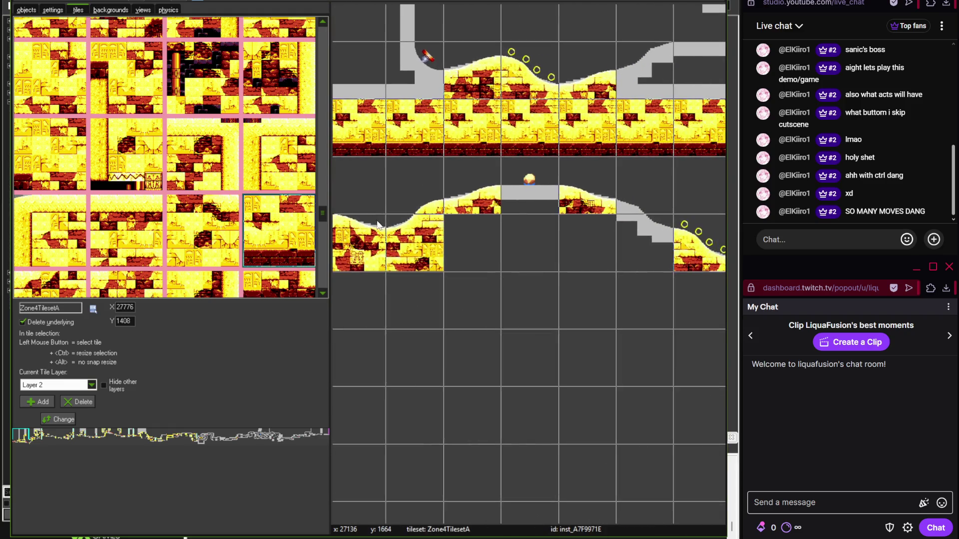
{"action": "scroll", "coordinate": [322, 199], "scroll_direction": "up", "scroll_amount": 2}
{"action": "left_click_drag", "start_coordinate": [323, 183], "coordinate": [323, 77]}
{"action": "left_click", "coordinate": [142, 111]}
{"action": "scroll", "coordinate": [580, 239], "scroll_direction": "up", "scroll_amount": 1}
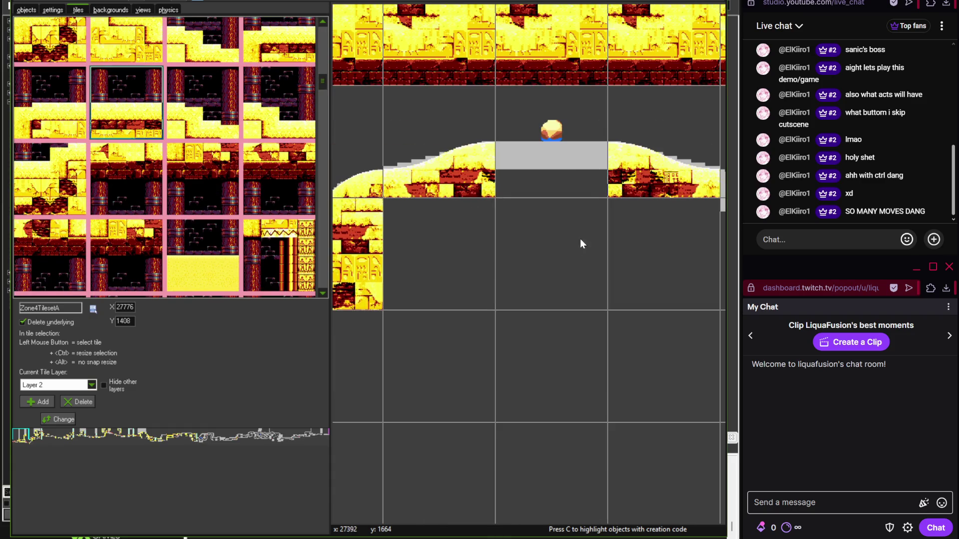
{"action": "scroll", "coordinate": [558, 277], "scroll_direction": "right", "scroll_amount": 3}
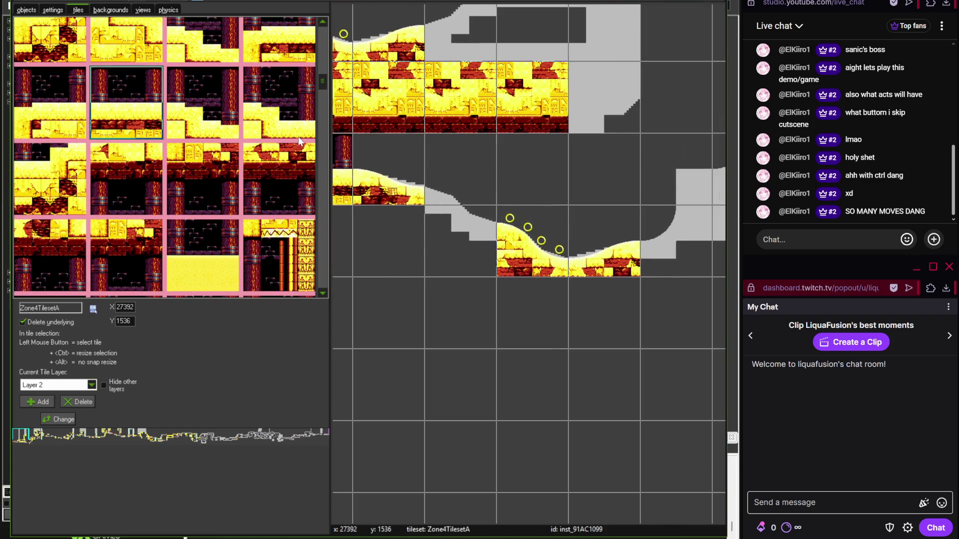
- Scroll to the sloped sand tiles and select the bottom-right curved slope tile
{"action": "left_click_drag", "start_coordinate": [322, 85], "coordinate": [322, 214]}
{"action": "scroll", "coordinate": [632, 256], "scroll_direction": "down", "scroll_amount": 2}
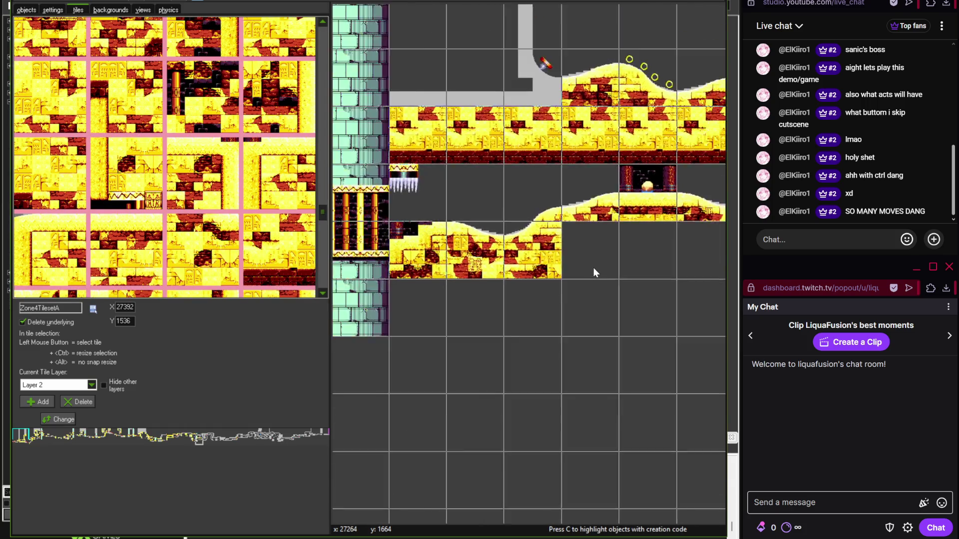
{"action": "scroll", "coordinate": [483, 256], "scroll_direction": "up", "scroll_amount": 1}
{"action": "left_click_drag", "start_coordinate": [322, 213], "coordinate": [322, 241]}
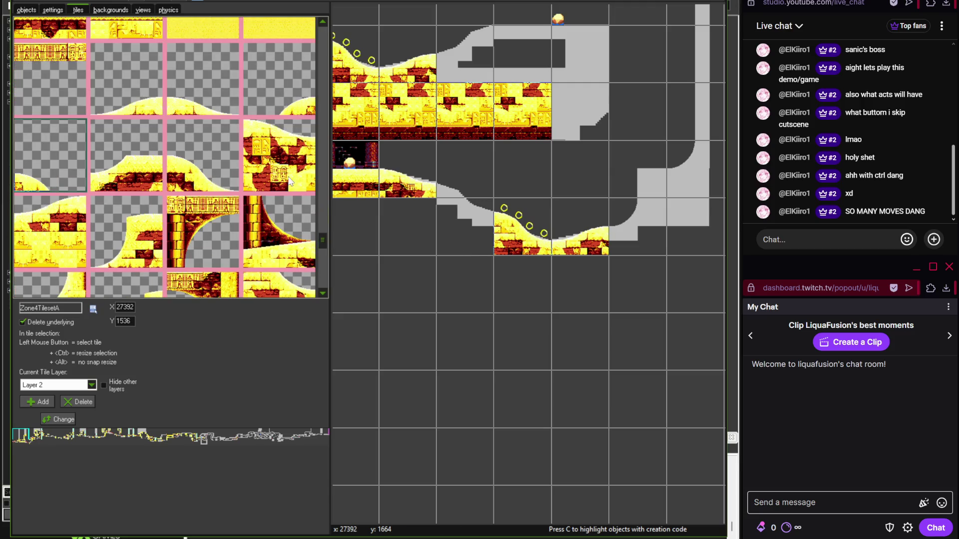
{"action": "left_click", "coordinate": [279, 260]}
{"action": "mouse_move", "coordinate": [322, 247]}
{"action": "left_mouse_down"}
{"action": "mouse_move", "coordinate": [322, 181]}
{"action": "mouse_move", "coordinate": [311, 165]}
{"action": "left_mouse_up"}
{"action": "scroll", "coordinate": [536, 256], "scroll_direction": "up", "scroll_amount": 2}
- Place two half-pipe curve tiles up the grey ramp, checking the reference map
{"action": "left_click", "coordinate": [280, 257]}
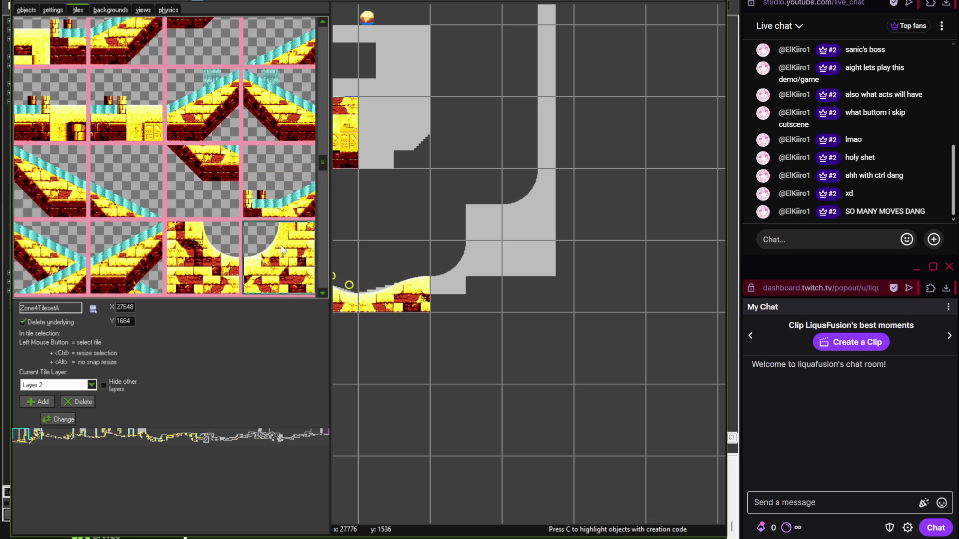
{"action": "left_click", "coordinate": [490, 268]}
{"action": "left_click", "coordinate": [538, 205]}
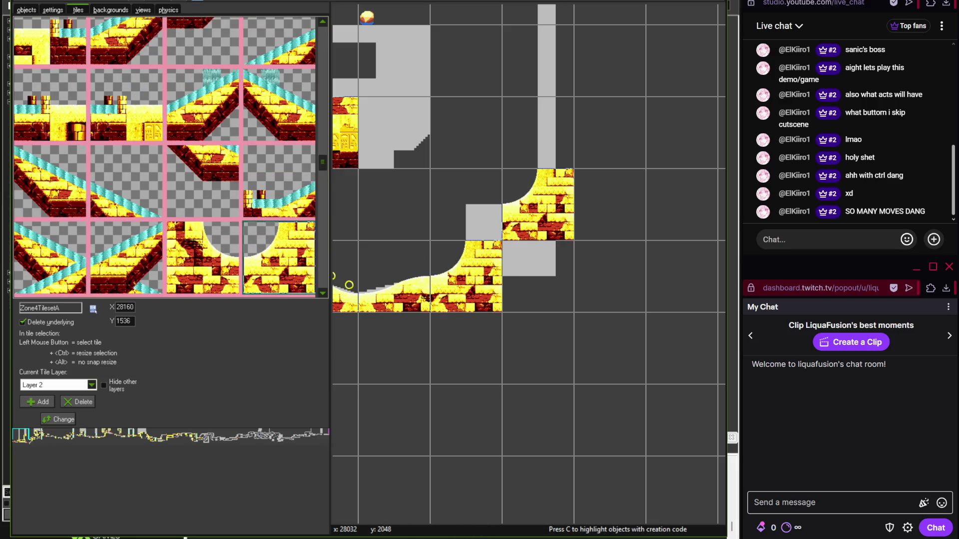
{"action": "key", "text": "alt+Tab"}
{"action": "mouse_move", "coordinate": [450, 349]}
{"action": "left_mouse_down"}
{"action": "mouse_move", "coordinate": [260, 360]}
{"action": "mouse_move", "coordinate": [214, 279]}
{"action": "mouse_move", "coordinate": [192, 338]}
{"action": "left_mouse_up"}
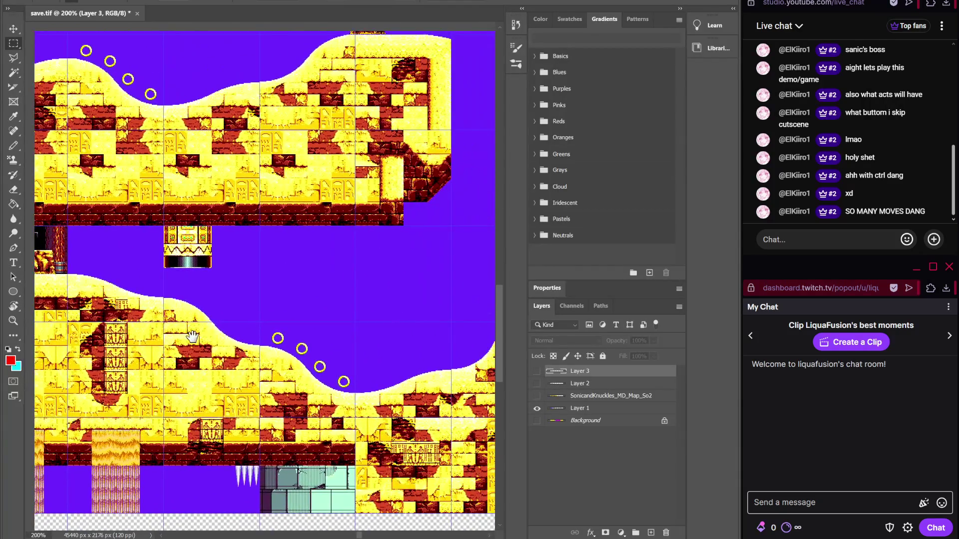
{"action": "left_click_drag", "start_coordinate": [252, 339], "coordinate": [423, 320]}
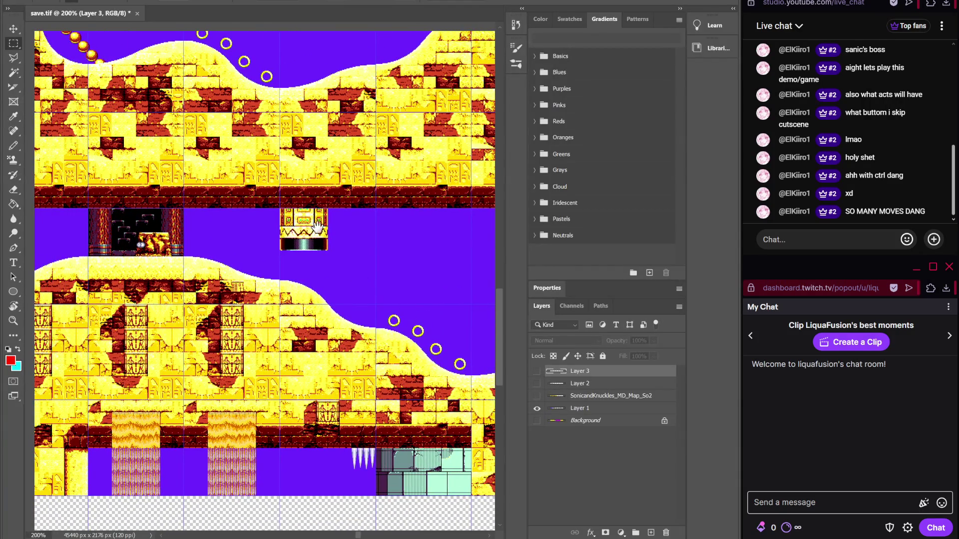
{"action": "mouse_move", "coordinate": [322, 223]}
{"action": "left_mouse_down"}
{"action": "mouse_move", "coordinate": [186, 240]}
{"action": "mouse_move", "coordinate": [261, 255]}
{"action": "mouse_move", "coordinate": [203, 255]}
{"action": "mouse_move", "coordinate": [435, 318]}
{"action": "mouse_move", "coordinate": [220, 310]}
{"action": "mouse_move", "coordinate": [327, 284]}
{"action": "left_mouse_up"}
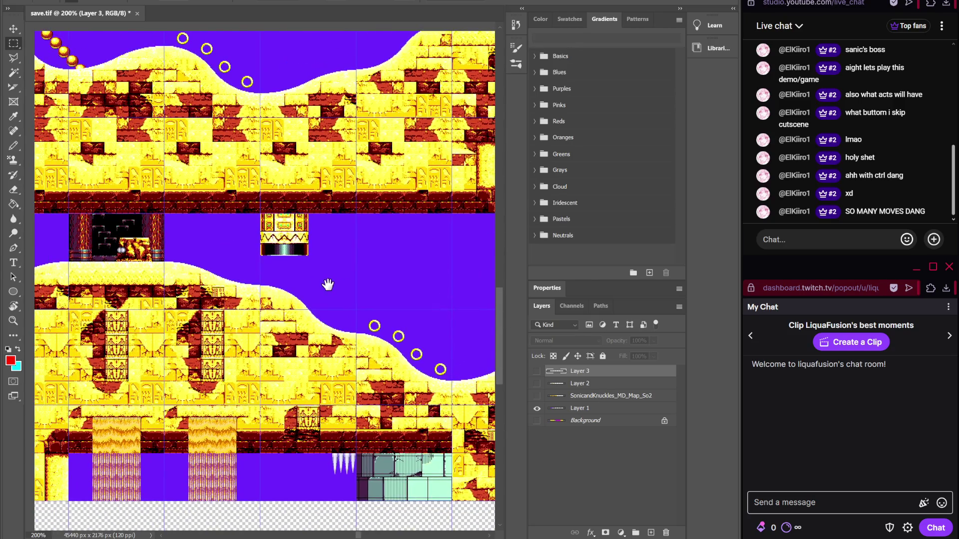
{"action": "key", "text": "alt+Tab"}
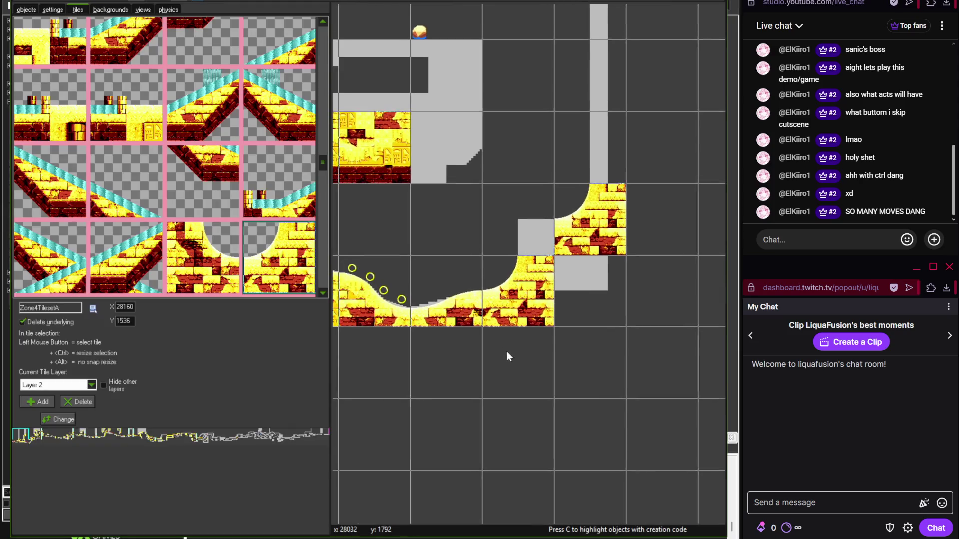
- Add a curved tile in the ramp's inner corner and move along the level
{"action": "mouse_move", "coordinate": [325, 165]}
{"action": "left_mouse_down"}
{"action": "mouse_move", "coordinate": [322, 121]}
{"action": "mouse_move", "coordinate": [323, 187]}
{"action": "left_mouse_up"}
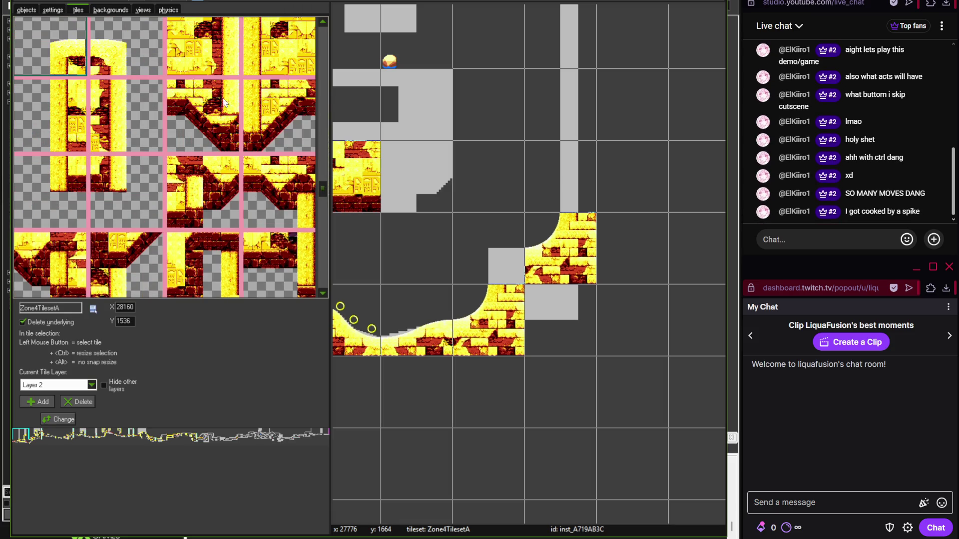
{"action": "left_click", "coordinate": [502, 257]}
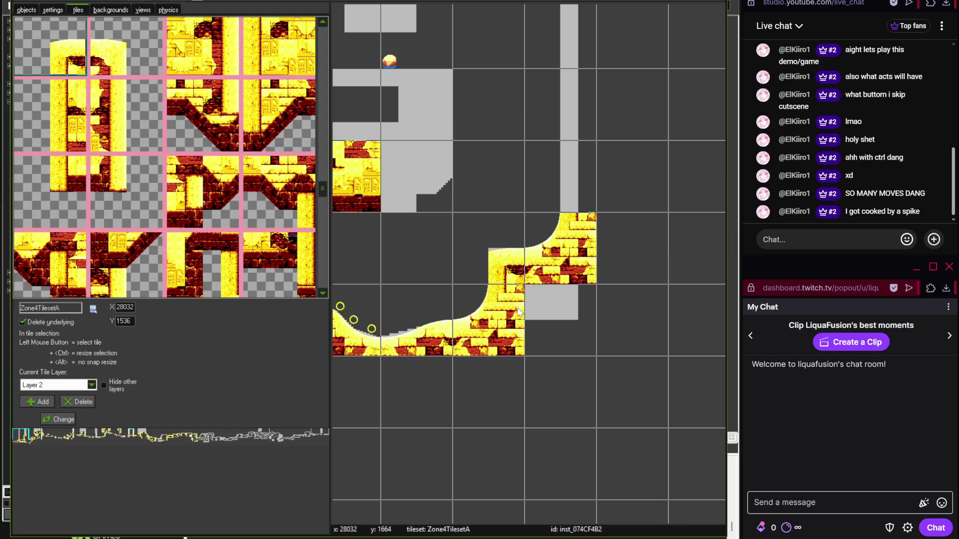
{"action": "key", "text": "Up"}
{"action": "key", "text": "Left"}
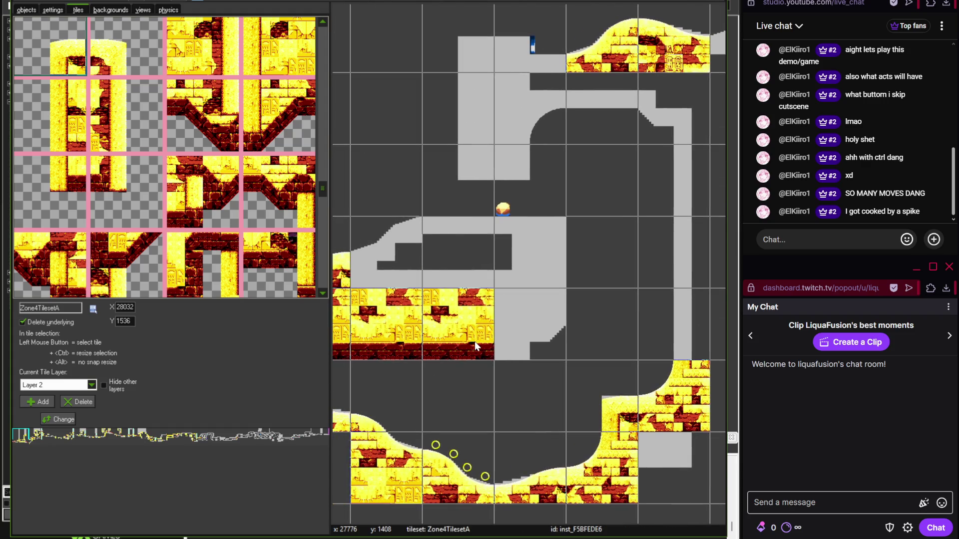
{"action": "key", "text": "Left"}
{"action": "key", "text": "Down"}
{"action": "left_click_drag", "start_coordinate": [326, 196], "coordinate": [326, 223]}
{"action": "mouse_move", "coordinate": [325, 227]}
{"action": "left_mouse_down"}
{"action": "mouse_move", "coordinate": [325, 243]}
{"action": "mouse_move", "coordinate": [316, 35]}
{"action": "mouse_move", "coordinate": [323, 128]}
{"action": "left_mouse_up"}
{"action": "left_click_drag", "start_coordinate": [313, 199], "coordinate": [322, 258]}
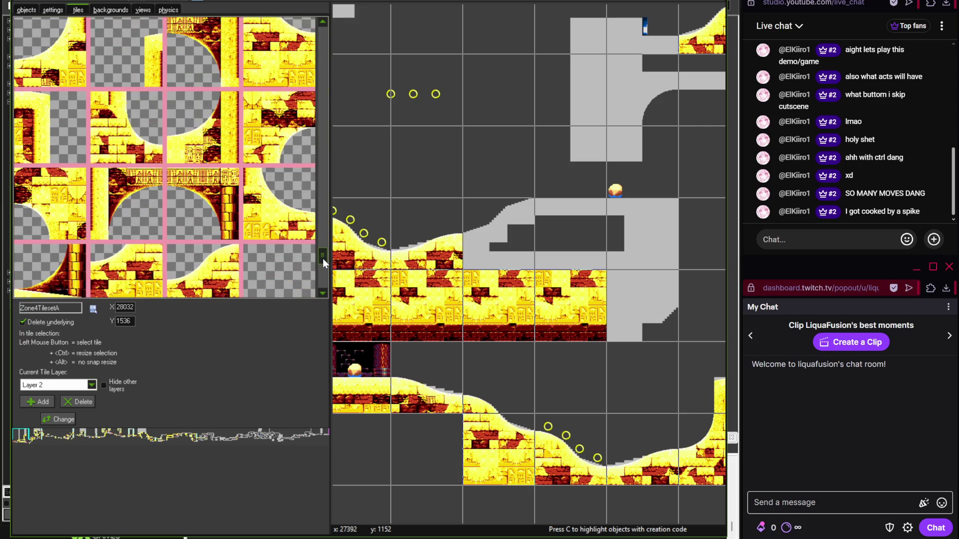
- Fill the grey step at the ledge end with a slope tile, matching the reference
{"action": "left_click", "coordinate": [203, 270]}
{"action": "left_click", "coordinate": [504, 231]}
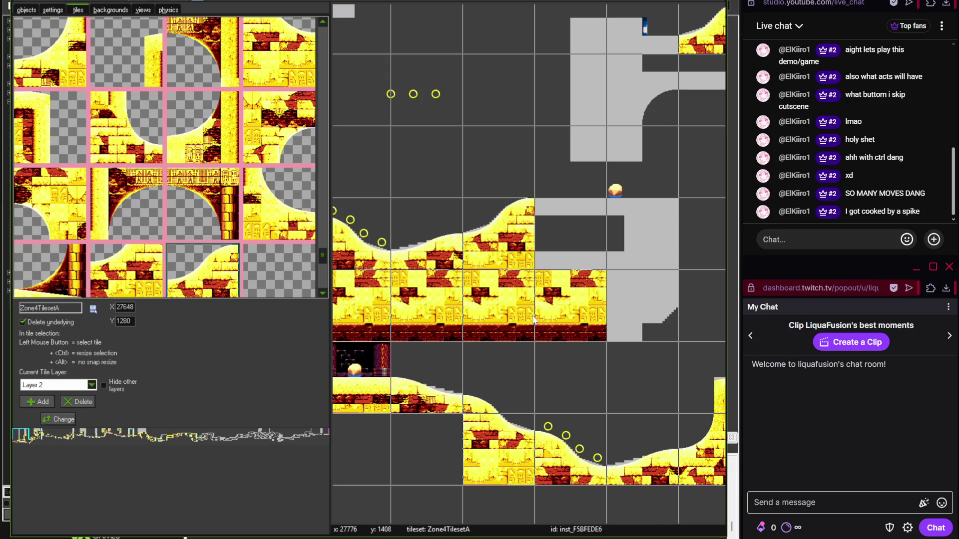
{"action": "key", "text": "alt+Tab"}
{"action": "left_click_drag", "start_coordinate": [279, 325], "coordinate": [259, 349]}
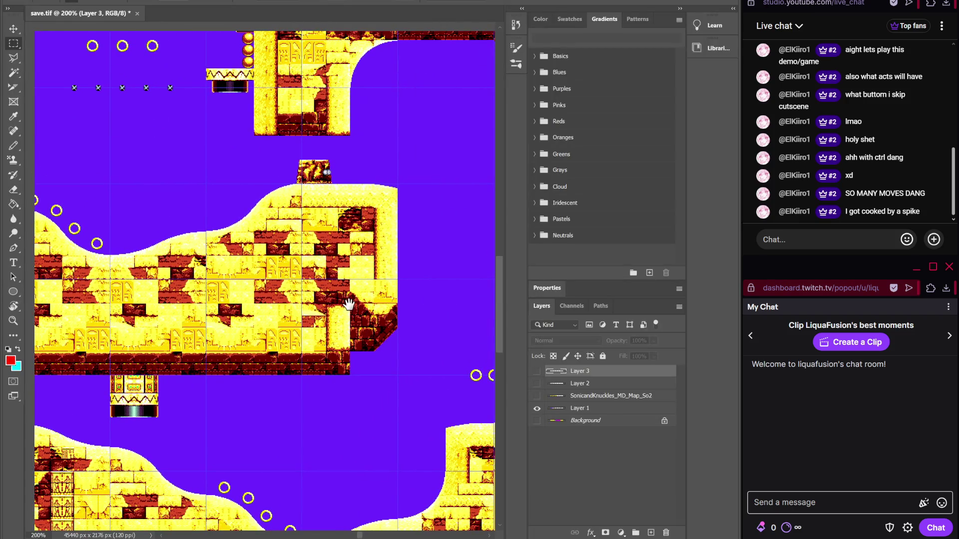
{"action": "key", "text": "alt+Tab"}
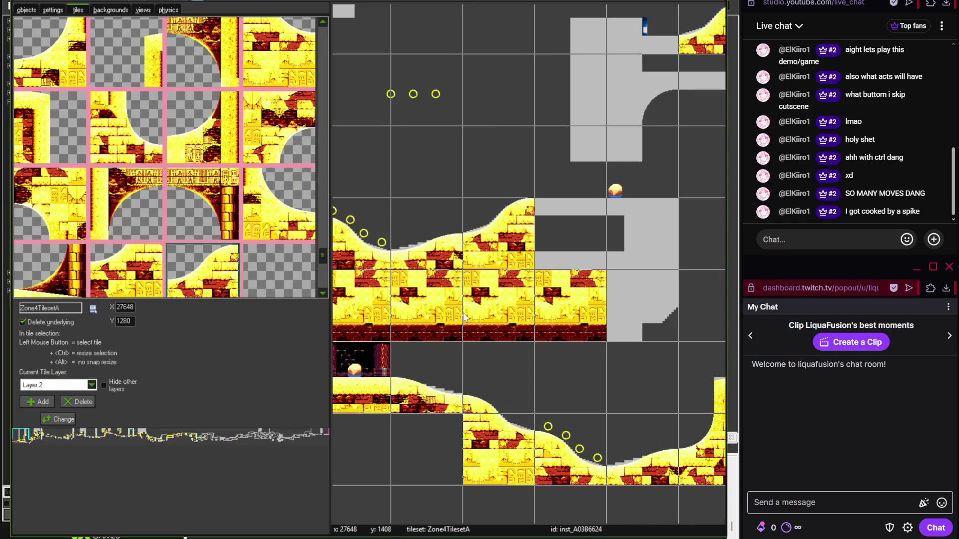
{"action": "mouse_move", "coordinate": [322, 255]}
{"action": "left_mouse_down"}
{"action": "mouse_move", "coordinate": [325, 116]}
{"action": "mouse_move", "coordinate": [325, 204]}
{"action": "mouse_move", "coordinate": [322, 190]}
{"action": "left_mouse_up"}
- Cap the overhanging grey block with two neighbouring hanging block tiles
{"action": "left_click", "coordinate": [75, 177]}
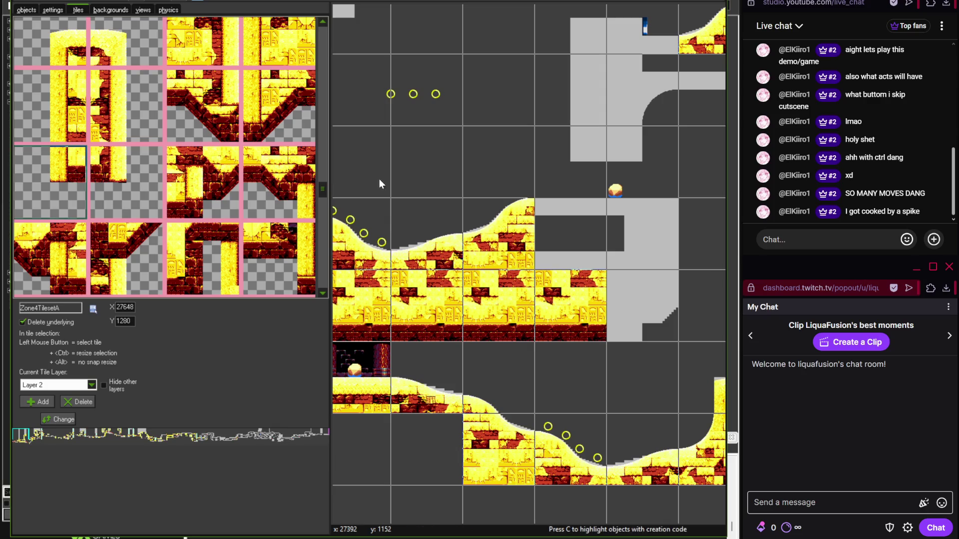
{"action": "left_click", "coordinate": [553, 160]}
{"action": "left_click", "coordinate": [126, 182]}
{"action": "left_click", "coordinate": [624, 144]}
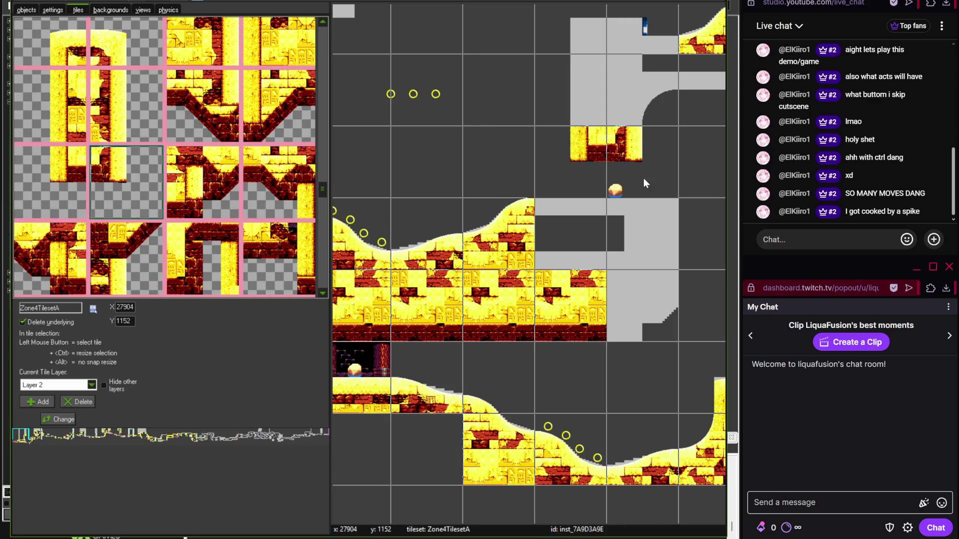
{"action": "left_click_drag", "start_coordinate": [643, 177], "coordinate": [438, 187]}
- Paint the tall pillar tile up the grey wall after comparing with the reference
{"action": "key", "text": "alt+Tab"}
{"action": "scroll", "coordinate": [348, 227], "scroll_direction": "down", "scroll_amount": 5}
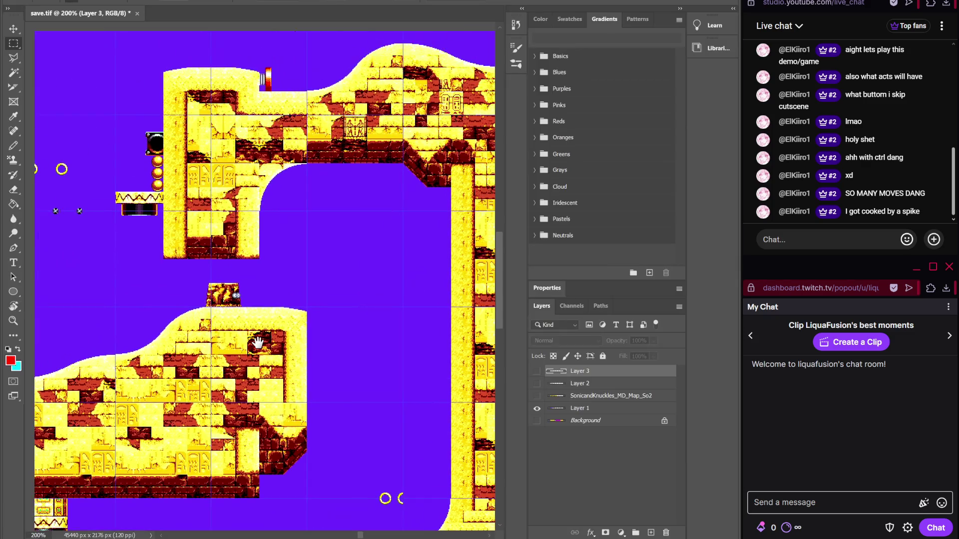
{"action": "key", "text": "alt+Tab"}
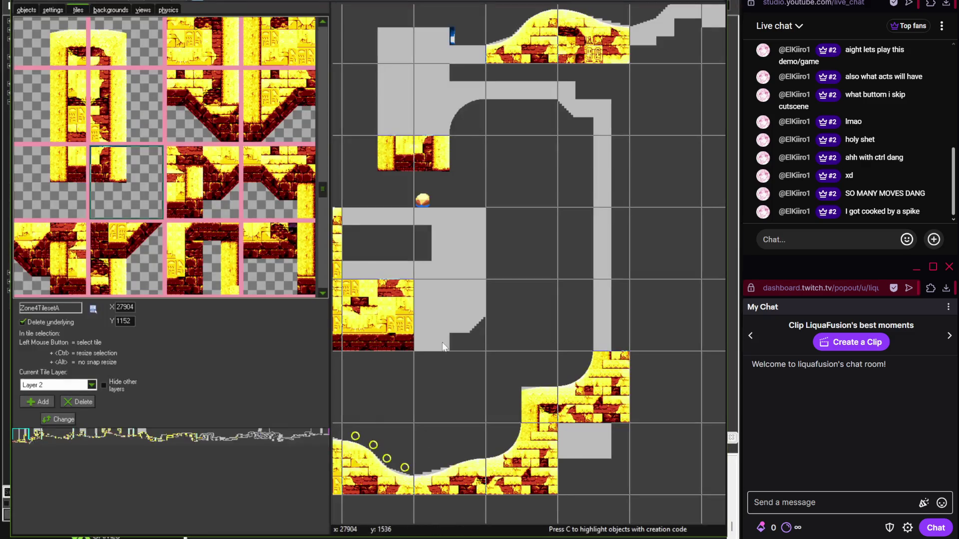
{"action": "left_click_drag", "start_coordinate": [323, 190], "coordinate": [321, 184]}
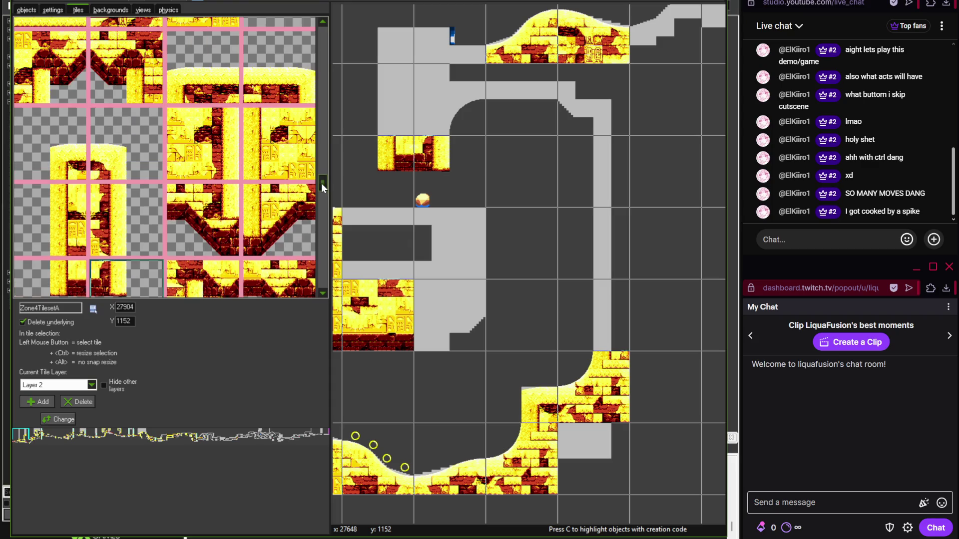
{"action": "left_click", "coordinate": [79, 218]}
{"action": "left_click_drag", "start_coordinate": [579, 301], "coordinate": [574, 170]}
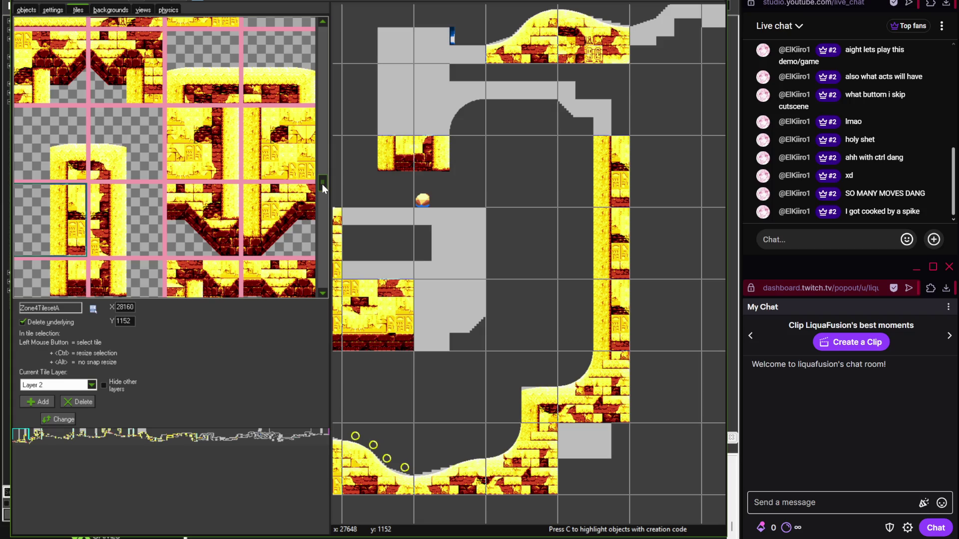
- Place the M-shaped corner tile atop the wall, then swap in a different corner tile
{"action": "left_click_drag", "start_coordinate": [323, 187], "coordinate": [323, 181]}
{"action": "left_click", "coordinate": [127, 105]}
{"action": "left_click", "coordinate": [549, 120]}
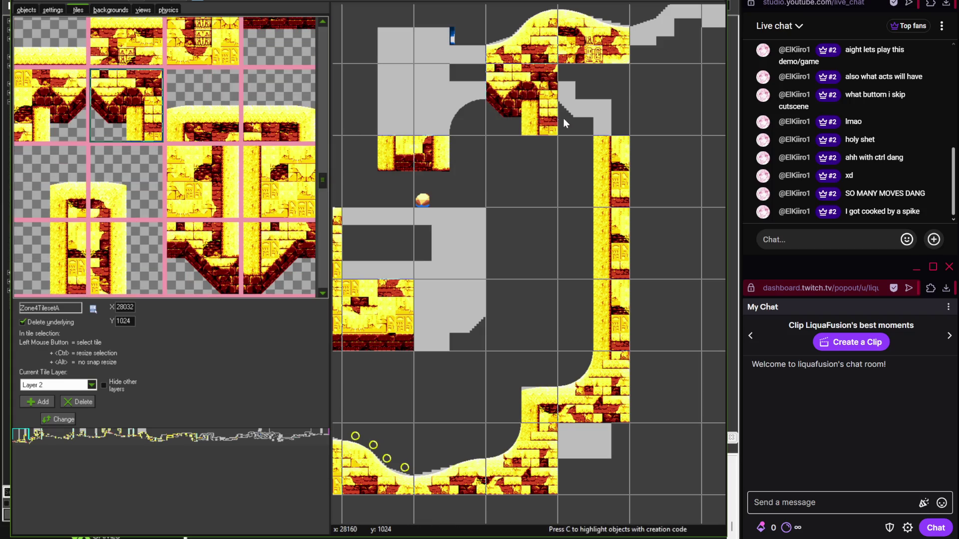
{"action": "left_click_drag", "start_coordinate": [563, 118], "coordinate": [581, 116]}
{"action": "mouse_move", "coordinate": [323, 181]}
{"action": "left_mouse_down"}
{"action": "mouse_move", "coordinate": [323, 202]}
{"action": "mouse_move", "coordinate": [323, 172]}
{"action": "mouse_move", "coordinate": [324, 239]}
{"action": "mouse_move", "coordinate": [325, 52]}
{"action": "mouse_move", "coordinate": [320, 159]}
{"action": "left_mouse_up"}
{"action": "left_click", "coordinate": [297, 146]}
{"action": "left_click", "coordinate": [526, 113]}
{"action": "key", "text": "alt+Tab"}
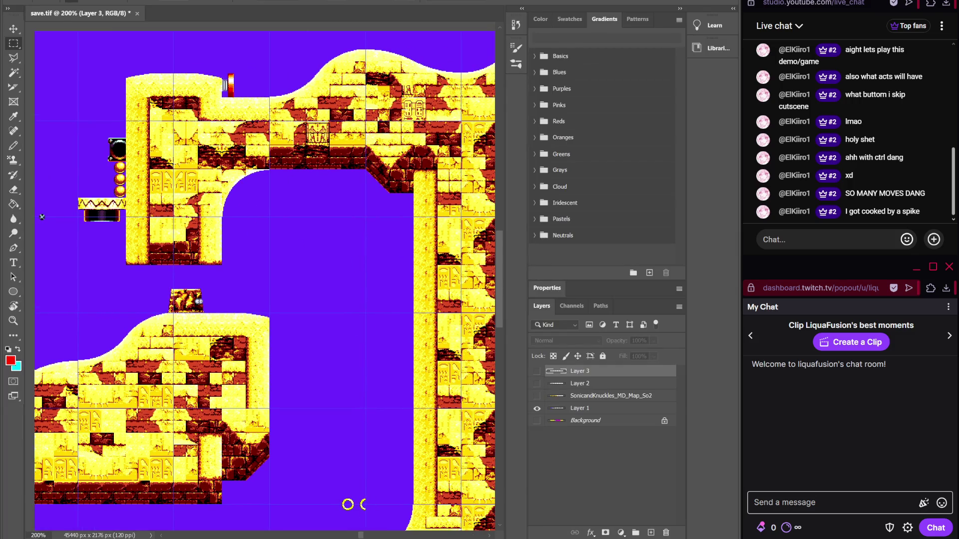
{"action": "key", "text": "alt+Tab"}
{"action": "left_click_drag", "start_coordinate": [323, 161], "coordinate": [324, 178]}
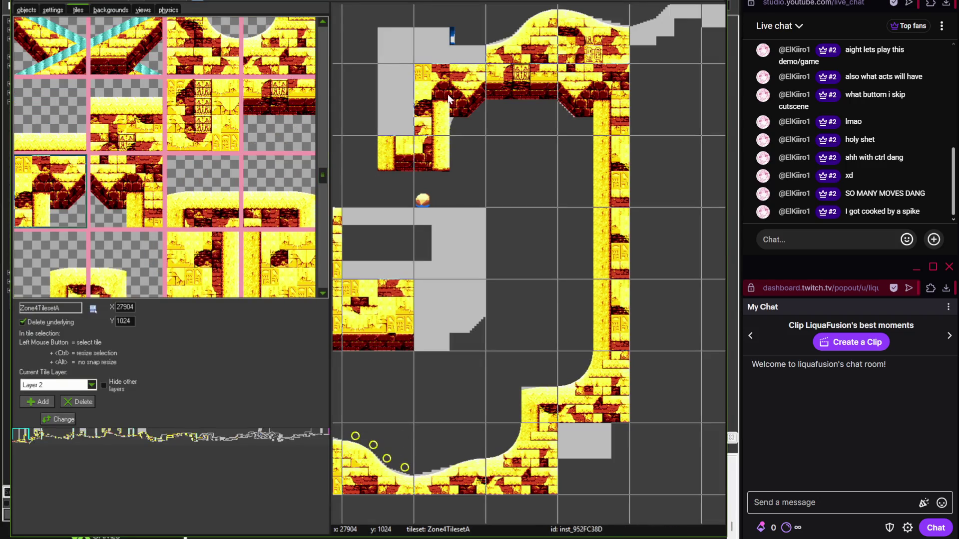
{"action": "mouse_move", "coordinate": [320, 177]}
{"action": "left_mouse_down"}
{"action": "mouse_move", "coordinate": [327, 207]}
{"action": "mouse_move", "coordinate": [319, 256]}
{"action": "left_mouse_up"}
{"action": "left_click", "coordinate": [293, 196]}
{"action": "left_click", "coordinate": [445, 120]}
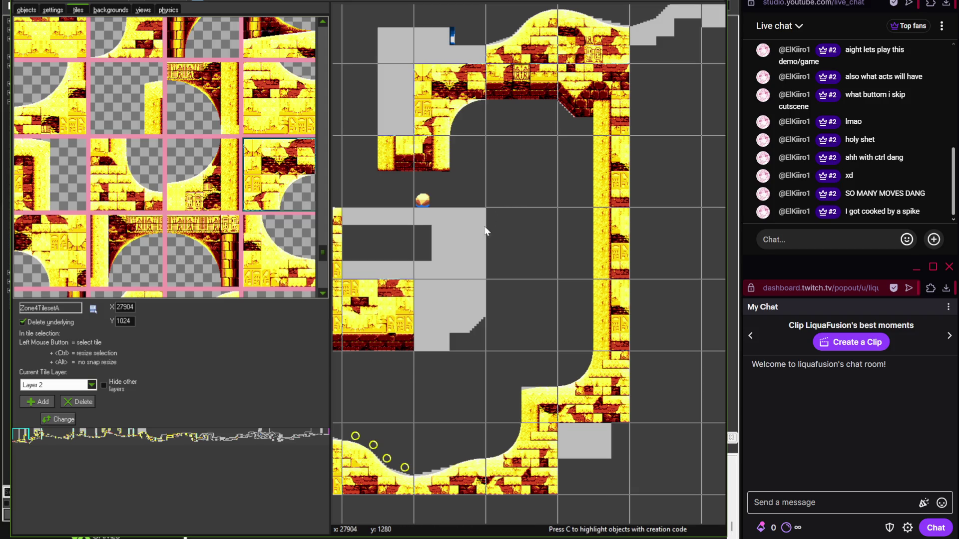
{"action": "left_click_drag", "start_coordinate": [325, 238], "coordinate": [325, 223]}
{"action": "left_click", "coordinate": [136, 268]}
{"action": "left_click", "coordinate": [436, 253]}
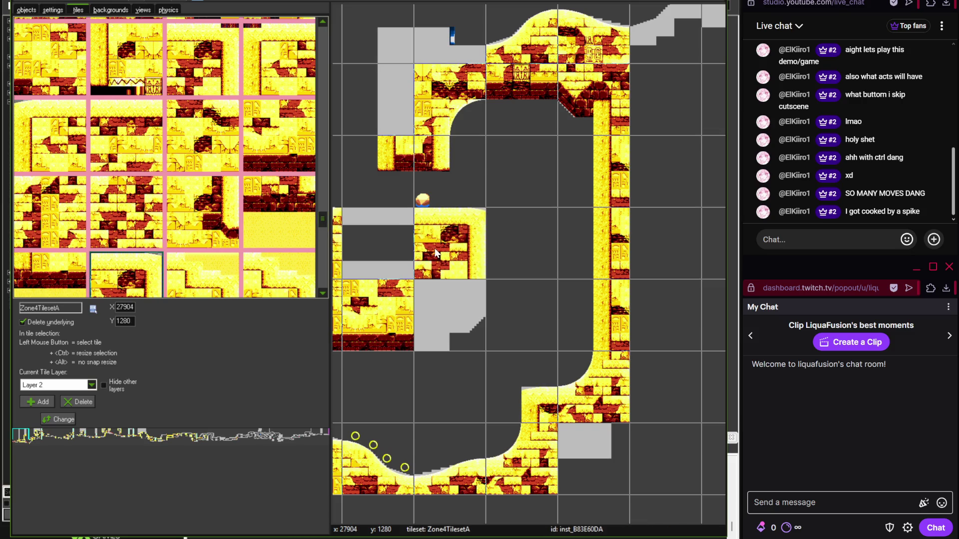
{"action": "left_click", "coordinate": [128, 136]}
{"action": "left_click", "coordinate": [369, 240]}
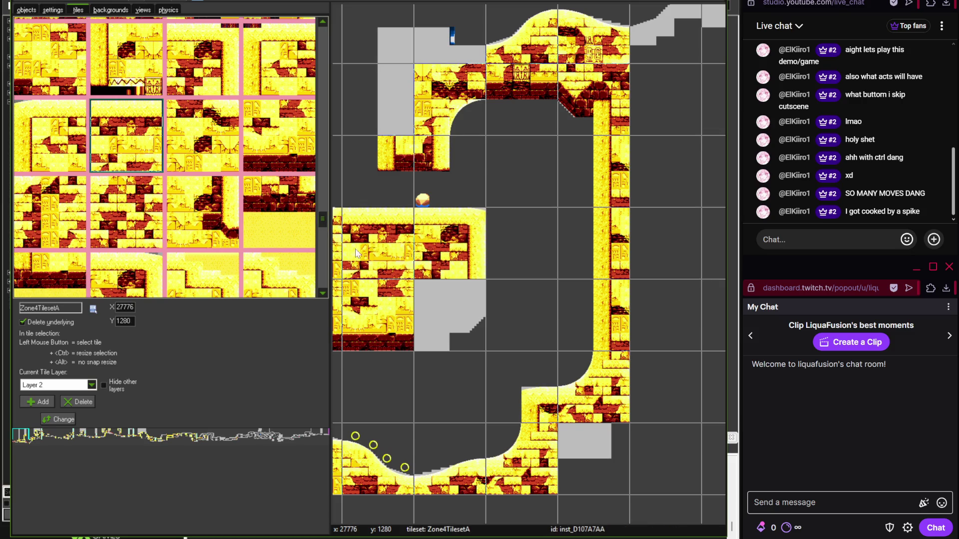
{"action": "left_click_drag", "start_coordinate": [322, 222], "coordinate": [324, 187]}
{"action": "left_click", "coordinate": [433, 305]}
{"action": "scroll", "coordinate": [526, 260], "scroll_direction": "down", "scroll_amount": 1}
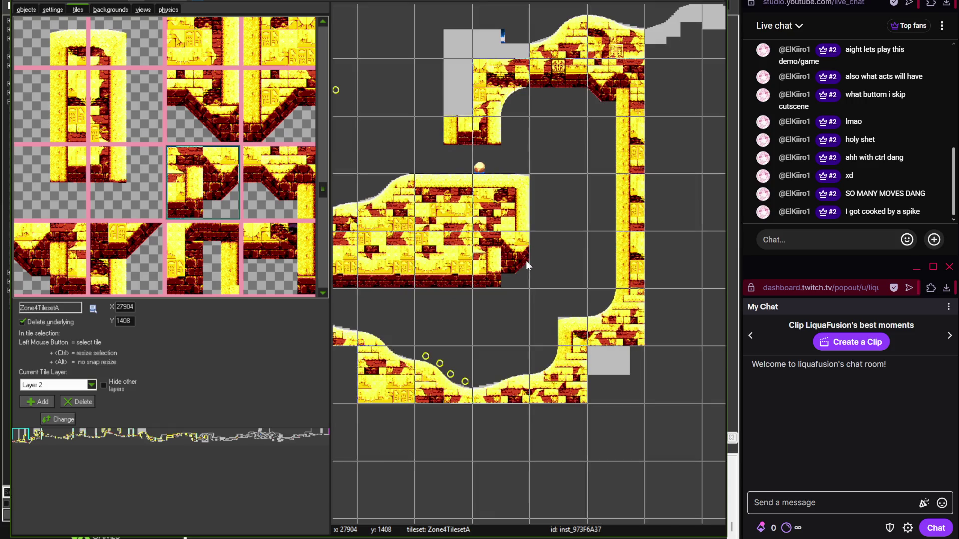
{"action": "left_click_drag", "start_coordinate": [455, 251], "coordinate": [462, 278]}
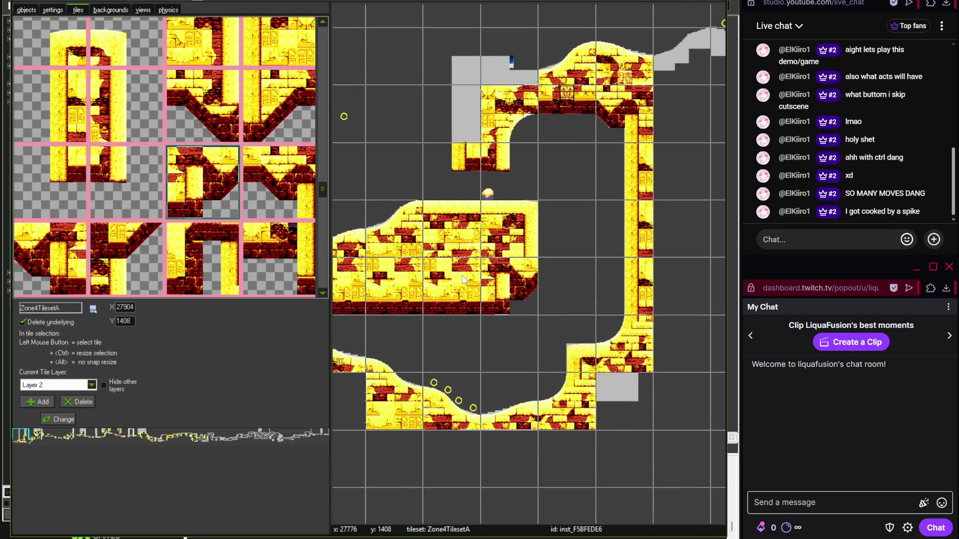
{"action": "key", "text": "alt+Tab"}
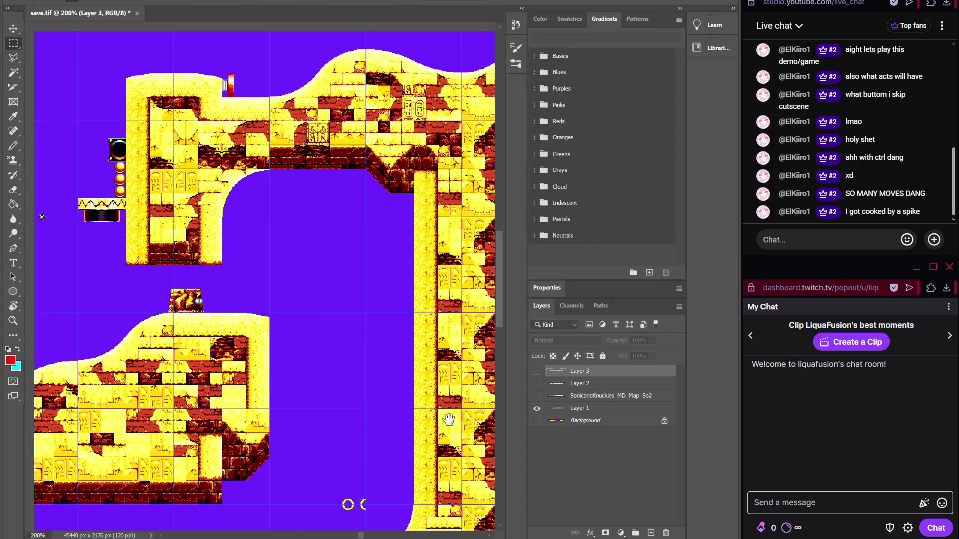
{"action": "scroll", "coordinate": [399, 264], "scroll_direction": "up", "scroll_amount": 2}
{"action": "left_click_drag", "start_coordinate": [409, 267], "coordinate": [411, 410]}
{"action": "key", "text": "alt+Tab"}
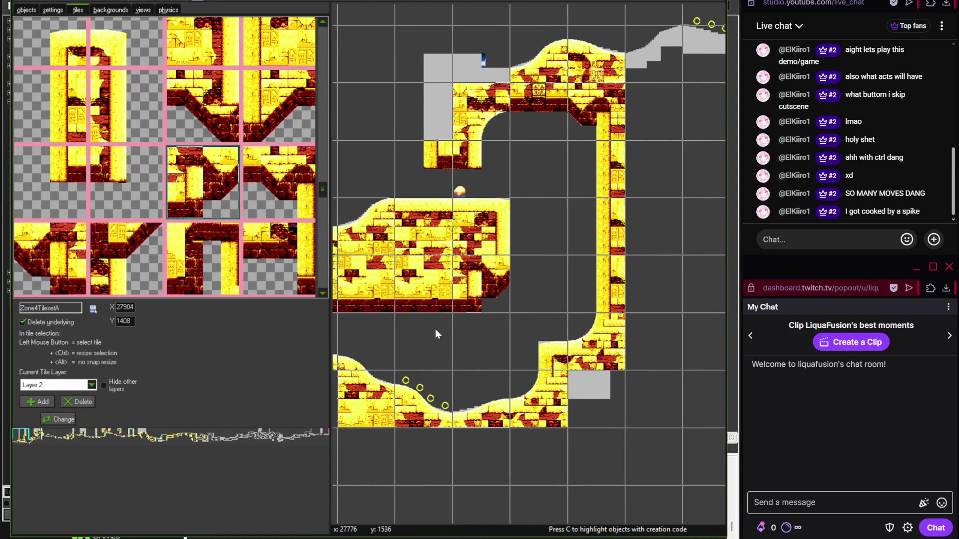
- Fill the grey column at the chamber's left edge with the tall pillar-edge tile
{"action": "left_click", "coordinate": [55, 110]}
{"action": "left_click", "coordinate": [435, 100]}
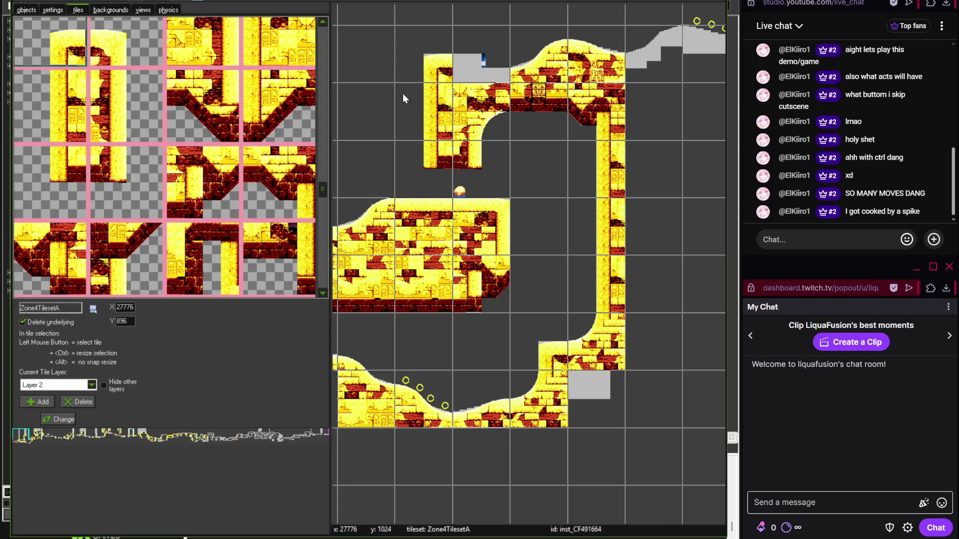
{"action": "scroll", "coordinate": [398, 172], "scroll_direction": "down", "scroll_amount": 2}
{"action": "left_click_drag", "start_coordinate": [397, 172], "coordinate": [570, 181]}
{"action": "scroll", "coordinate": [507, 178], "scroll_direction": "up", "scroll_amount": 1}
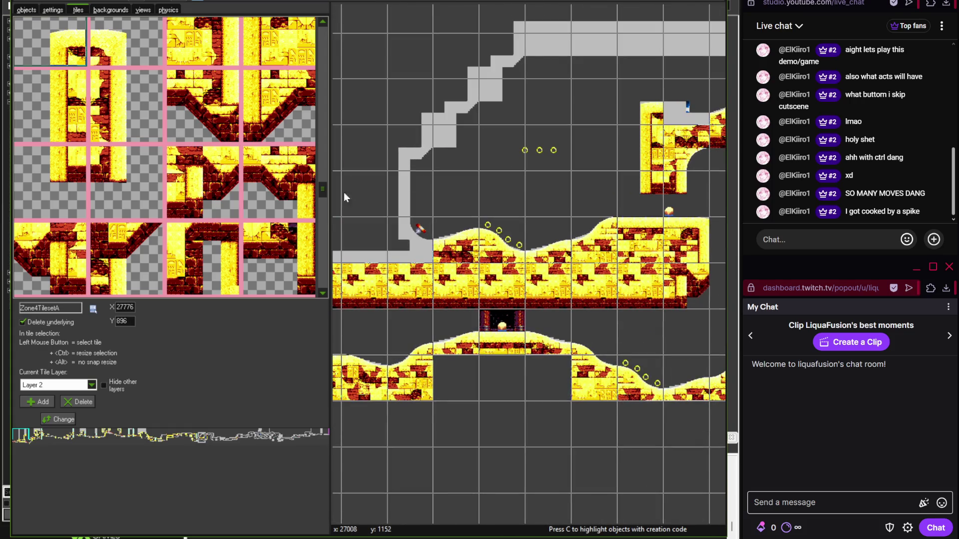
{"action": "mouse_move", "coordinate": [326, 190]}
{"action": "left_mouse_down"}
{"action": "mouse_move", "coordinate": [325, 259]}
{"action": "mouse_move", "coordinate": [323, 166]}
{"action": "left_mouse_up"}
- Cover the wall above the slope with a brick tile and the left wall with a pillar tile
{"action": "left_click", "coordinate": [219, 184]}
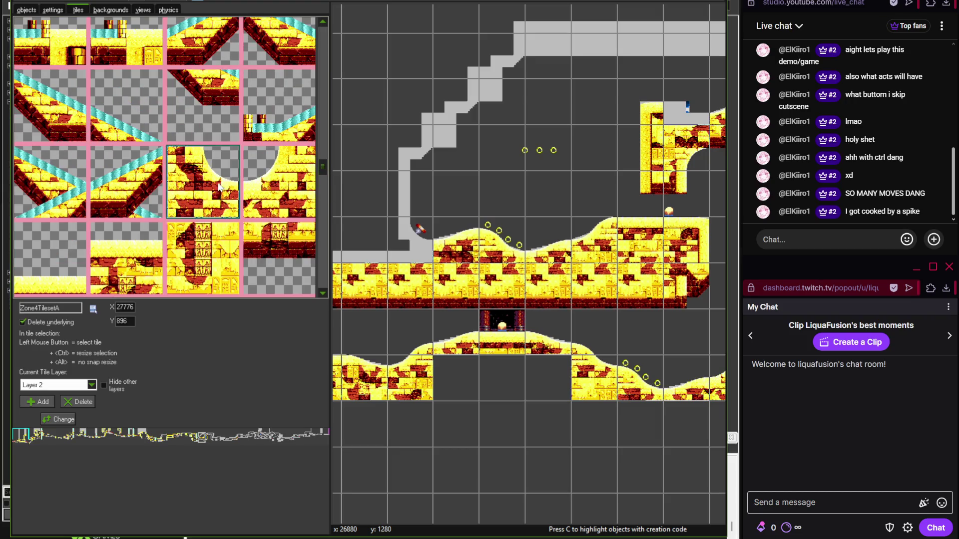
{"action": "left_click", "coordinate": [410, 233]}
{"action": "scroll", "coordinate": [409, 235], "scroll_direction": "up", "scroll_amount": 2}
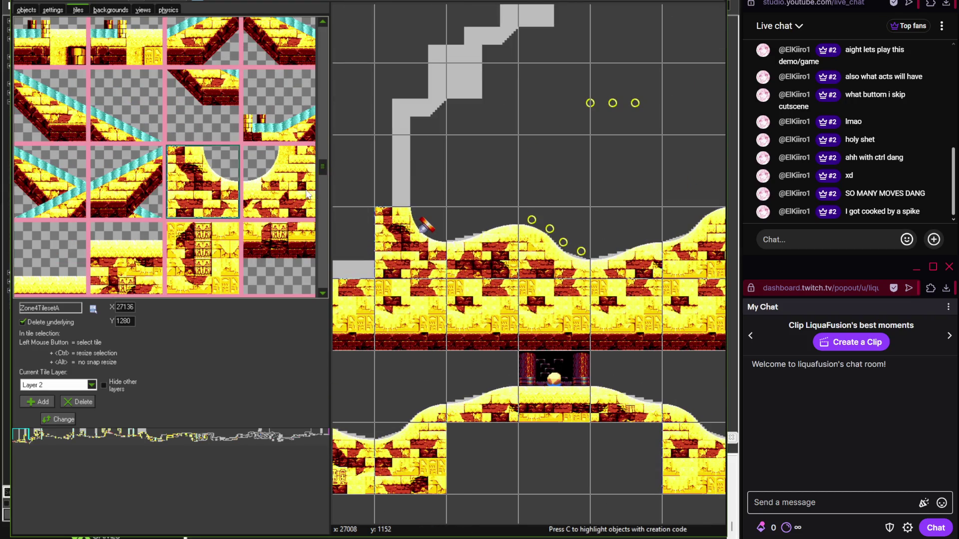
{"action": "left_click_drag", "start_coordinate": [323, 168], "coordinate": [325, 182]}
{"action": "left_click", "coordinate": [114, 220]}
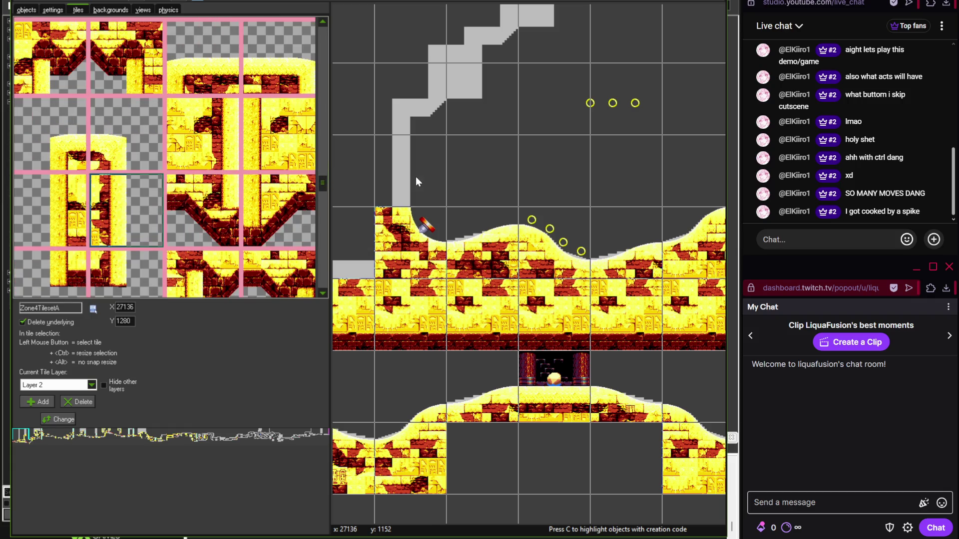
{"action": "left_click", "coordinate": [416, 173]}
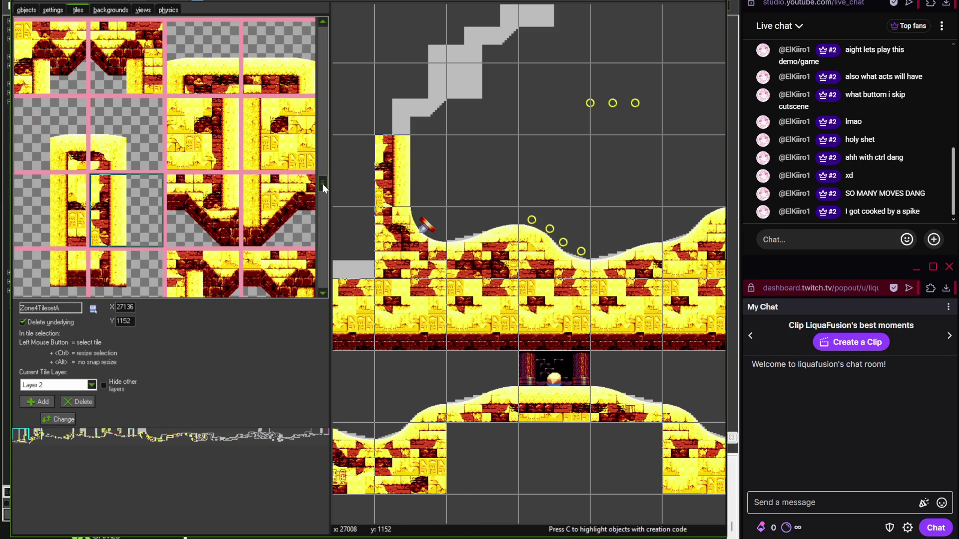
- Place stair-edge tiles on the first two grey stair steps
{"action": "left_click_drag", "start_coordinate": [324, 180], "coordinate": [322, 172]}
{"action": "left_click", "coordinate": [50, 220]}
{"action": "left_click", "coordinate": [415, 113]}
{"action": "scroll", "coordinate": [399, 190], "scroll_direction": "up", "scroll_amount": 1}
{"action": "scroll", "coordinate": [399, 190], "scroll_direction": "right", "scroll_amount": 1}
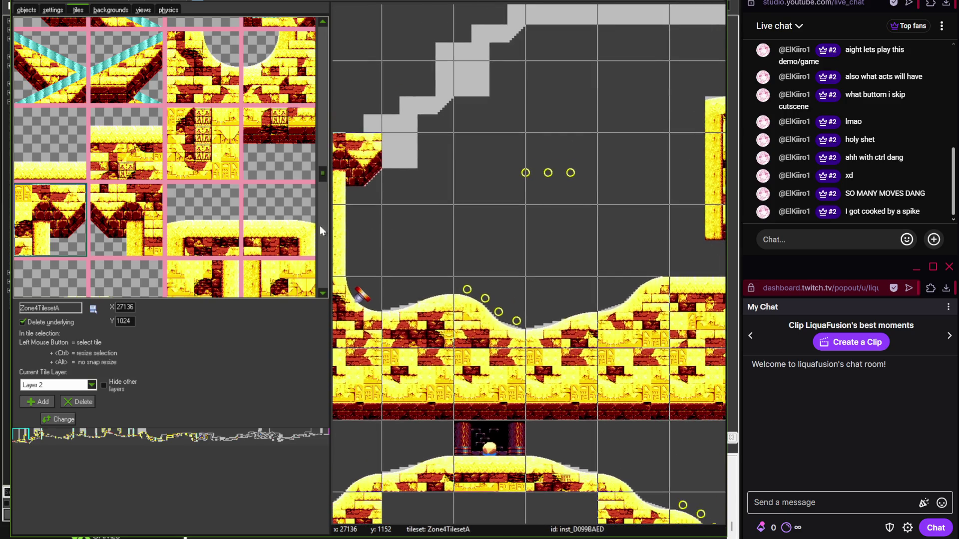
{"action": "left_click_drag", "start_coordinate": [322, 178], "coordinate": [323, 185]}
{"action": "left_click", "coordinate": [125, 258]}
{"action": "left_click", "coordinate": [397, 165]}
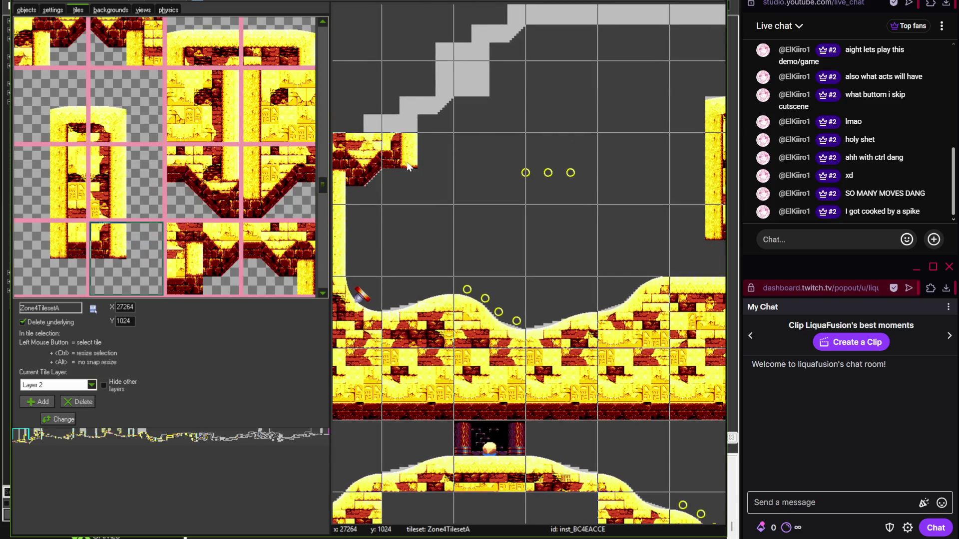
- Tile the upper stair steps with the corner stair tile and its neighbouring tile
{"action": "left_click", "coordinate": [50, 43]}
{"action": "left_click", "coordinate": [432, 127]}
{"action": "left_click", "coordinate": [125, 43]}
{"action": "left_click", "coordinate": [470, 78]}
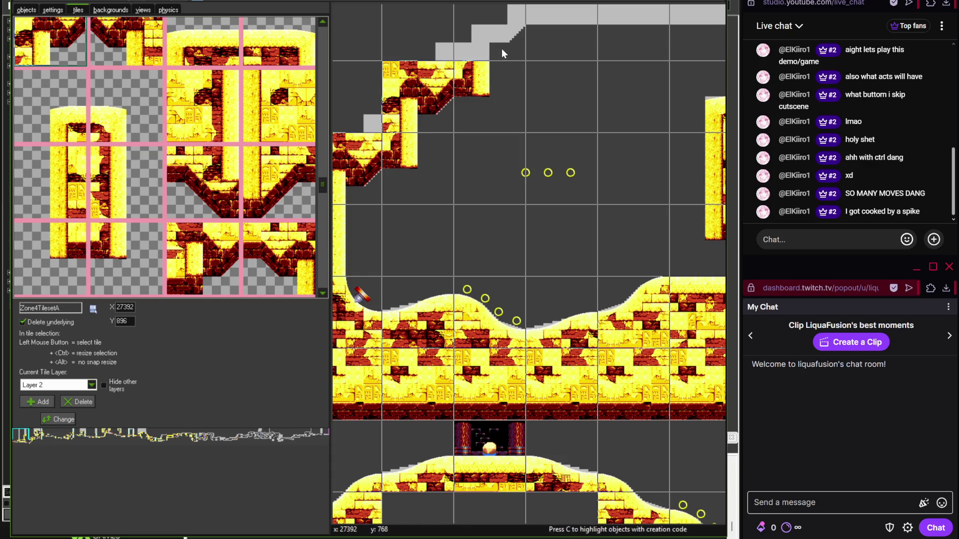
- Scroll down the Zone4TilesetA palette and select a tile from further down
{"action": "scroll", "coordinate": [450, 105], "scroll_direction": "up", "scroll_amount": 1}
{"action": "scroll", "coordinate": [396, 160], "scroll_direction": "down", "scroll_amount": 1}
{"action": "scroll", "coordinate": [522, 190], "scroll_direction": "right", "scroll_amount": 1}
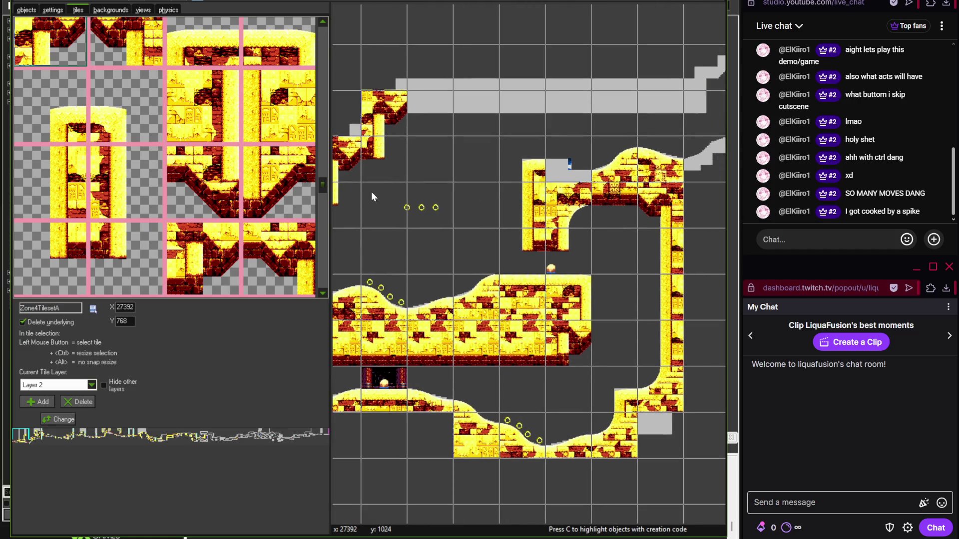
{"action": "left_click_drag", "start_coordinate": [322, 189], "coordinate": [324, 277]}
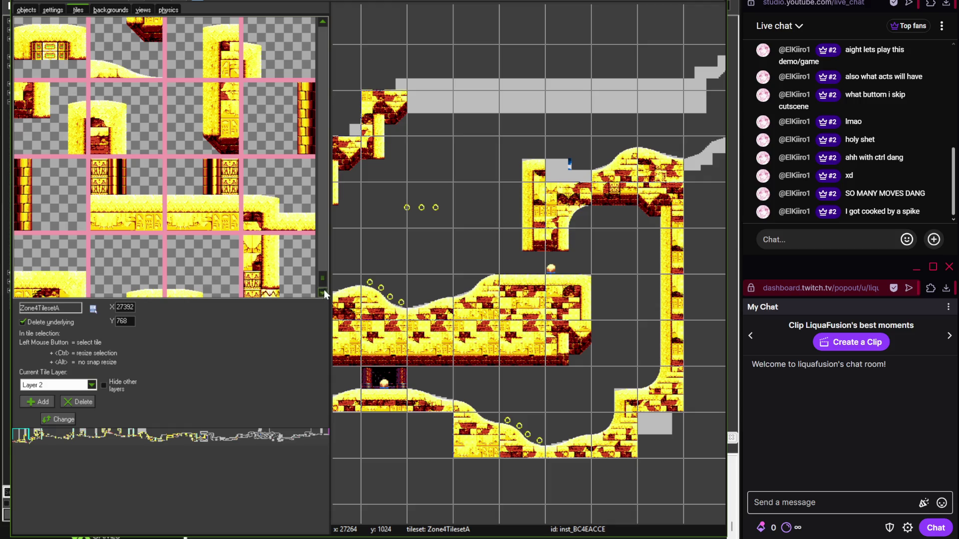
{"action": "left_click", "coordinate": [322, 293]}
{"action": "left_click", "coordinate": [279, 185]}
{"action": "scroll", "coordinate": [380, 320], "scroll_direction": "up", "scroll_amount": 1}
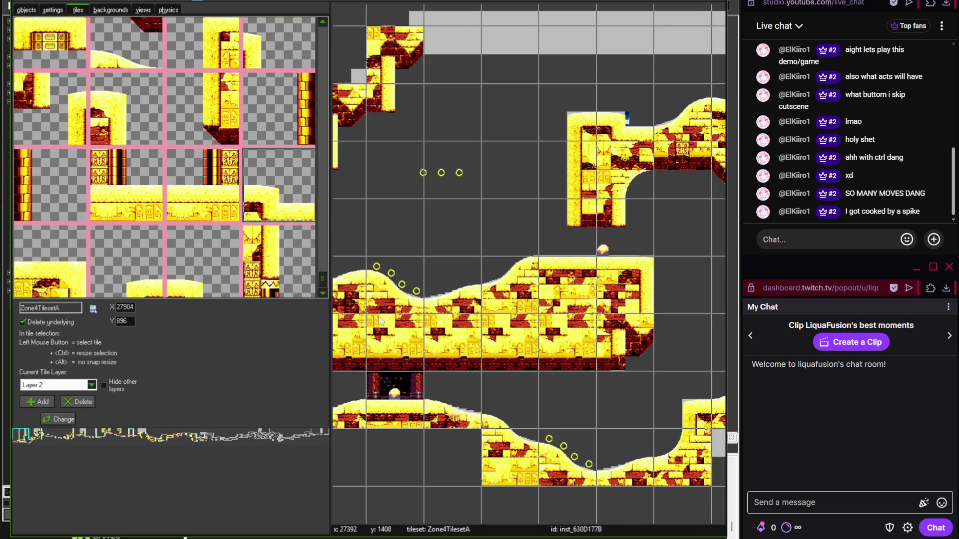
{"action": "scroll", "coordinate": [442, 194], "scroll_direction": "up", "scroll_amount": 3}
{"action": "mouse_move", "coordinate": [322, 254]}
{"action": "left_mouse_down"}
{"action": "mouse_move", "coordinate": [323, 222]}
{"action": "mouse_move", "coordinate": [299, 211]}
{"action": "mouse_move", "coordinate": [325, 215]}
{"action": "mouse_move", "coordinate": [325, 177]}
{"action": "mouse_move", "coordinate": [288, 172]}
{"action": "left_mouse_up"}
- Paint brick trim tiles along the long grey ceiling strip
{"action": "left_click", "coordinate": [288, 172]}
{"action": "left_click_drag", "start_coordinate": [407, 150], "coordinate": [528, 159]}
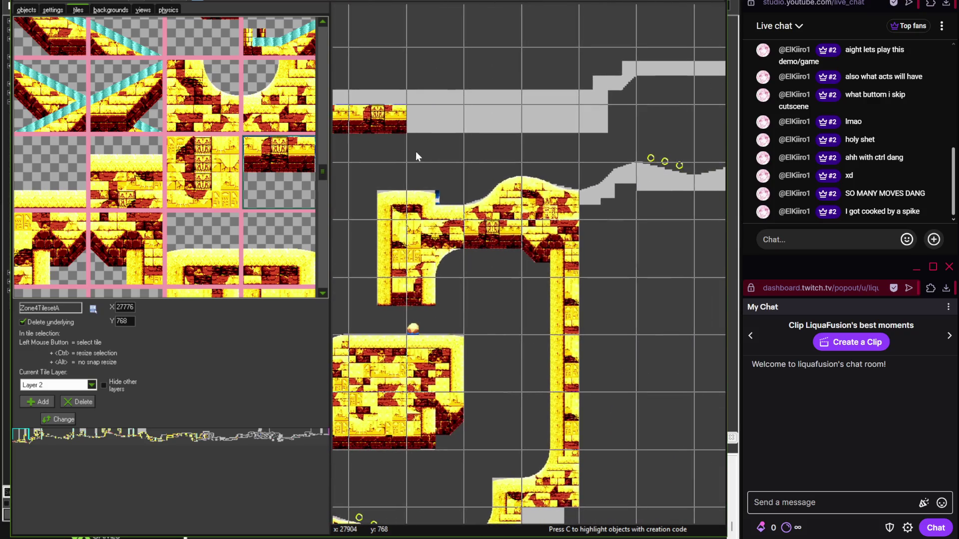
{"action": "left_click_drag", "start_coordinate": [460, 138], "coordinate": [555, 136]}
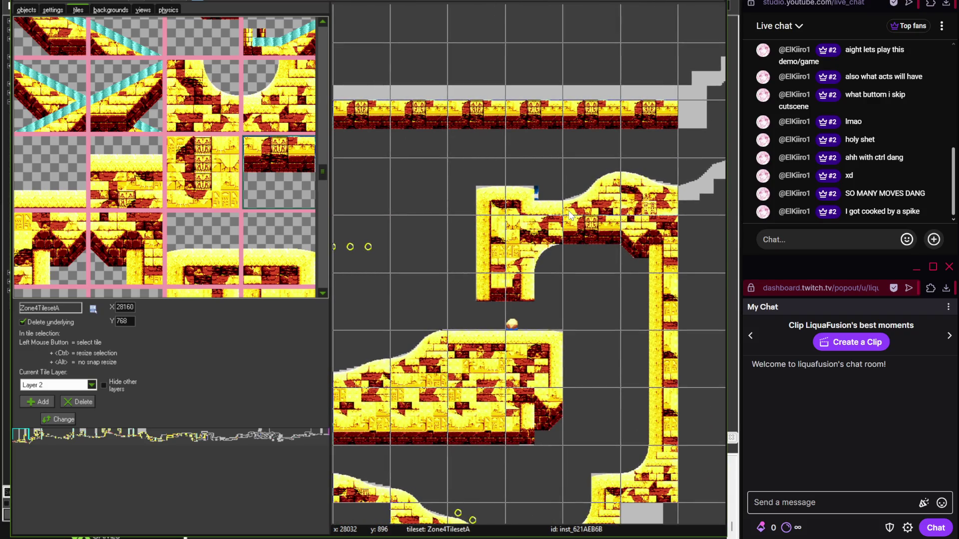
{"action": "scroll", "coordinate": [595, 214], "scroll_direction": "right", "scroll_amount": 5}
{"action": "scroll", "coordinate": [538, 200], "scroll_direction": "up", "scroll_amount": 2}
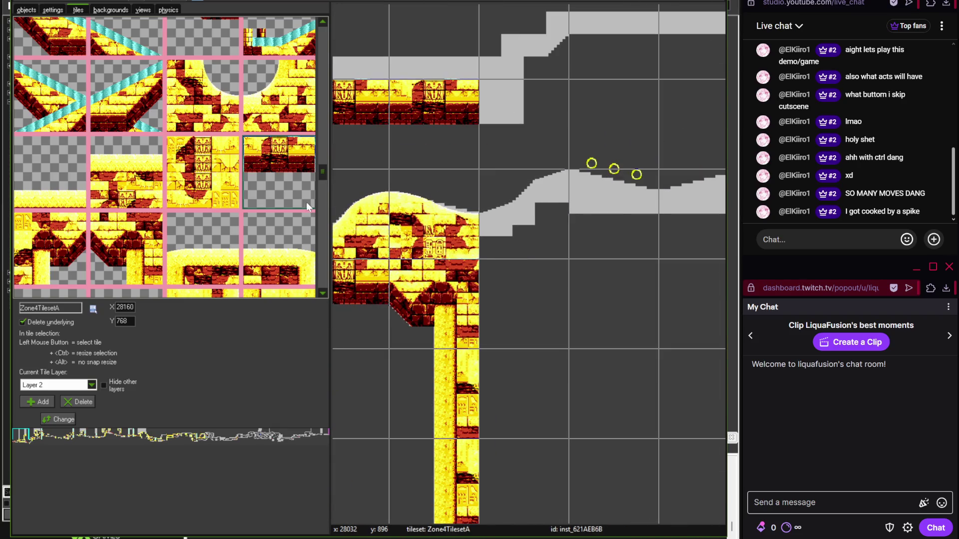
{"action": "mouse_move", "coordinate": [324, 176]}
{"action": "left_mouse_down"}
{"action": "mouse_move", "coordinate": [323, 261]}
{"action": "mouse_move", "coordinate": [325, 247]}
{"action": "left_mouse_up"}
- Place a curved brick tile and brick hill tiles continuing the hill to the right
{"action": "left_click", "coordinate": [520, 220]}
{"action": "left_click", "coordinate": [271, 100]}
{"action": "left_click", "coordinate": [614, 215]}
{"action": "key", "text": "Right"}
{"action": "left_click", "coordinate": [50, 165]}
{"action": "left_click", "coordinate": [586, 217]}
- Finish the hill's right end with hilltop, small-hill, sandstone fill and brick fill tiles
{"action": "key", "text": "Right"}
{"action": "left_click", "coordinate": [125, 35]}
{"action": "left_click", "coordinate": [461, 170]}
{"action": "left_click", "coordinate": [79, 104]}
{"action": "left_click", "coordinate": [550, 136]}
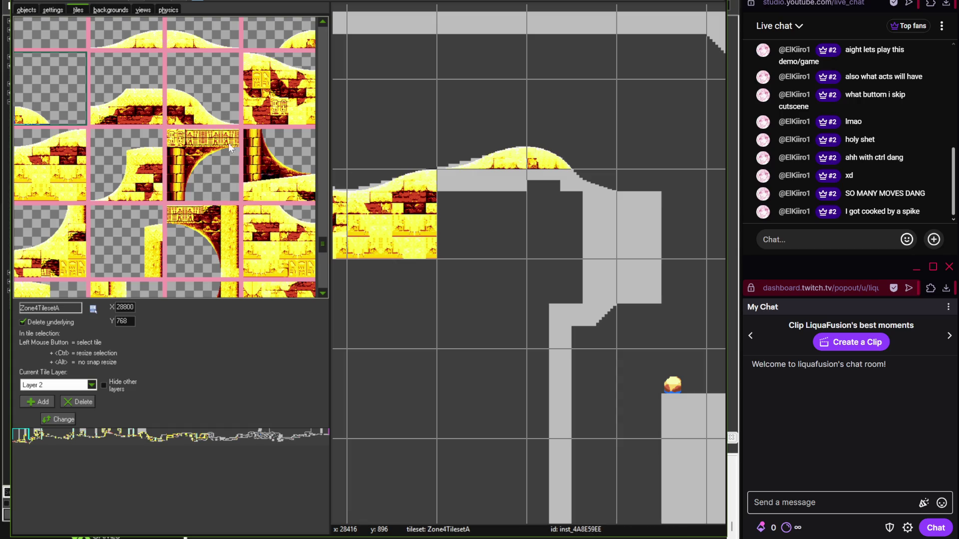
{"action": "left_click", "coordinate": [293, 229]}
{"action": "left_click", "coordinate": [545, 209]}
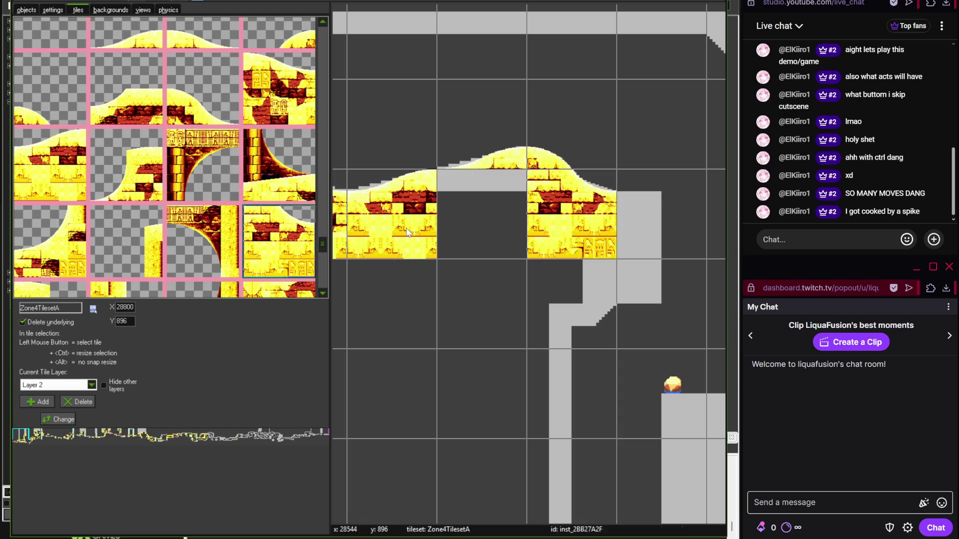
{"action": "left_click_drag", "start_coordinate": [322, 242], "coordinate": [322, 223]}
{"action": "left_click", "coordinate": [126, 215]}
{"action": "left_click", "coordinate": [480, 215]}
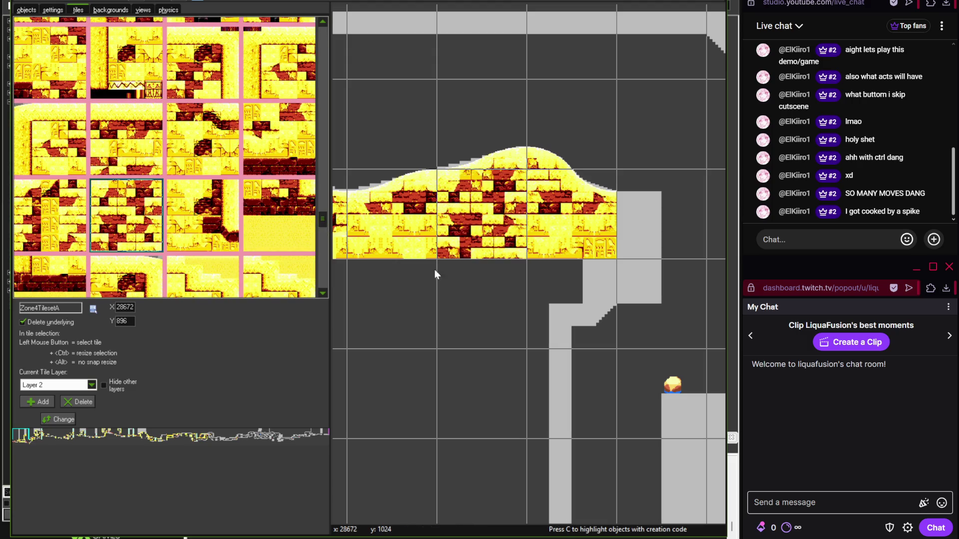
- Add a ceiling-edge tile beside the ceiling trim and fill the grey ceiling corner
{"action": "scroll", "coordinate": [442, 344], "scroll_direction": "down", "scroll_amount": 1}
{"action": "left_click_drag", "start_coordinate": [443, 345], "coordinate": [514, 300]}
{"action": "scroll", "coordinate": [496, 273], "scroll_direction": "left", "scroll_amount": 2}
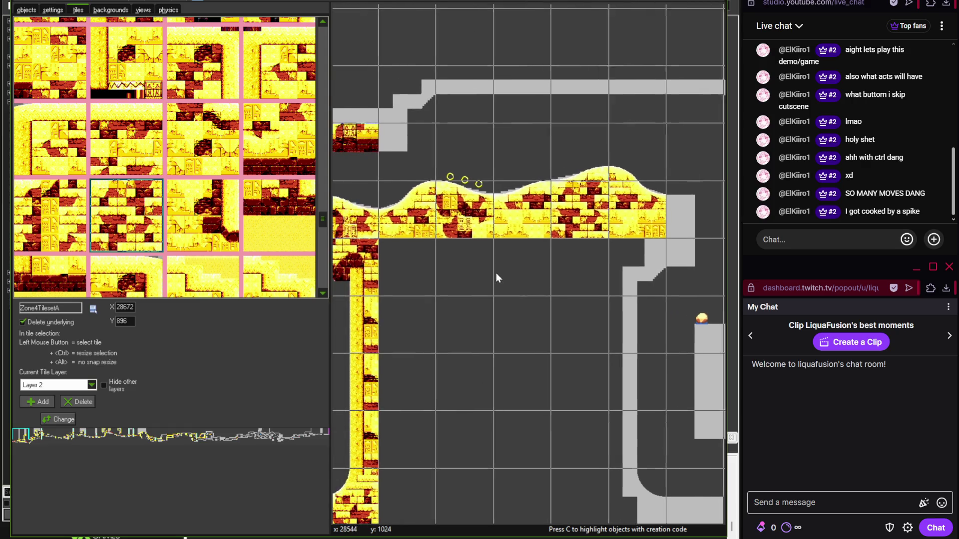
{"action": "mouse_move", "coordinate": [322, 223]}
{"action": "left_mouse_down"}
{"action": "mouse_move", "coordinate": [324, 243]}
{"action": "mouse_move", "coordinate": [323, 193]}
{"action": "left_mouse_up"}
{"action": "left_click", "coordinate": [106, 147]}
{"action": "left_click", "coordinate": [407, 139]}
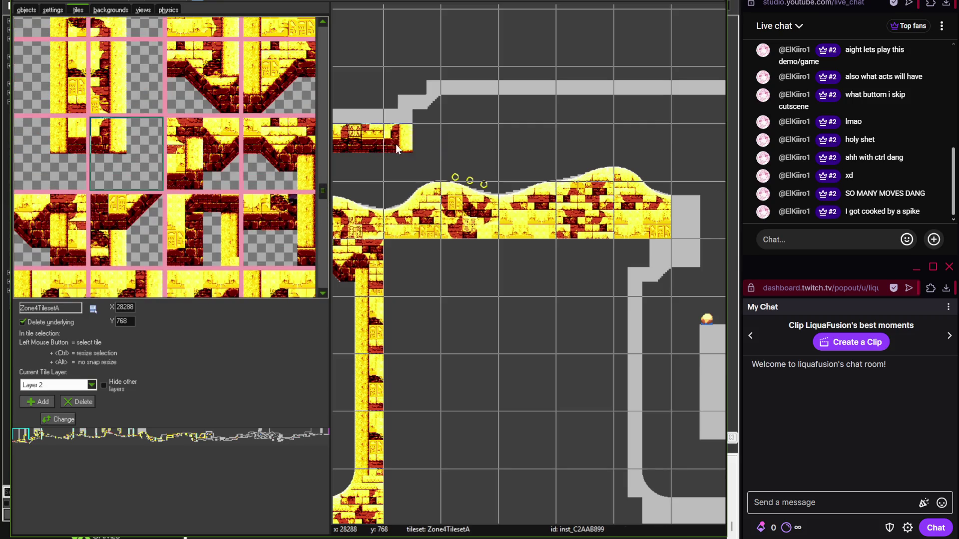
{"action": "scroll", "coordinate": [414, 139], "scroll_direction": "up", "scroll_amount": 2}
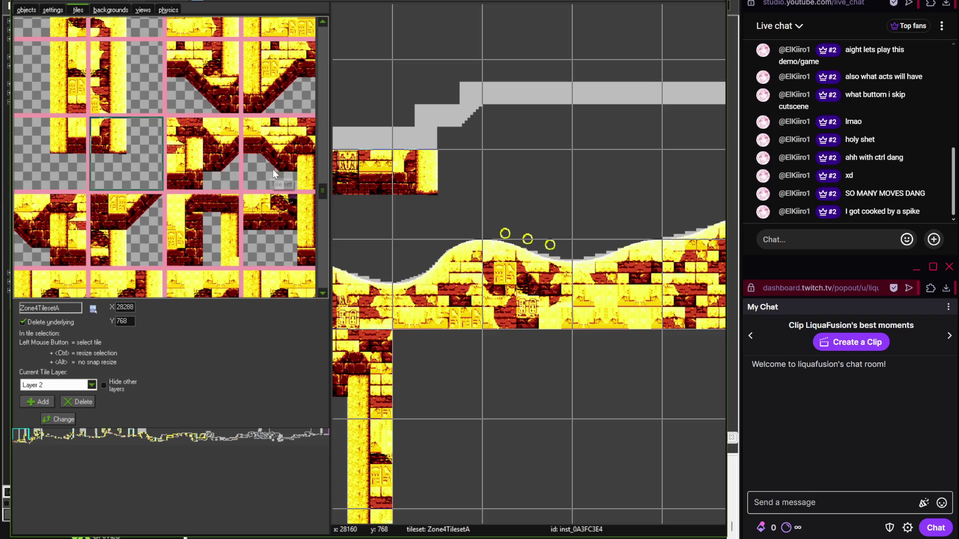
{"action": "scroll", "coordinate": [325, 183], "scroll_direction": "up", "scroll_amount": 2}
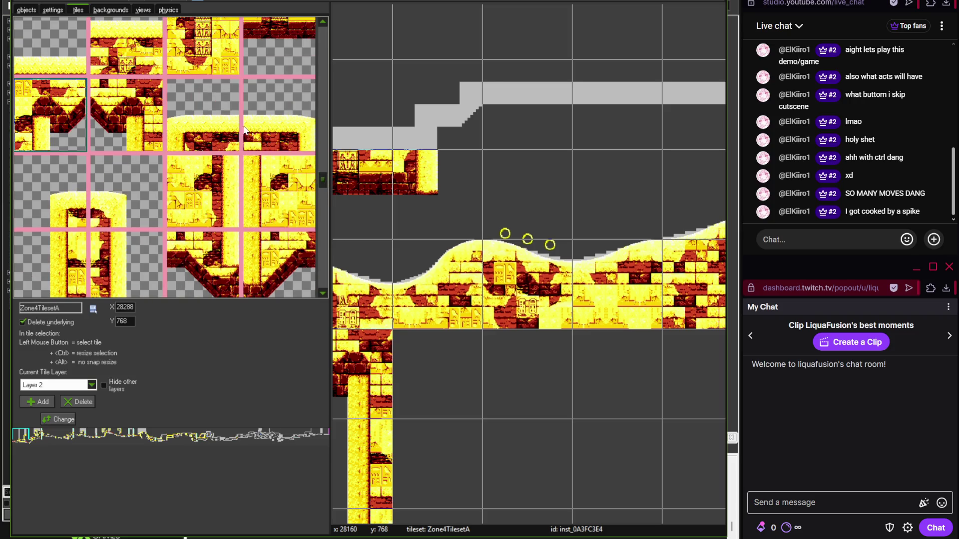
{"action": "left_click", "coordinate": [437, 105]}
- Compare the room against the reference map image
{"action": "key", "text": "alt+Tab"}
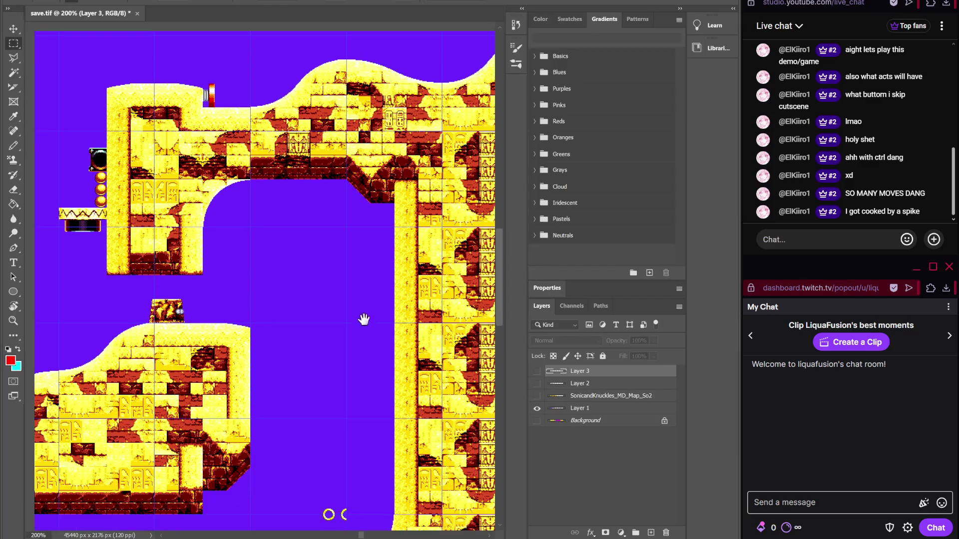
{"action": "scroll", "coordinate": [364, 320], "scroll_direction": "up", "scroll_amount": 10}
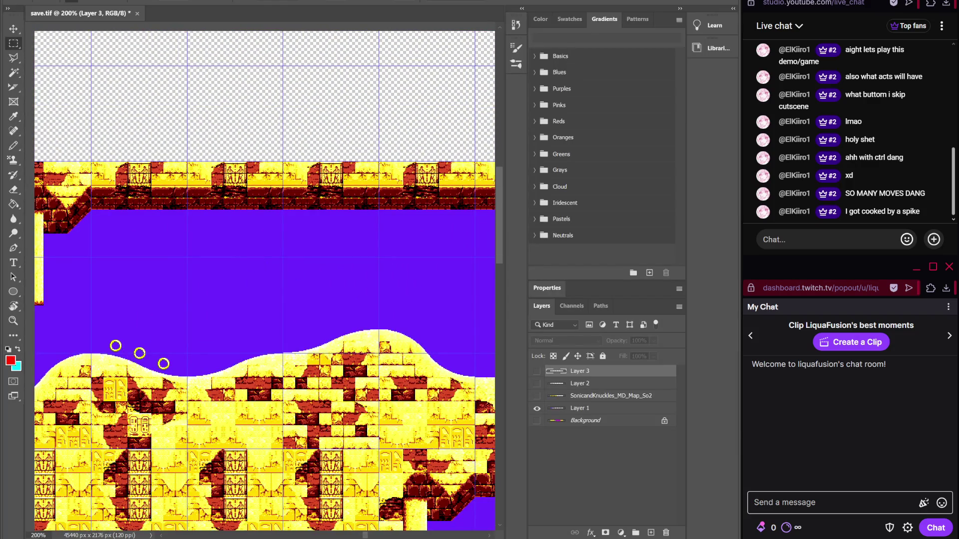
{"action": "key", "text": "alt+Tab"}
{"action": "scroll", "coordinate": [374, 123], "scroll_direction": "right", "scroll_amount": 3}
{"action": "scroll", "coordinate": [373, 125], "scroll_direction": "up", "scroll_amount": 2}
{"action": "scroll", "coordinate": [499, 125], "scroll_direction": "down", "scroll_amount": 2}
{"action": "scroll", "coordinate": [449, 164], "scroll_direction": "up", "scroll_amount": 1}
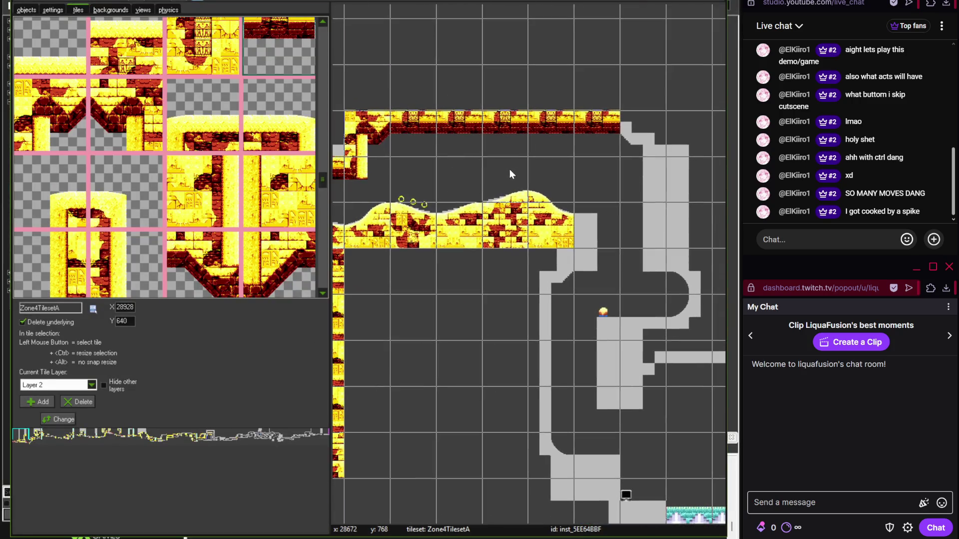
- Cap the end of the ceiling row with a corner tile and a wall tile beneath it
{"action": "scroll", "coordinate": [443, 205], "scroll_direction": "up", "scroll_amount": 1}
{"action": "left_click", "coordinate": [148, 116]}
{"action": "left_click", "coordinate": [591, 140]}
{"action": "mouse_move", "coordinate": [327, 183]}
{"action": "left_mouse_down"}
{"action": "mouse_move", "coordinate": [325, 293]}
{"action": "mouse_move", "coordinate": [319, 275]}
{"action": "mouse_move", "coordinate": [278, 276]}
{"action": "left_mouse_up"}
{"action": "left_click", "coordinate": [126, 185]}
{"action": "left_click", "coordinate": [574, 233]}
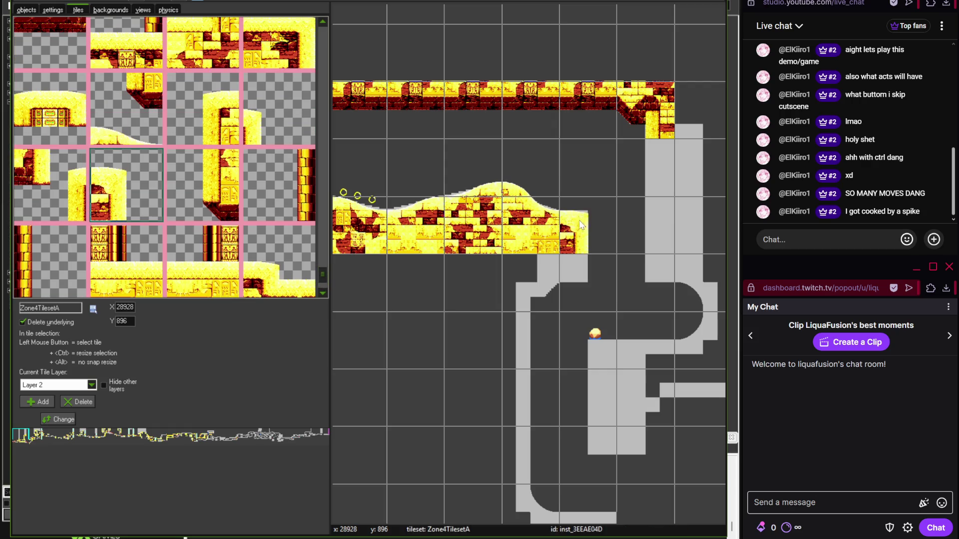
- Continue the wall downward and tile the upper and lower grey pillar blocks
{"action": "left_click_drag", "start_coordinate": [321, 265], "coordinate": [322, 190]}
{"action": "left_click", "coordinate": [127, 144]}
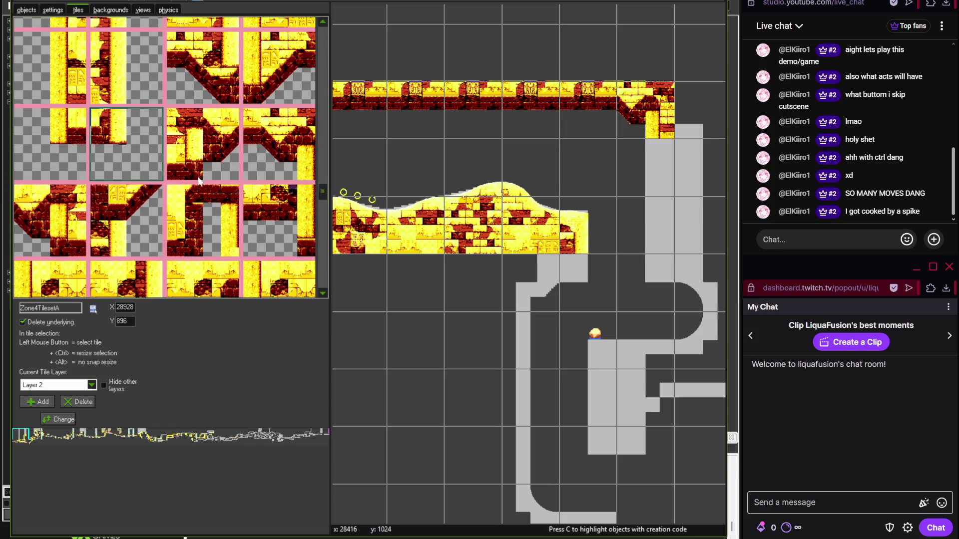
{"action": "left_click", "coordinate": [577, 281]}
{"action": "left_click", "coordinate": [50, 144]}
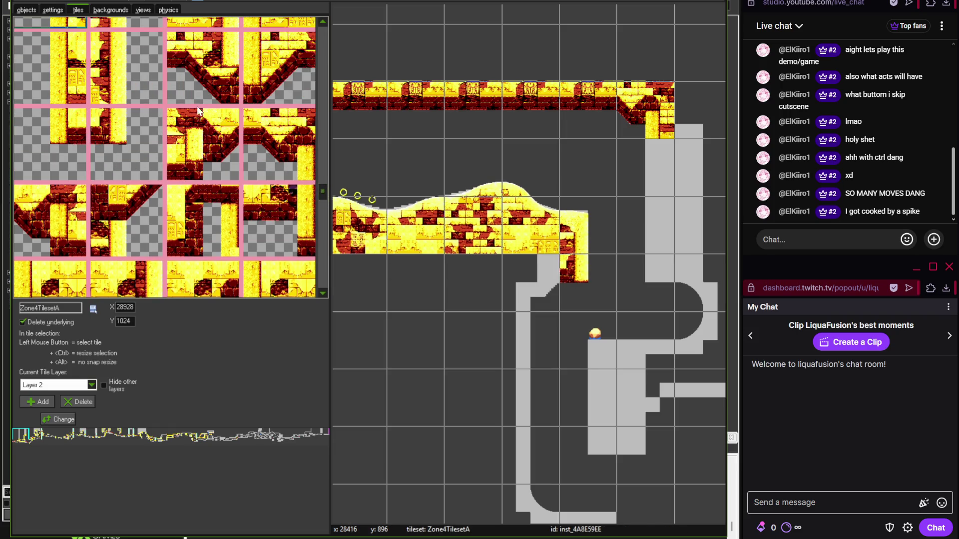
{"action": "left_click", "coordinate": [602, 355]}
{"action": "left_click", "coordinate": [602, 440]}
{"action": "left_click", "coordinate": [126, 144]}
{"action": "left_click", "coordinate": [631, 440]}
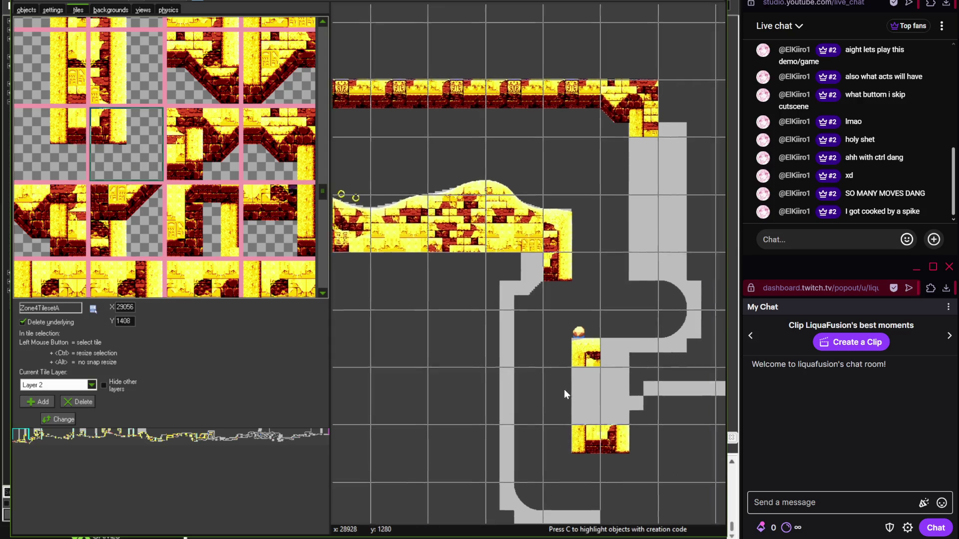
- Paint wall-tile columns down the grey shafts and the small central pillar
{"action": "scroll", "coordinate": [564, 388], "scroll_direction": "right", "scroll_amount": 3}
{"action": "left_click", "coordinate": [50, 68]}
{"action": "left_click_drag", "start_coordinate": [555, 130], "coordinate": [556, 227]}
{"action": "left_click", "coordinate": [50, 144]}
{"action": "left_click", "coordinate": [556, 253]}
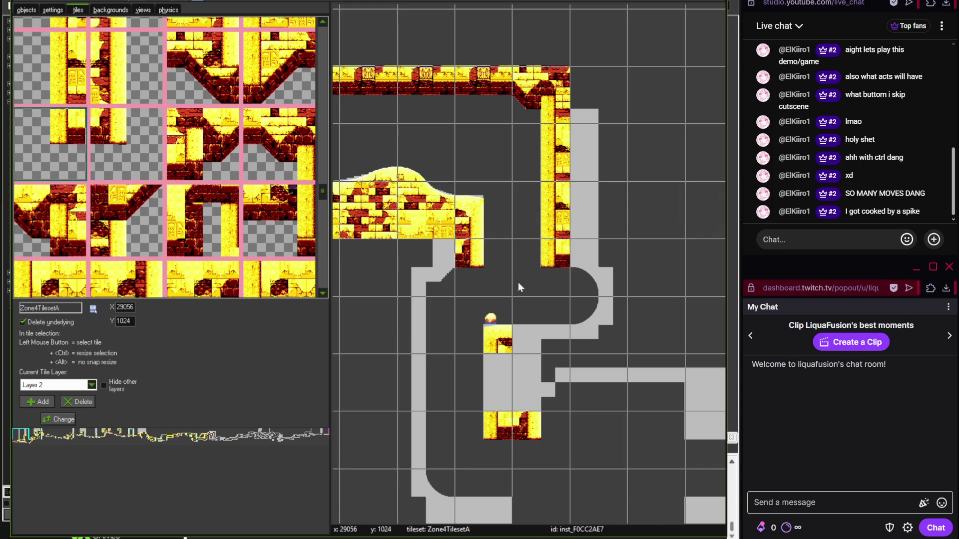
{"action": "left_click", "coordinate": [73, 64]}
{"action": "left_click", "coordinate": [498, 381]}
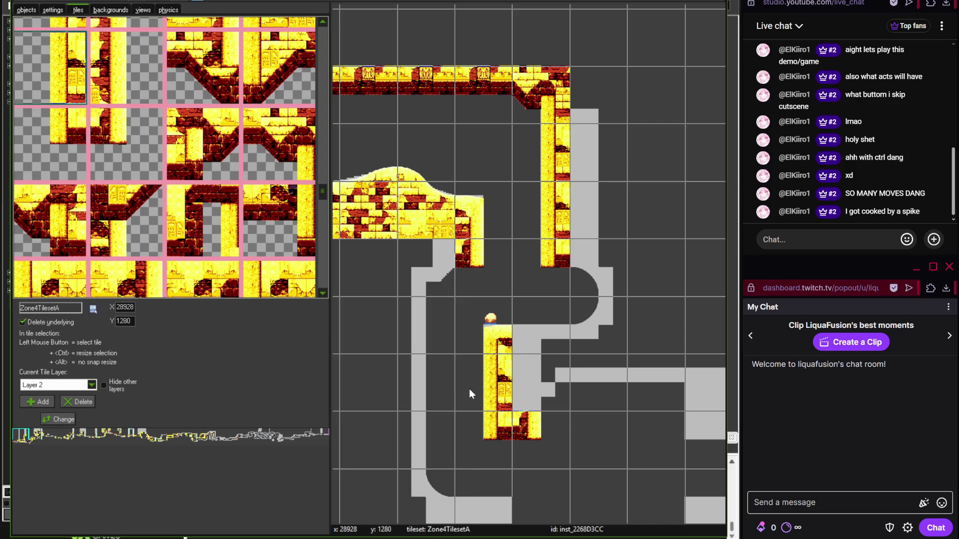
{"action": "left_click", "coordinate": [144, 89]}
{"action": "left_click_drag", "start_coordinate": [410, 325], "coordinate": [425, 435]}
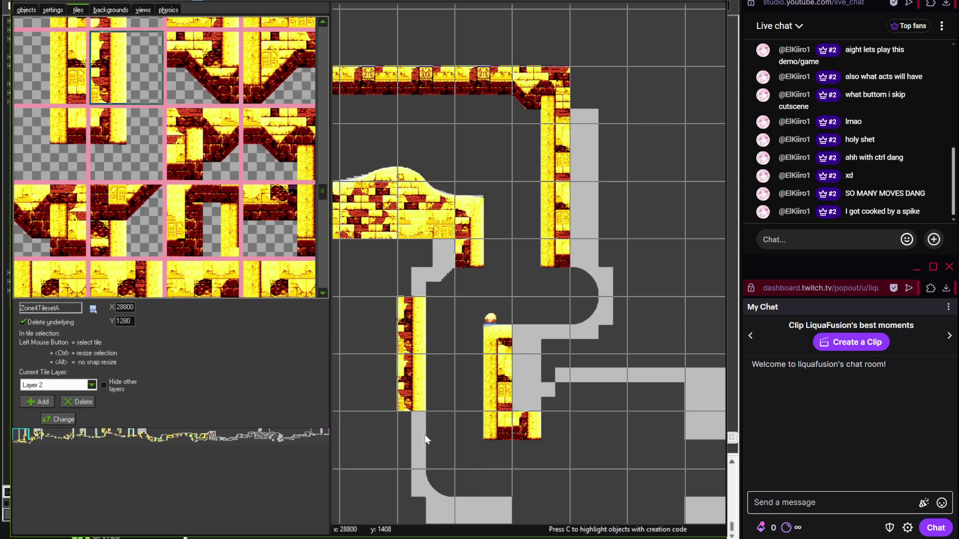
- Join the left column to the upper ledge with a corner tile and top the central pillar with a brick ledge tile
{"action": "scroll", "coordinate": [425, 435], "scroll_direction": "down", "scroll_amount": 1}
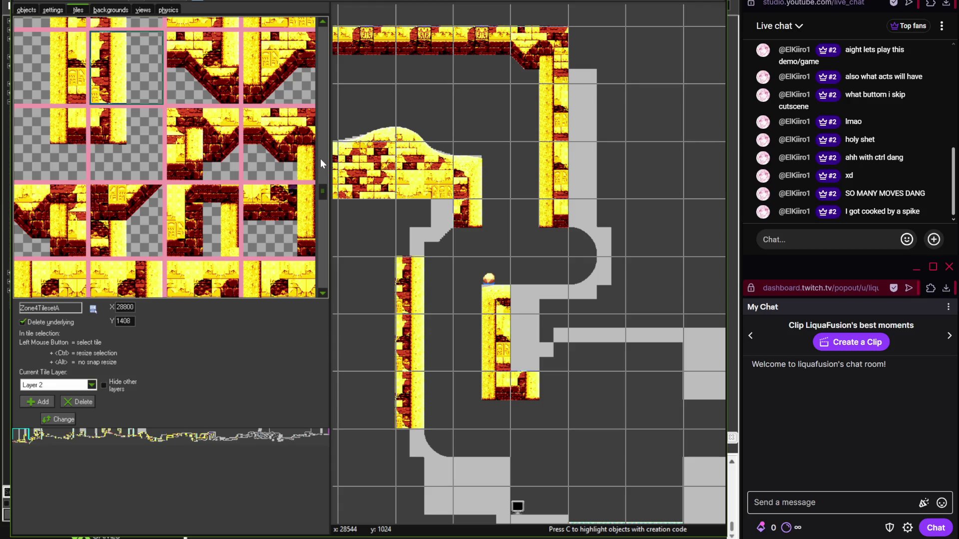
{"action": "left_click_drag", "start_coordinate": [324, 192], "coordinate": [325, 182]}
{"action": "left_click", "coordinate": [79, 104]}
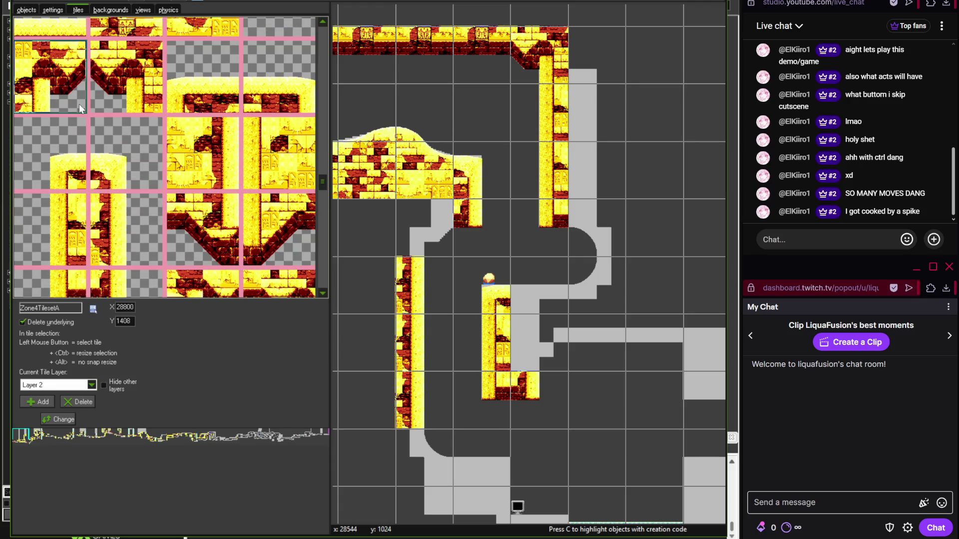
{"action": "left_click", "coordinate": [425, 240]}
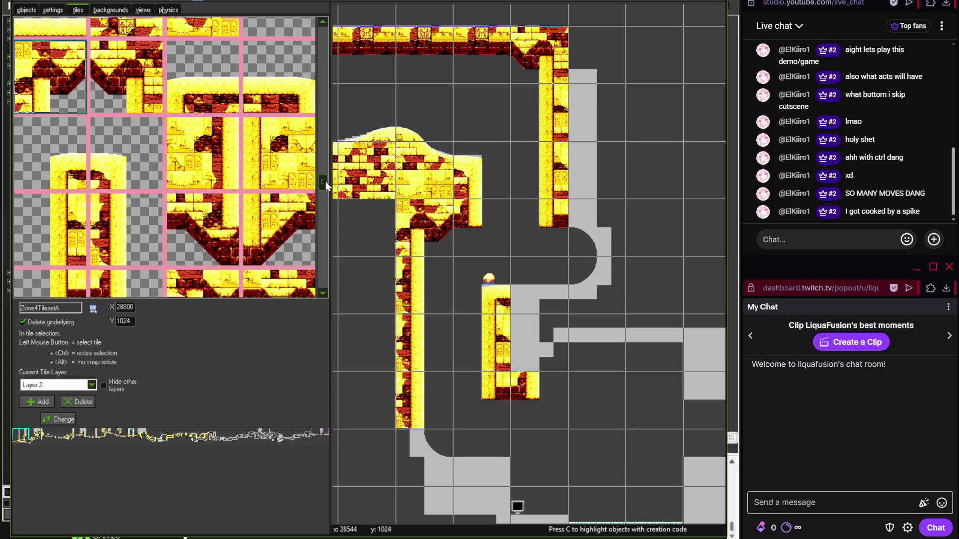
{"action": "left_click_drag", "start_coordinate": [325, 183], "coordinate": [322, 172]}
{"action": "left_click_drag", "start_coordinate": [323, 96], "coordinate": [321, 31]}
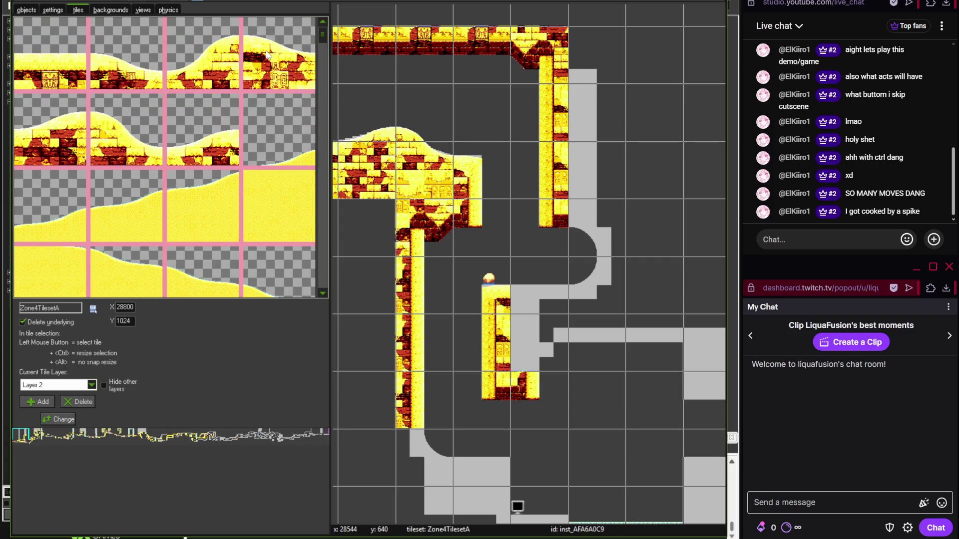
{"action": "left_click", "coordinate": [537, 284]}
{"action": "left_click_drag", "start_coordinate": [324, 56], "coordinate": [323, 179]}
- Extend ledge tiles right of the L-shaped ledge and place the curved chamber wall beside it
{"action": "left_click", "coordinate": [273, 85]}
{"action": "left_click", "coordinate": [586, 292]}
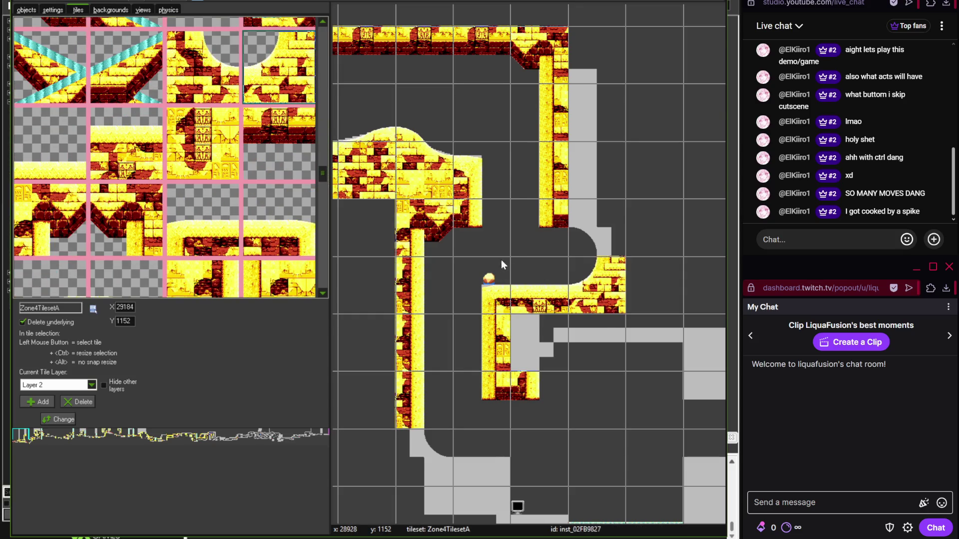
{"action": "scroll", "coordinate": [516, 259], "scroll_direction": "up", "scroll_amount": 2}
{"action": "mouse_move", "coordinate": [322, 173]}
{"action": "left_mouse_down"}
{"action": "mouse_move", "coordinate": [325, 304]}
{"action": "mouse_move", "coordinate": [326, 259]}
{"action": "left_mouse_up"}
{"action": "left_click", "coordinate": [50, 137]}
{"action": "left_click", "coordinate": [640, 202]}
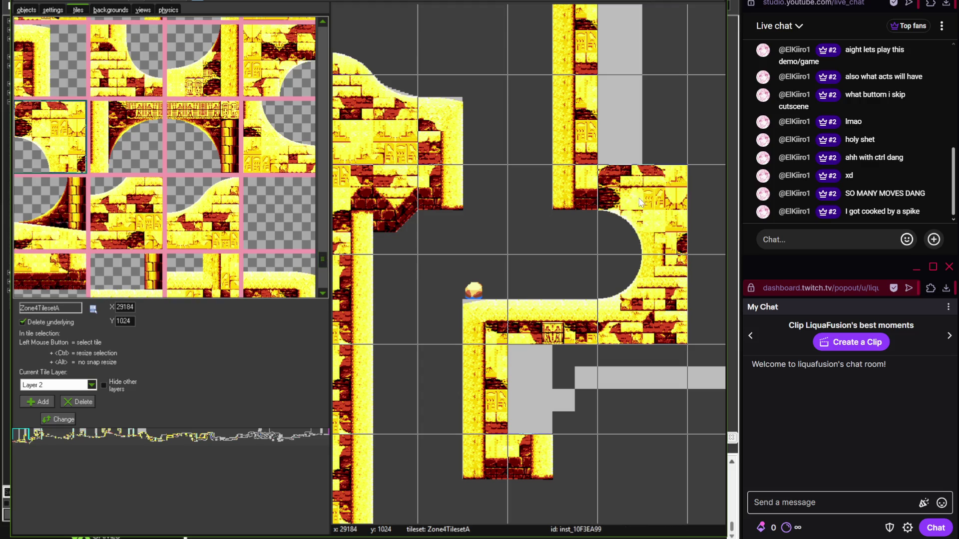
{"action": "scroll", "coordinate": [520, 274], "scroll_direction": "down", "scroll_amount": 1}
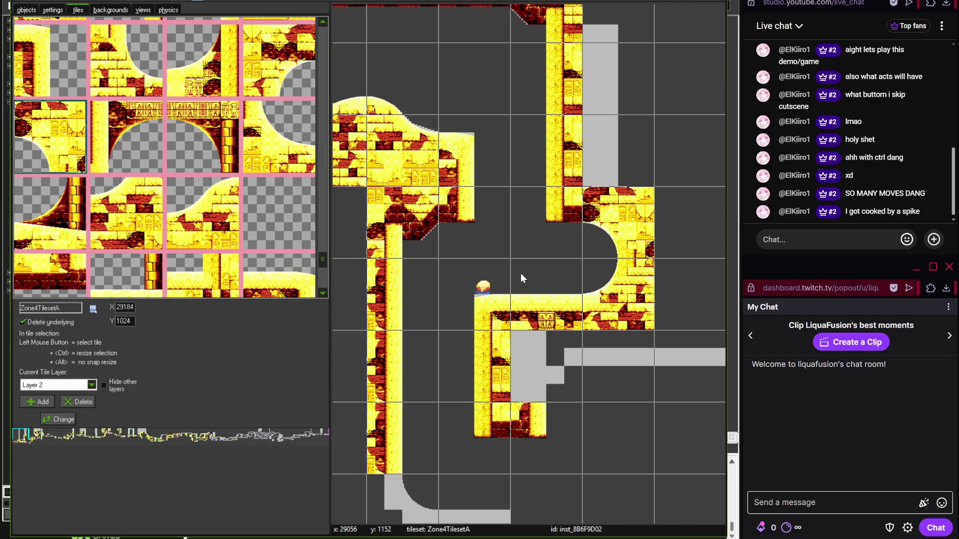
{"action": "key", "text": "alt+Tab"}
{"action": "mouse_move", "coordinate": [395, 349]}
{"action": "left_mouse_down"}
{"action": "mouse_move", "coordinate": [299, 223]}
{"action": "mouse_move", "coordinate": [225, 258]}
{"action": "mouse_move", "coordinate": [293, 181]}
{"action": "left_mouse_up"}
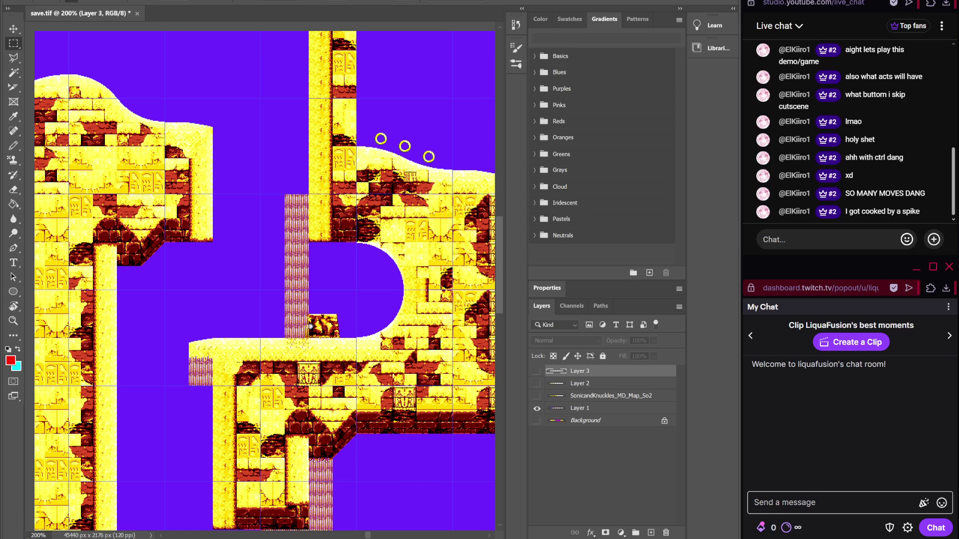
{"action": "key", "text": "alt+Tab"}
{"action": "left_click_drag", "start_coordinate": [599, 418], "coordinate": [554, 376]}
{"action": "key", "text": "alt+Tab"}
{"action": "left_click_drag", "start_coordinate": [328, 459], "coordinate": [322, 380]}
{"action": "key", "text": "alt+Tab"}
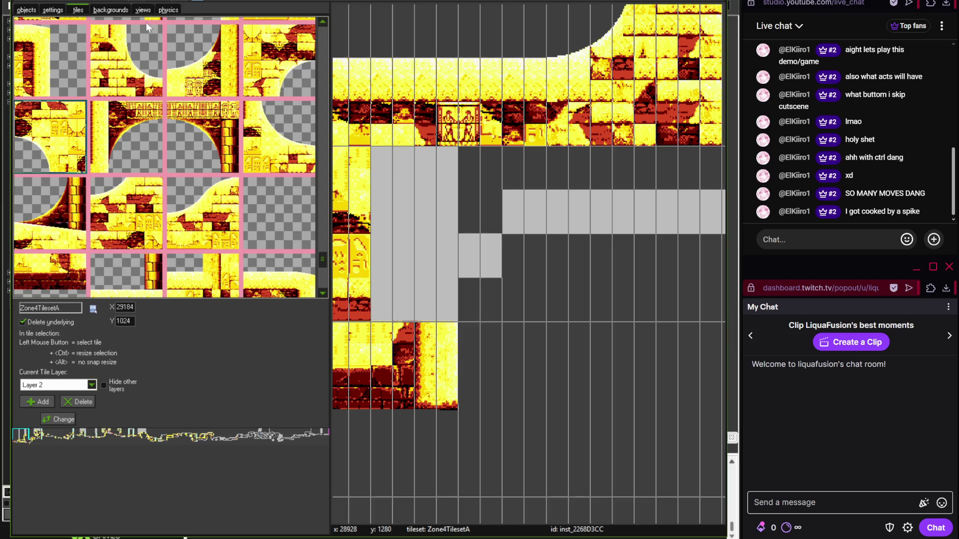
{"action": "left_click", "coordinate": [26, 10]}
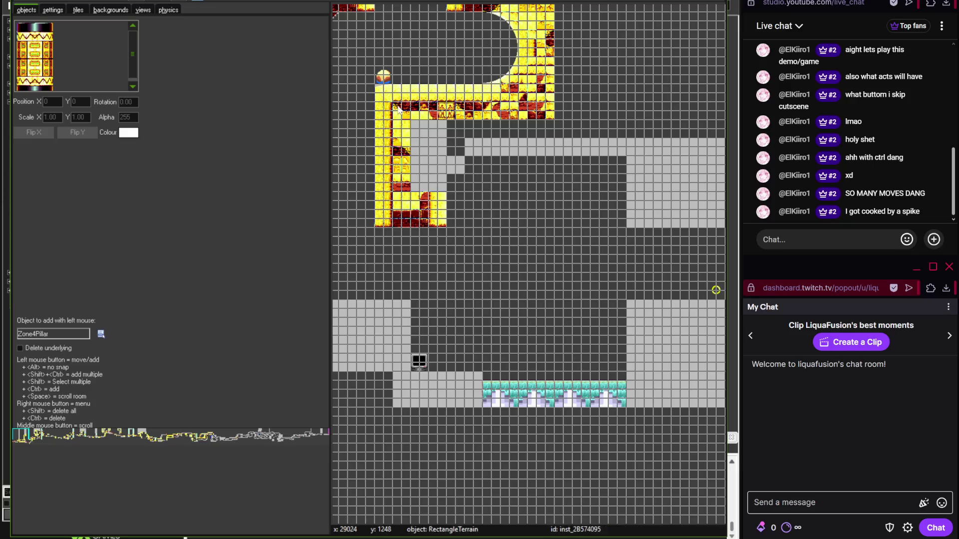
- Move the RightTriangleTerrain slope block upward under the sandstone ledge
{"action": "scroll", "coordinate": [396, 246], "scroll_direction": "down", "scroll_amount": 2}
{"action": "scroll", "coordinate": [681, 252], "scroll_direction": "up", "scroll_amount": 3}
{"action": "scroll", "coordinate": [563, 191], "scroll_direction": "up", "scroll_amount": 2}
{"action": "scroll", "coordinate": [562, 191], "scroll_direction": "up", "scroll_amount": 2}
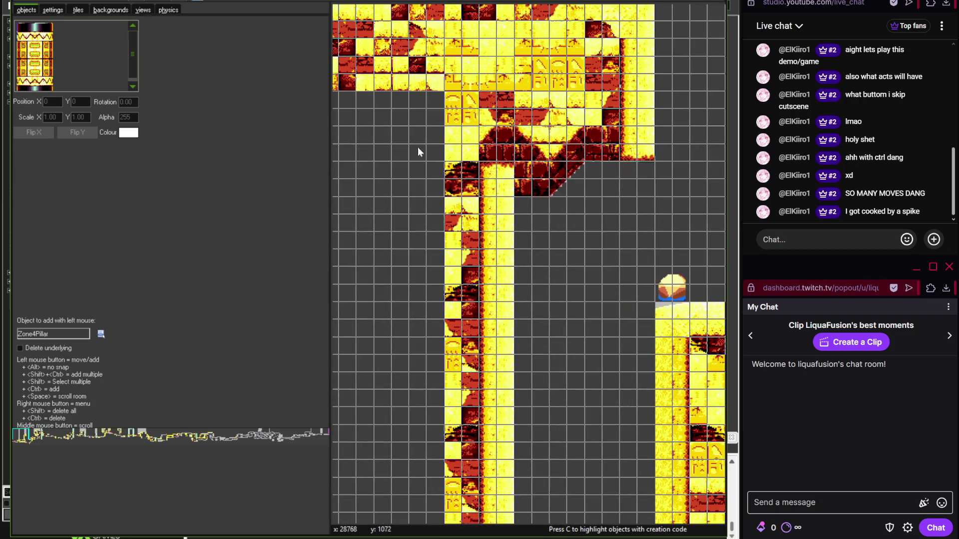
{"action": "left_click", "coordinate": [559, 175]}
{"action": "mouse_move", "coordinate": [560, 175]}
{"action": "left_mouse_down"}
{"action": "mouse_move", "coordinate": [574, 366]}
{"action": "mouse_move", "coordinate": [332, 68]}
{"action": "mouse_move", "coordinate": [400, 73]}
{"action": "mouse_move", "coordinate": [562, 144]}
{"action": "left_mouse_up"}
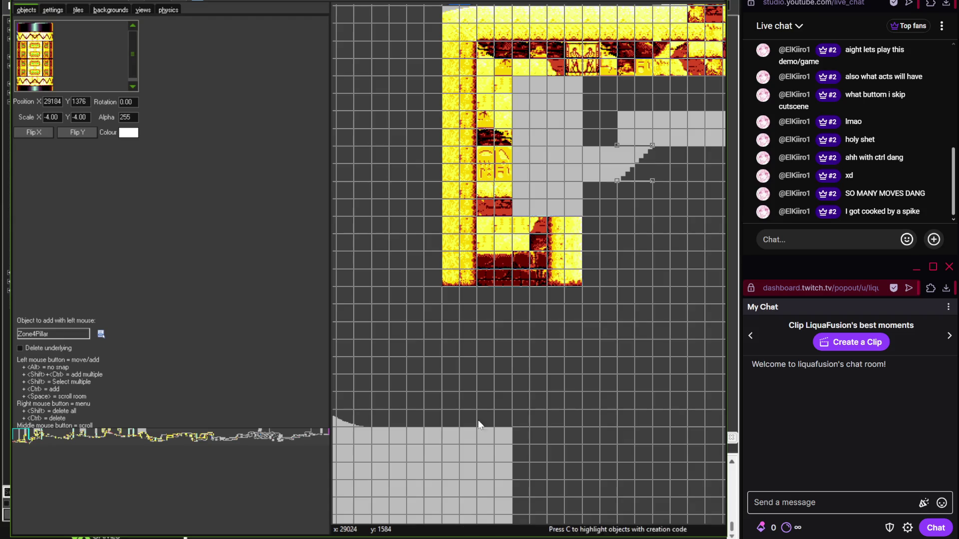
- Check the reference map, then return to painting Zone4TilesetA tiles
{"action": "key", "text": "alt+Tab"}
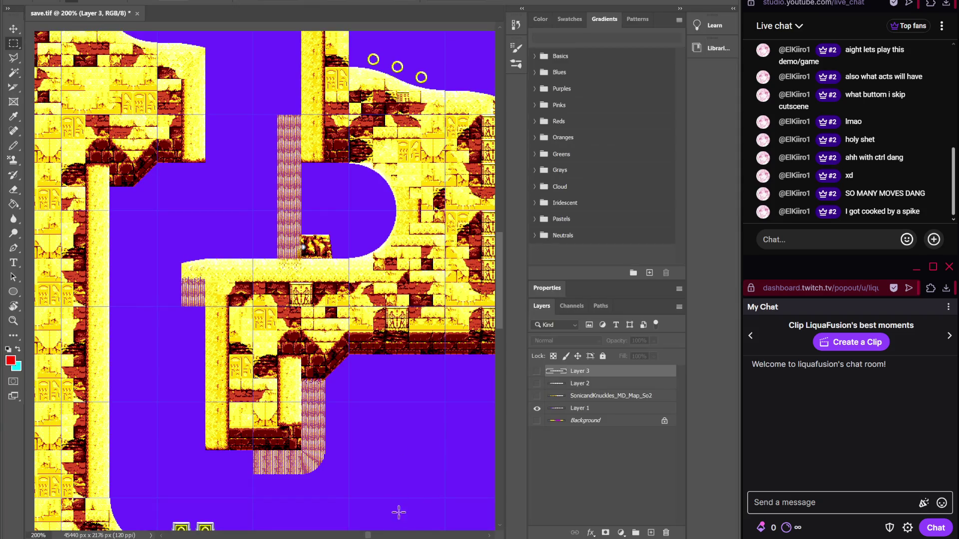
{"action": "key", "text": "alt+Tab"}
{"action": "scroll", "coordinate": [545, 406], "scroll_direction": "up", "scroll_amount": 10}
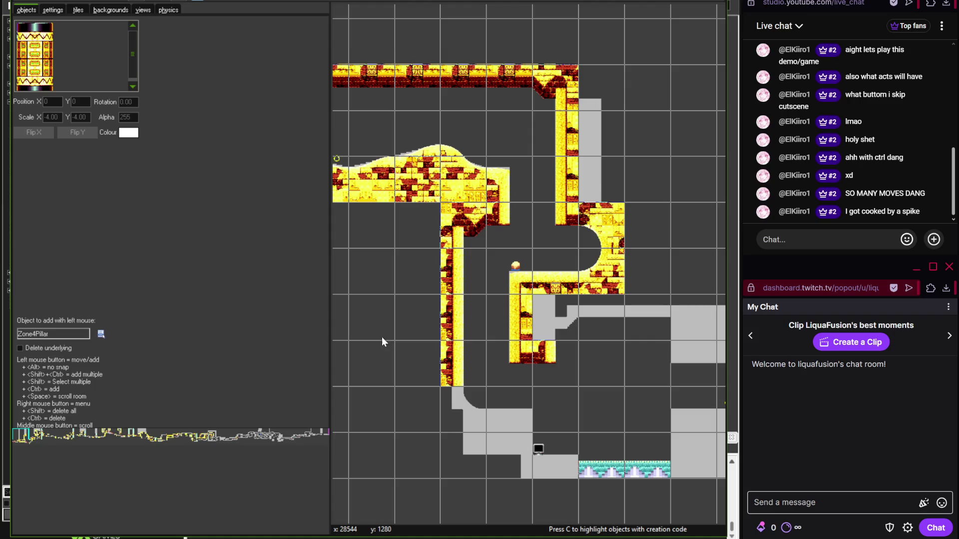
{"action": "scroll", "coordinate": [421, 321], "scroll_direction": "up", "scroll_amount": 5}
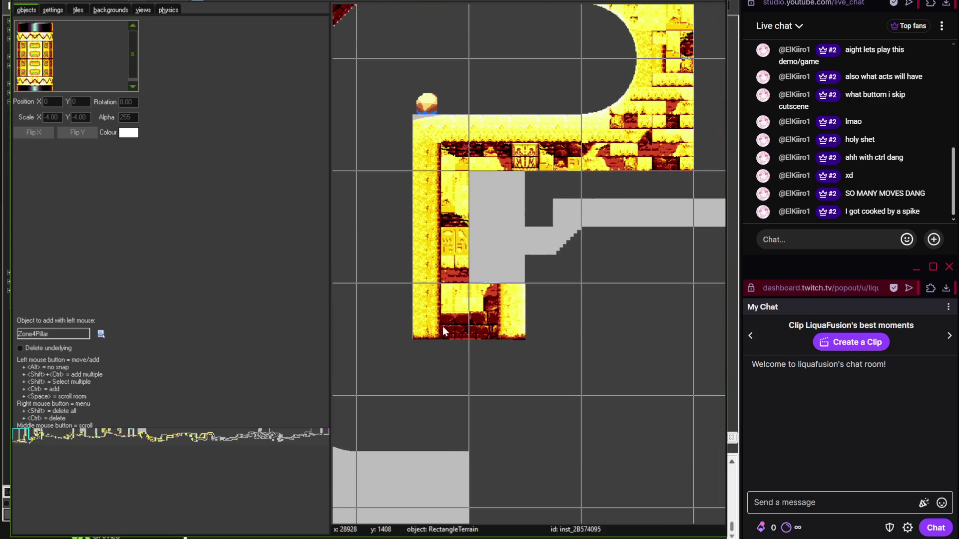
{"action": "left_click", "coordinate": [78, 10]}
{"action": "mouse_move", "coordinate": [323, 259]}
{"action": "left_mouse_down"}
{"action": "mouse_move", "coordinate": [322, 268]}
{"action": "mouse_move", "coordinate": [320, 175]}
{"action": "left_mouse_up"}
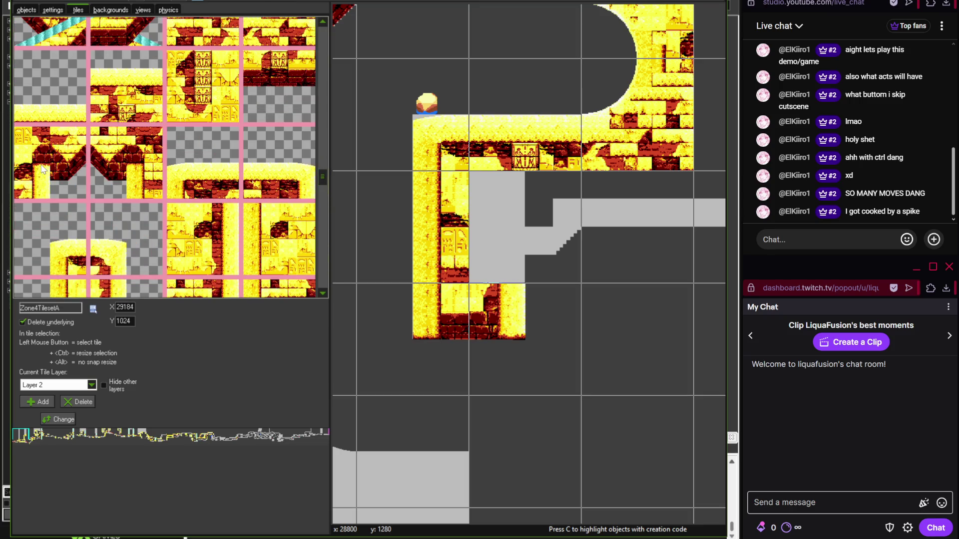
- Place a wall tile in the grey cell and check the reference map
{"action": "left_click", "coordinate": [43, 170]}
{"action": "left_click", "coordinate": [563, 241]}
{"action": "scroll", "coordinate": [563, 242], "scroll_direction": "down", "scroll_amount": 2}
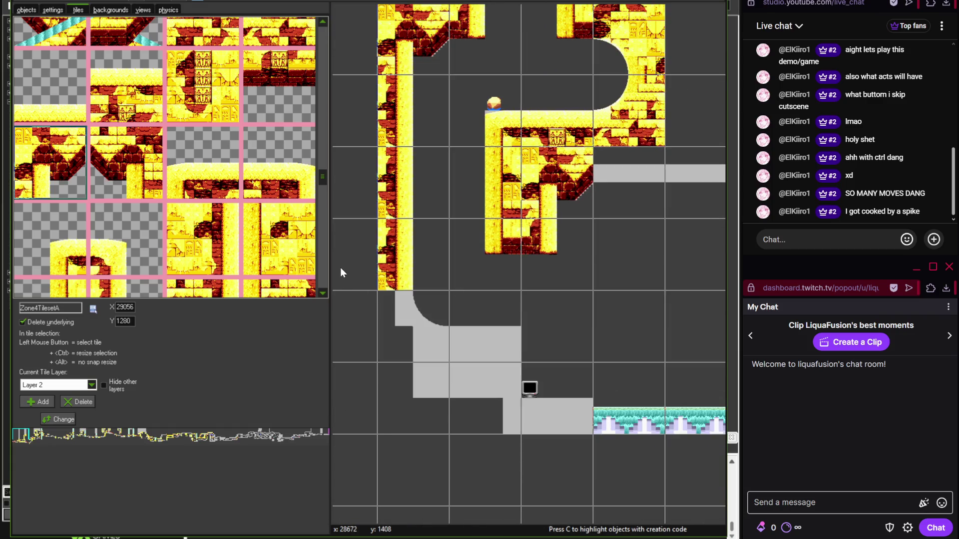
{"action": "key", "text": "alt+Tab"}
{"action": "left_click_drag", "start_coordinate": [406, 441], "coordinate": [411, 286]}
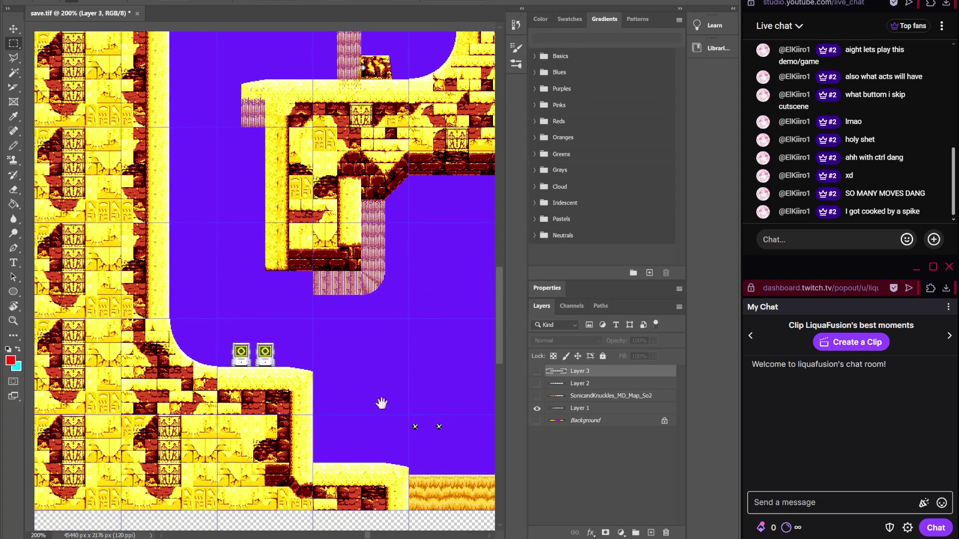
{"action": "key", "text": "alt+Tab"}
{"action": "mouse_move", "coordinate": [326, 176]}
{"action": "left_mouse_down"}
{"action": "mouse_move", "coordinate": [322, 211]}
{"action": "mouse_move", "coordinate": [323, 148]}
{"action": "mouse_move", "coordinate": [323, 169]}
{"action": "left_mouse_up"}
- Place the curved corner at the column's base with a sandstone floor tile right of it
{"action": "left_click", "coordinate": [203, 143]}
{"action": "left_click", "coordinate": [432, 318]}
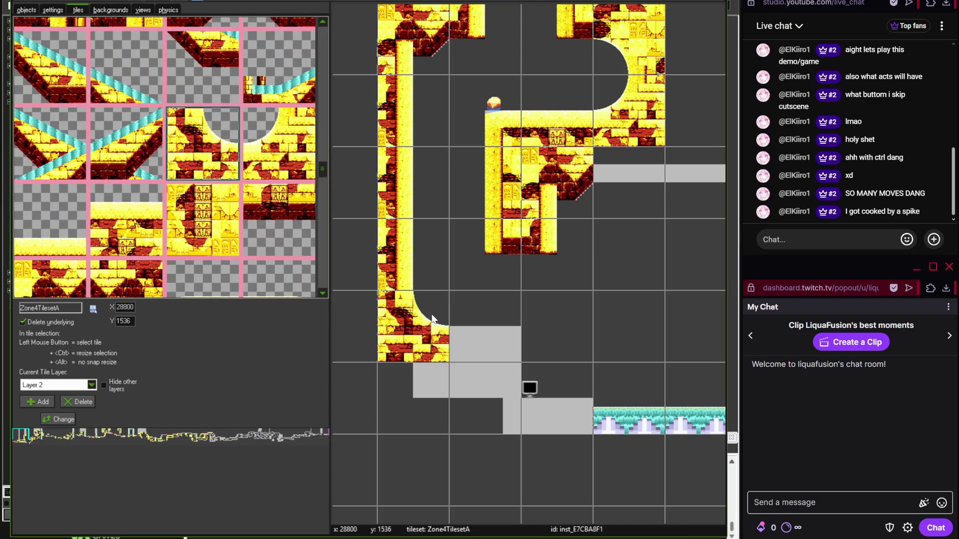
{"action": "scroll", "coordinate": [322, 182], "scroll_direction": "down", "scroll_amount": 3}
{"action": "left_click", "coordinate": [285, 130]}
{"action": "left_click", "coordinate": [501, 340]}
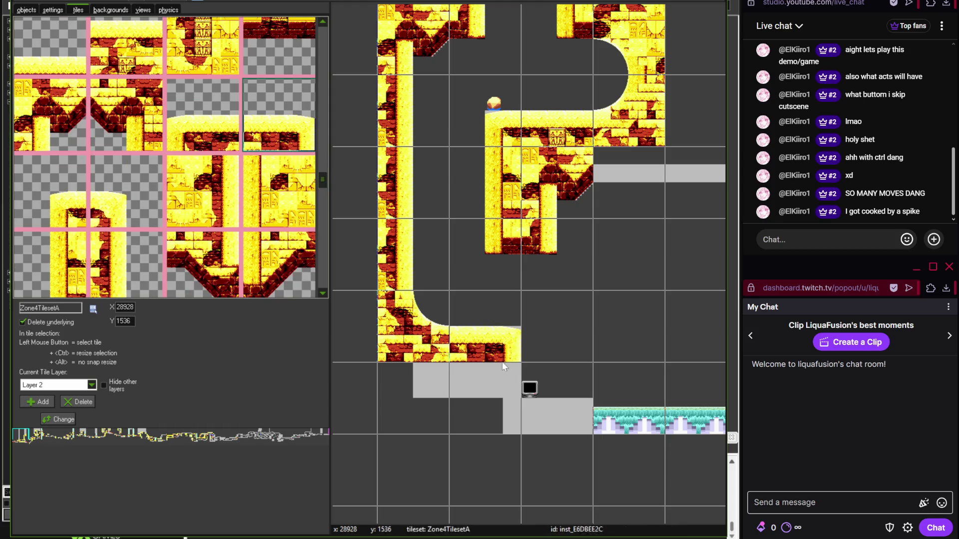
- Add another floor tile beside the teal floor after checking the reference map
{"action": "key", "text": "alt+Tab"}
{"action": "key", "text": "alt+Tab"}
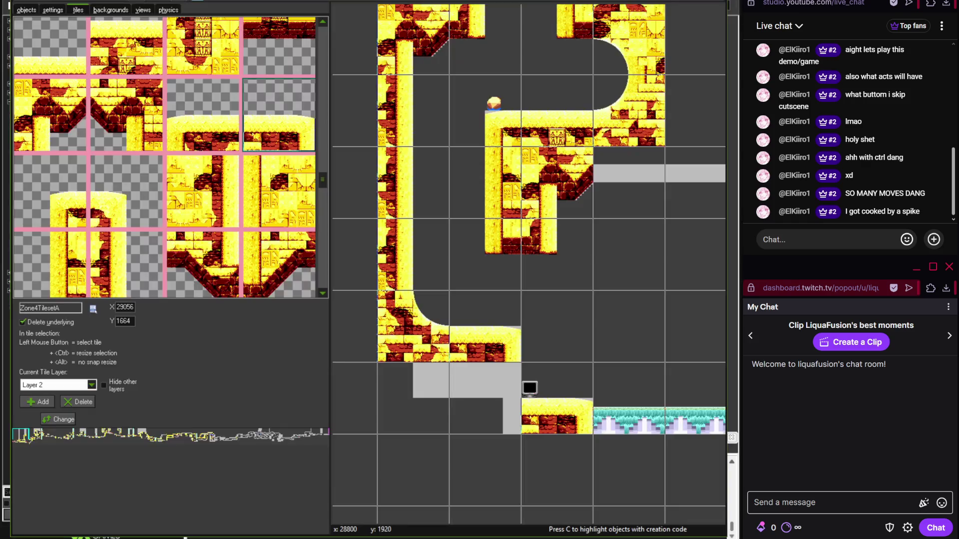
{"action": "mouse_move", "coordinate": [322, 179]}
{"action": "left_mouse_down"}
{"action": "mouse_move", "coordinate": [322, 163]}
{"action": "mouse_move", "coordinate": [320, 222]}
{"action": "left_mouse_up"}
{"action": "left_click", "coordinate": [202, 249]}
{"action": "left_click", "coordinate": [487, 402]}
{"action": "key", "text": "Right"}
{"action": "scroll", "coordinate": [458, 351], "scroll_direction": "down", "scroll_amount": 1}
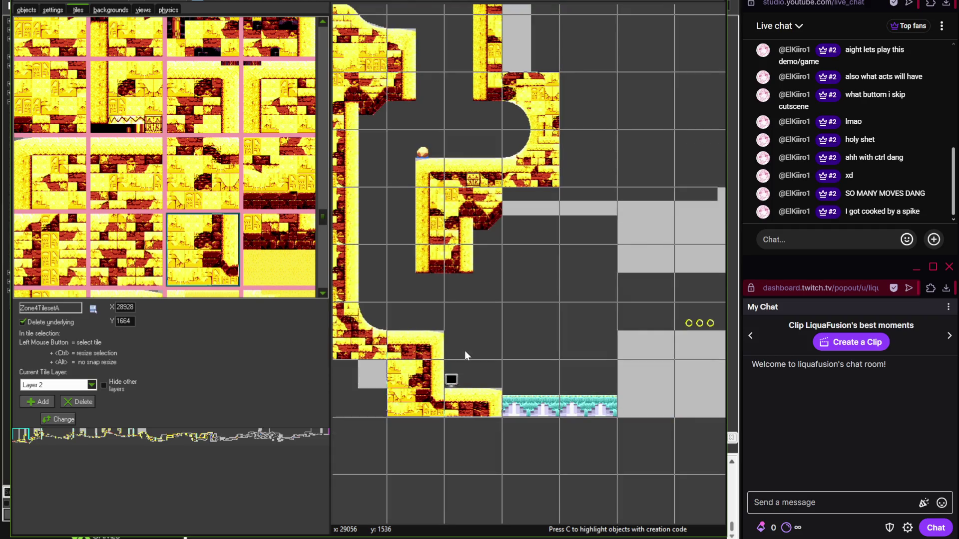
- Check the reference map's pillar chamber and bring the grey column into view
{"action": "key", "text": "alt+Tab"}
{"action": "scroll", "coordinate": [280, 269], "scroll_direction": "right", "scroll_amount": 5}
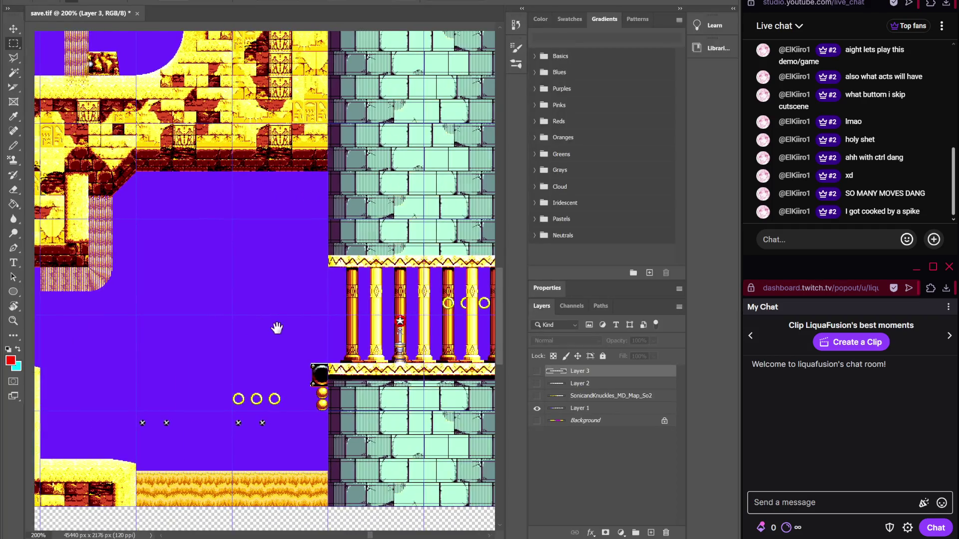
{"action": "key", "text": "alt+Tab"}
{"action": "scroll", "coordinate": [322, 199], "scroll_direction": "up", "scroll_amount": 5}
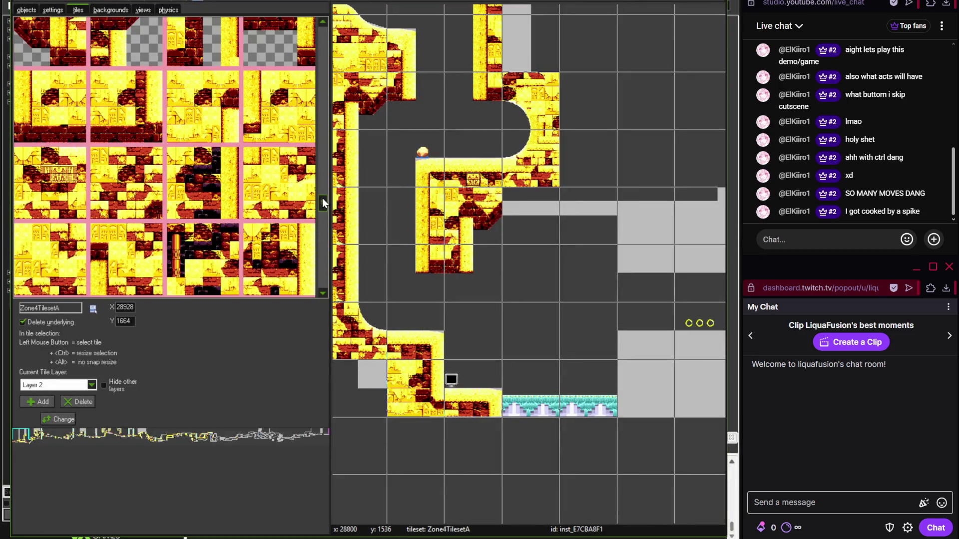
{"action": "left_click", "coordinate": [294, 134]}
{"action": "mouse_move", "coordinate": [556, 214]}
{"action": "left_mouse_down"}
{"action": "mouse_move", "coordinate": [441, 226]}
{"action": "mouse_move", "coordinate": [341, 208]}
{"action": "left_mouse_up"}
{"action": "mouse_move", "coordinate": [322, 176]}
{"action": "left_mouse_down"}
{"action": "mouse_move", "coordinate": [322, 206]}
{"action": "mouse_move", "coordinate": [323, 34]}
{"action": "left_mouse_up"}
{"action": "key", "text": "alt+Tab"}
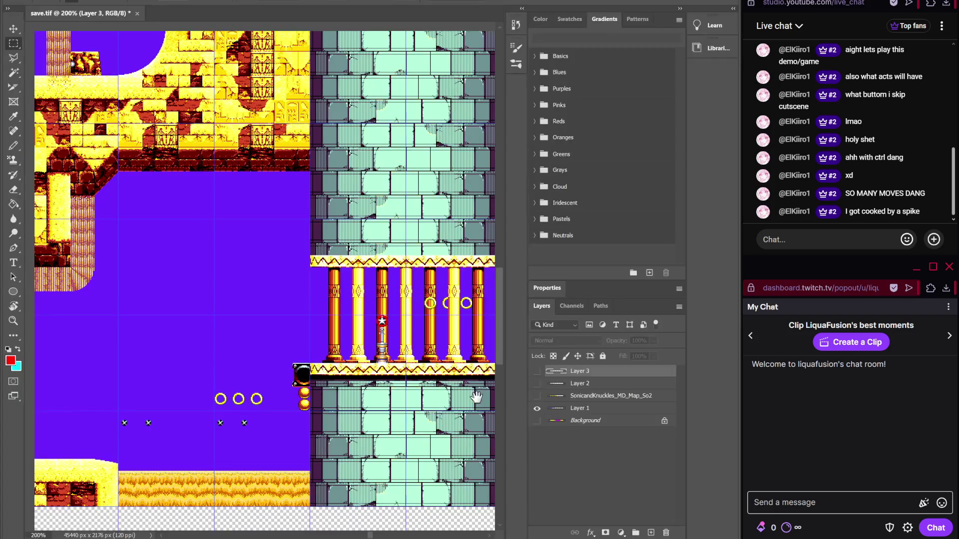
{"action": "left_click_drag", "start_coordinate": [395, 400], "coordinate": [350, 394]}
{"action": "key", "text": "alt+Tab"}
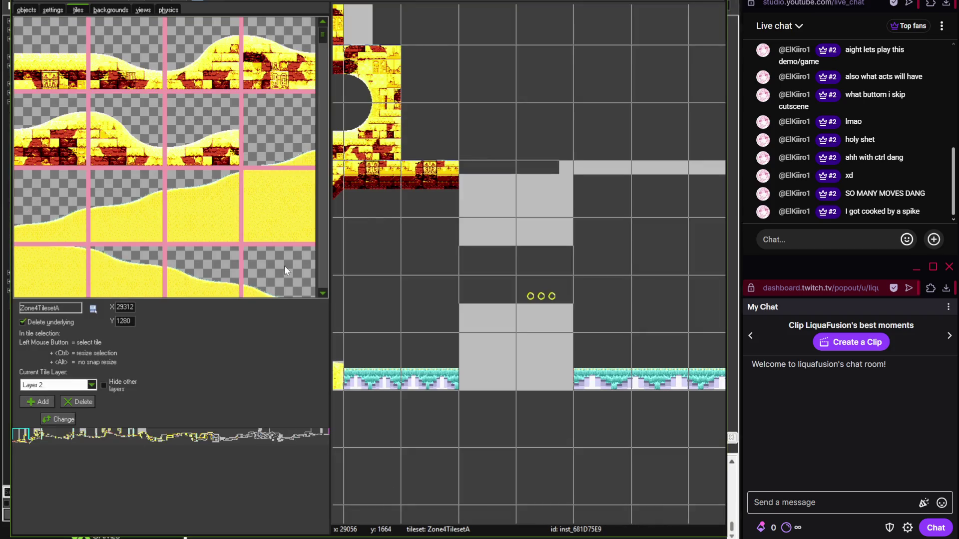
{"action": "left_click_drag", "start_coordinate": [321, 40], "coordinate": [322, 53]}
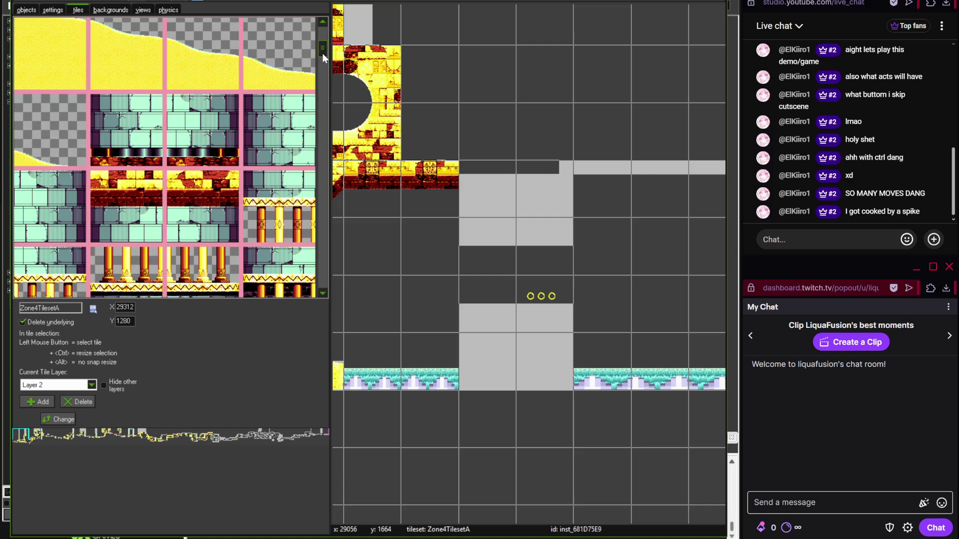
- Stamp the golden pillar-chamber tiles into the tower column
{"action": "left_click", "coordinate": [274, 144]}
{"action": "left_click", "coordinate": [499, 254]}
{"action": "left_click", "coordinate": [83, 229]}
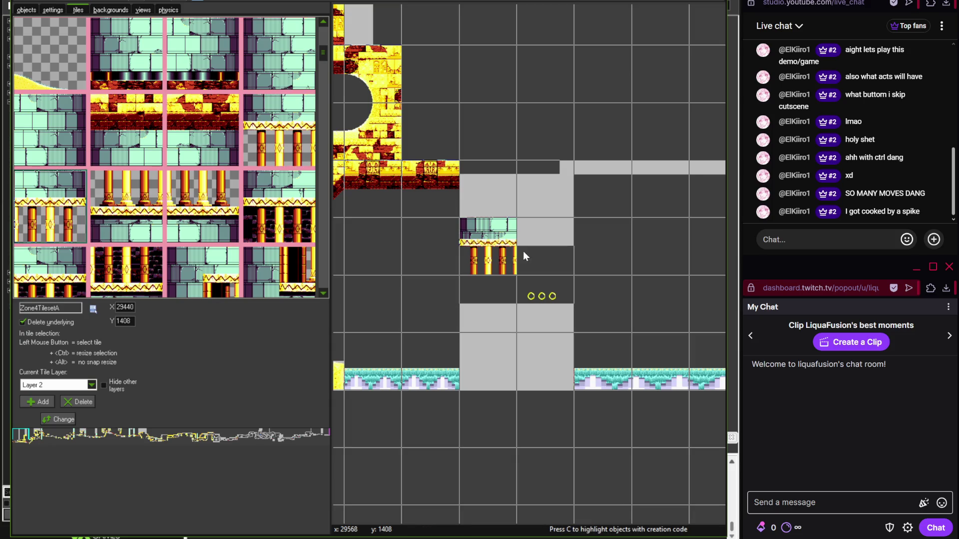
{"action": "left_click", "coordinate": [523, 251]}
{"action": "left_click", "coordinate": [150, 224]}
{"action": "left_click", "coordinate": [469, 305]}
{"action": "left_click", "coordinate": [202, 208]}
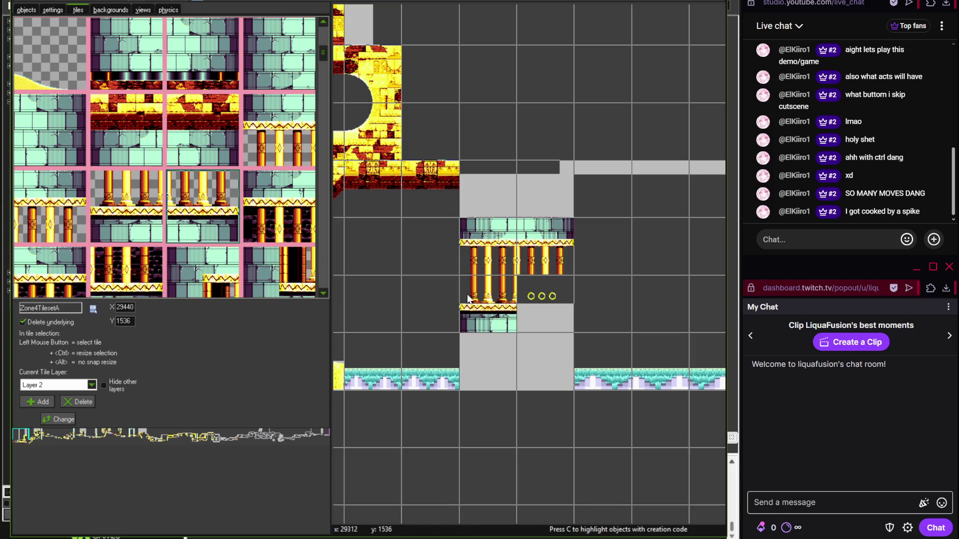
{"action": "left_click", "coordinate": [545, 305]}
{"action": "left_click", "coordinate": [279, 60]}
- Fill the remaining grey cells of the column with teal brick tiles
{"action": "left_click", "coordinate": [482, 199]}
{"action": "left_click", "coordinate": [60, 132]}
{"action": "left_click", "coordinate": [529, 190]}
{"action": "left_click", "coordinate": [545, 360]}
{"action": "left_click", "coordinate": [282, 83]}
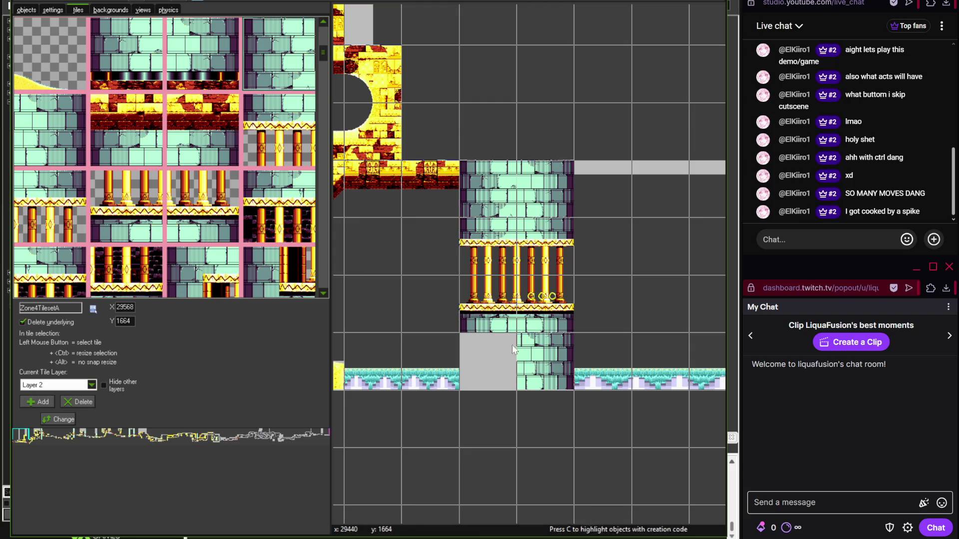
{"action": "left_click", "coordinate": [511, 344]}
{"action": "scroll", "coordinate": [505, 404], "scroll_direction": "down", "scroll_amount": 1}
{"action": "left_click_drag", "start_coordinate": [505, 404], "coordinate": [344, 417]}
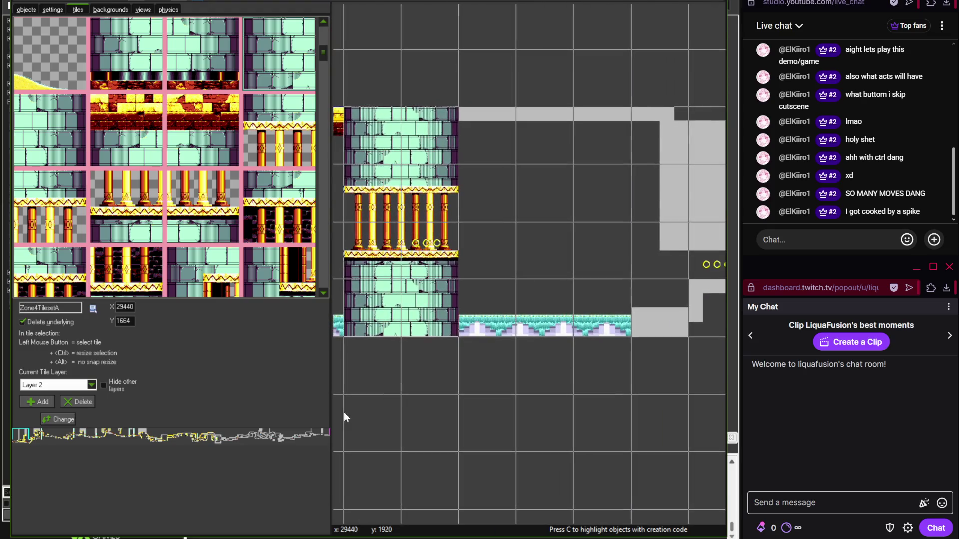
- Compare the save.tif mockup and pan the room to the pillar column
{"action": "key", "text": "alt+Tab"}
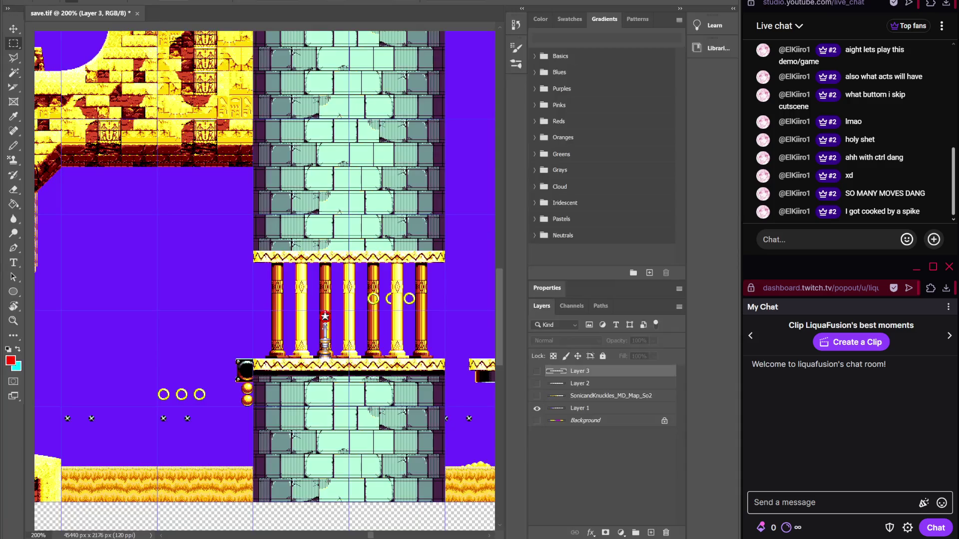
{"action": "scroll", "coordinate": [280, 361], "scroll_direction": "right", "scroll_amount": 3}
{"action": "key", "text": "alt+Tab"}
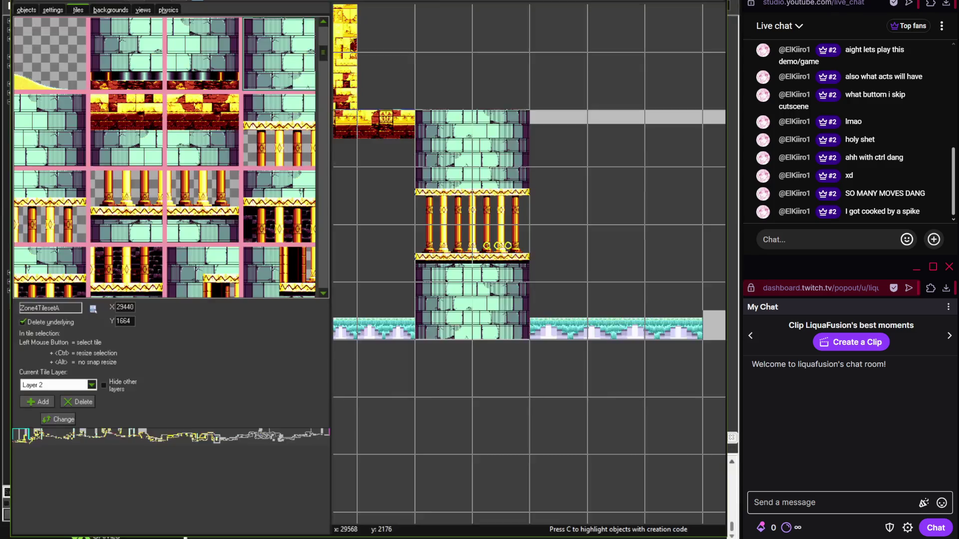
{"action": "mouse_move", "coordinate": [419, 370]}
{"action": "left_mouse_down"}
{"action": "mouse_move", "coordinate": [607, 319]}
{"action": "mouse_move", "coordinate": [430, 281]}
{"action": "left_mouse_up"}
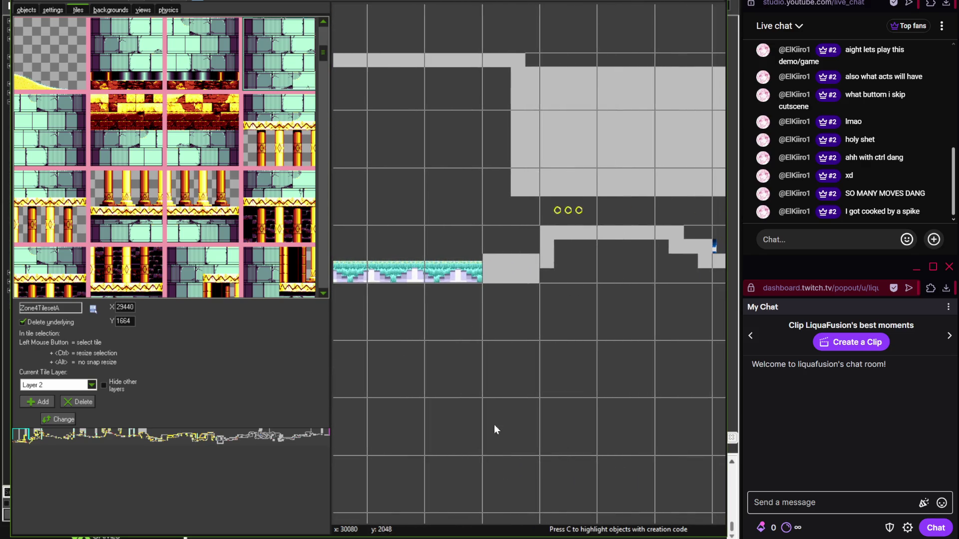
- Recheck the mockup and scroll the tile palette to the yellow sandstone tiles
{"action": "key", "text": "alt+Tab"}
{"action": "scroll", "coordinate": [175, 361], "scroll_direction": "down", "scroll_amount": 1}
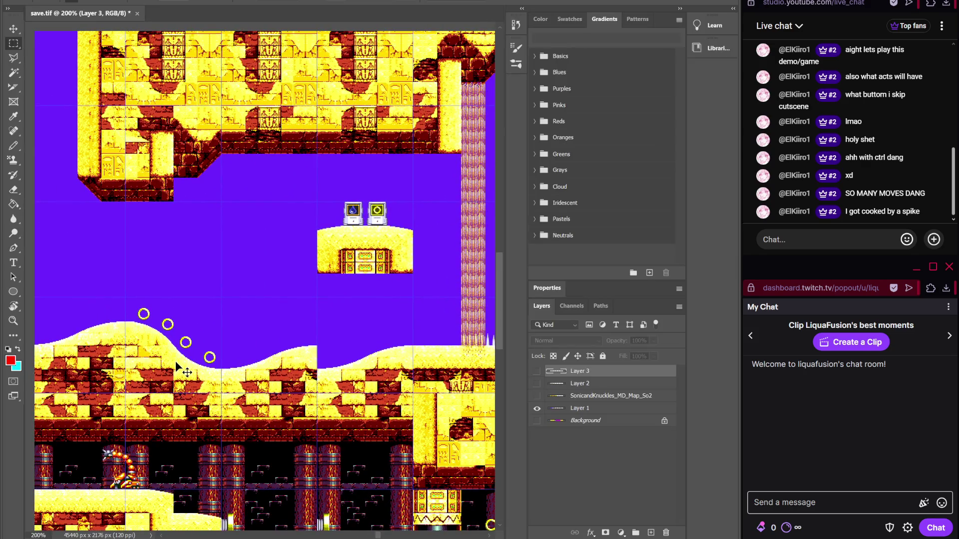
{"action": "scroll", "coordinate": [175, 360], "scroll_direction": "down", "scroll_amount": 1}
{"action": "scroll", "coordinate": [180, 325], "scroll_direction": "up", "scroll_amount": 1}
{"action": "scroll", "coordinate": [341, 278], "scroll_direction": "down", "scroll_amount": 2}
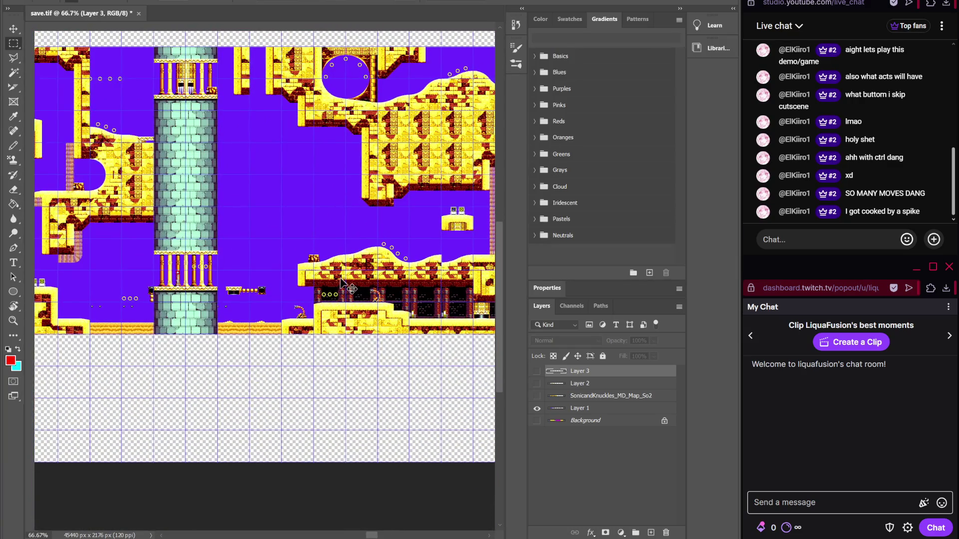
{"action": "scroll", "coordinate": [341, 278], "scroll_direction": "up", "scroll_amount": 1}
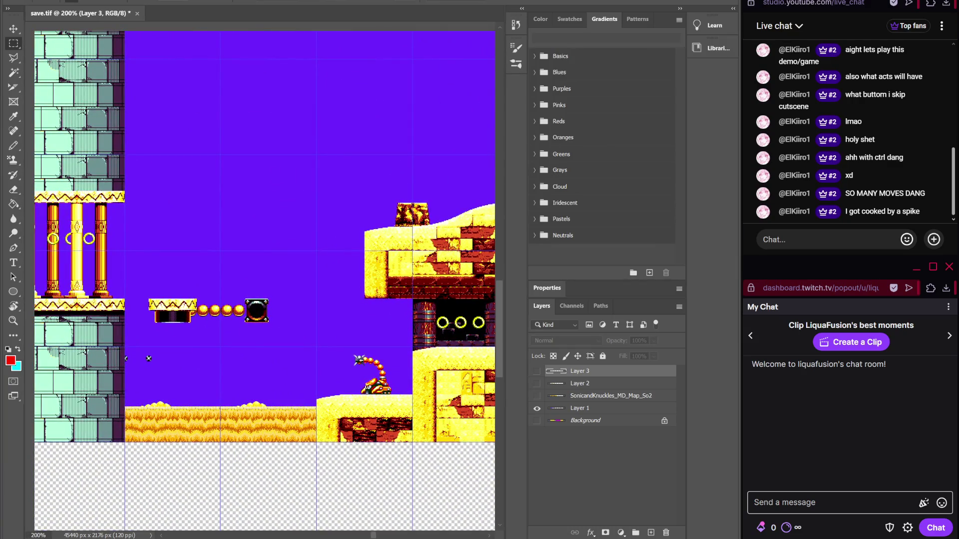
{"action": "key", "text": "alt+Tab"}
{"action": "left_click_drag", "start_coordinate": [322, 43], "coordinate": [322, 88]}
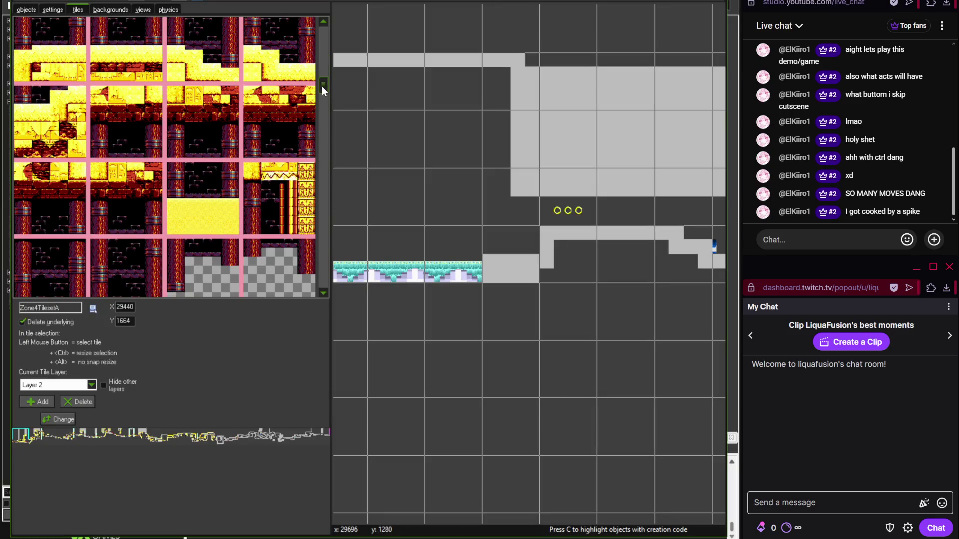
{"action": "scroll", "coordinate": [322, 86], "scroll_direction": "up", "scroll_amount": 1}
{"action": "key", "text": "alt+Tab"}
{"action": "key", "text": "alt+Tab"}
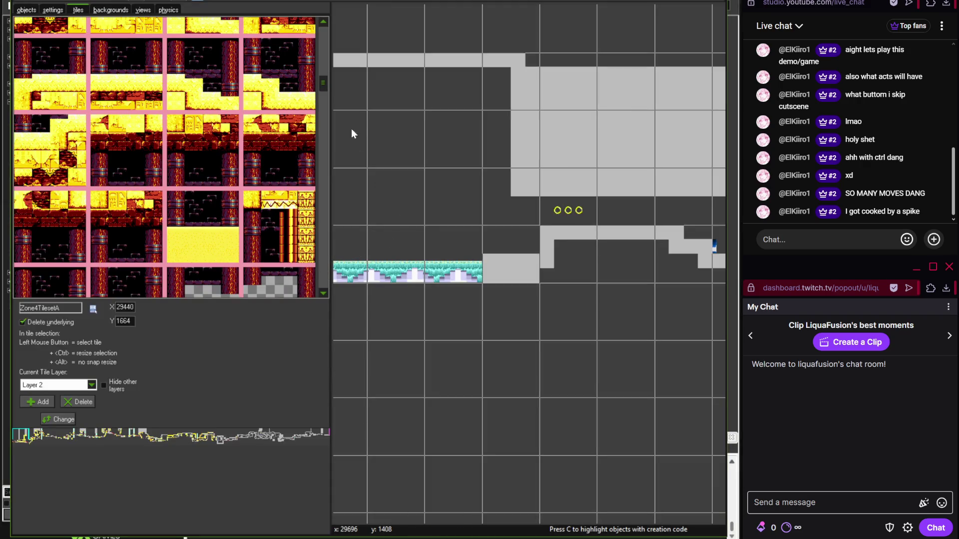
{"action": "left_click_drag", "start_coordinate": [323, 83], "coordinate": [323, 181]}
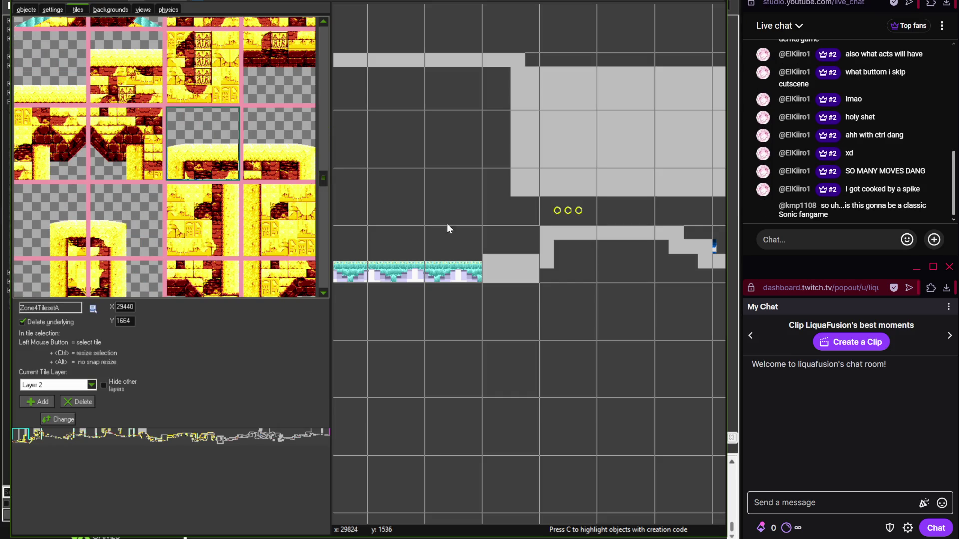
- Place a sandstone tile beside the water and a large sandstone block below the rings
{"action": "left_click", "coordinate": [522, 260]}
{"action": "scroll", "coordinate": [576, 274], "scroll_direction": "up", "scroll_amount": 1}
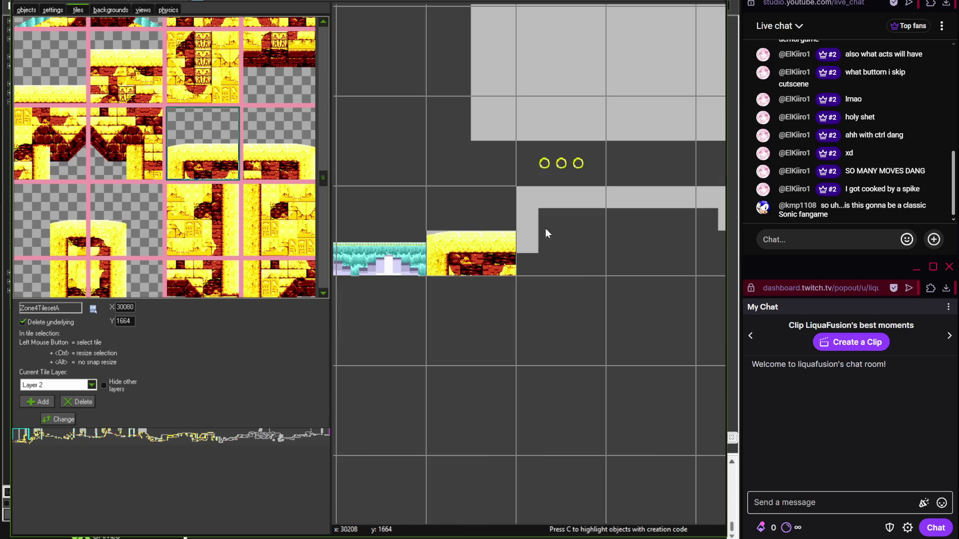
{"action": "mouse_move", "coordinate": [322, 197]}
{"action": "left_mouse_down"}
{"action": "mouse_move", "coordinate": [325, 206]}
{"action": "mouse_move", "coordinate": [325, 179]}
{"action": "mouse_move", "coordinate": [322, 250]}
{"action": "mouse_move", "coordinate": [322, 104]}
{"action": "mouse_move", "coordinate": [332, 140]}
{"action": "mouse_move", "coordinate": [322, 157]}
{"action": "mouse_move", "coordinate": [325, 245]}
{"action": "mouse_move", "coordinate": [323, 178]}
{"action": "left_mouse_up"}
{"action": "mouse_move", "coordinate": [322, 173]}
{"action": "left_mouse_down"}
{"action": "mouse_move", "coordinate": [325, 127]}
{"action": "mouse_move", "coordinate": [322, 225]}
{"action": "mouse_move", "coordinate": [323, 212]}
{"action": "left_mouse_up"}
{"action": "left_click", "coordinate": [288, 169]}
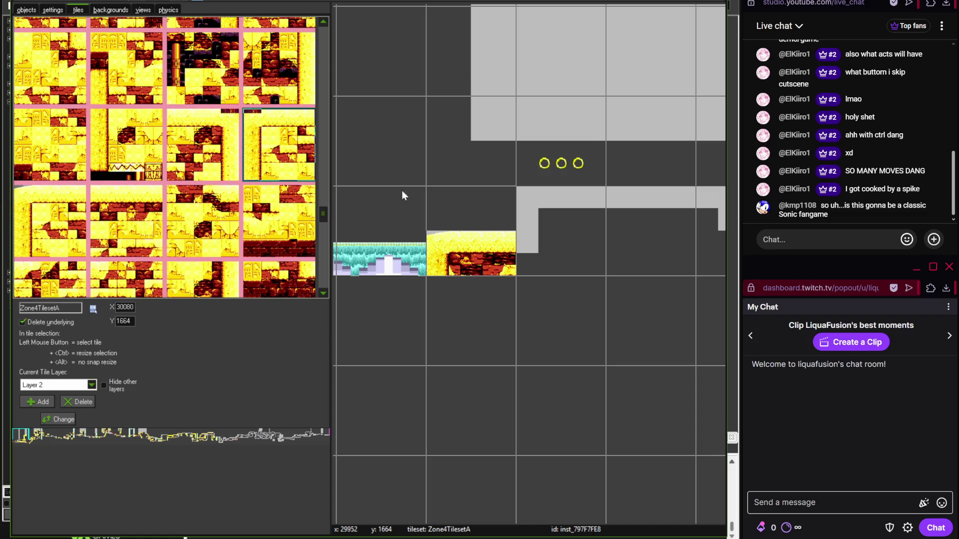
{"action": "left_click", "coordinate": [529, 222]}
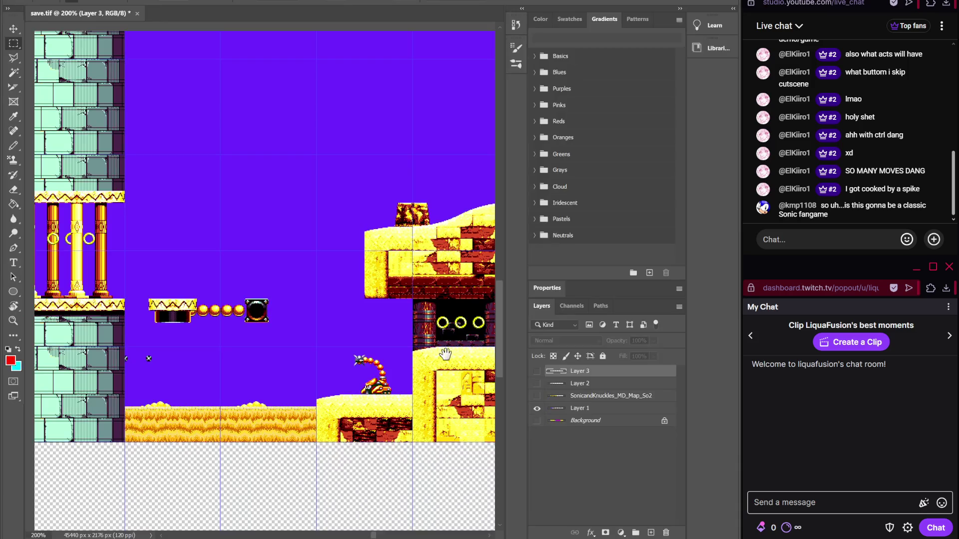
- Remove a misplaced yellow brick and put a small sandstone tile above the rings
{"action": "scroll", "coordinate": [421, 291], "scroll_direction": "up", "scroll_amount": 1}
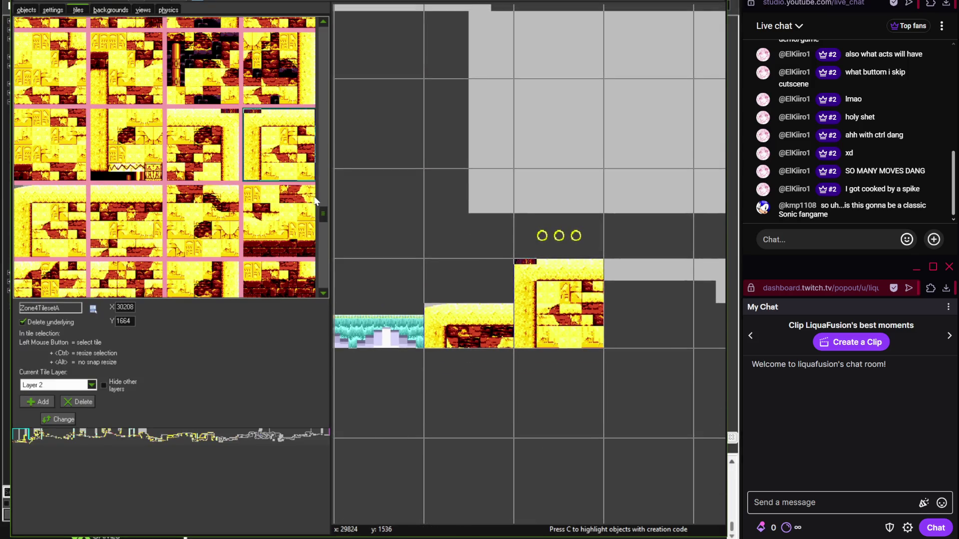
{"action": "left_click", "coordinate": [352, 215]}
{"action": "right_click", "coordinate": [383, 222]}
{"action": "left_click_drag", "start_coordinate": [520, 239], "coordinate": [451, 230]}
{"action": "left_click_drag", "start_coordinate": [326, 210], "coordinate": [325, 86]}
{"action": "left_click", "coordinate": [72, 257]}
{"action": "left_click", "coordinate": [382, 216]}
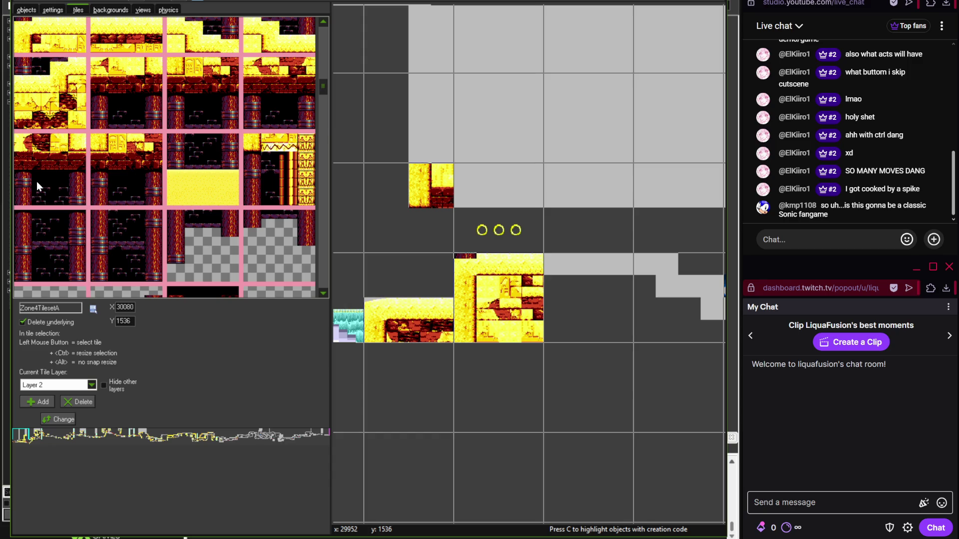
- Place two adjacent red-pillar chamber tiles in the top-left cells
{"action": "left_click", "coordinate": [55, 184]}
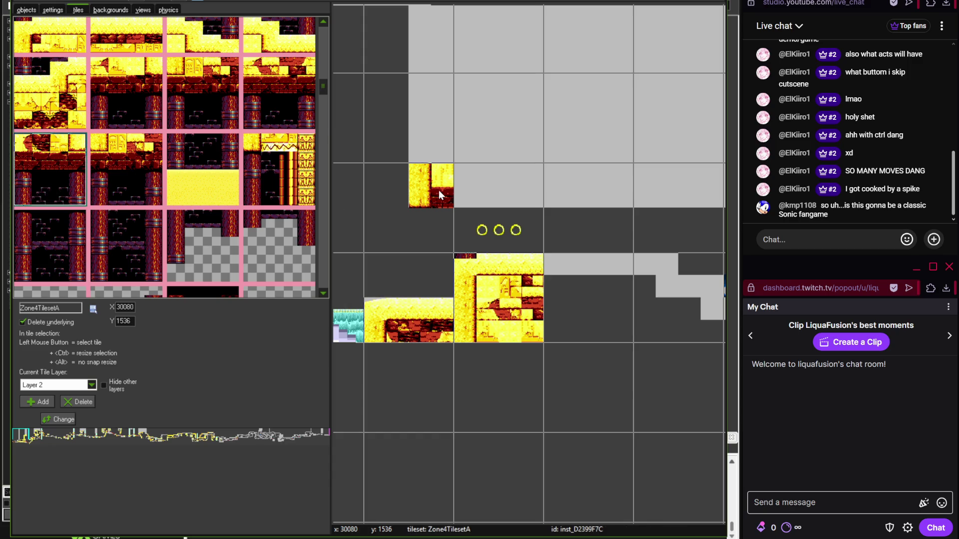
{"action": "scroll", "coordinate": [544, 222], "scroll_direction": "down", "scroll_amount": 1}
{"action": "scroll", "coordinate": [543, 222], "scroll_direction": "up", "scroll_amount": 2}
{"action": "left_click", "coordinate": [445, 154]}
{"action": "left_click", "coordinate": [126, 93]}
{"action": "left_click", "coordinate": [491, 122]}
{"action": "scroll", "coordinate": [459, 115], "scroll_direction": "down", "scroll_amount": 1}
{"action": "scroll", "coordinate": [410, 144], "scroll_direction": "up", "scroll_amount": 1}
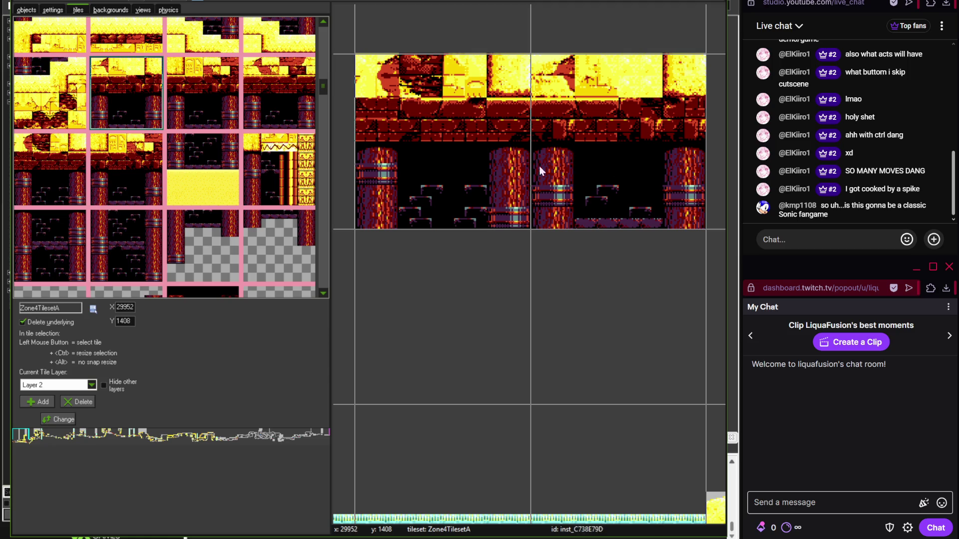
- Compare the room against the pillared tower area of the Photoshop mockup
{"action": "left_click", "coordinate": [475, 495]}
{"action": "mouse_move", "coordinate": [277, 420]}
{"action": "left_mouse_down"}
{"action": "mouse_move", "coordinate": [299, 422]}
{"action": "mouse_move", "coordinate": [368, 368]}
{"action": "mouse_move", "coordinate": [182, 400]}
{"action": "mouse_move", "coordinate": [319, 444]}
{"action": "left_mouse_up"}
{"action": "key", "text": "alt+Tab"}
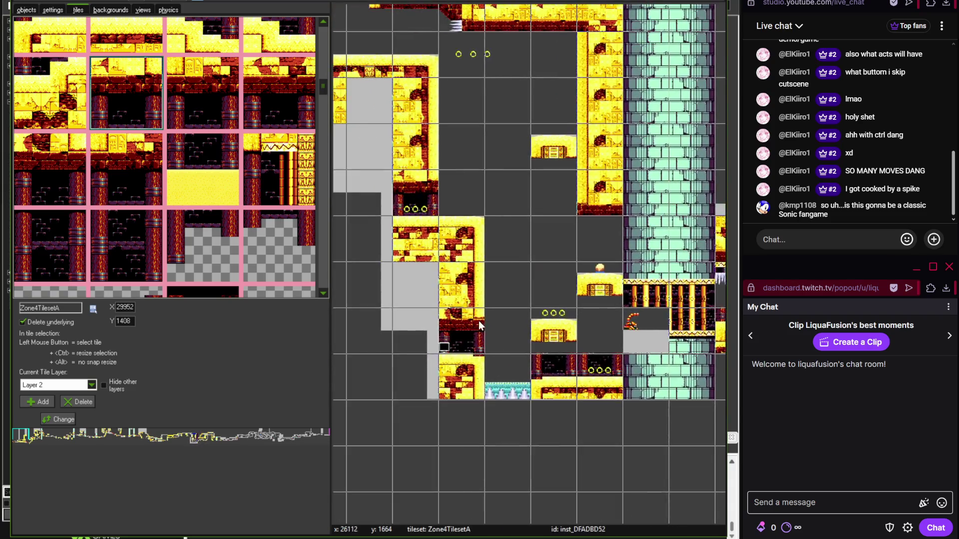
{"action": "scroll", "coordinate": [487, 339], "scroll_direction": "up", "scroll_amount": 2}
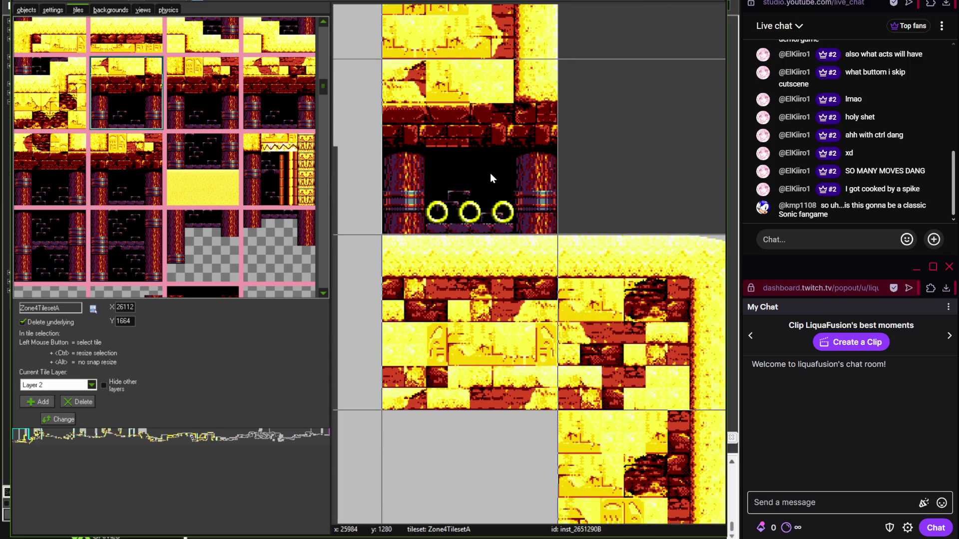
{"action": "scroll", "coordinate": [494, 175], "scroll_direction": "down", "scroll_amount": 2}
{"action": "scroll", "coordinate": [455, 319], "scroll_direction": "up", "scroll_amount": 2}
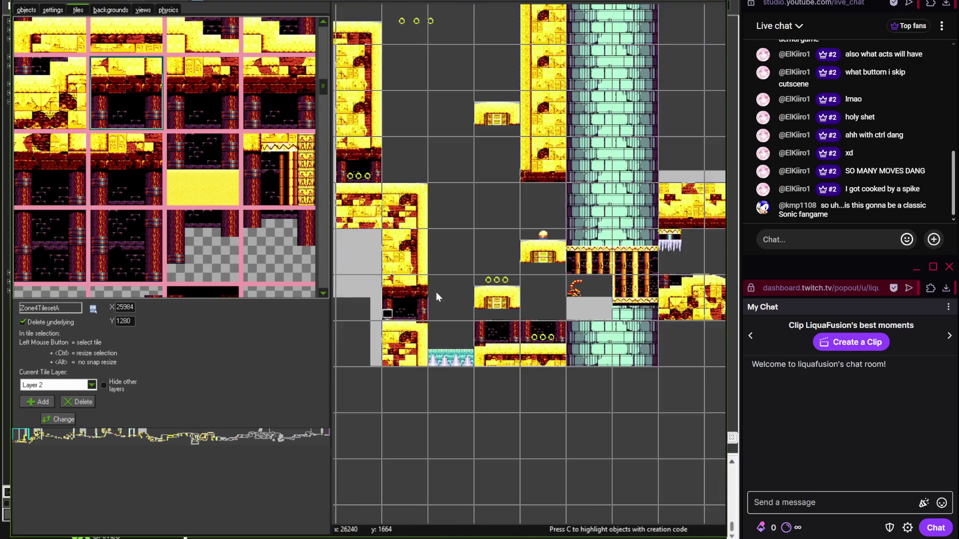
{"action": "scroll", "coordinate": [405, 283], "scroll_direction": "down", "scroll_amount": 1}
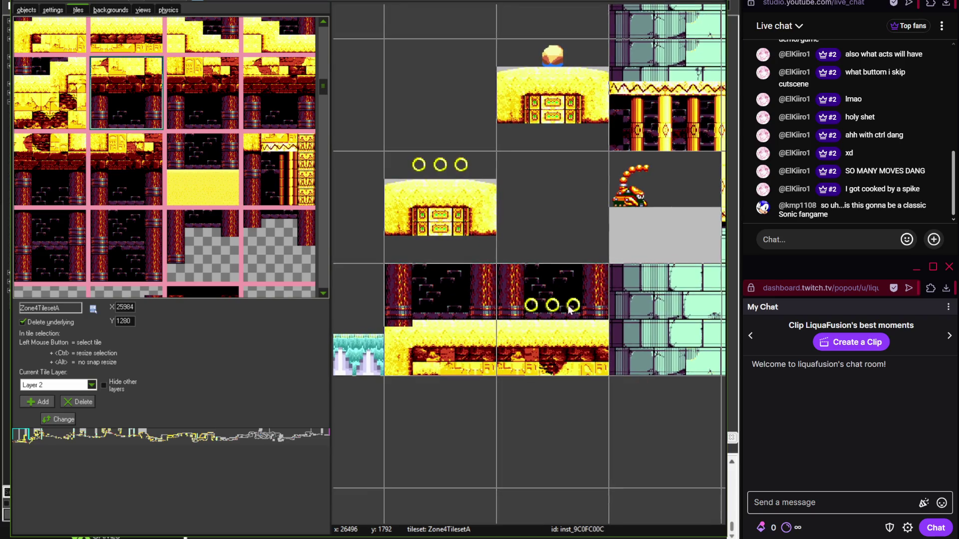
{"action": "scroll", "coordinate": [520, 251], "scroll_direction": "up", "scroll_amount": 3}
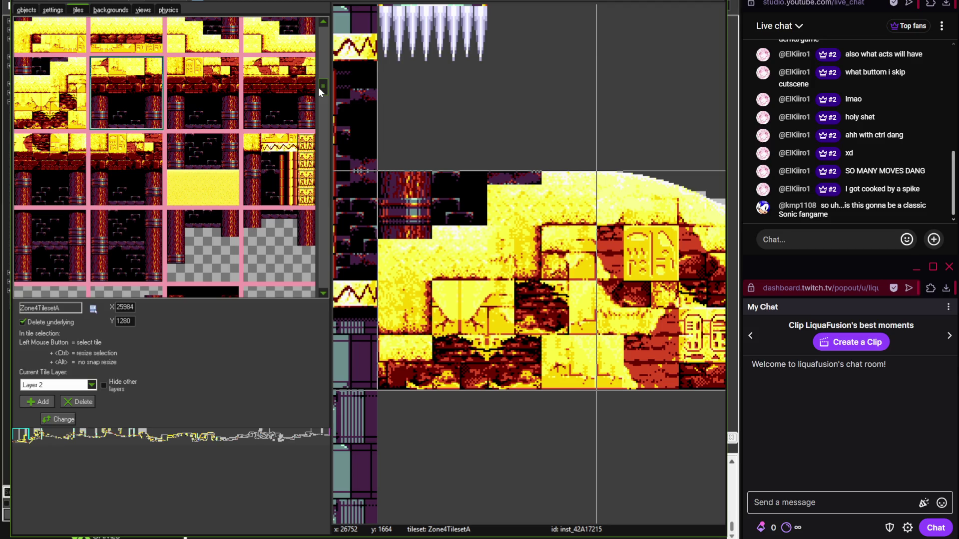
- Scroll around the room to review the tiled desert sections
{"action": "left_click_drag", "start_coordinate": [320, 84], "coordinate": [322, 73]}
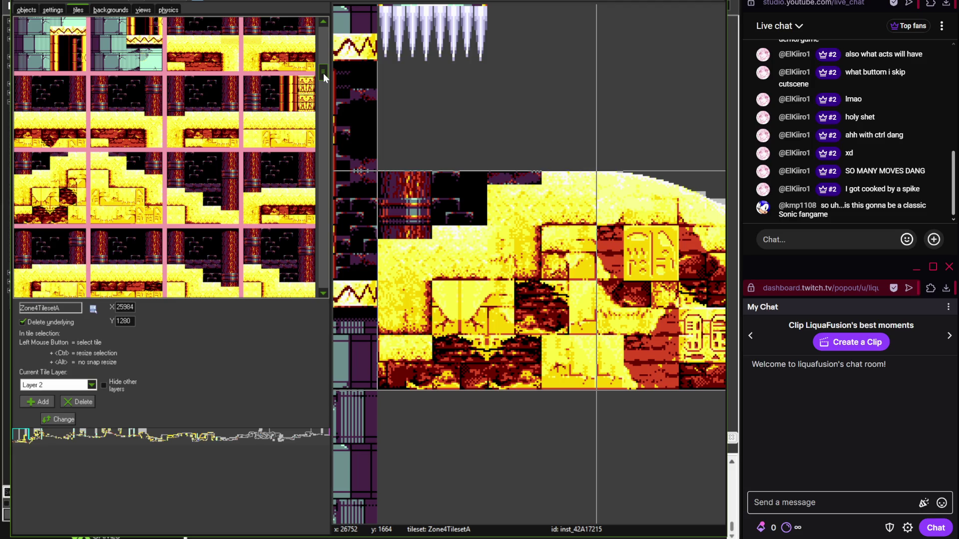
{"action": "left_click_drag", "start_coordinate": [323, 73], "coordinate": [324, 86]}
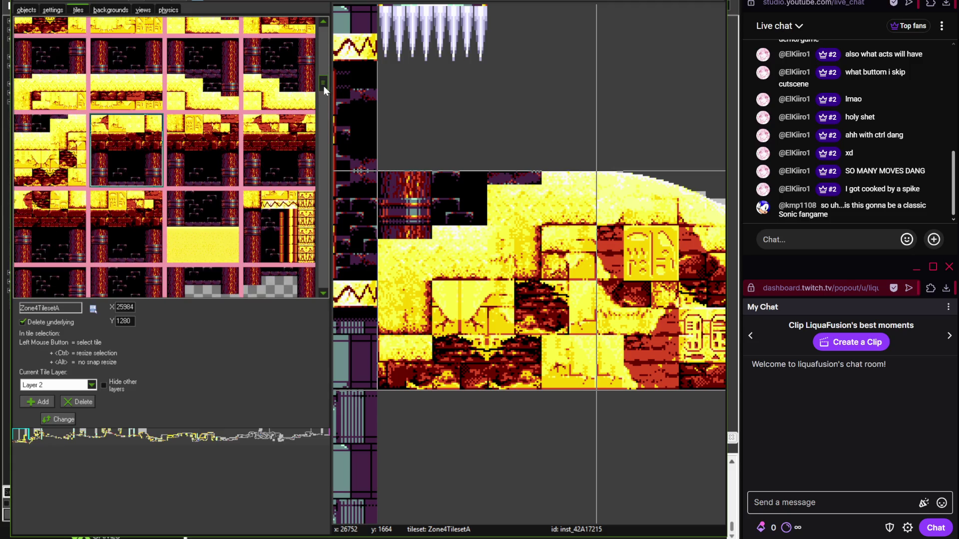
{"action": "scroll", "coordinate": [541, 148], "scroll_direction": "down", "scroll_amount": 3}
{"action": "scroll", "coordinate": [451, 175], "scroll_direction": "right", "scroll_amount": 10}
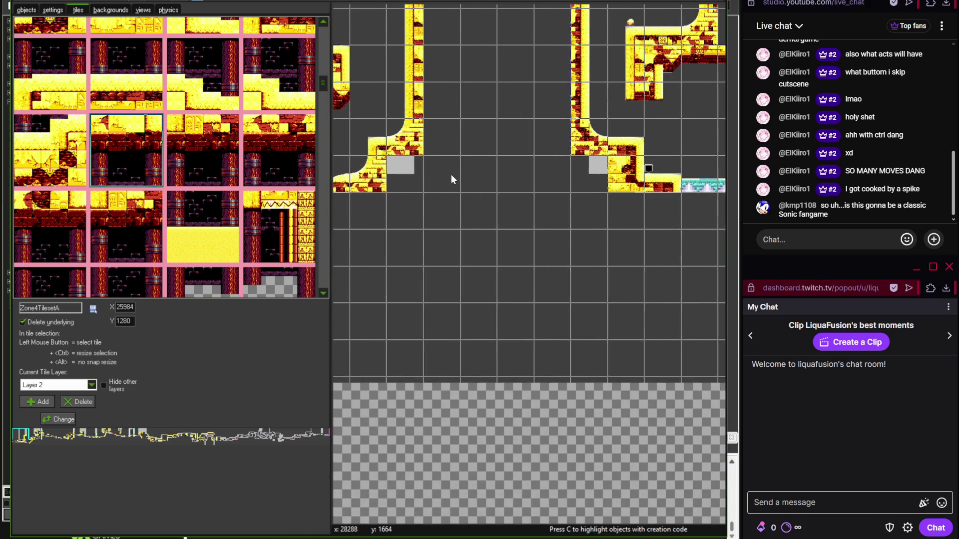
{"action": "scroll", "coordinate": [433, 184], "scroll_direction": "right", "scroll_amount": 2}
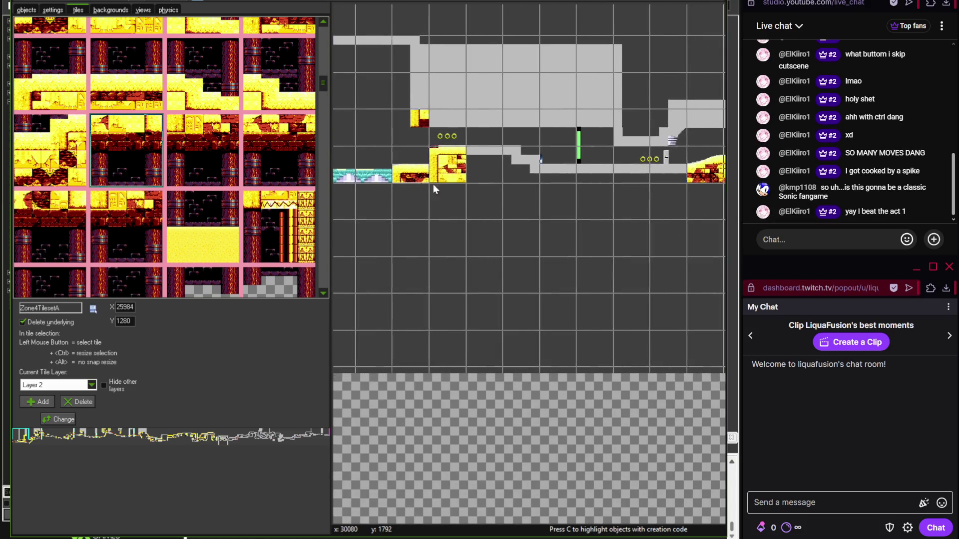
{"action": "scroll", "coordinate": [481, 203], "scroll_direction": "up", "scroll_amount": 3}
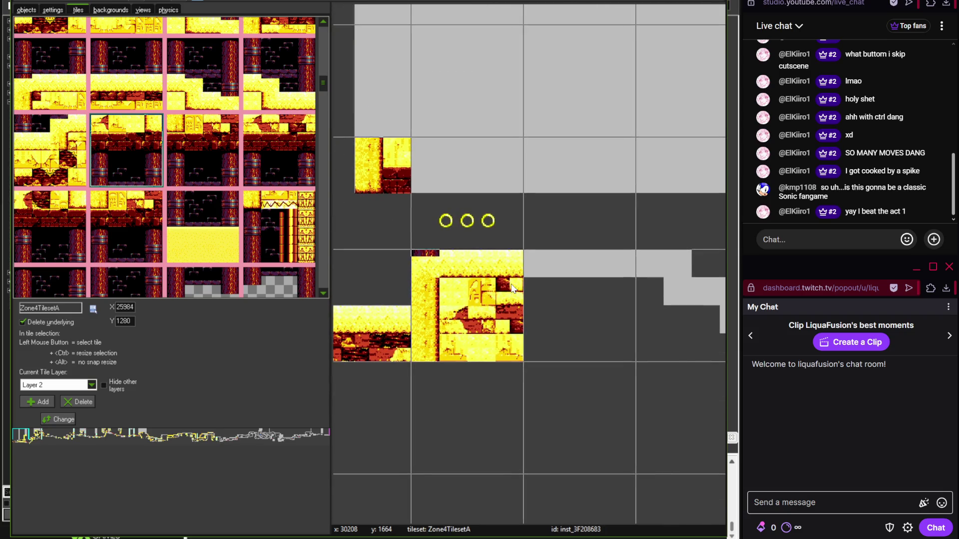
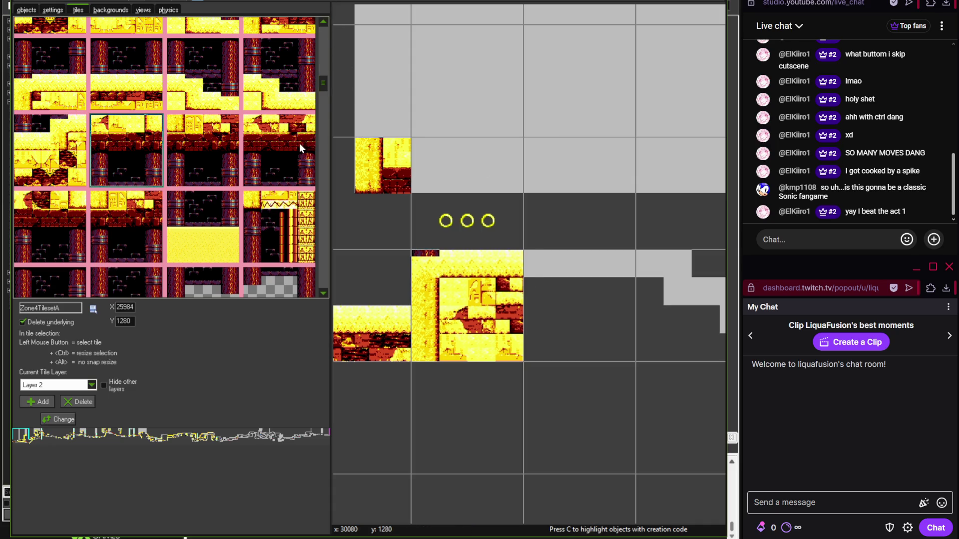
- Place the ruins ceiling-and-pillars tile over the three rings
{"action": "left_click", "coordinate": [285, 116]}
{"action": "left_click", "coordinate": [479, 185]}
{"action": "scroll", "coordinate": [478, 185], "scroll_direction": "up", "scroll_amount": 1}
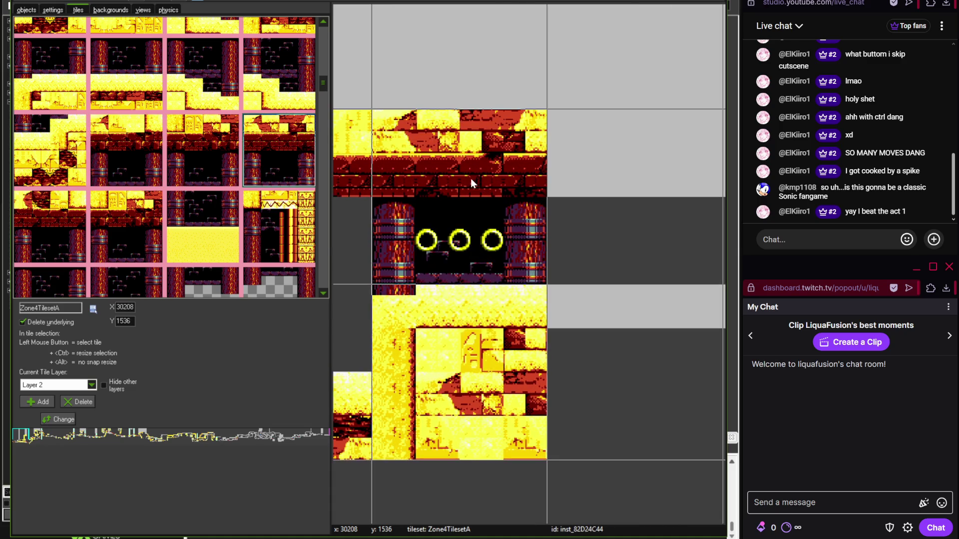
- Compare the placed tile against the desert ruins on the Photoshop reference map
{"action": "key", "text": "alt+Tab"}
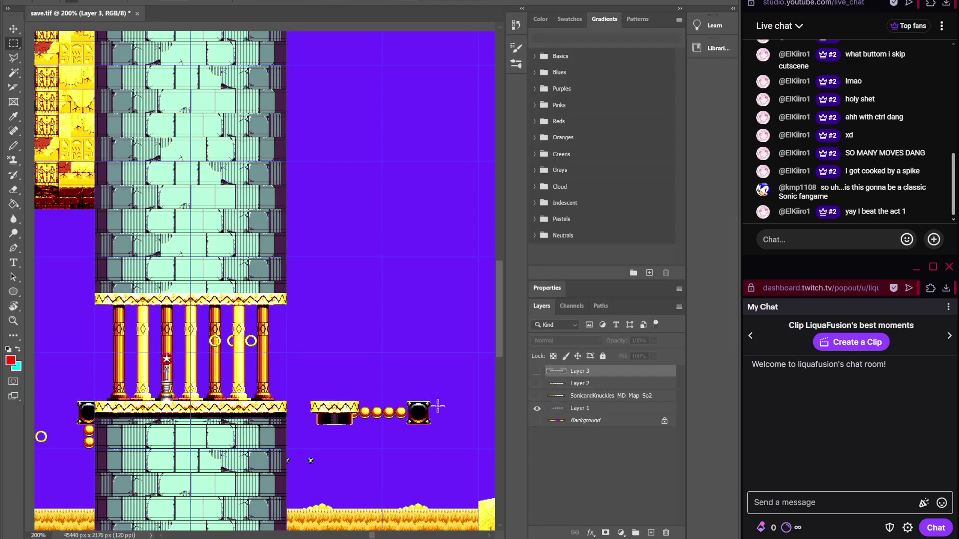
{"action": "left_click_drag", "start_coordinate": [255, 355], "coordinate": [90, 318]}
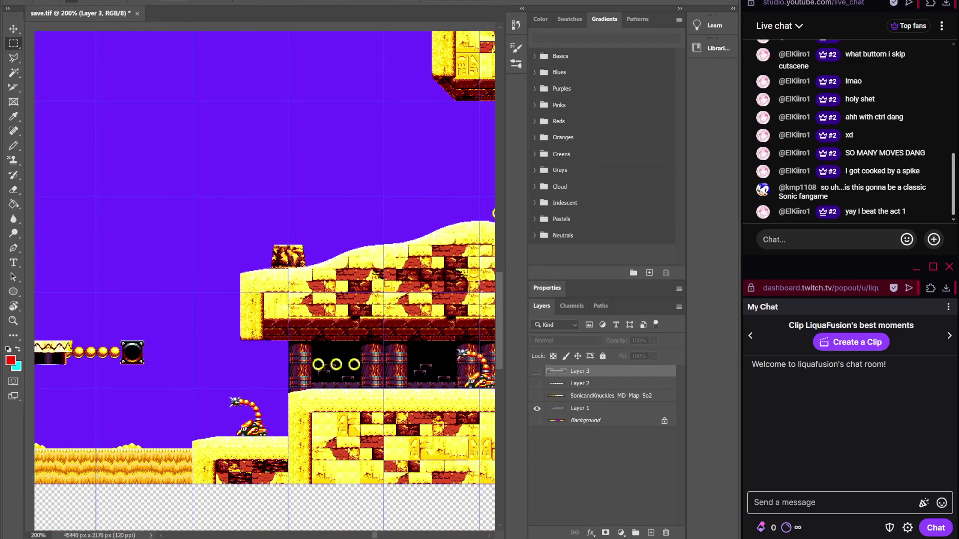
{"action": "key", "text": "alt+Tab"}
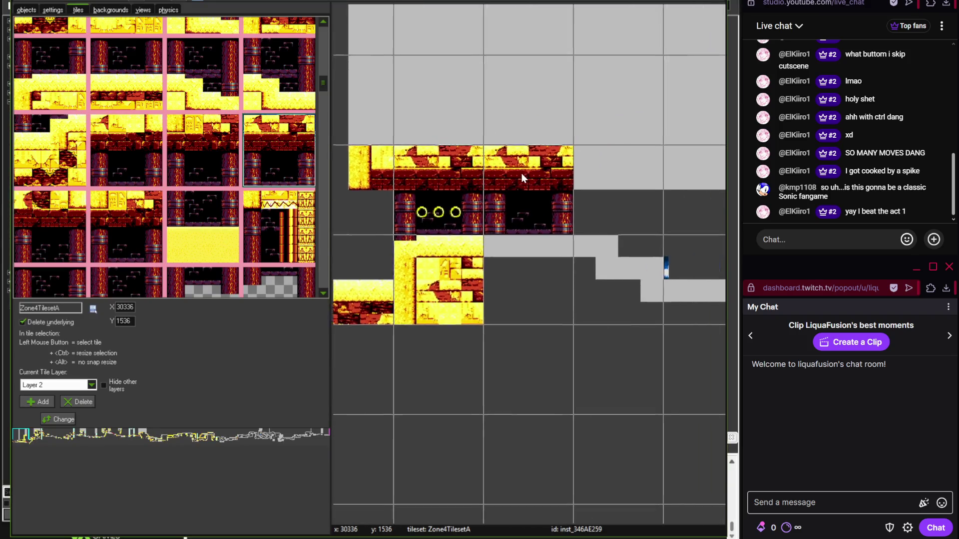
{"action": "scroll", "coordinate": [522, 173], "scroll_direction": "right", "scroll_amount": 2}
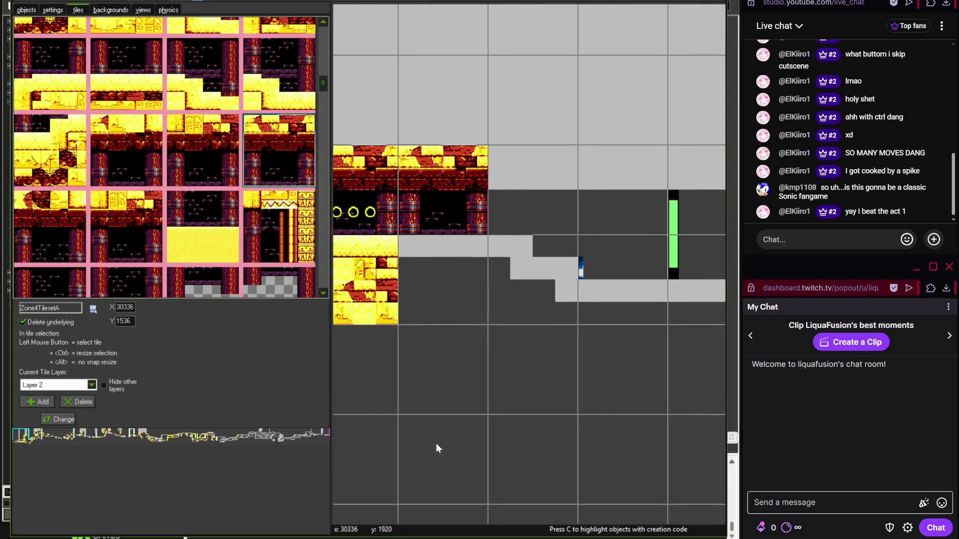
{"action": "key", "text": "alt+Tab"}
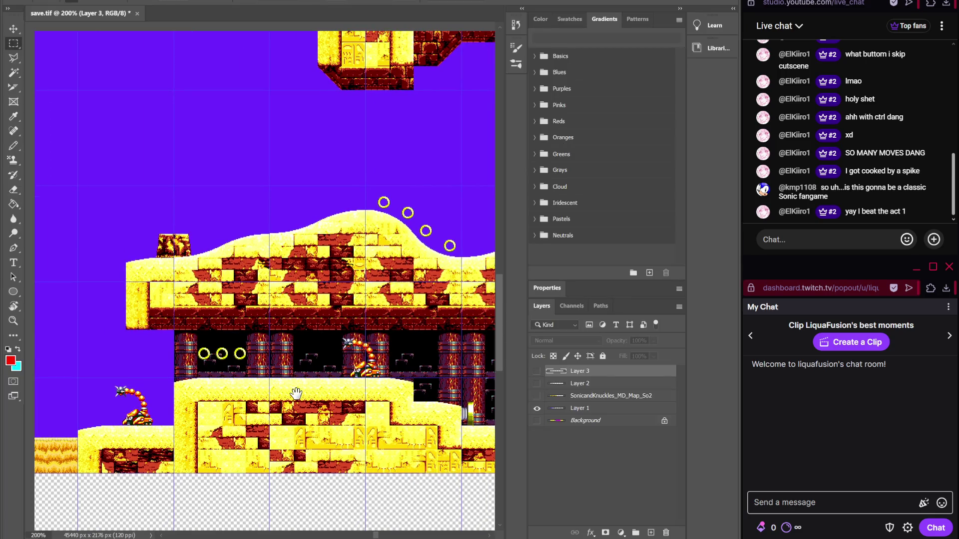
{"action": "scroll", "coordinate": [296, 394], "scroll_direction": "right", "scroll_amount": 6}
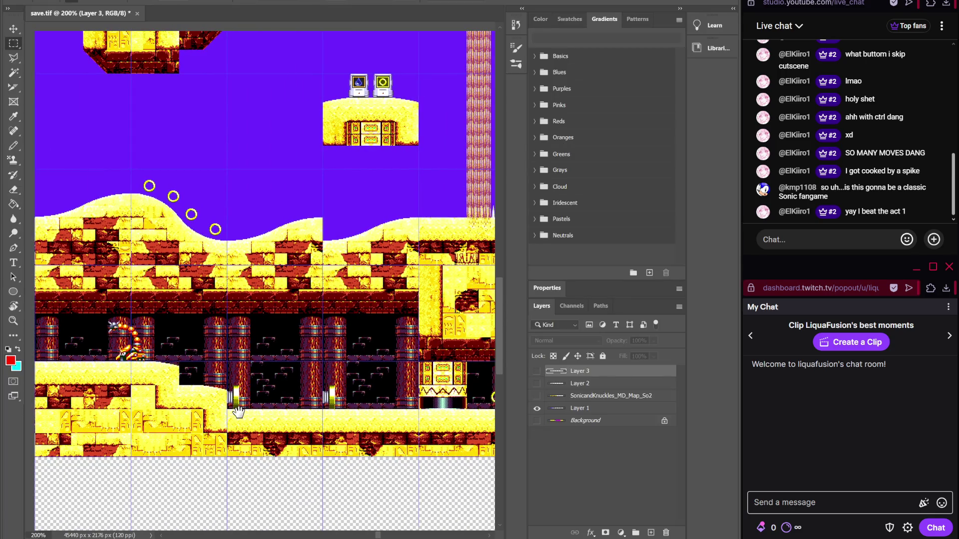
{"action": "mouse_move", "coordinate": [392, 537]}
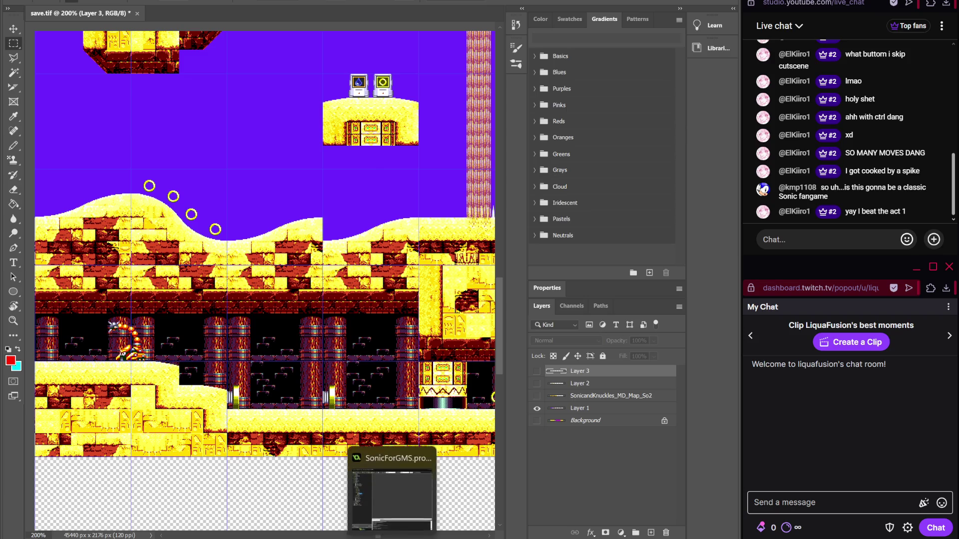
{"action": "left_click", "coordinate": [392, 480]}
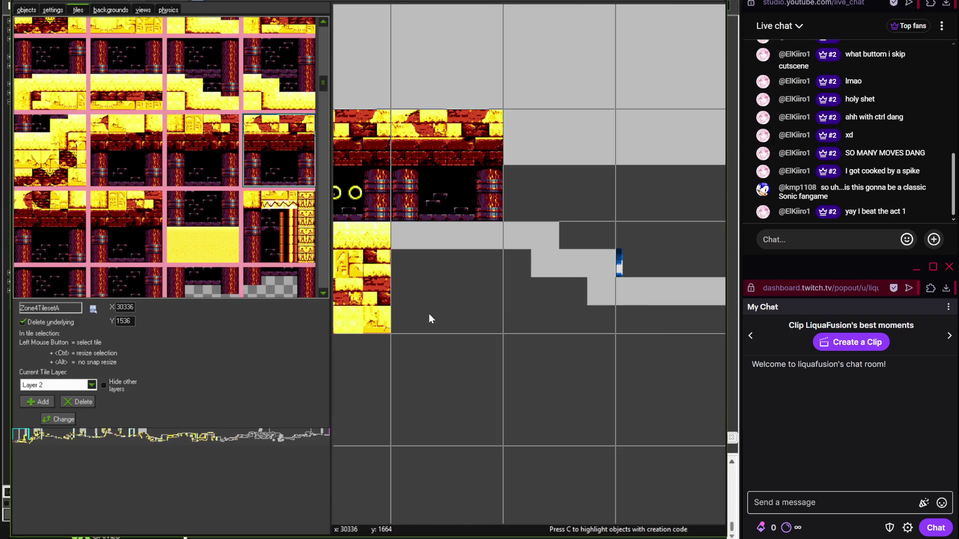
- Lay a sandy brick floor tile beneath the pillared ruins
{"action": "left_click_drag", "start_coordinate": [324, 83], "coordinate": [329, 133]}
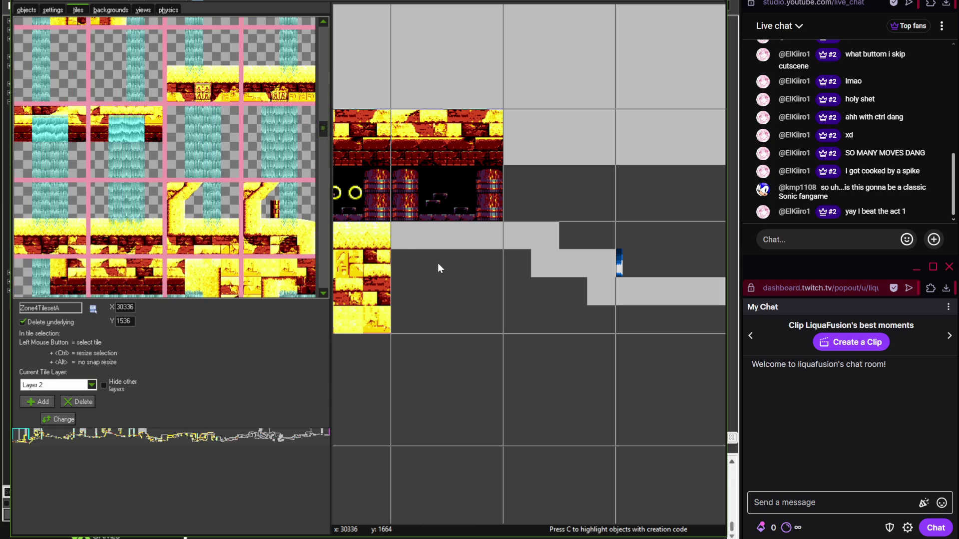
{"action": "left_click_drag", "start_coordinate": [436, 266], "coordinate": [558, 248]}
{"action": "left_click_drag", "start_coordinate": [323, 128], "coordinate": [327, 213]}
{"action": "left_click", "coordinate": [149, 223]}
{"action": "left_click", "coordinate": [569, 260]}
{"action": "left_click_drag", "start_coordinate": [569, 260], "coordinate": [401, 235]}
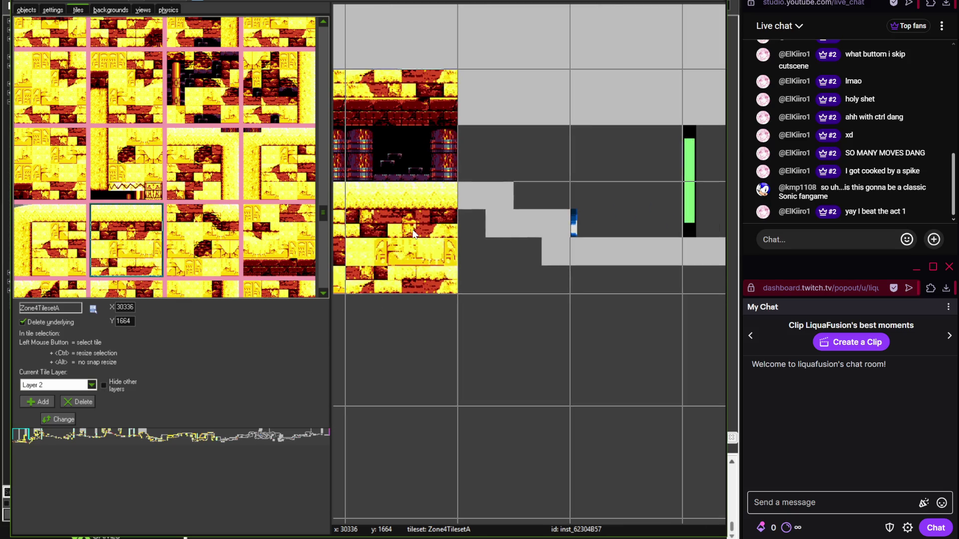
- Place the sloped sand tile beside the floor, then delete the misplaced slope
{"action": "left_click_drag", "start_coordinate": [325, 208], "coordinate": [323, 79]}
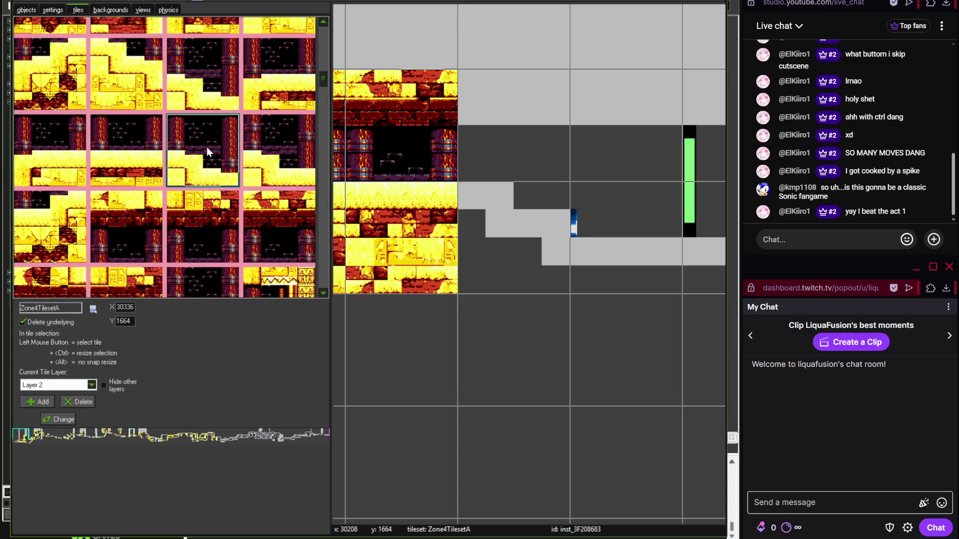
{"action": "left_click", "coordinate": [126, 80]}
{"action": "left_click", "coordinate": [529, 235]}
{"action": "scroll", "coordinate": [505, 205], "scroll_direction": "up", "scroll_amount": 1}
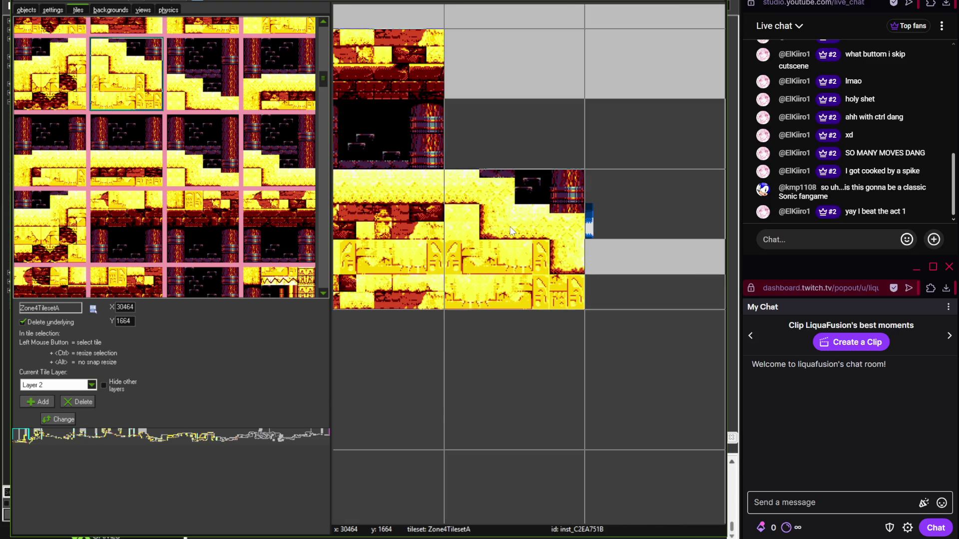
{"action": "right_click", "coordinate": [496, 221]}
{"action": "left_click", "coordinate": [497, 223]}
- After checking the reference, re-place the slope tile to the right of the floor
{"action": "key", "text": "alt+Tab"}
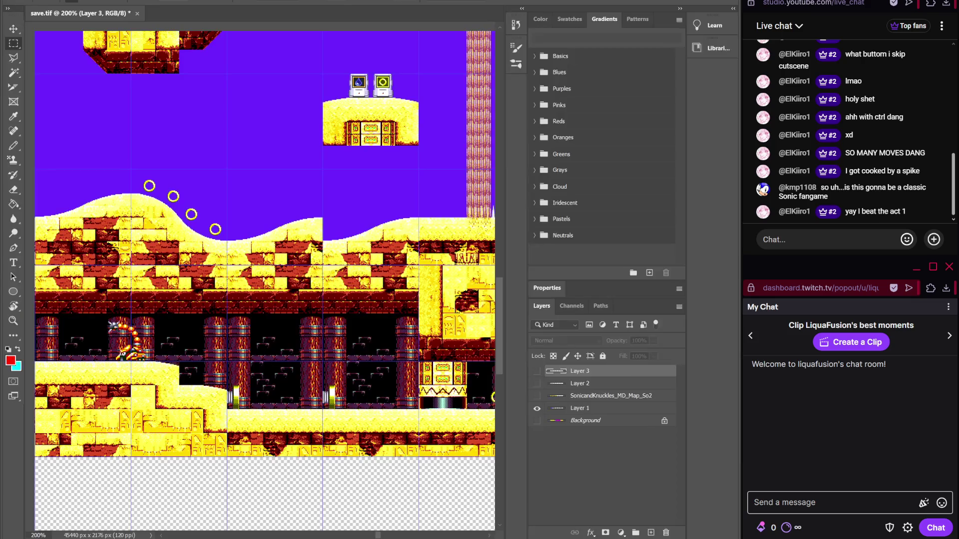
{"action": "key", "text": "alt+Tab"}
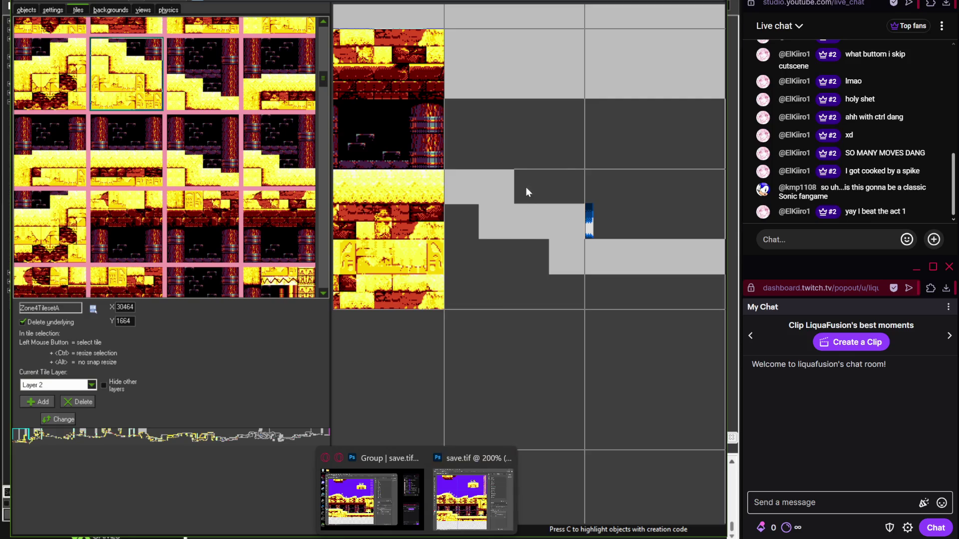
{"action": "left_click", "coordinate": [526, 187]}
{"action": "scroll", "coordinate": [576, 246], "scroll_direction": "down", "scroll_amount": 1}
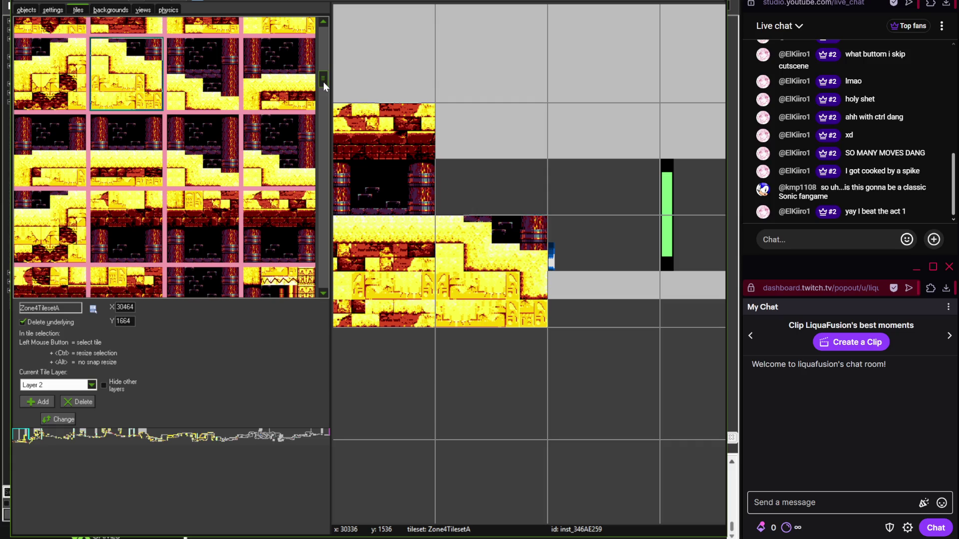
- Scroll through the Zone4TilesetA palette looking for the next tile
{"action": "left_click_drag", "start_coordinate": [323, 80], "coordinate": [324, 73]}
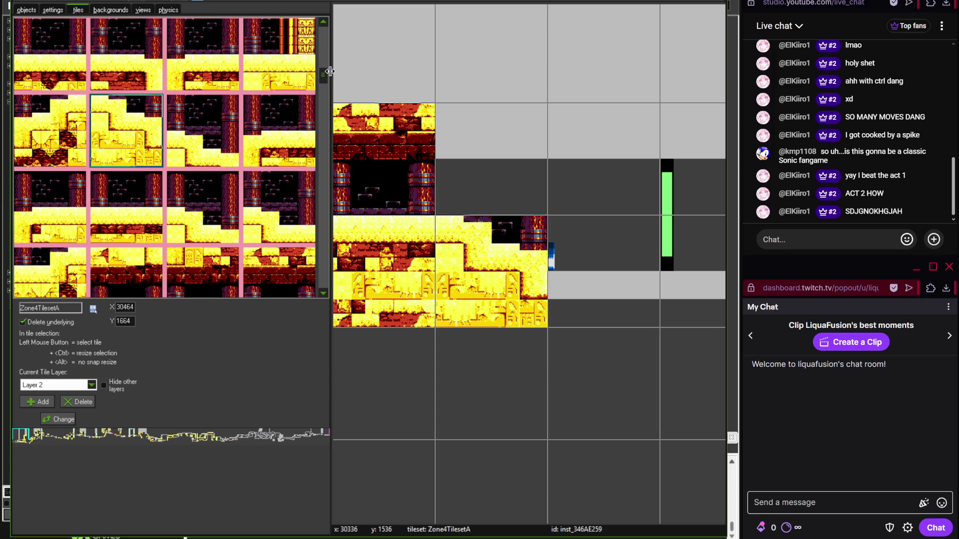
{"action": "left_click_drag", "start_coordinate": [322, 71], "coordinate": [322, 66]}
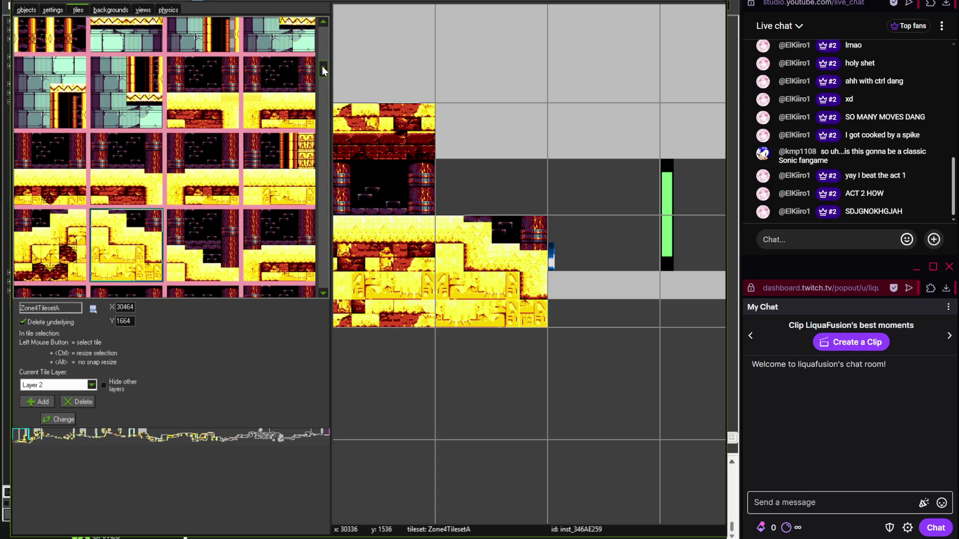
{"action": "left_click_drag", "start_coordinate": [322, 66], "coordinate": [322, 70]}
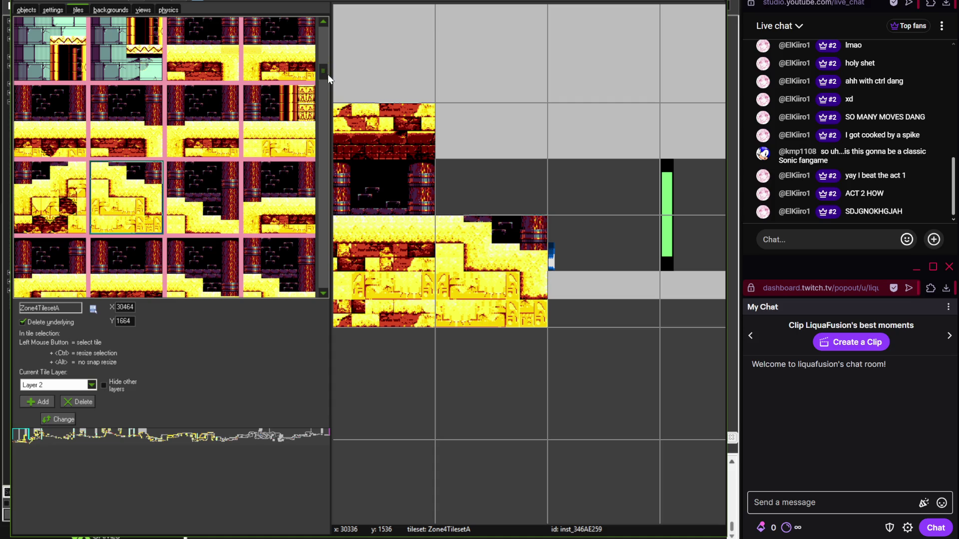
{"action": "left_click_drag", "start_coordinate": [323, 72], "coordinate": [324, 86]}
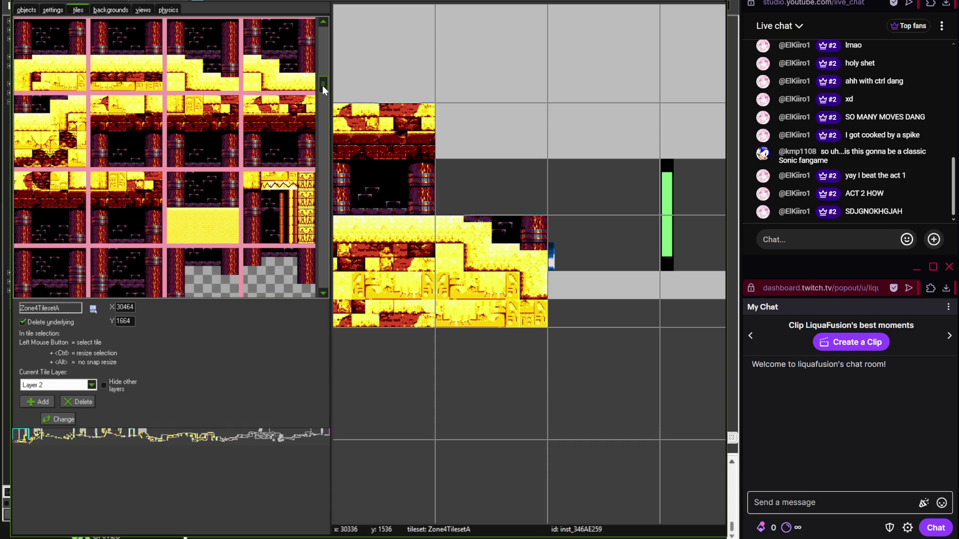
{"action": "scroll", "coordinate": [463, 152], "scroll_direction": "up", "scroll_amount": 1}
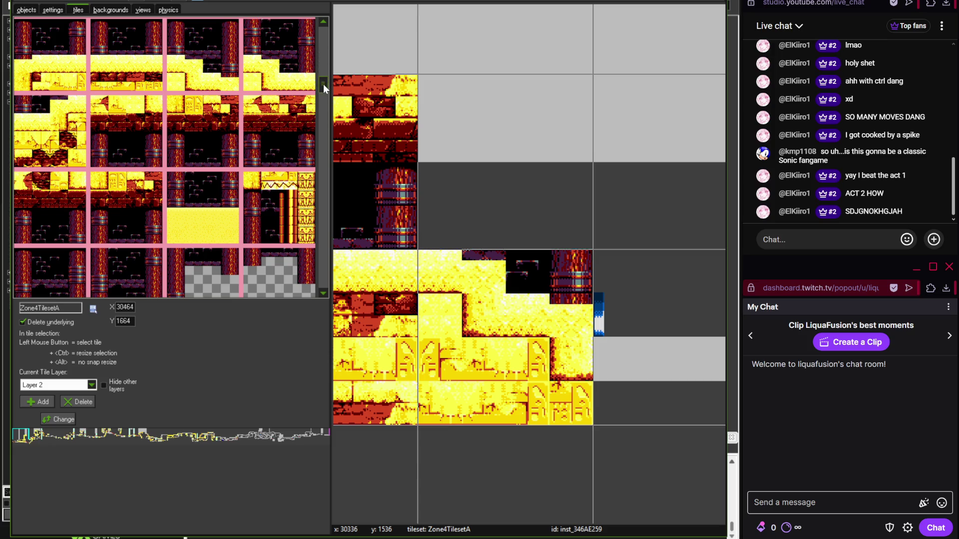
{"action": "left_click_drag", "start_coordinate": [322, 84], "coordinate": [322, 88]}
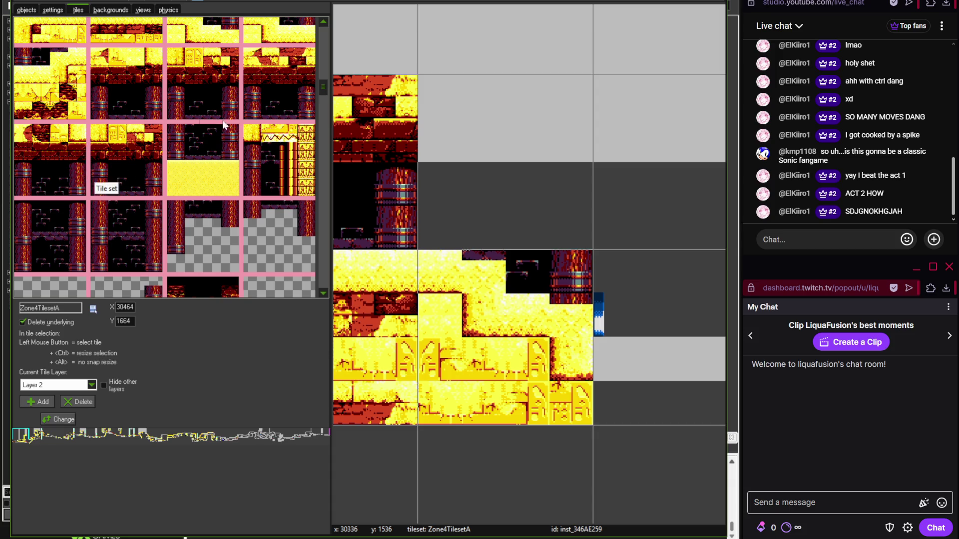
{"action": "scroll", "coordinate": [325, 80], "scroll_direction": "up", "scroll_amount": 2}
{"action": "mouse_move", "coordinate": [326, 74]}
{"action": "left_mouse_down"}
{"action": "mouse_move", "coordinate": [319, 63]}
{"action": "mouse_move", "coordinate": [325, 74]}
{"action": "left_mouse_up"}
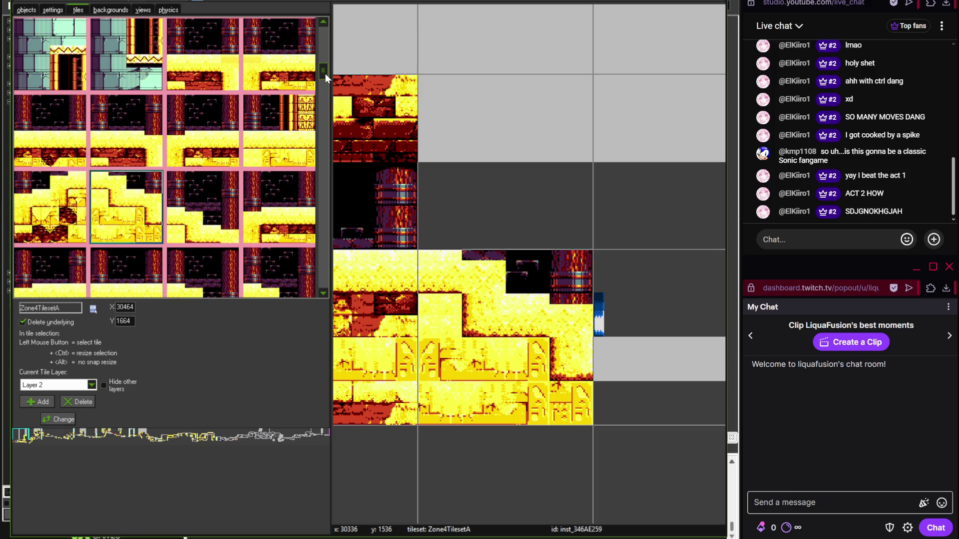
{"action": "left_click_drag", "start_coordinate": [325, 73], "coordinate": [327, 70]}
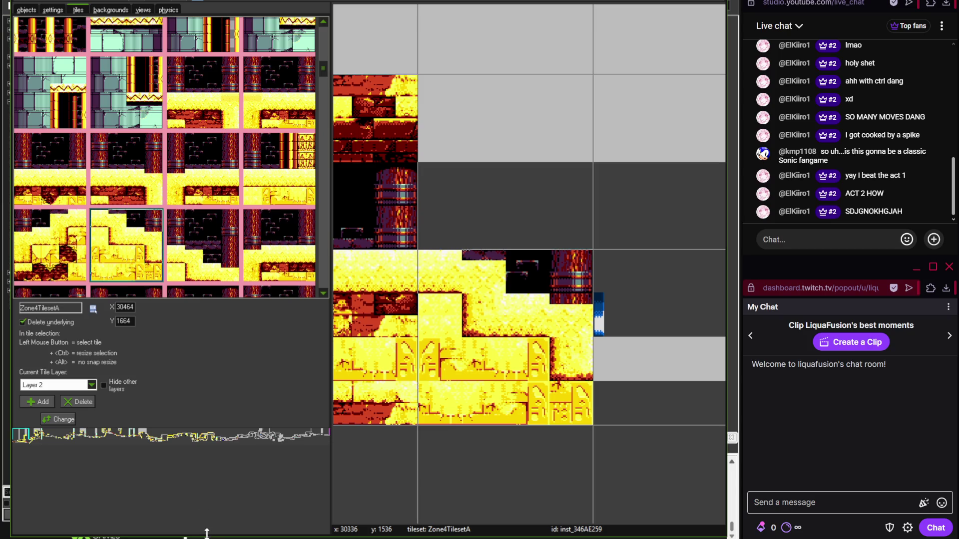
- Back in the room editor, place the ceiling-and-pillars tile in the cell above the slope
{"action": "mouse_move", "coordinate": [210, 530]}
{"action": "left_click", "coordinate": [203, 499]}
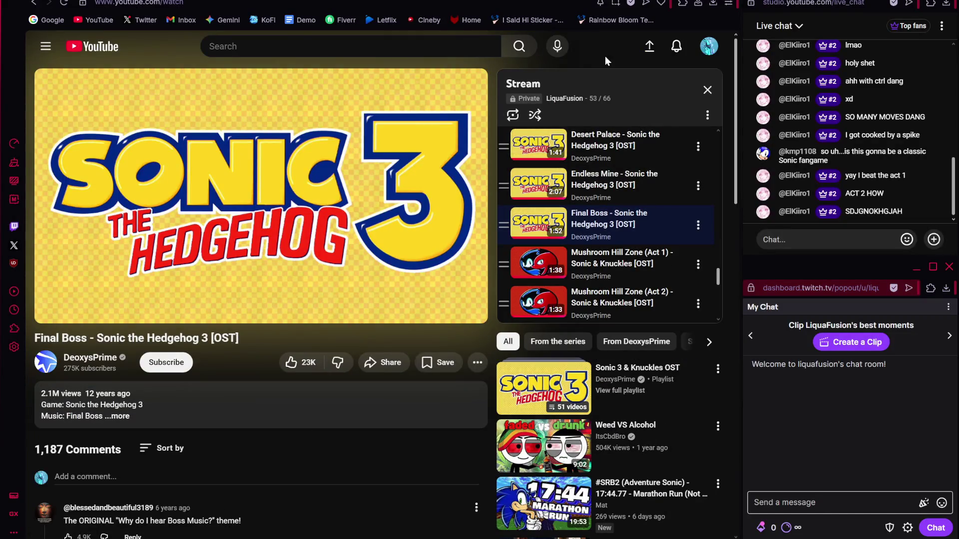
{"action": "key", "text": "alt+Tab"}
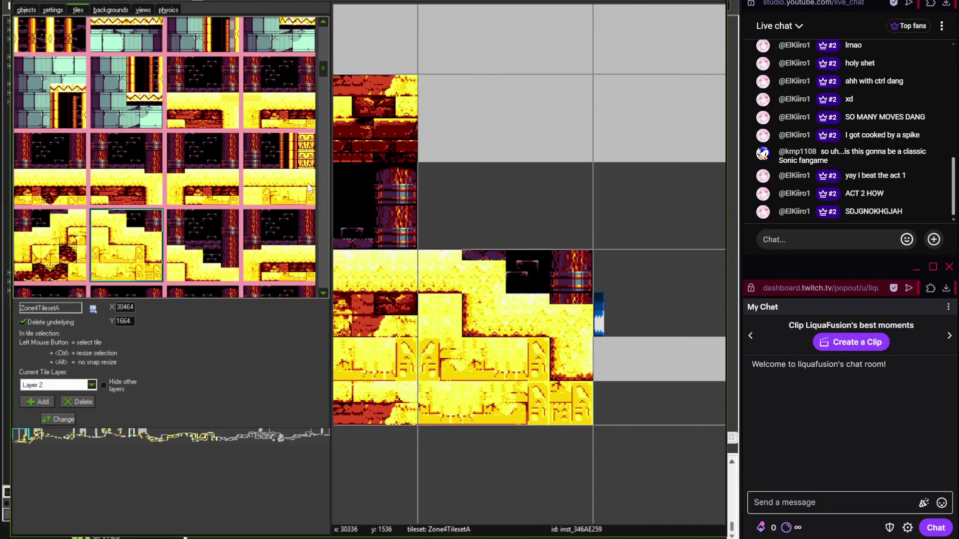
{"action": "left_click_drag", "start_coordinate": [323, 68], "coordinate": [323, 81]}
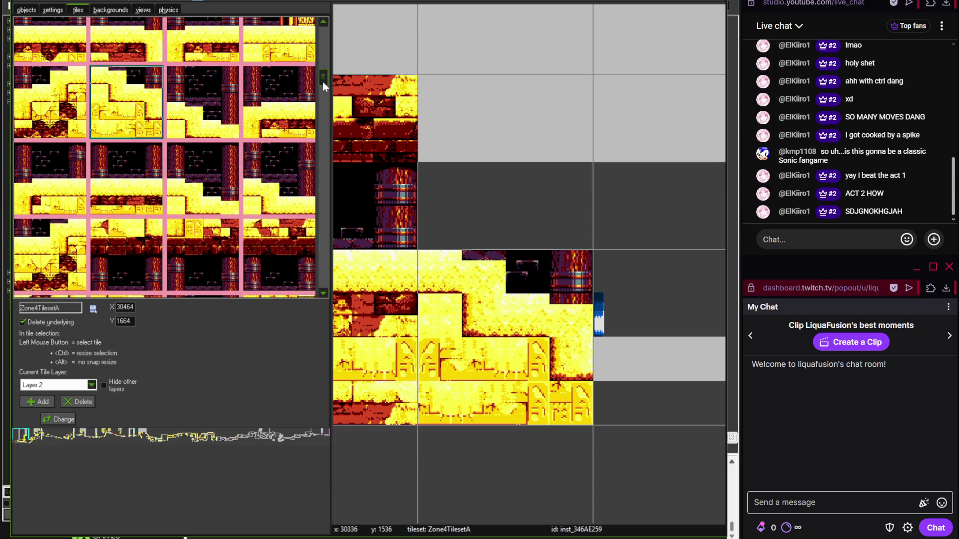
{"action": "left_click_drag", "start_coordinate": [323, 82], "coordinate": [319, 98]}
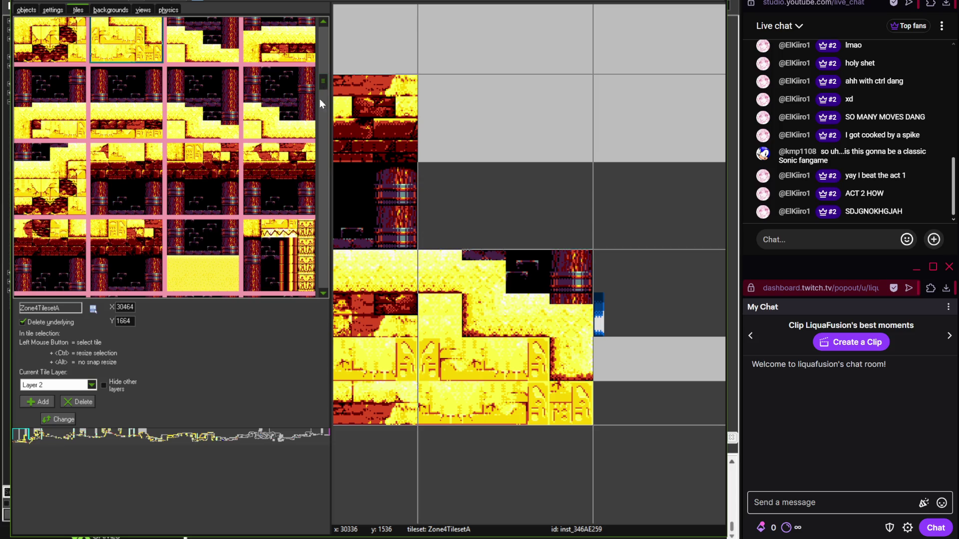
{"action": "left_click", "coordinate": [292, 175]}
{"action": "left_click", "coordinate": [499, 163]}
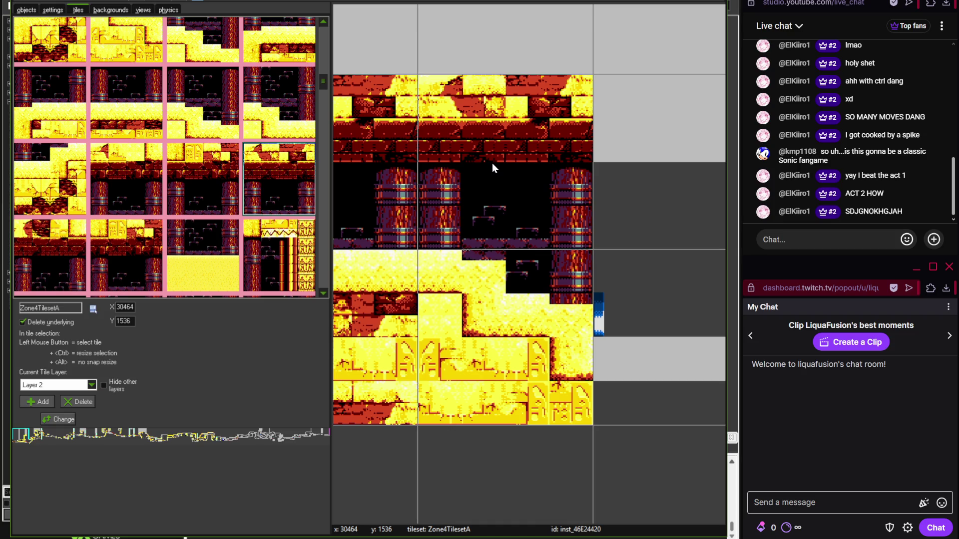
- Compare the extended ruins layout against the reference map
{"action": "key", "text": "F5"}
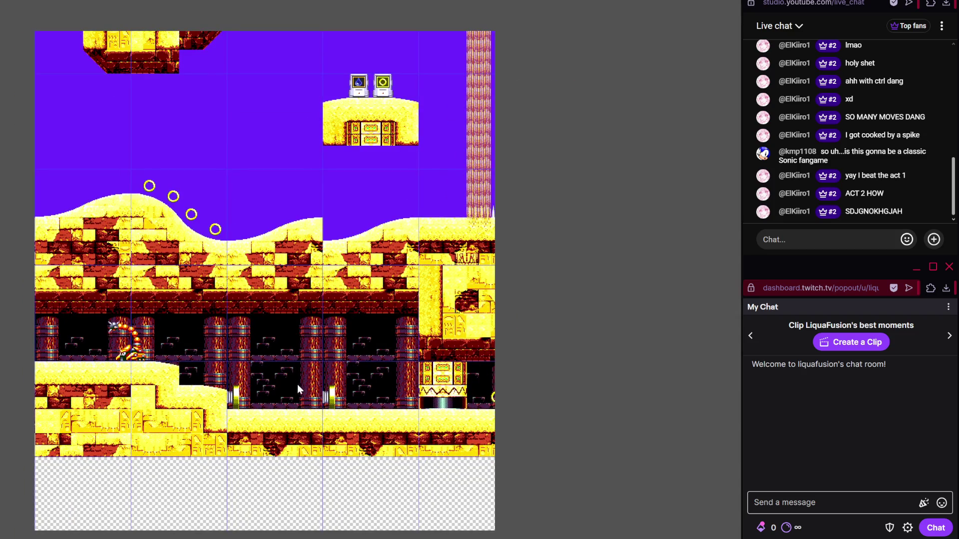
{"action": "key", "text": "Escape"}
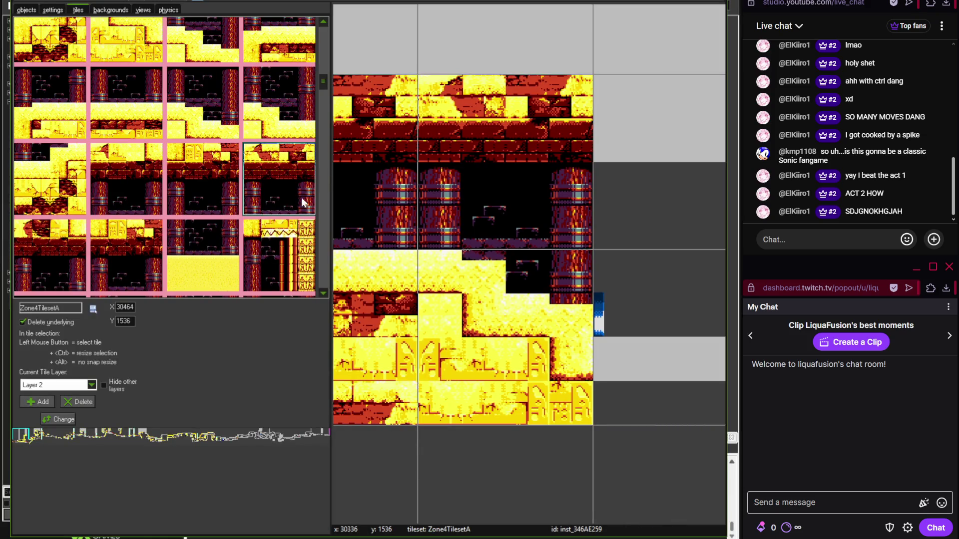
{"action": "mouse_move", "coordinate": [326, 77]}
{"action": "left_mouse_down"}
{"action": "mouse_move", "coordinate": [327, 66]}
{"action": "mouse_move", "coordinate": [322, 82]}
{"action": "left_mouse_up"}
{"action": "scroll", "coordinate": [537, 189], "scroll_direction": "down", "scroll_amount": 2}
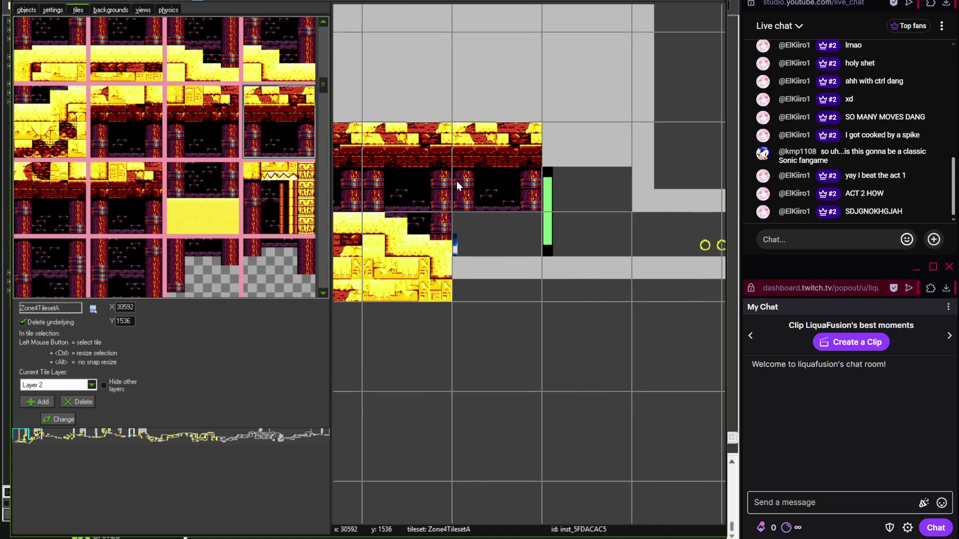
- Zoom and pan around the tiled room to review it, then bring up save.tif in Photoshop
{"action": "scroll", "coordinate": [479, 200], "scroll_direction": "down", "scroll_amount": 3}
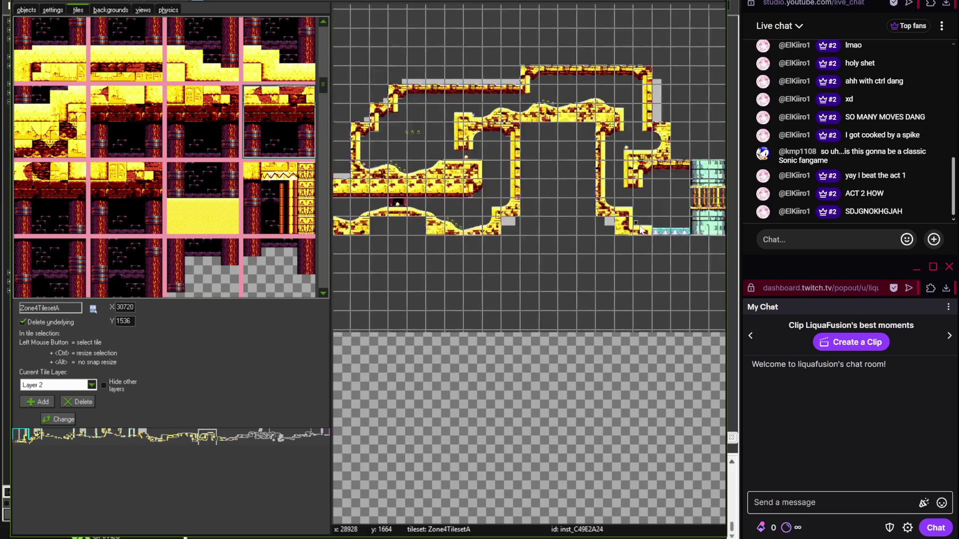
{"action": "scroll", "coordinate": [641, 230], "scroll_direction": "up", "scroll_amount": 3}
{"action": "scroll", "coordinate": [573, 238], "scroll_direction": "right", "scroll_amount": 3}
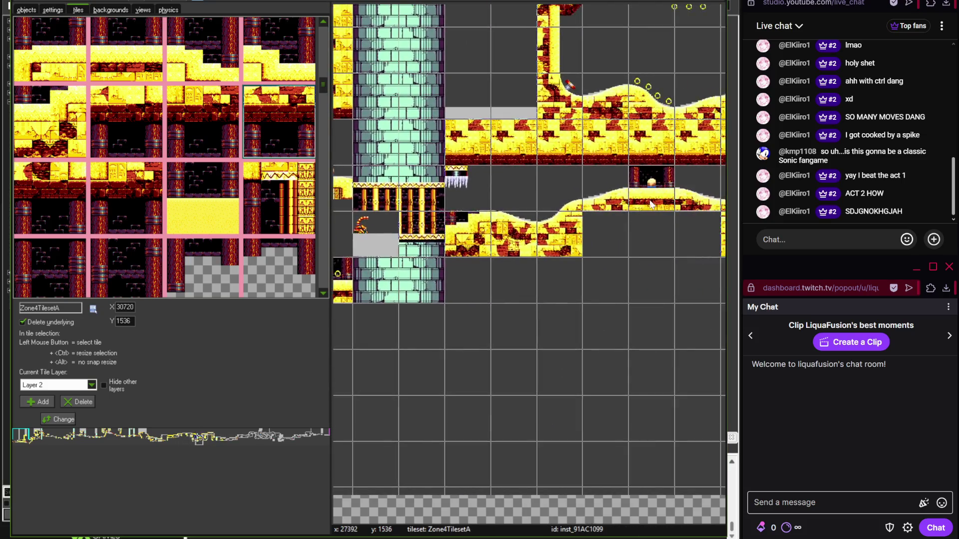
{"action": "scroll", "coordinate": [648, 193], "scroll_direction": "up", "scroll_amount": 2}
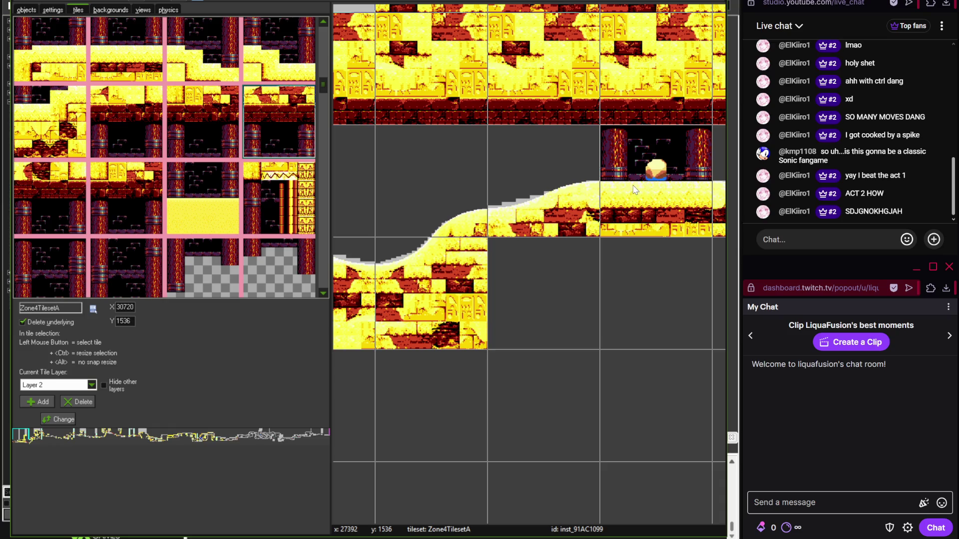
{"action": "scroll", "coordinate": [634, 190], "scroll_direction": "down", "scroll_amount": 3}
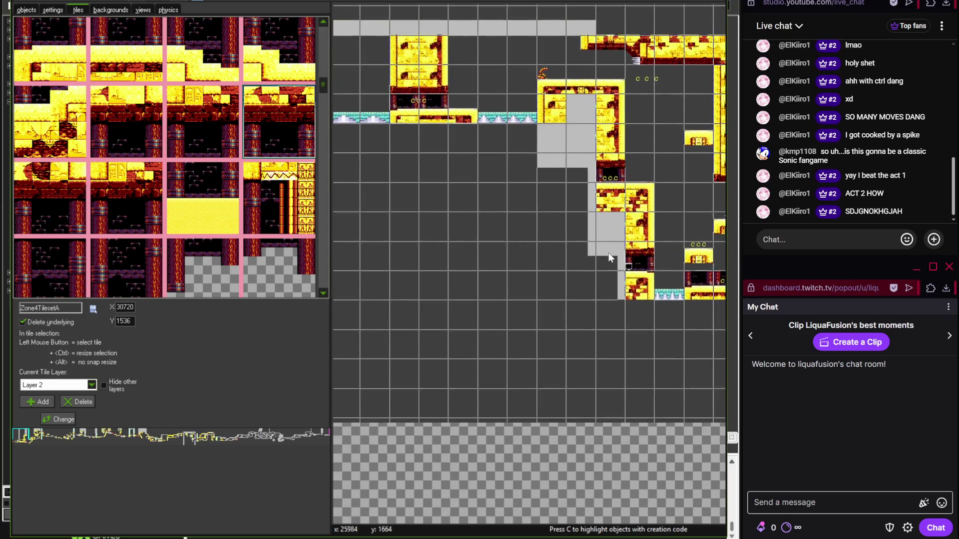
{"action": "scroll", "coordinate": [608, 257], "scroll_direction": "down", "scroll_amount": 2}
{"action": "scroll", "coordinate": [475, 235], "scroll_direction": "up", "scroll_amount": 5}
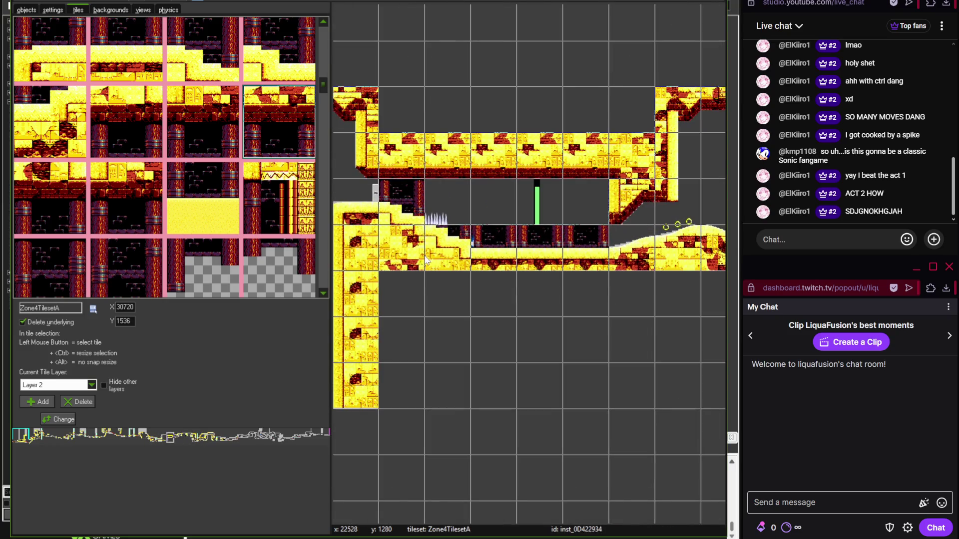
{"action": "scroll", "coordinate": [426, 259], "scroll_direction": "down", "scroll_amount": 3}
{"action": "scroll", "coordinate": [476, 228], "scroll_direction": "up", "scroll_amount": 3}
{"action": "scroll", "coordinate": [627, 257], "scroll_direction": "down", "scroll_amount": 3}
{"action": "scroll", "coordinate": [521, 277], "scroll_direction": "up", "scroll_amount": 3}
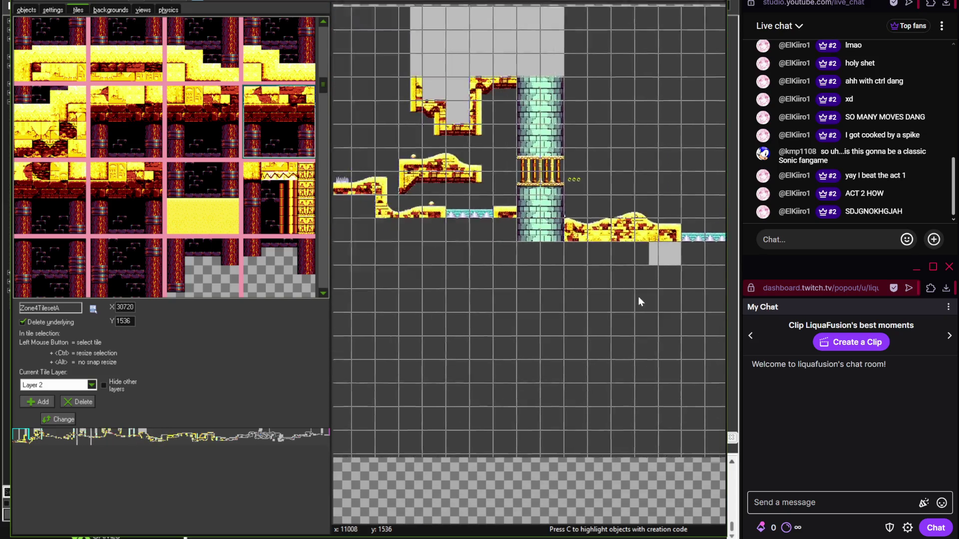
{"action": "scroll", "coordinate": [472, 288], "scroll_direction": "down", "scroll_amount": 3}
{"action": "scroll", "coordinate": [466, 278], "scroll_direction": "up", "scroll_amount": 3}
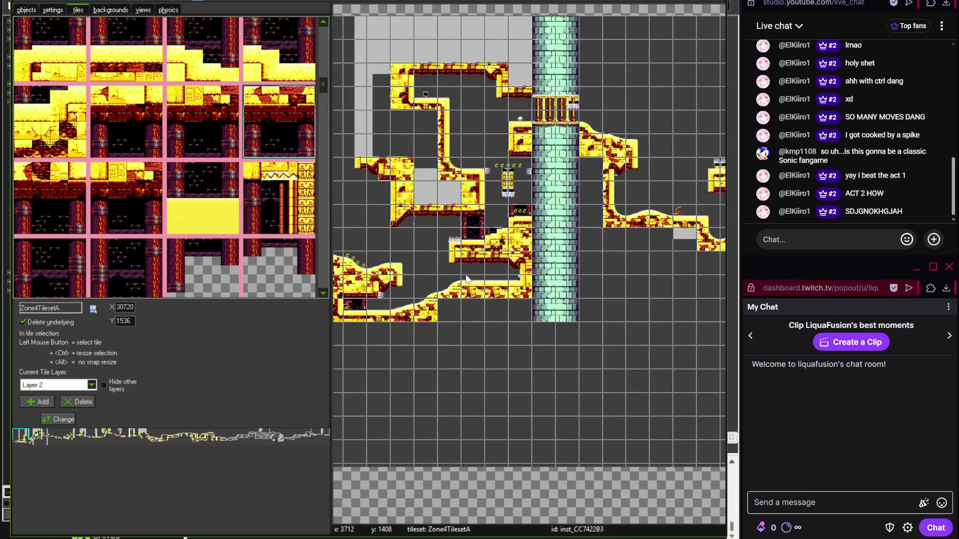
{"action": "scroll", "coordinate": [579, 259], "scroll_direction": "up", "scroll_amount": 3}
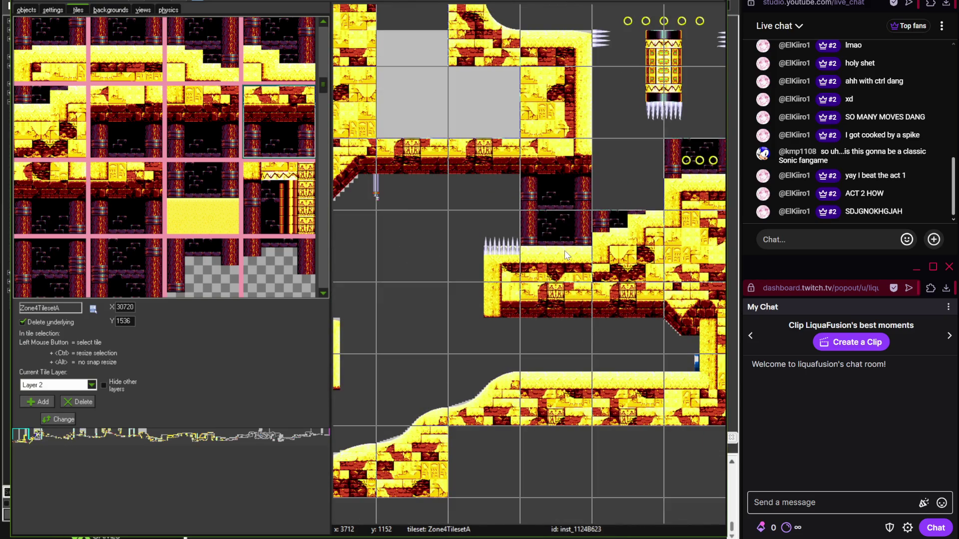
{"action": "scroll", "coordinate": [544, 250], "scroll_direction": "up", "scroll_amount": 2}
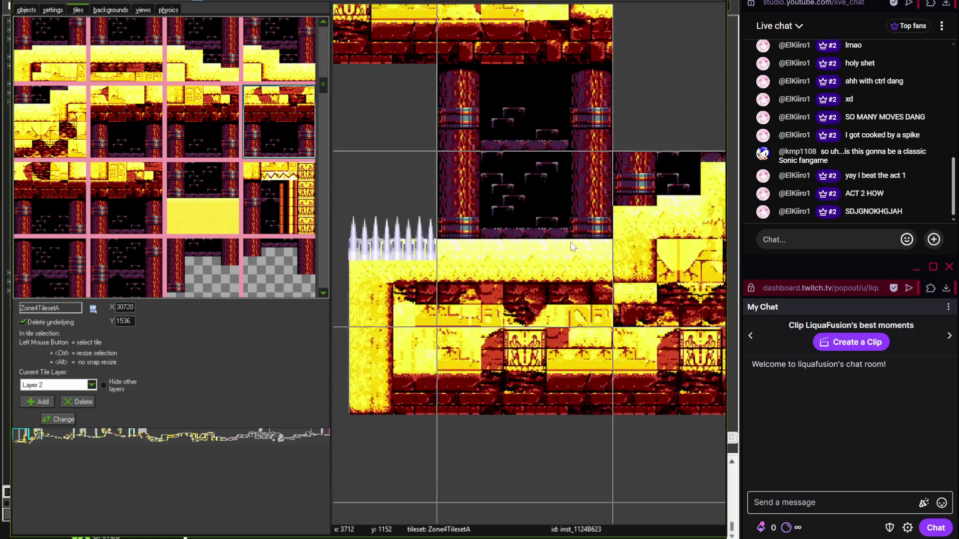
{"action": "scroll", "coordinate": [574, 239], "scroll_direction": "down", "scroll_amount": 3}
{"action": "scroll", "coordinate": [477, 274], "scroll_direction": "down", "scroll_amount": 4}
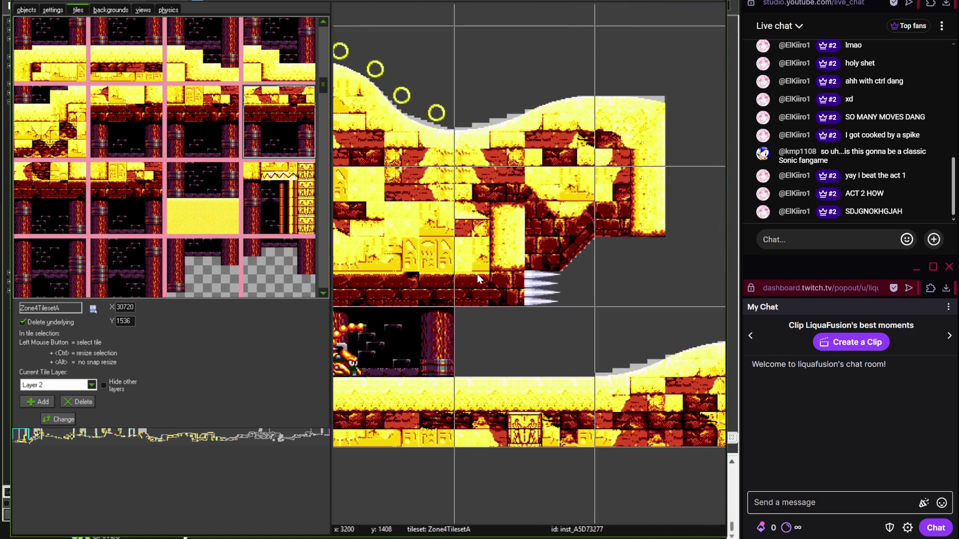
{"action": "scroll", "coordinate": [463, 285], "scroll_direction": "up", "scroll_amount": 2}
{"action": "scroll", "coordinate": [430, 310], "scroll_direction": "up", "scroll_amount": 2}
{"action": "scroll", "coordinate": [457, 369], "scroll_direction": "down", "scroll_amount": 2}
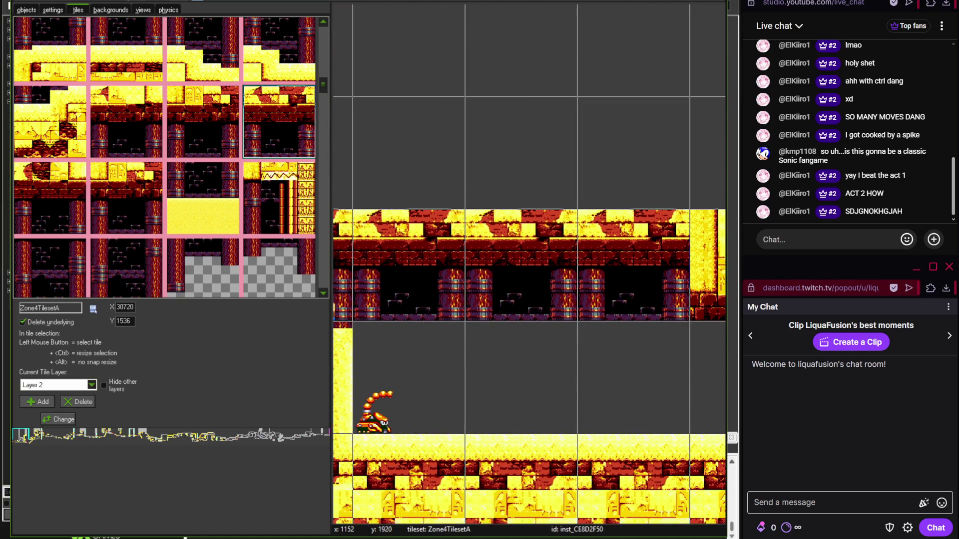
{"action": "key", "text": "alt+Tab"}
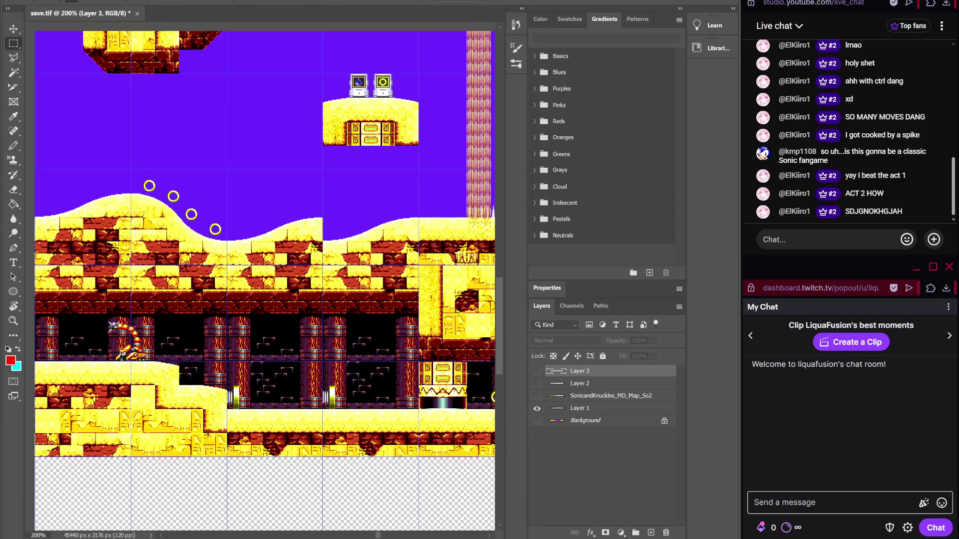
- Jump to the unfinished section beside the three rings
{"action": "key", "text": "alt+Tab"}
{"action": "left_click_drag", "start_coordinate": [145, 431], "coordinate": [258, 437]}
{"action": "scroll", "coordinate": [501, 300], "scroll_direction": "up", "scroll_amount": 3}
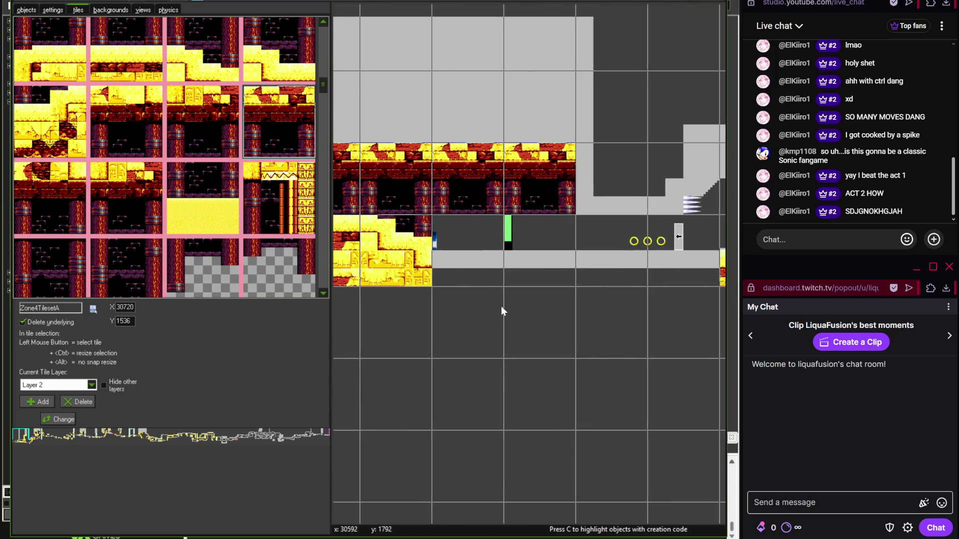
{"action": "scroll", "coordinate": [478, 281], "scroll_direction": "left", "scroll_amount": 2}
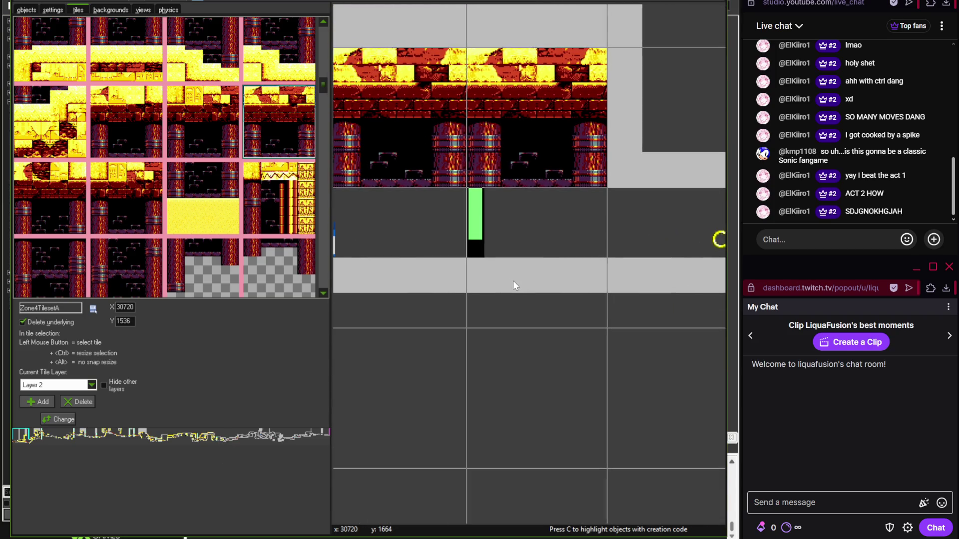
{"action": "scroll", "coordinate": [509, 286], "scroll_direction": "left", "scroll_amount": 2}
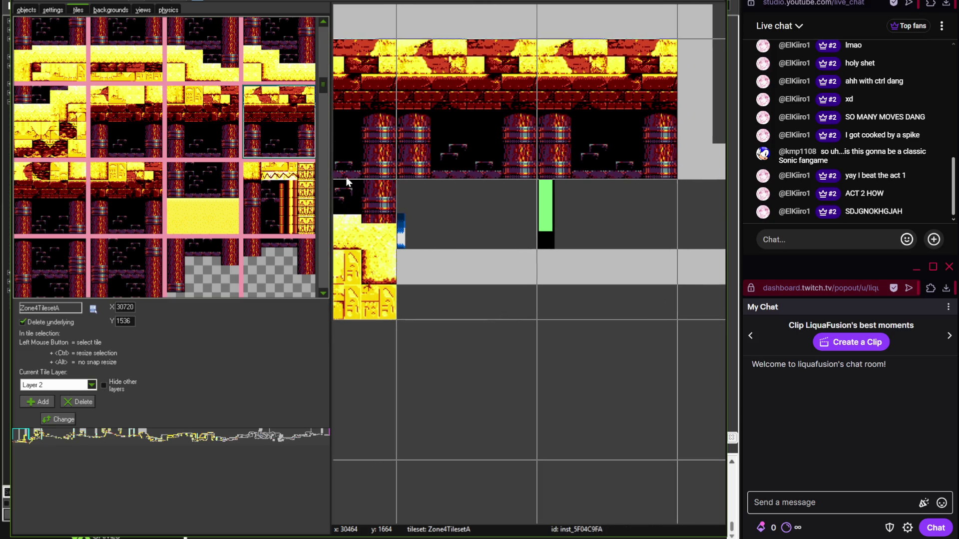
{"action": "mouse_move", "coordinate": [322, 82]}
{"action": "left_mouse_down"}
{"action": "mouse_move", "coordinate": [322, 90]}
{"action": "mouse_move", "coordinate": [325, 77]}
{"action": "left_mouse_up"}
- Stamp the top-left dark pillar-room tile into two empty cells
{"action": "left_click", "coordinate": [122, 164]}
{"action": "scroll", "coordinate": [322, 77], "scroll_direction": "up", "scroll_amount": 2}
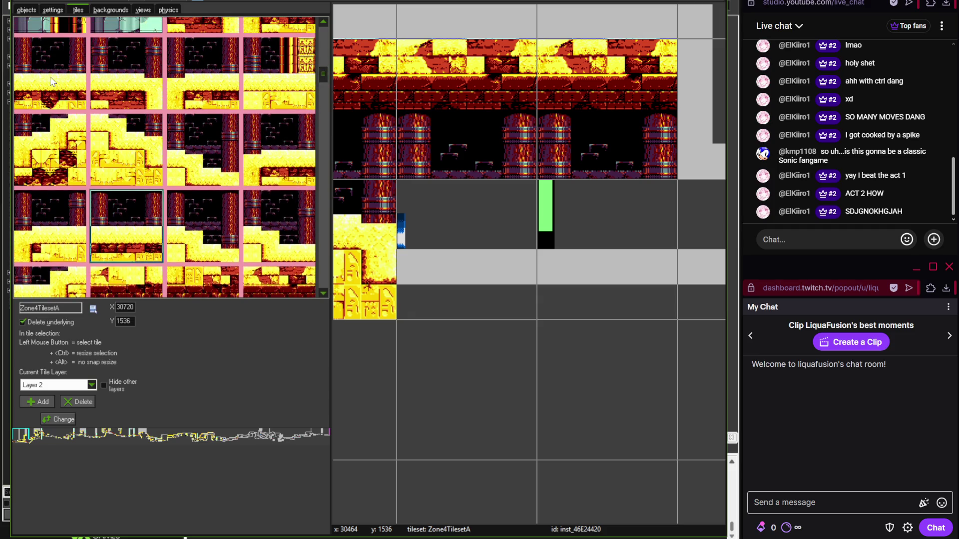
{"action": "left_click", "coordinate": [50, 80]}
{"action": "left_click", "coordinate": [435, 265]}
{"action": "left_click", "coordinate": [602, 257]}
{"action": "scroll", "coordinate": [602, 257], "scroll_direction": "down", "scroll_amount": 5}
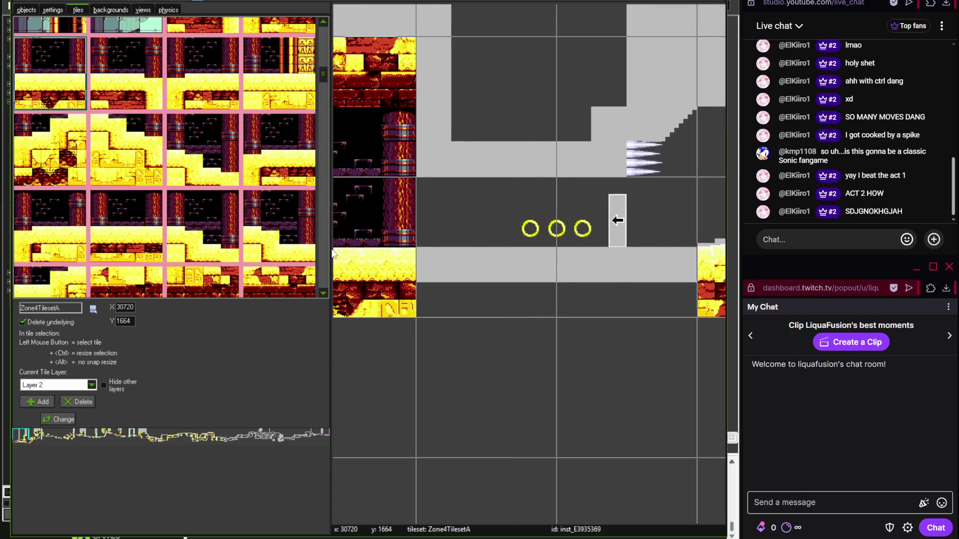
- After checking the reference, add another dark pillar tile beside the rings
{"action": "key", "text": "alt+Tab"}
{"action": "scroll", "coordinate": [438, 417], "scroll_direction": "right", "scroll_amount": 5}
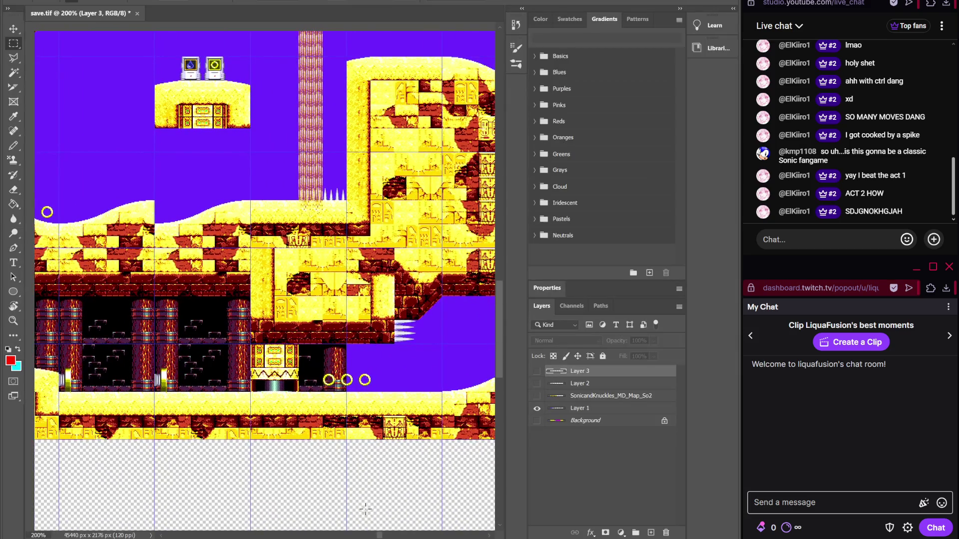
{"action": "key", "text": "alt+Tab"}
{"action": "scroll", "coordinate": [445, 433], "scroll_direction": "right", "scroll_amount": 3}
{"action": "left_click", "coordinate": [412, 316]}
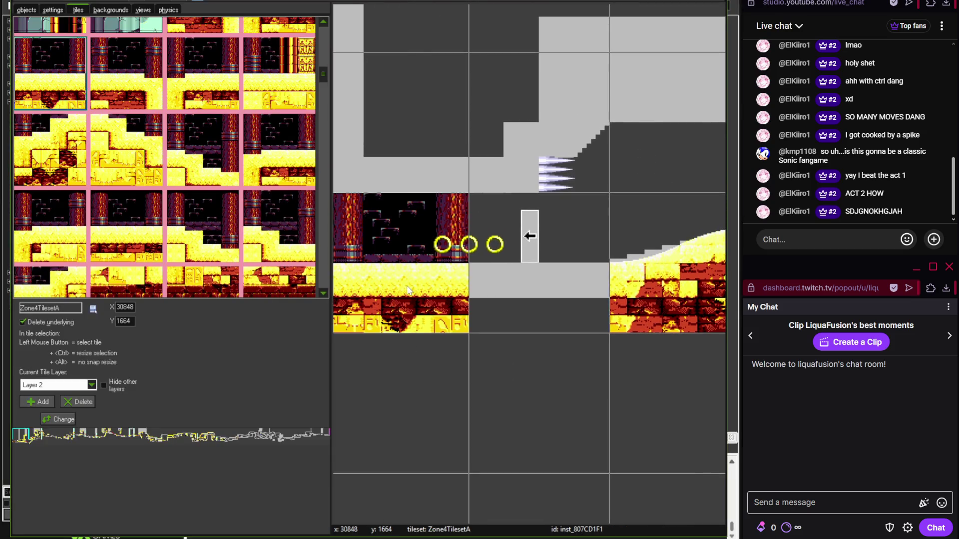
{"action": "scroll", "coordinate": [533, 310], "scroll_direction": "left", "scroll_amount": 4}
{"action": "scroll", "coordinate": [322, 90], "scroll_direction": "down", "scroll_amount": 5}
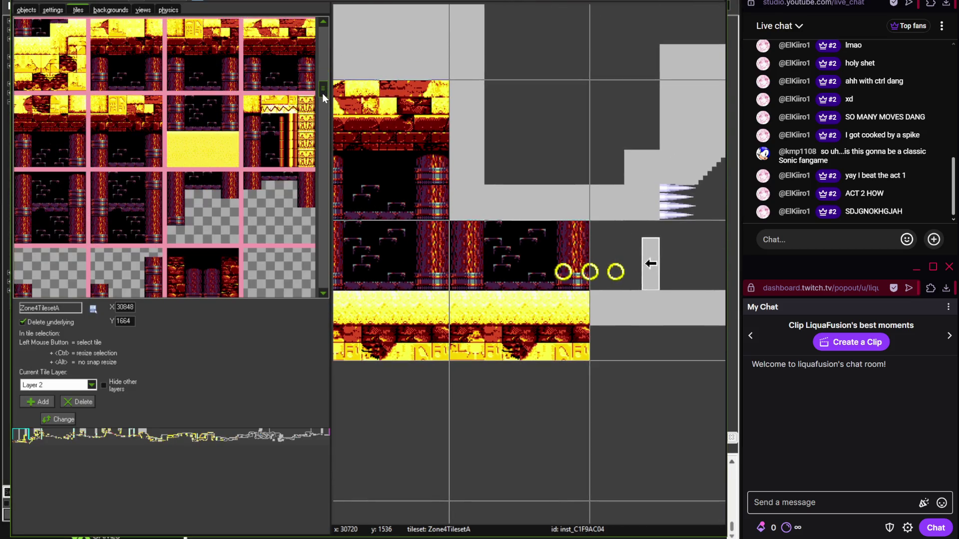
{"action": "key", "text": "alt+Tab"}
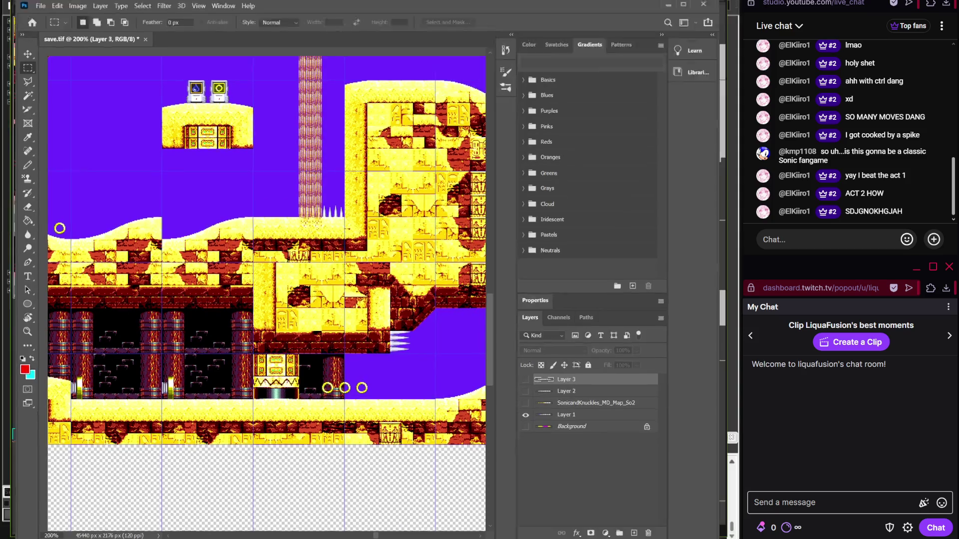
{"action": "key", "text": "alt+Tab"}
{"action": "mouse_move", "coordinate": [323, 94]}
{"action": "left_mouse_down"}
{"action": "mouse_move", "coordinate": [322, 217]}
{"action": "mouse_move", "coordinate": [322, 196]}
{"action": "left_mouse_up"}
- Stamp two sandstone brick blocks above the pillars near the spikes, redoing the second
{"action": "left_click", "coordinate": [71, 190]}
{"action": "left_click", "coordinate": [533, 189]}
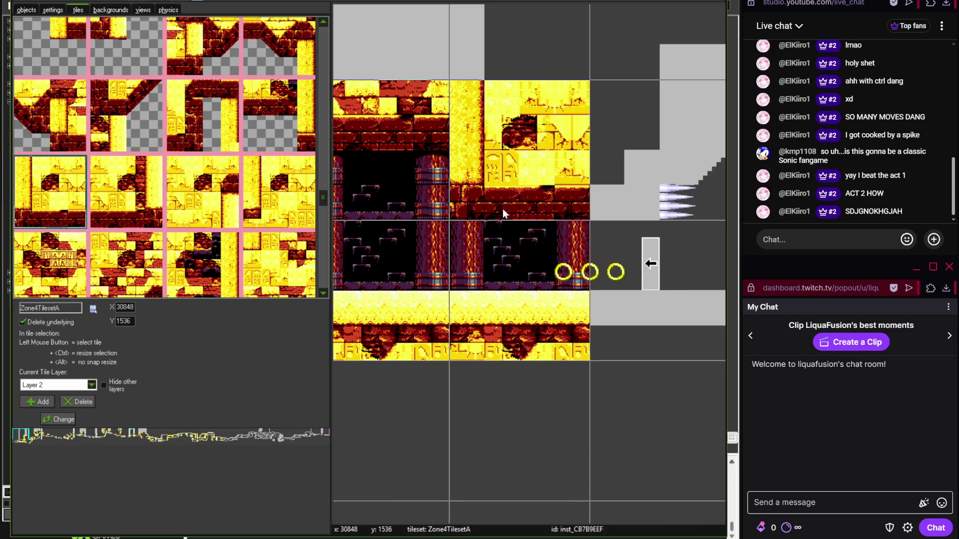
{"action": "scroll", "coordinate": [502, 209], "scroll_direction": "right", "scroll_amount": 2}
{"action": "left_click", "coordinate": [229, 50]}
{"action": "left_click", "coordinate": [557, 177]}
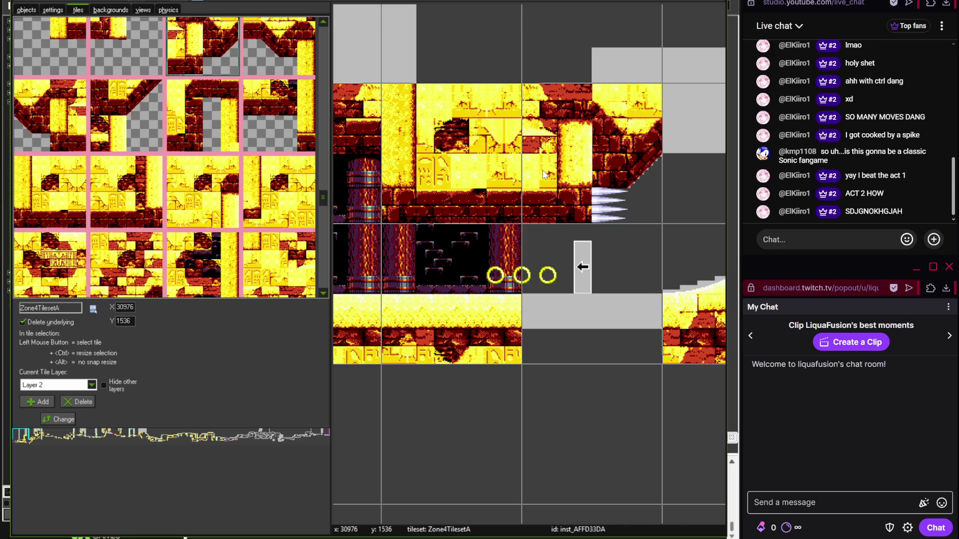
{"action": "scroll", "coordinate": [557, 177], "scroll_direction": "down", "scroll_amount": 1}
{"action": "scroll", "coordinate": [398, 255], "scroll_direction": "right", "scroll_amount": 2}
{"action": "key", "text": "ctrl+z"}
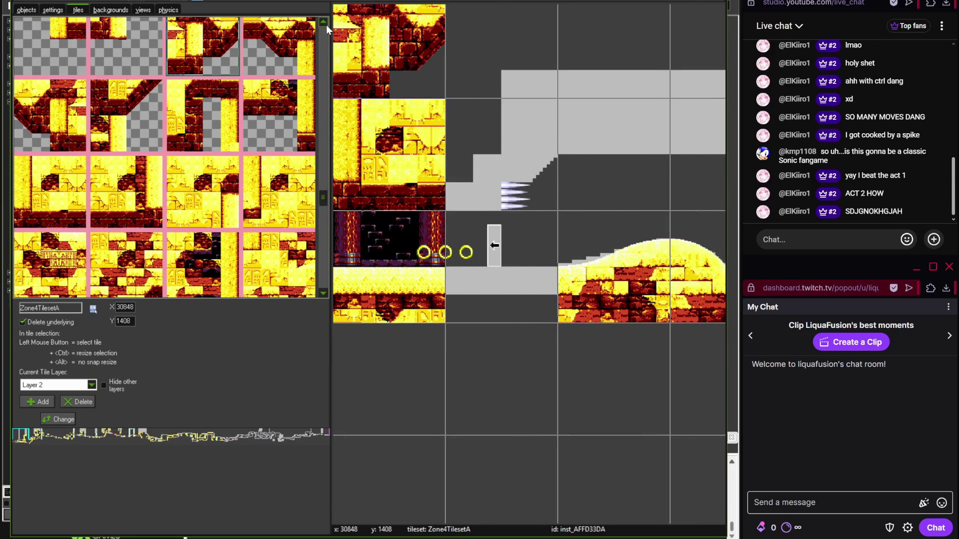
{"action": "left_click", "coordinate": [514, 140]}
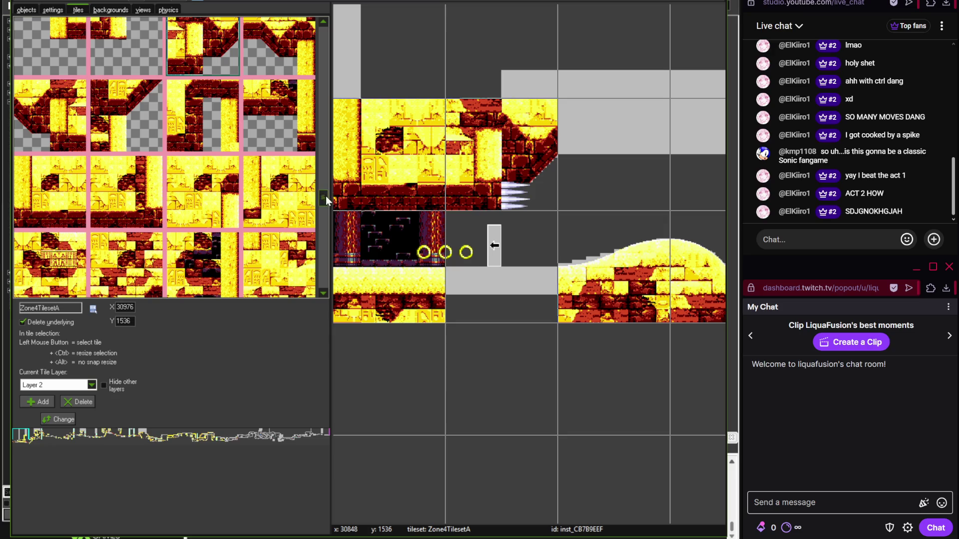
- Lay the sand floor tile under the rings and select a thin brick ledge tile
{"action": "left_click_drag", "start_coordinate": [323, 196], "coordinate": [323, 35]}
{"action": "left_click", "coordinate": [49, 70]}
{"action": "left_click", "coordinate": [502, 265]}
{"action": "scroll", "coordinate": [502, 265], "scroll_direction": "down", "scroll_amount": 1}
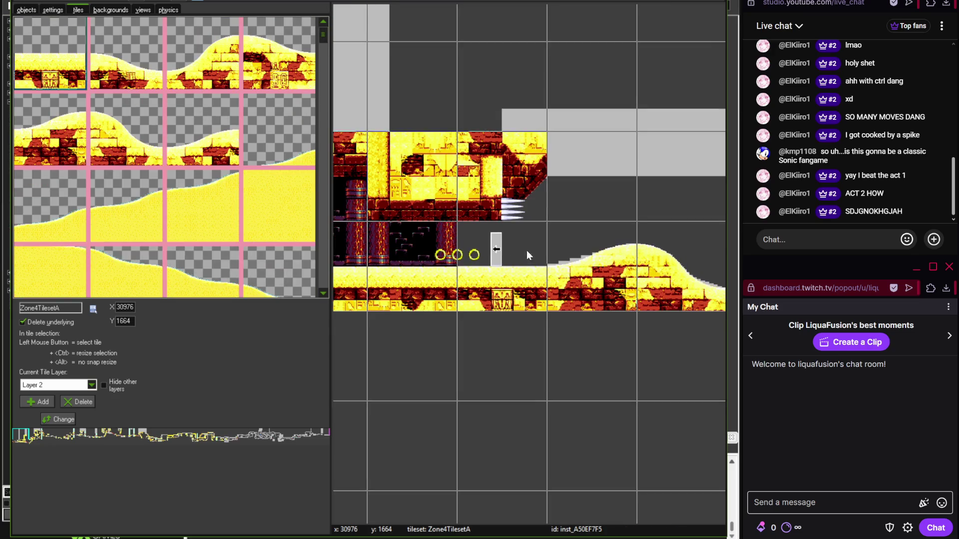
{"action": "scroll", "coordinate": [435, 250], "scroll_direction": "right", "scroll_amount": 2}
{"action": "mouse_move", "coordinate": [323, 41]}
{"action": "left_mouse_down"}
{"action": "mouse_move", "coordinate": [327, 120]}
{"action": "mouse_move", "coordinate": [315, 180]}
{"action": "left_mouse_up"}
{"action": "left_click", "coordinate": [310, 214]}
- Paint thin brick ledge tiles along the upper row, extending it further right
{"action": "left_click_drag", "start_coordinate": [499, 204], "coordinate": [598, 205]}
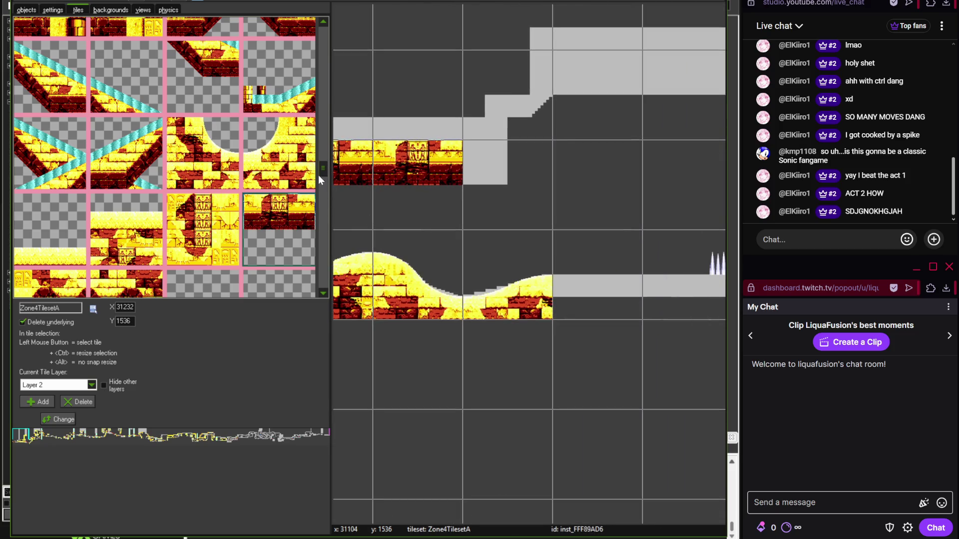
{"action": "scroll", "coordinate": [323, 186], "scroll_direction": "down", "scroll_amount": 5}
{"action": "left_click", "coordinate": [125, 145]}
{"action": "left_click", "coordinate": [485, 163]}
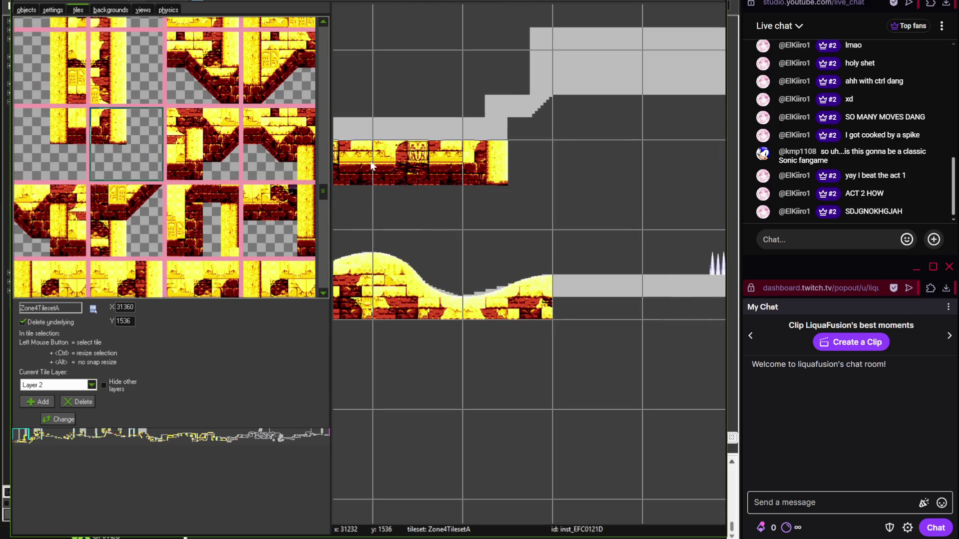
{"action": "scroll", "coordinate": [325, 184], "scroll_direction": "up", "scroll_amount": 3}
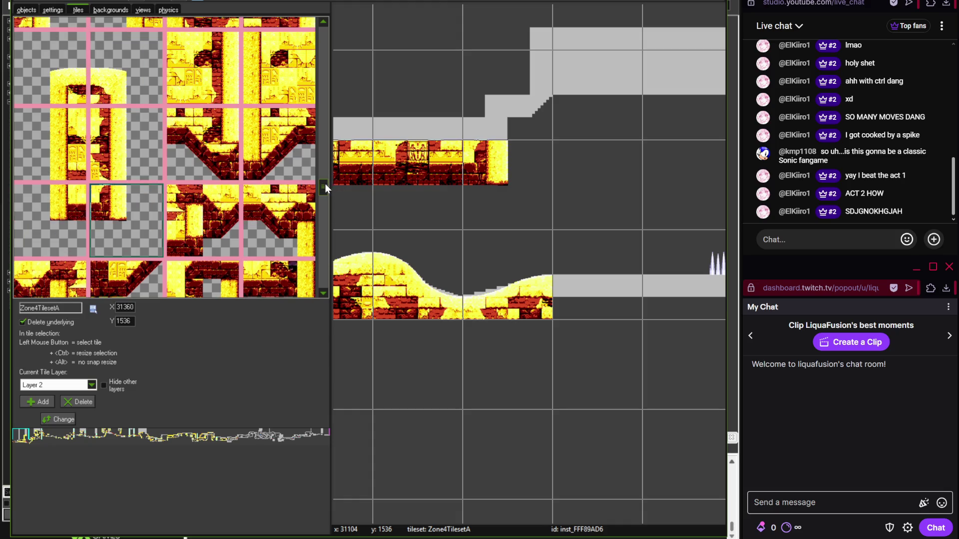
- Cap the ledge's end with the upright sandstone corner tile and view the reference
{"action": "left_click", "coordinate": [80, 107]}
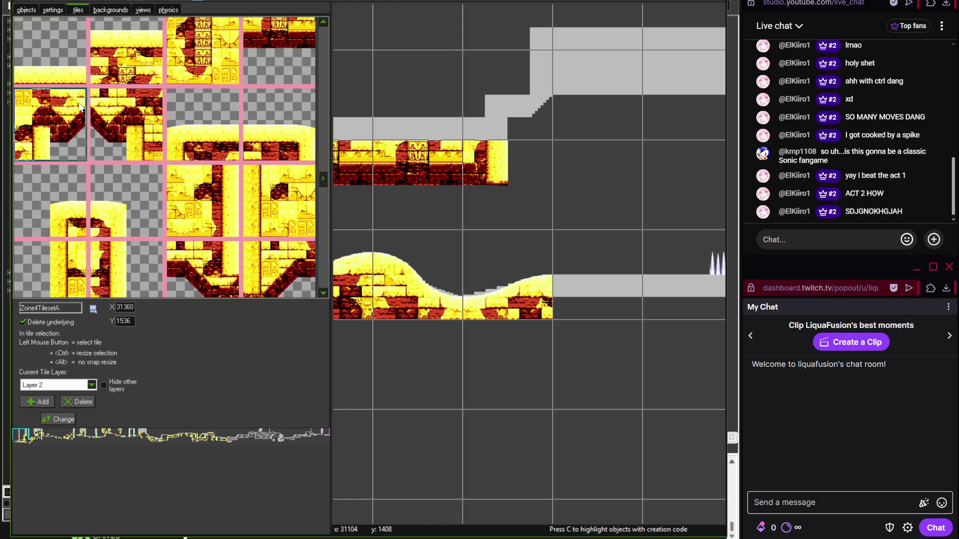
{"action": "left_click", "coordinate": [502, 106]}
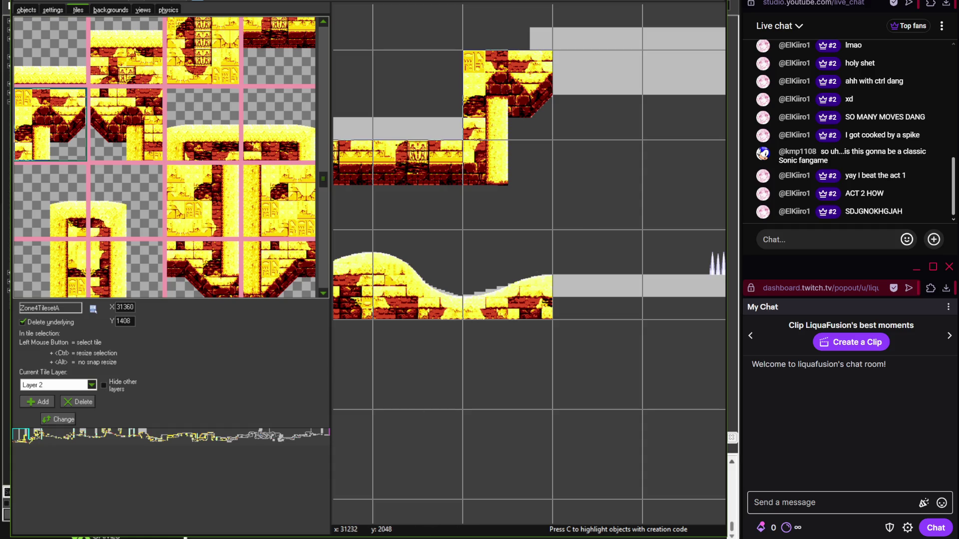
{"action": "key", "text": "alt+Tab"}
{"action": "scroll", "coordinate": [231, 360], "scroll_direction": "right", "scroll_amount": 3}
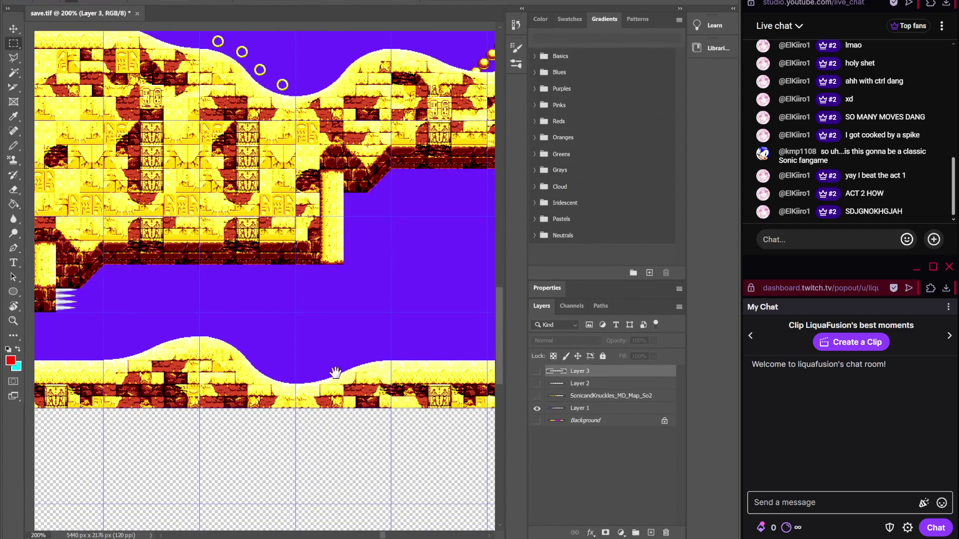
- Check the reference, then place a large brick block on the ground and remove it
{"action": "key", "text": "alt+Tab"}
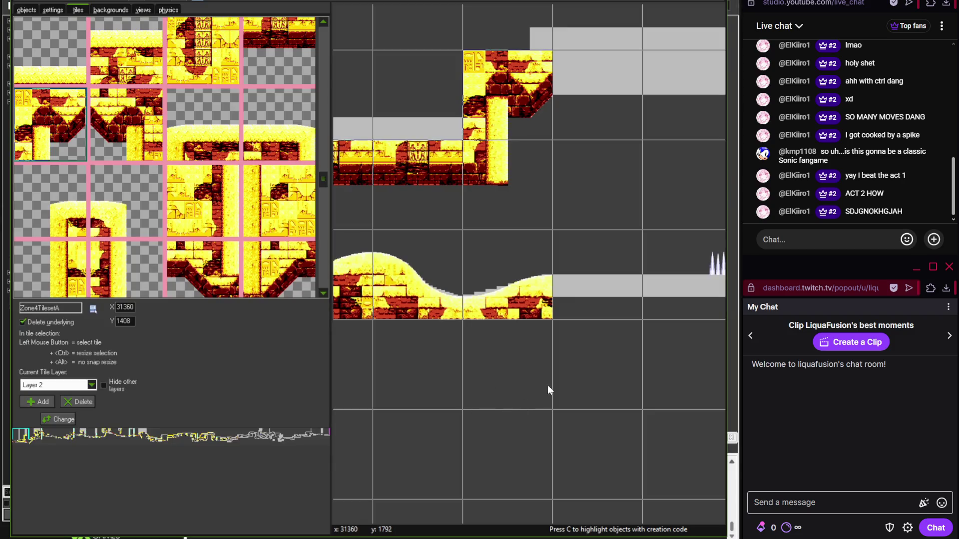
{"action": "key", "text": "alt+Tab"}
{"action": "key", "text": "alt+Tab"}
{"action": "scroll", "coordinate": [455, 356], "scroll_direction": "right", "scroll_amount": 3}
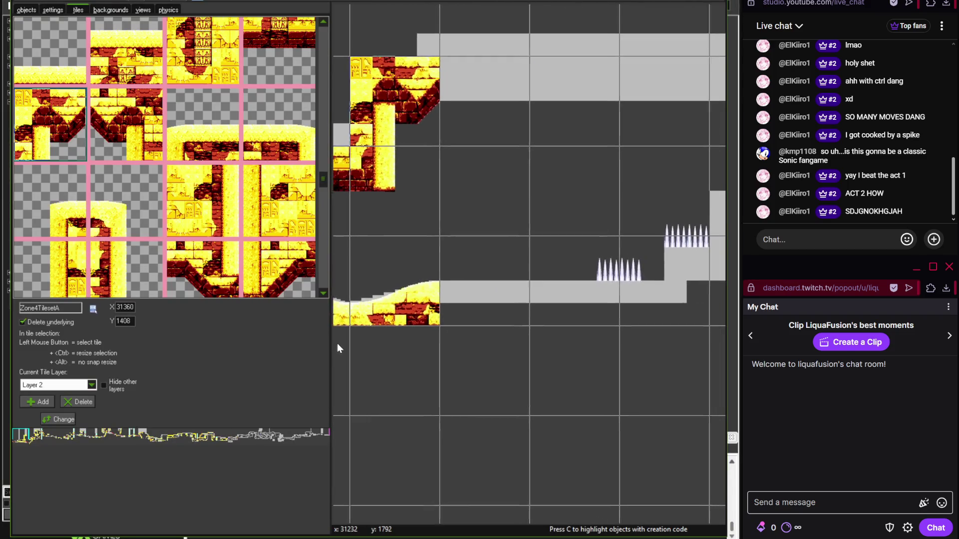
{"action": "scroll", "coordinate": [456, 258], "scroll_direction": "right", "scroll_amount": 1}
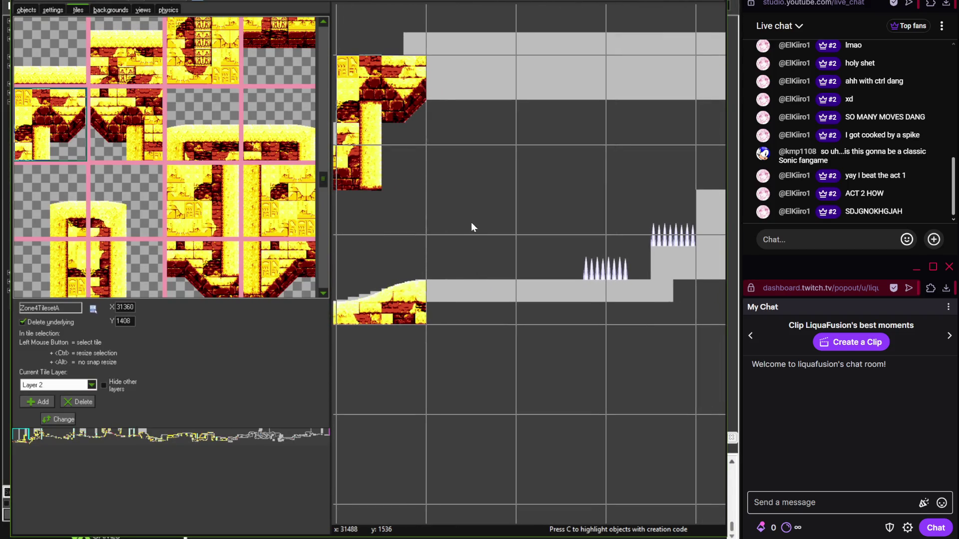
{"action": "key", "text": "alt+Tab"}
{"action": "key", "text": "alt+Tab"}
{"action": "left_click", "coordinate": [456, 326]}
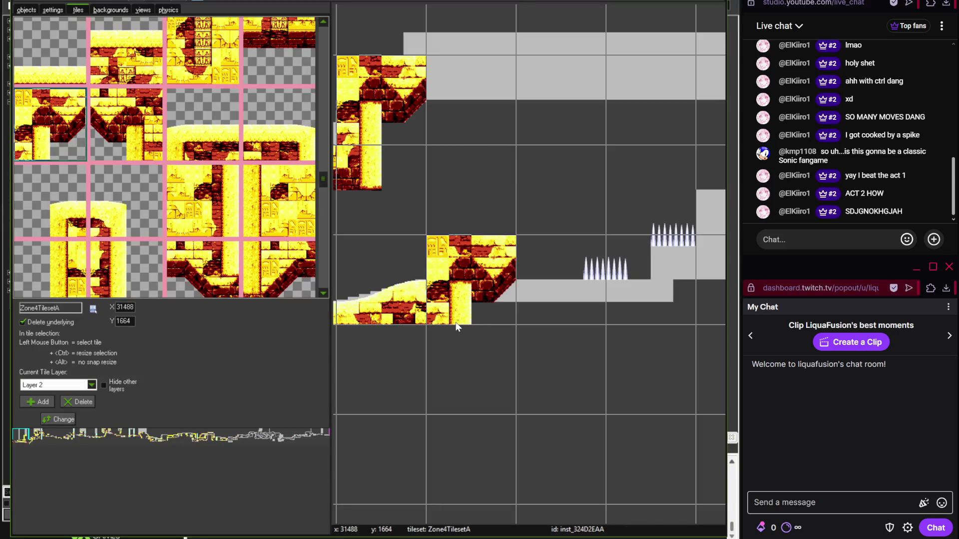
{"action": "right_click", "coordinate": [486, 284]}
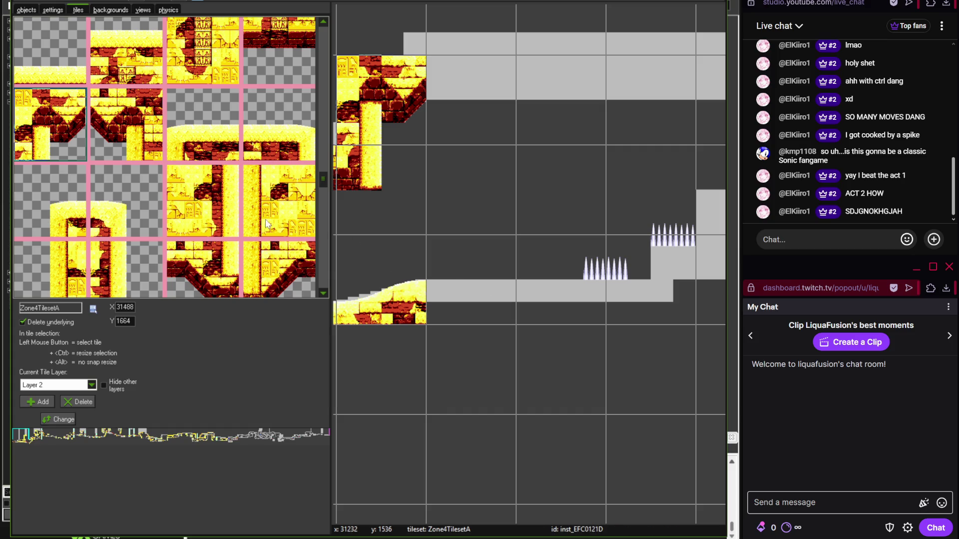
- Lay two sand-topped brick ground tiles rightward beneath the spikes and compare with the reference
{"action": "left_click_drag", "start_coordinate": [319, 181], "coordinate": [325, 216]}
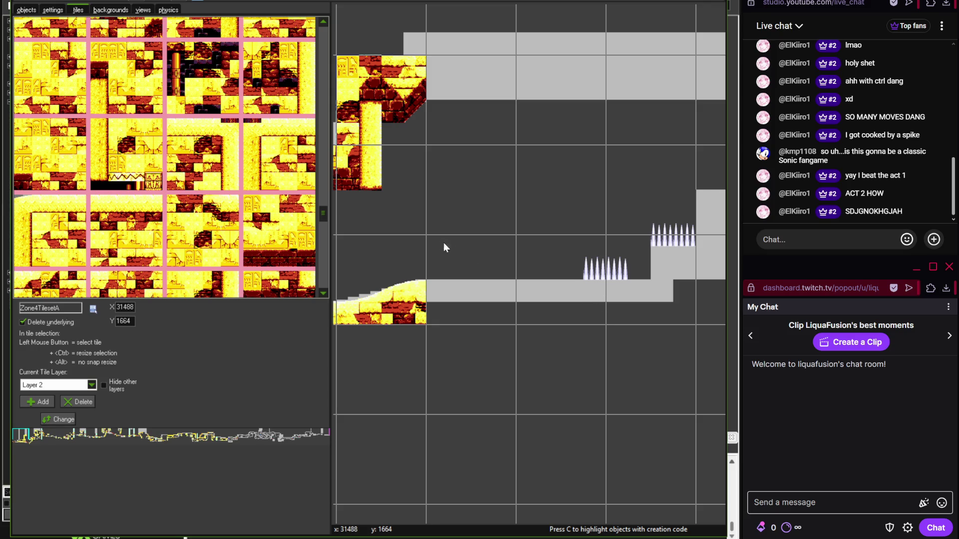
{"action": "left_click_drag", "start_coordinate": [322, 217], "coordinate": [326, 223]}
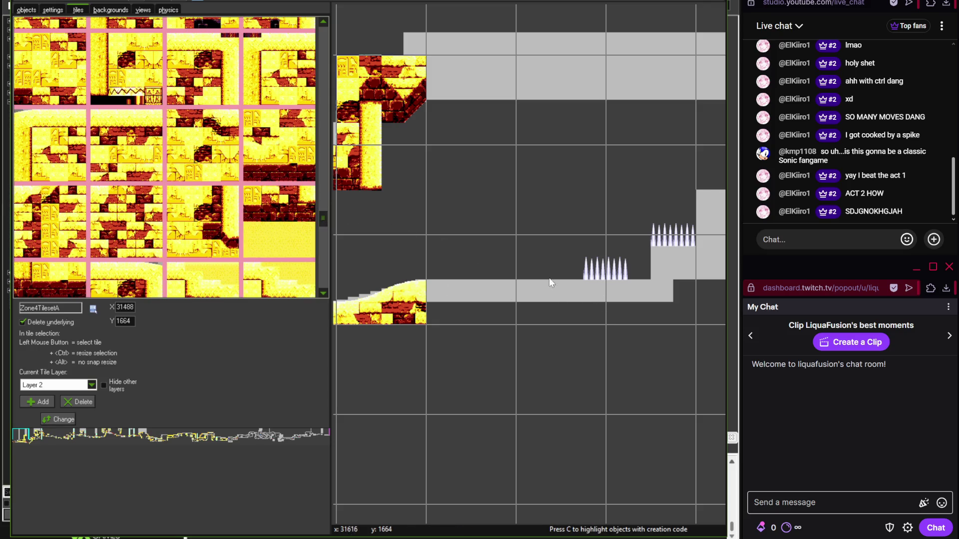
{"action": "left_click", "coordinate": [323, 109]}
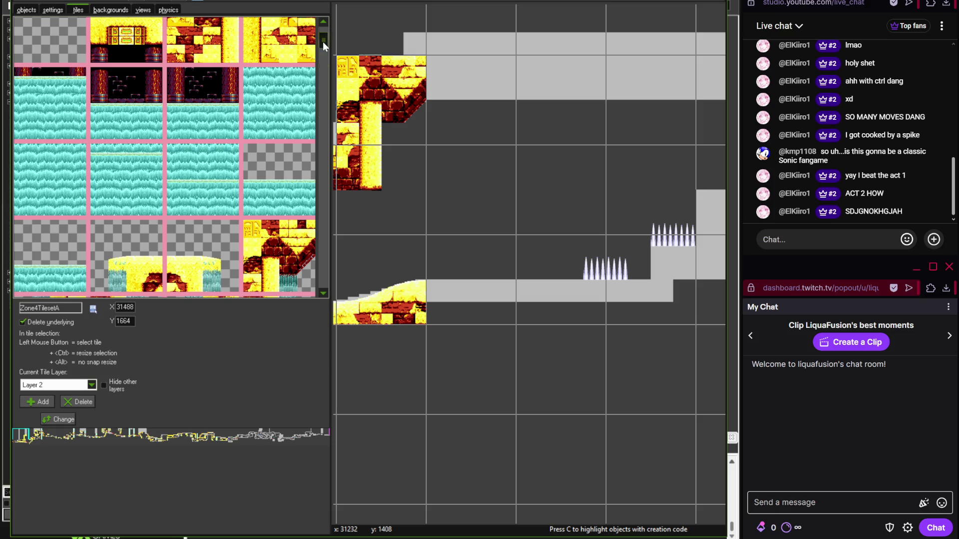
{"action": "left_click_drag", "start_coordinate": [322, 41], "coordinate": [322, 33]}
{"action": "left_click", "coordinate": [50, 54]}
{"action": "left_click", "coordinate": [471, 302]}
{"action": "left_click", "coordinate": [561, 302]}
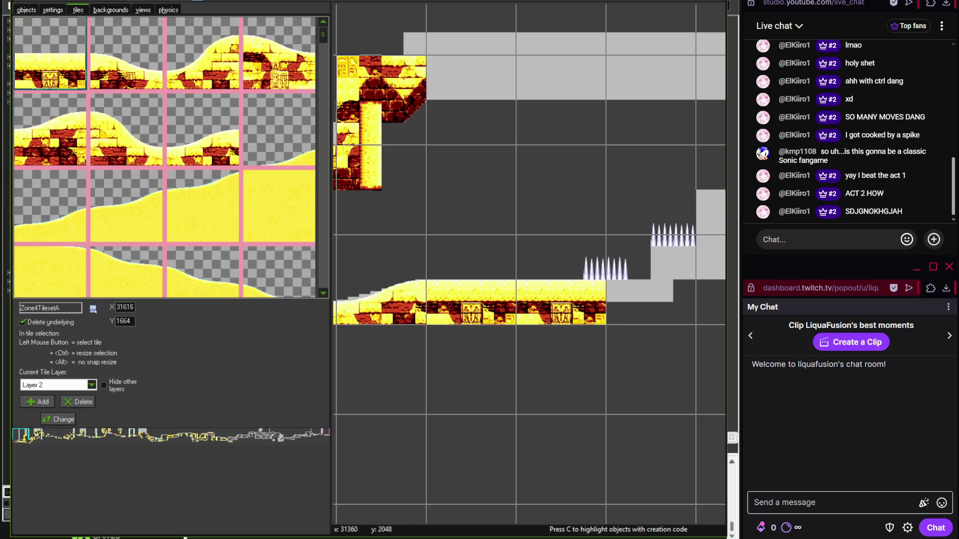
{"action": "key", "text": "alt+Tab"}
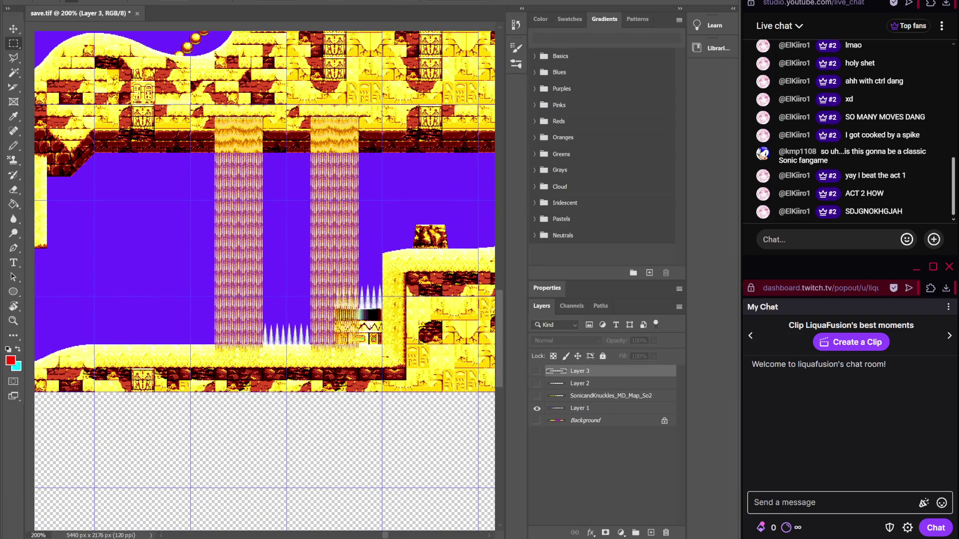
{"action": "key", "text": "alt+Tab"}
{"action": "scroll", "coordinate": [549, 350], "scroll_direction": "right", "scroll_amount": 3}
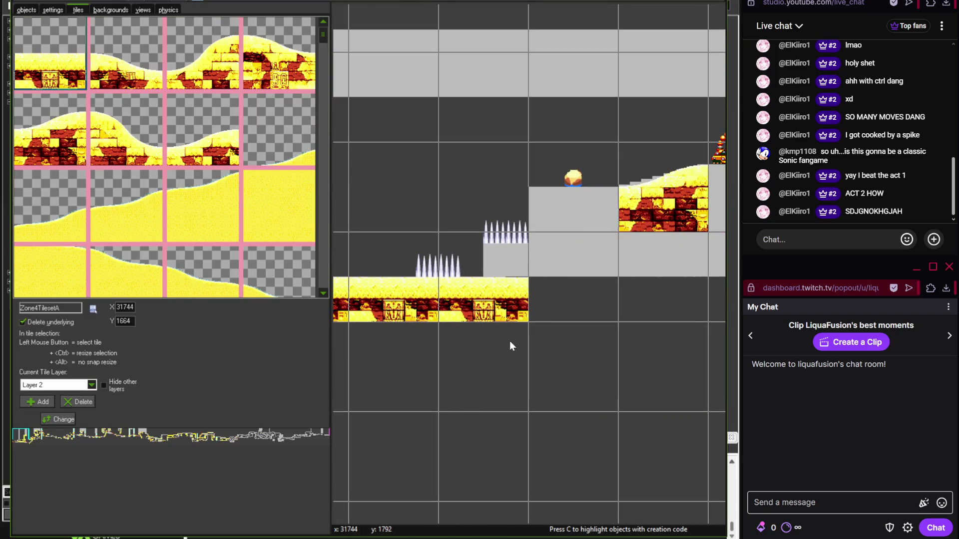
- Fill the raised platform and the step below it with brick wall tiles
{"action": "mouse_move", "coordinate": [324, 35]}
{"action": "left_mouse_down"}
{"action": "mouse_move", "coordinate": [323, 231]}
{"action": "mouse_move", "coordinate": [324, 201]}
{"action": "left_mouse_up"}
{"action": "left_click", "coordinate": [202, 216]}
{"action": "left_click", "coordinate": [574, 210]}
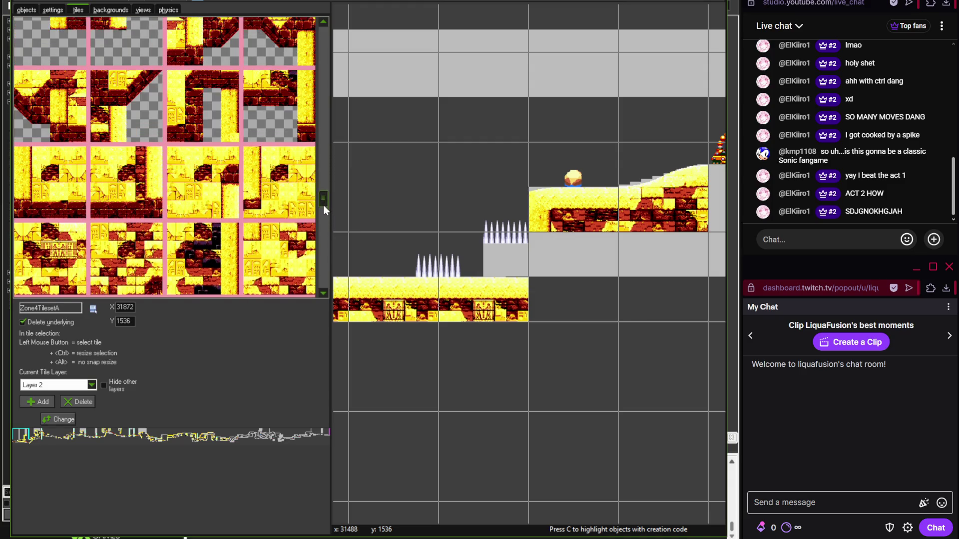
{"action": "left_click", "coordinate": [278, 182]}
{"action": "left_click", "coordinate": [580, 282]}
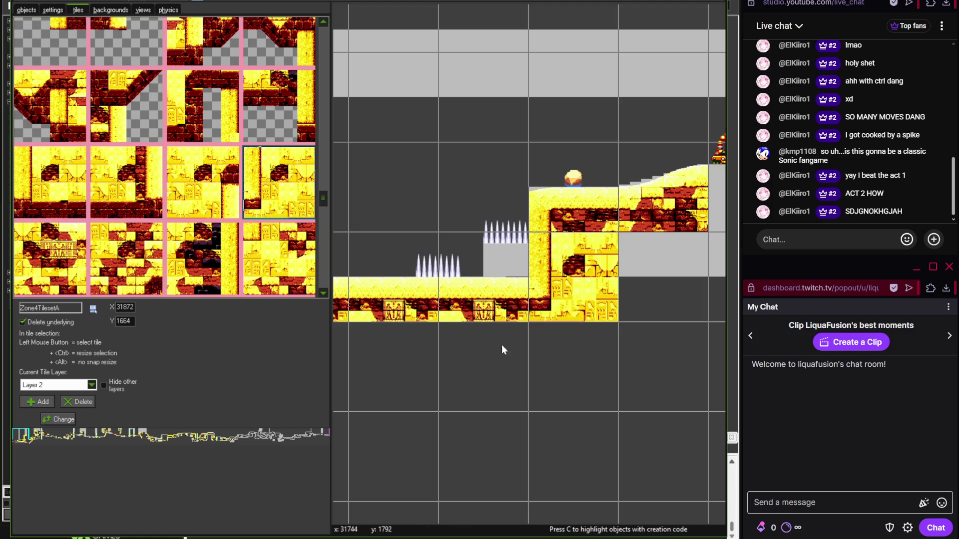
- Paint a row of brick ceiling tiles along the level
{"action": "key", "text": "Left"}
{"action": "key", "text": "Up"}
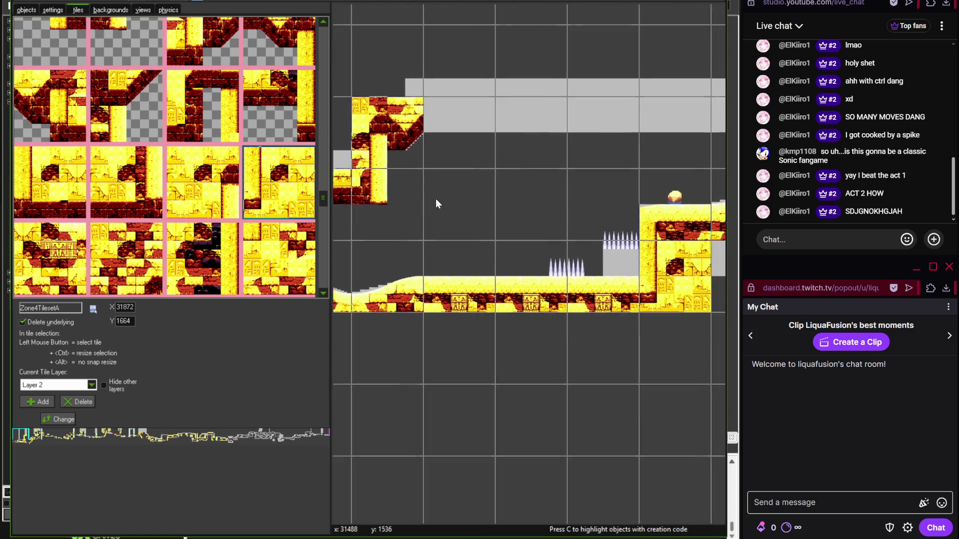
{"action": "left_click_drag", "start_coordinate": [323, 197], "coordinate": [322, 164]}
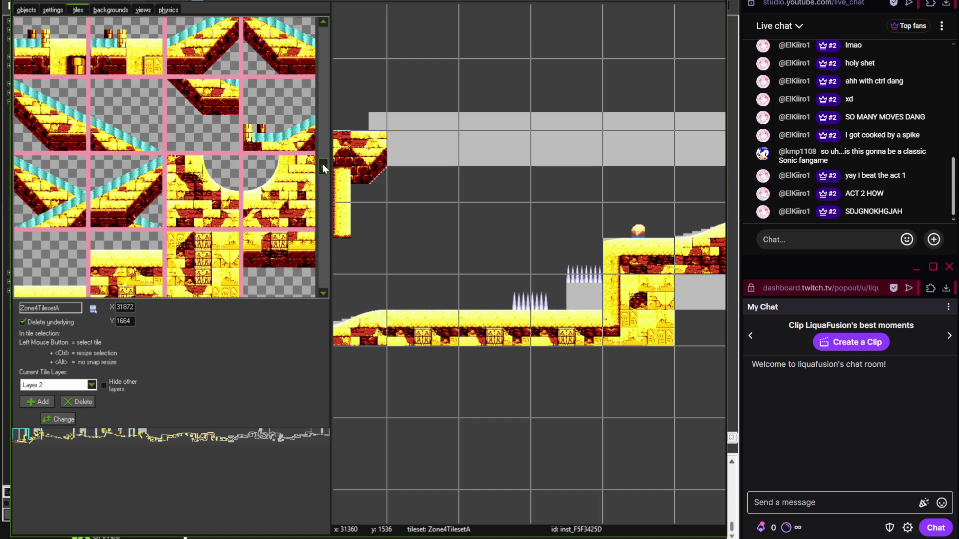
{"action": "left_click_drag", "start_coordinate": [428, 196], "coordinate": [631, 177]}
{"action": "key", "text": "Right"}
{"action": "left_click", "coordinate": [534, 165]}
- Check the next reference section, then place a wavy sand ground tile before the loop
{"action": "key", "text": "alt+Tab"}
{"action": "left_click_drag", "start_coordinate": [477, 319], "coordinate": [310, 330]}
{"action": "key", "text": "alt+Tab"}
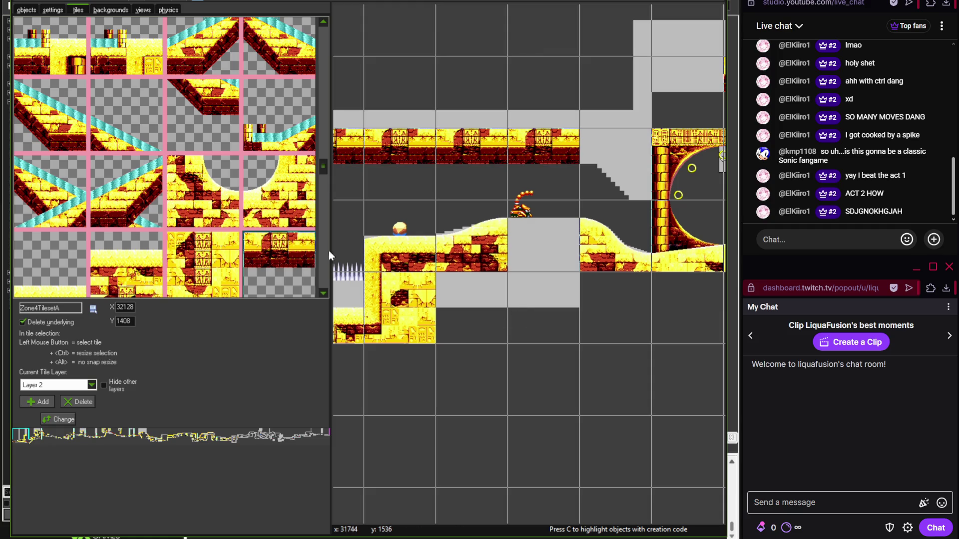
{"action": "left_click", "coordinate": [115, 286]}
{"action": "left_click", "coordinate": [544, 245]}
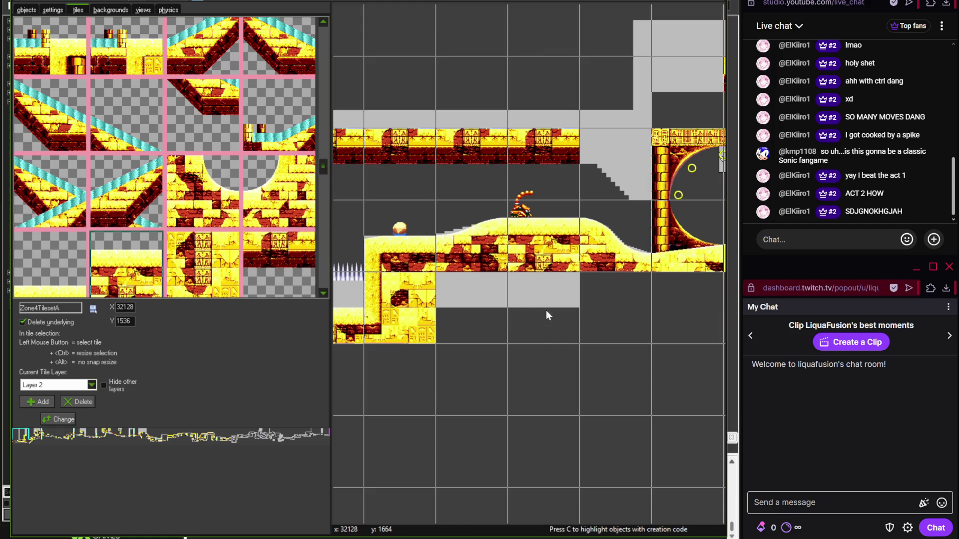
{"action": "mouse_move", "coordinate": [322, 168]}
{"action": "left_mouse_down"}
{"action": "mouse_move", "coordinate": [325, 83]}
{"action": "mouse_move", "coordinate": [316, 140]}
{"action": "mouse_move", "coordinate": [324, 190]}
{"action": "left_mouse_up"}
- Place a brick slope tile, then brick wall tiles above the slope and beside the loop
{"action": "left_click", "coordinate": [607, 184]}
{"action": "left_click_drag", "start_coordinate": [607, 184], "coordinate": [444, 200]}
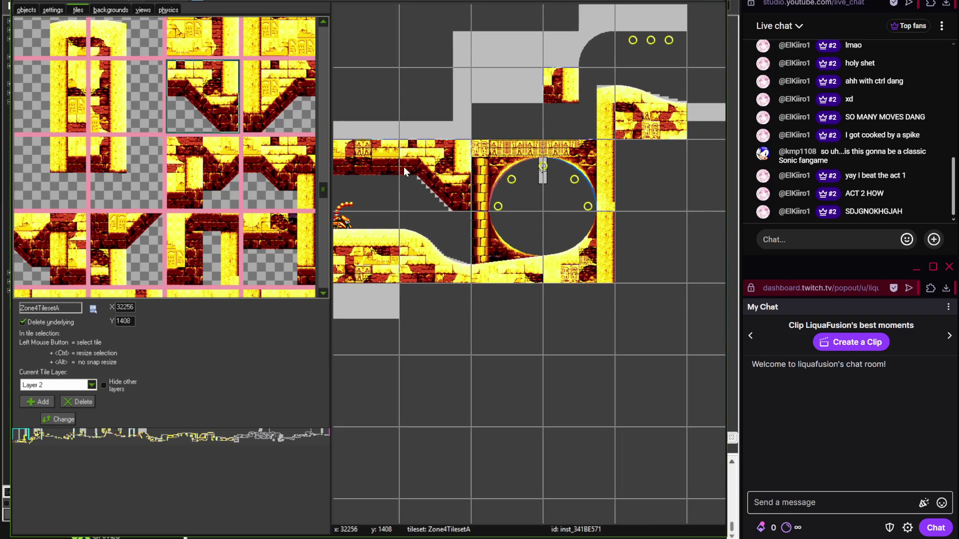
{"action": "left_click", "coordinate": [325, 198]}
{"action": "mouse_move", "coordinate": [324, 205]}
{"action": "left_mouse_down"}
{"action": "mouse_move", "coordinate": [325, 225]}
{"action": "mouse_move", "coordinate": [325, 166]}
{"action": "left_mouse_up"}
{"action": "left_click", "coordinate": [202, 87]}
{"action": "left_click", "coordinate": [455, 109]}
{"action": "left_click", "coordinate": [279, 202]}
{"action": "left_click", "coordinate": [506, 85]}
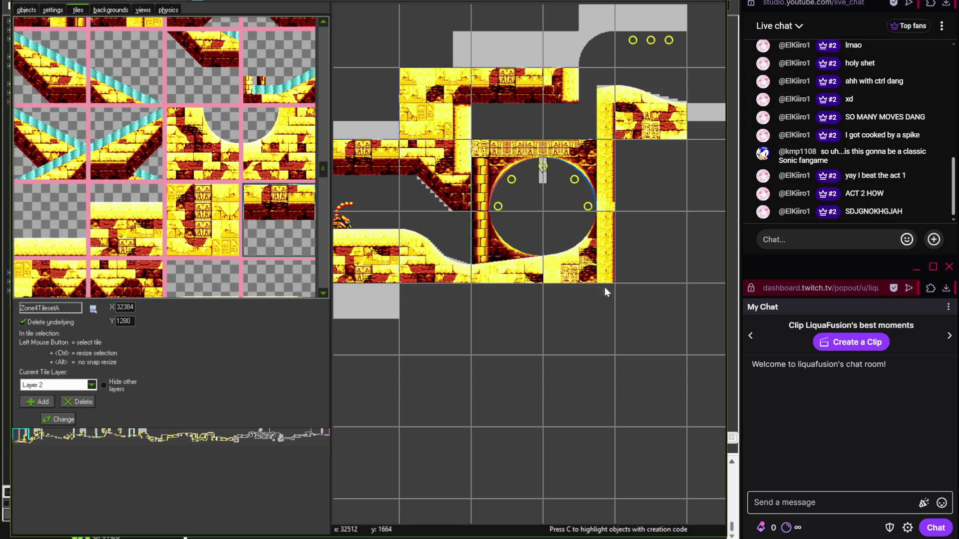
- Stamp a curved brick corner tile beside the curved passage with three rings
{"action": "scroll", "coordinate": [571, 258], "scroll_direction": "down", "scroll_amount": 2}
{"action": "scroll", "coordinate": [571, 259], "scroll_direction": "down", "scroll_amount": 2}
{"action": "scroll", "coordinate": [498, 231], "scroll_direction": "up", "scroll_amount": 4}
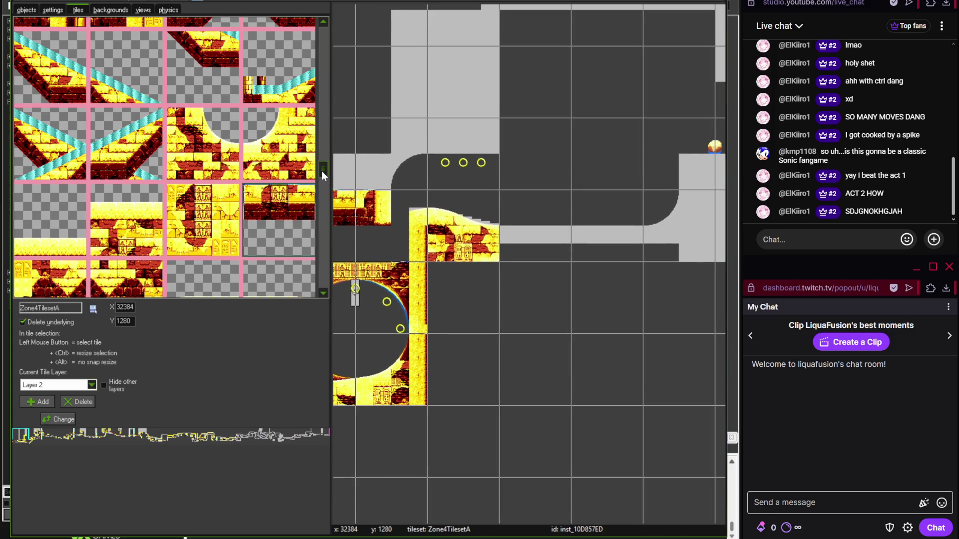
{"action": "mouse_move", "coordinate": [321, 170]}
{"action": "left_mouse_down"}
{"action": "mouse_move", "coordinate": [323, 255]}
{"action": "mouse_move", "coordinate": [326, 189]}
{"action": "left_mouse_up"}
{"action": "left_click", "coordinate": [290, 184]}
{"action": "left_click", "coordinate": [407, 162]}
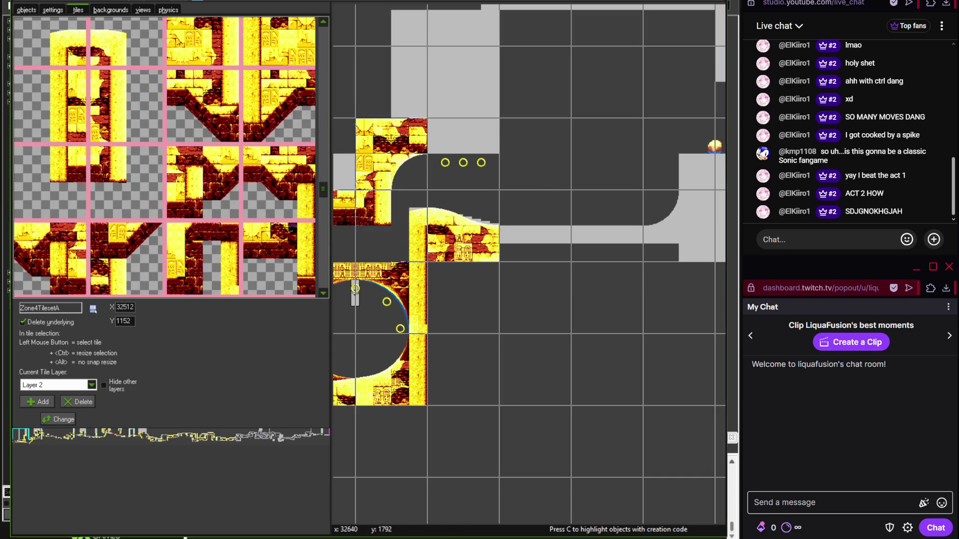
{"action": "key", "text": "alt+Tab"}
- Place a flat brick ceiling tile in the gap above the three rings
{"action": "scroll", "coordinate": [362, 261], "scroll_direction": "up", "scroll_amount": 2}
{"action": "scroll", "coordinate": [256, 298], "scroll_direction": "down", "scroll_amount": 2}
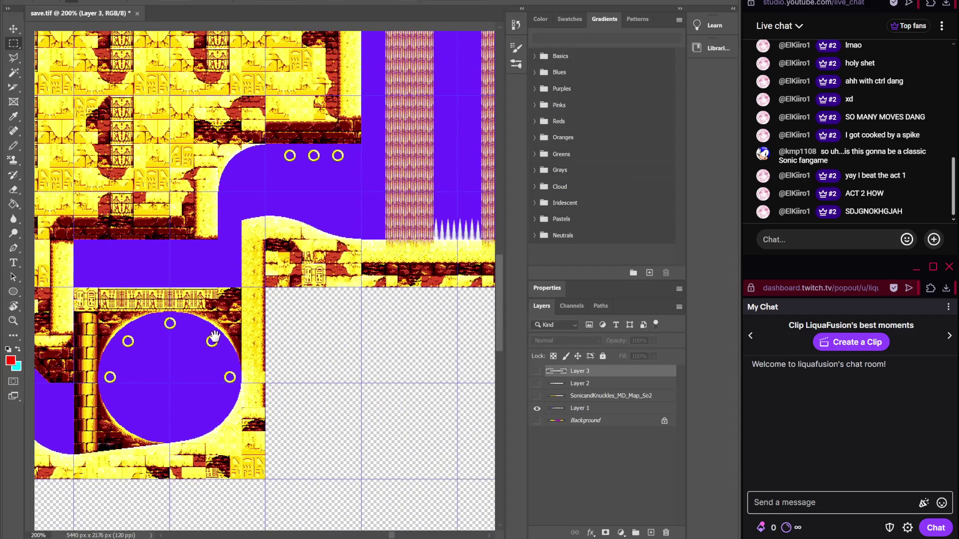
{"action": "key", "text": "alt+Tab"}
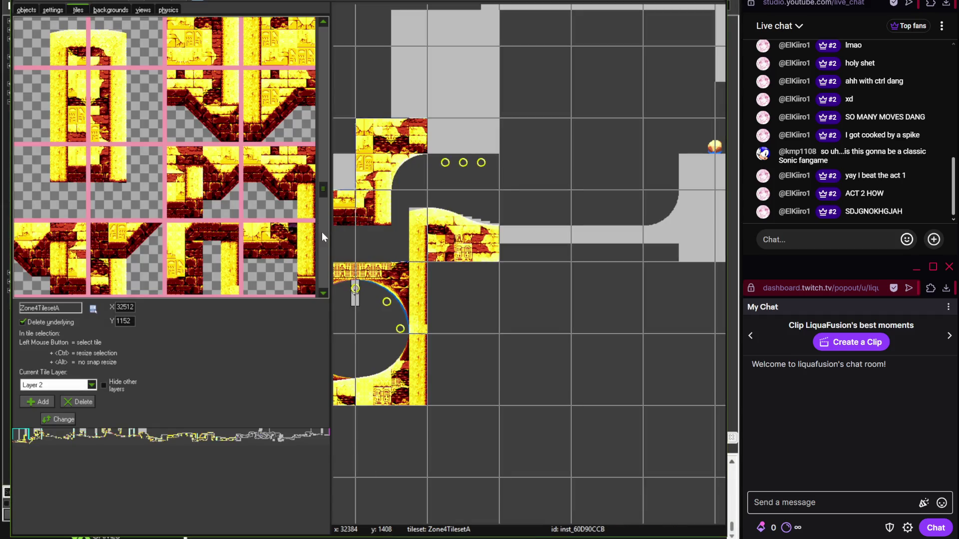
{"action": "left_click_drag", "start_coordinate": [321, 186], "coordinate": [324, 229]}
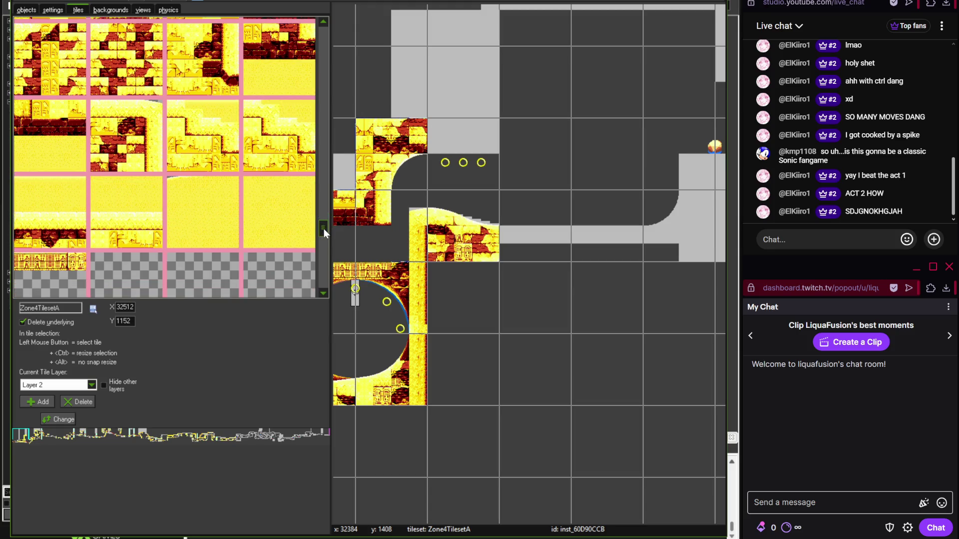
{"action": "mouse_move", "coordinate": [324, 229]}
{"action": "left_mouse_down"}
{"action": "mouse_move", "coordinate": [325, 277]}
{"action": "mouse_move", "coordinate": [325, 258]}
{"action": "left_mouse_up"}
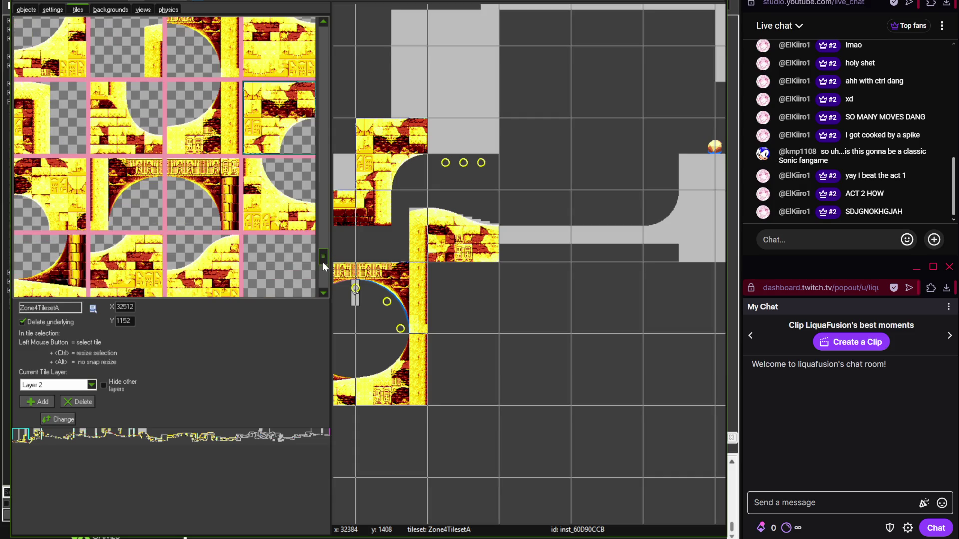
{"action": "mouse_move", "coordinate": [322, 259]}
{"action": "left_mouse_down"}
{"action": "mouse_move", "coordinate": [326, 184]}
{"action": "mouse_move", "coordinate": [324, 269]}
{"action": "left_mouse_up"}
{"action": "left_click", "coordinate": [56, 137]}
{"action": "scroll", "coordinate": [453, 172], "scroll_direction": "up", "scroll_amount": 1}
{"action": "left_click", "coordinate": [448, 161]}
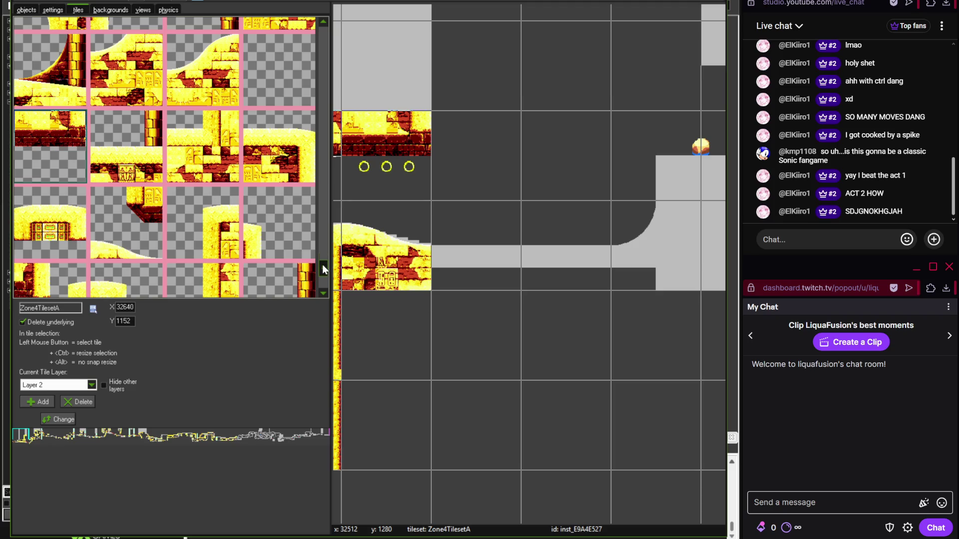
- Add two flat sand ground tiles to the right of the existing ground
{"action": "left_click_drag", "start_coordinate": [322, 268], "coordinate": [323, 31]}
{"action": "left_click", "coordinate": [50, 55]}
{"action": "left_click", "coordinate": [494, 264]}
{"action": "left_click", "coordinate": [541, 264]}
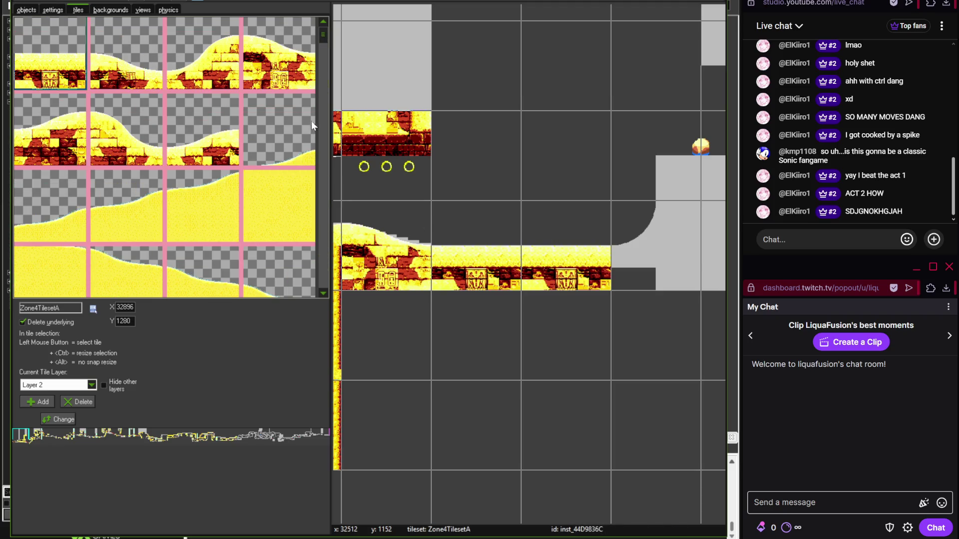
- Place the curved arch tile at the ramp's base
{"action": "scroll", "coordinate": [319, 53], "scroll_direction": "down", "scroll_amount": 3}
{"action": "scroll", "coordinate": [322, 70], "scroll_direction": "down", "scroll_amount": 3}
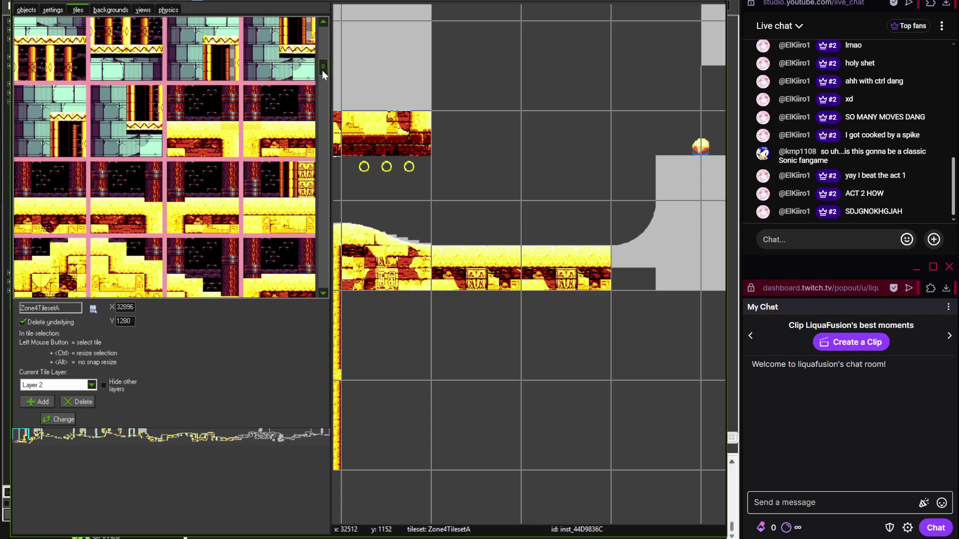
{"action": "mouse_move", "coordinate": [322, 82]}
{"action": "left_mouse_down"}
{"action": "mouse_move", "coordinate": [324, 229]}
{"action": "mouse_move", "coordinate": [330, 45]}
{"action": "mouse_move", "coordinate": [321, 74]}
{"action": "mouse_move", "coordinate": [323, 183]}
{"action": "left_mouse_up"}
{"action": "left_click", "coordinate": [279, 182]}
{"action": "left_click", "coordinate": [654, 245]}
- Compare with the reference's waterfall section and paint brick ledge tiles along the top row
{"action": "left_click", "coordinate": [71, 148]}
{"action": "left_click_drag", "start_coordinate": [631, 181], "coordinate": [523, 243]}
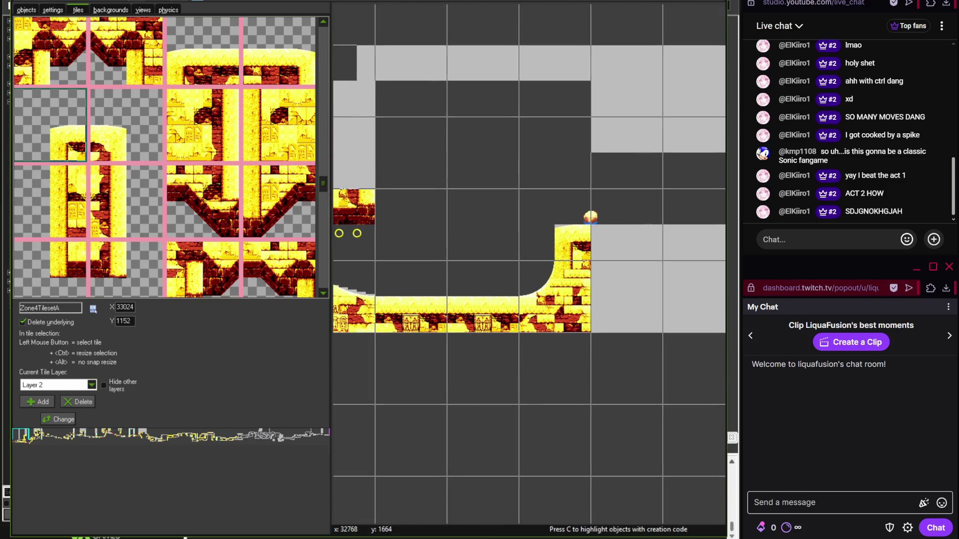
{"action": "key", "text": "alt+Tab"}
{"action": "left_click_drag", "start_coordinate": [442, 259], "coordinate": [345, 380]}
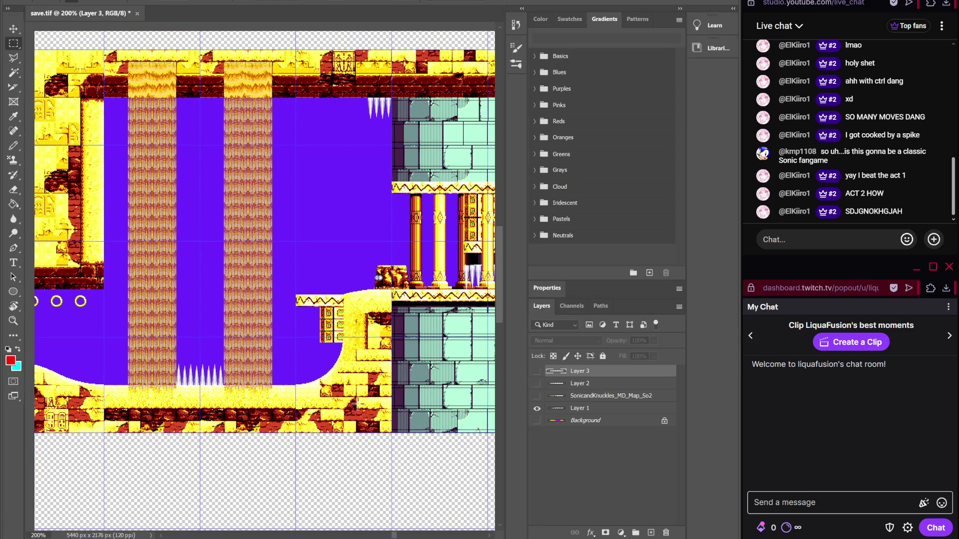
{"action": "key", "text": "alt+Tab"}
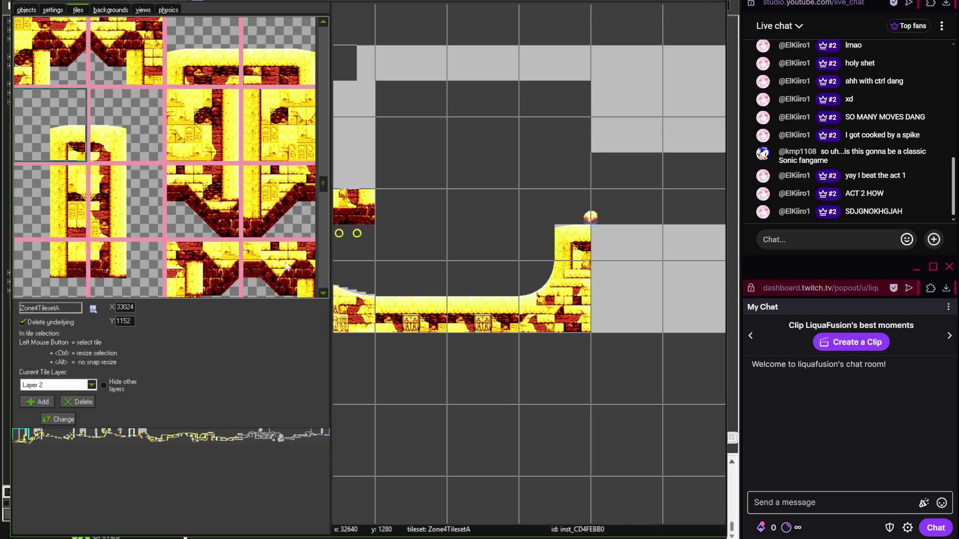
{"action": "scroll", "coordinate": [324, 176], "scroll_direction": "up", "scroll_amount": 2}
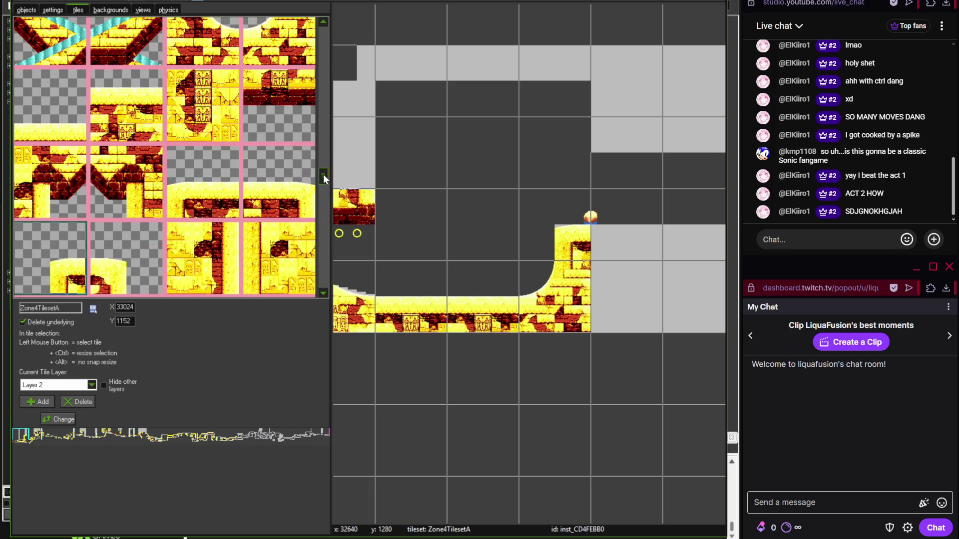
{"action": "left_click", "coordinate": [278, 88]}
{"action": "left_click_drag", "start_coordinate": [551, 91], "coordinate": [384, 84]}
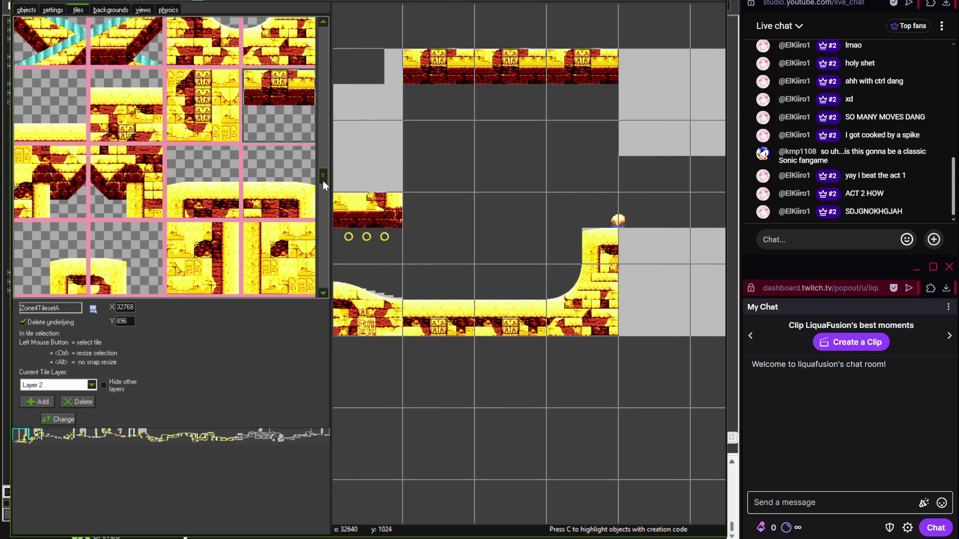
- Place ruins wall tiles in the top-left cell and the cell below it
{"action": "scroll", "coordinate": [322, 183], "scroll_direction": "down", "scroll_amount": 2}
{"action": "scroll", "coordinate": [324, 196], "scroll_direction": "down", "scroll_amount": 2}
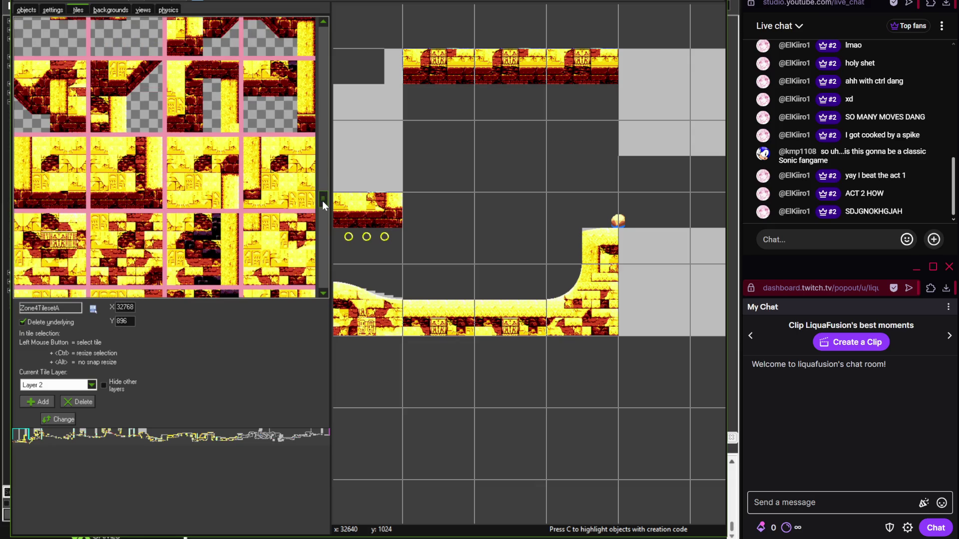
{"action": "left_click", "coordinate": [235, 187]}
{"action": "left_click", "coordinate": [368, 84]}
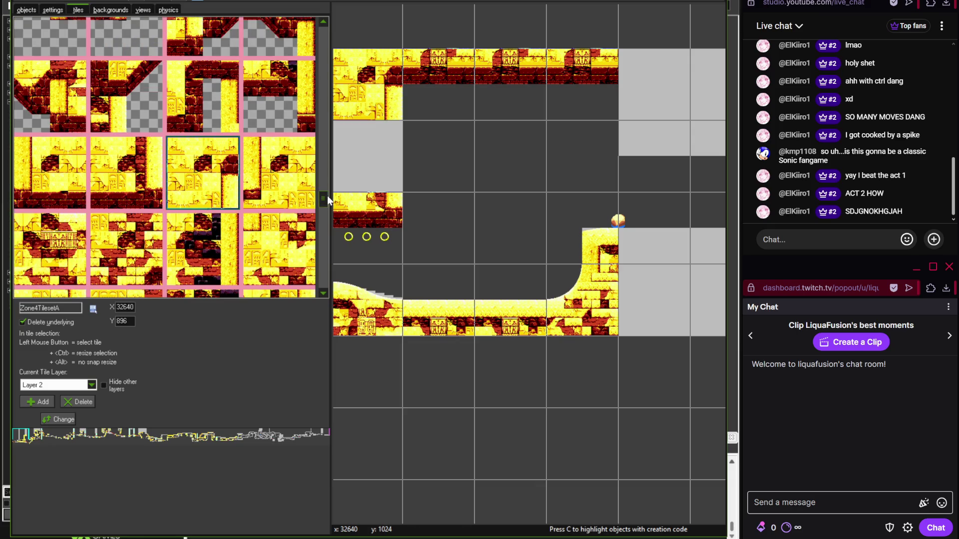
{"action": "left_click_drag", "start_coordinate": [325, 197], "coordinate": [327, 191]}
{"action": "left_click", "coordinate": [379, 165]}
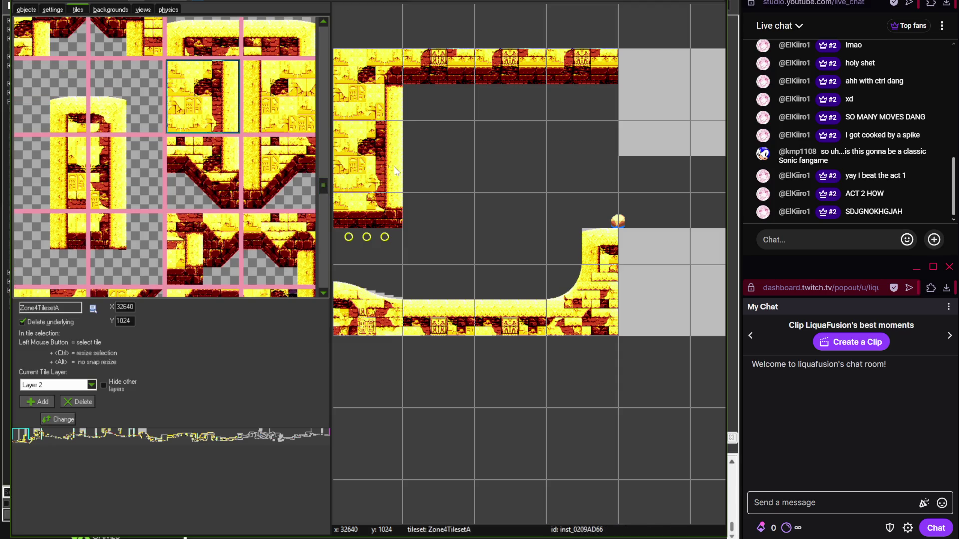
{"action": "key", "text": "alt+Tab"}
{"action": "key", "text": "alt+Tab"}
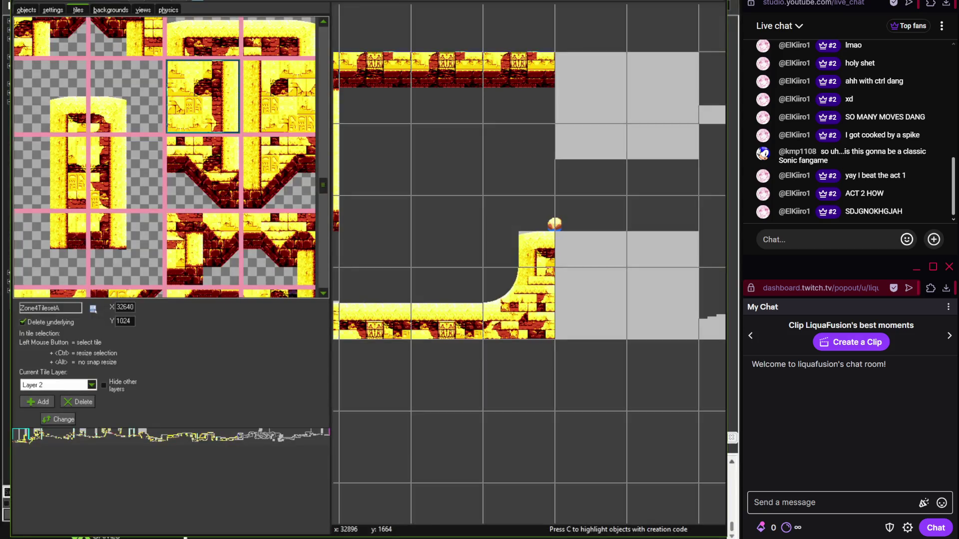
{"action": "left_click_drag", "start_coordinate": [322, 178], "coordinate": [322, 57]}
- Paint three kinds of teal pillar tiles along the left wall
{"action": "left_click", "coordinate": [310, 75]}
{"action": "left_click", "coordinate": [566, 159]}
{"action": "left_click_drag", "start_coordinate": [565, 159], "coordinate": [394, 137]}
{"action": "left_click", "coordinate": [75, 142]}
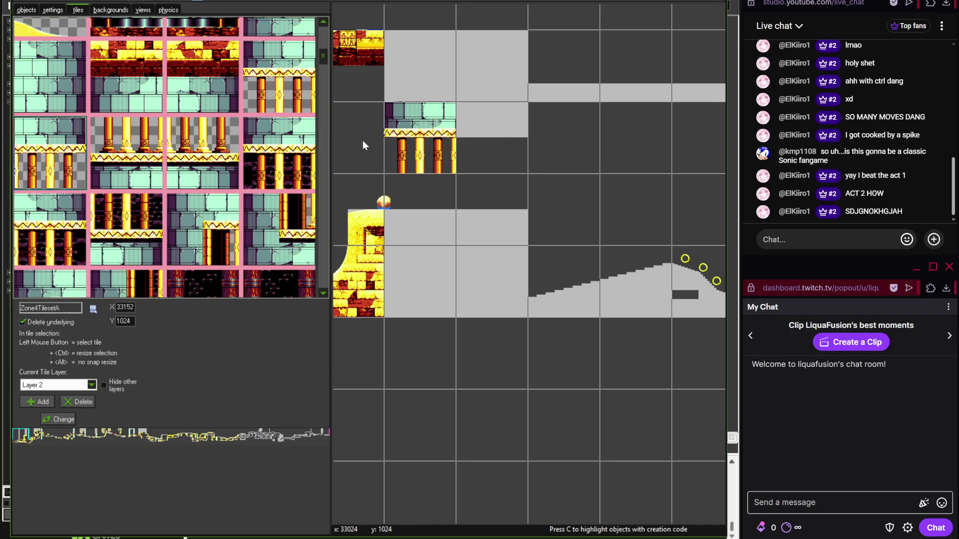
{"action": "left_click", "coordinate": [488, 135]}
{"action": "left_click", "coordinate": [143, 150]}
{"action": "left_click", "coordinate": [424, 221]}
{"action": "left_click", "coordinate": [209, 164]}
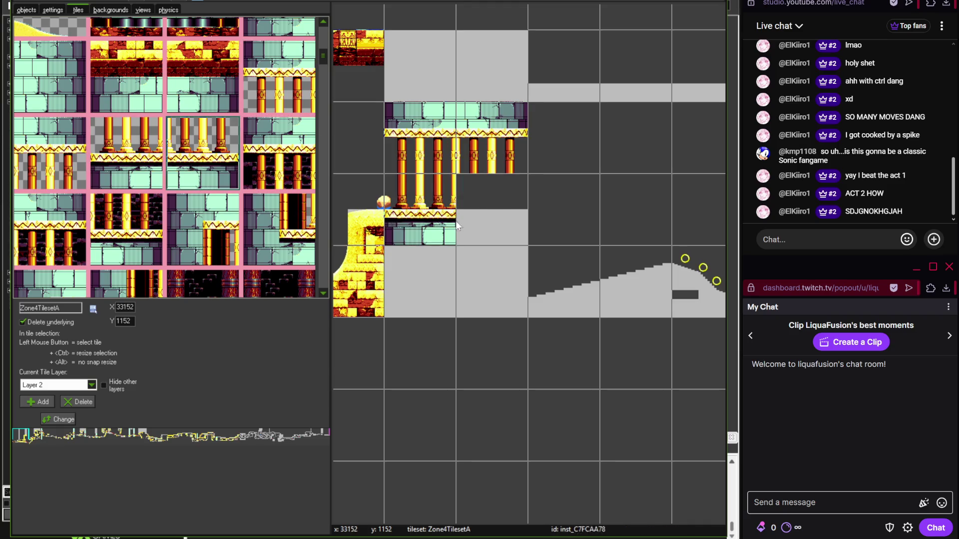
{"action": "left_click", "coordinate": [492, 210]}
- Fill the wall's top-left, bottom-left, top-middle and right grey cells with teal stone blocks
{"action": "left_click", "coordinate": [267, 54]}
{"action": "left_click", "coordinate": [399, 69]}
{"action": "left_click", "coordinate": [411, 268]}
{"action": "left_click", "coordinate": [50, 75]}
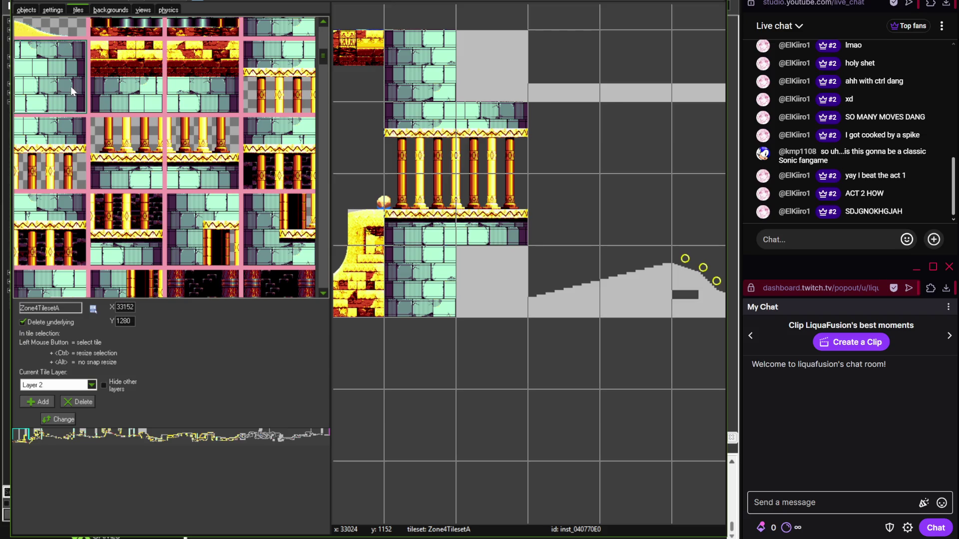
{"action": "left_click", "coordinate": [474, 68]}
{"action": "left_click", "coordinate": [492, 282]}
- Cover the grey monitor platform with the sandy chest tile
{"action": "scroll", "coordinate": [497, 285], "scroll_direction": "down", "scroll_amount": 2}
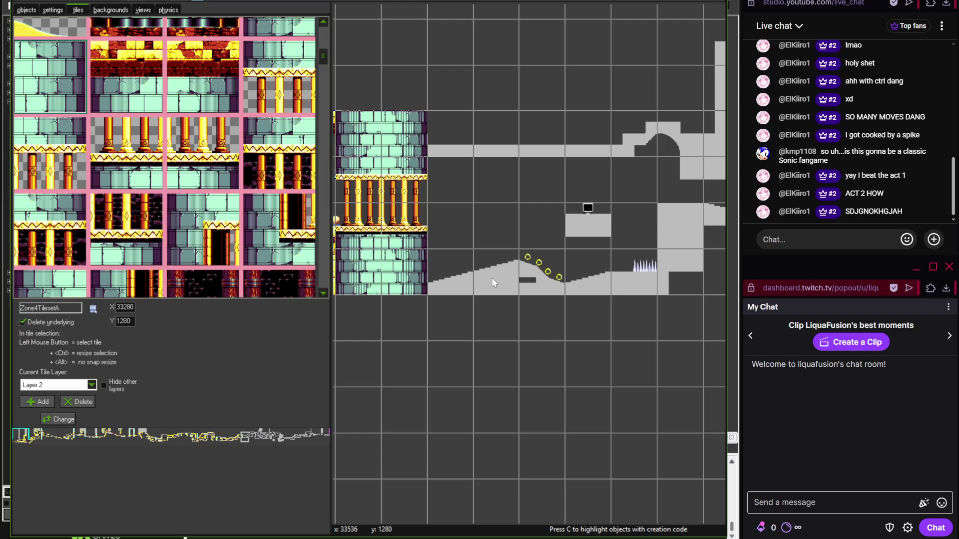
{"action": "scroll", "coordinate": [313, 193], "scroll_direction": "down", "scroll_amount": 5}
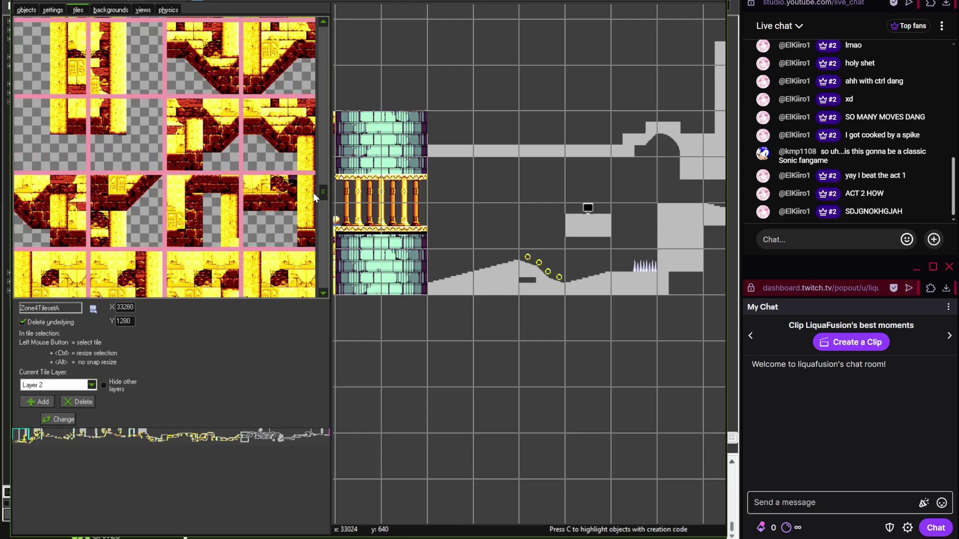
{"action": "left_click_drag", "start_coordinate": [322, 191], "coordinate": [325, 268]}
{"action": "left_click", "coordinate": [50, 43]}
{"action": "left_click", "coordinate": [594, 225]}
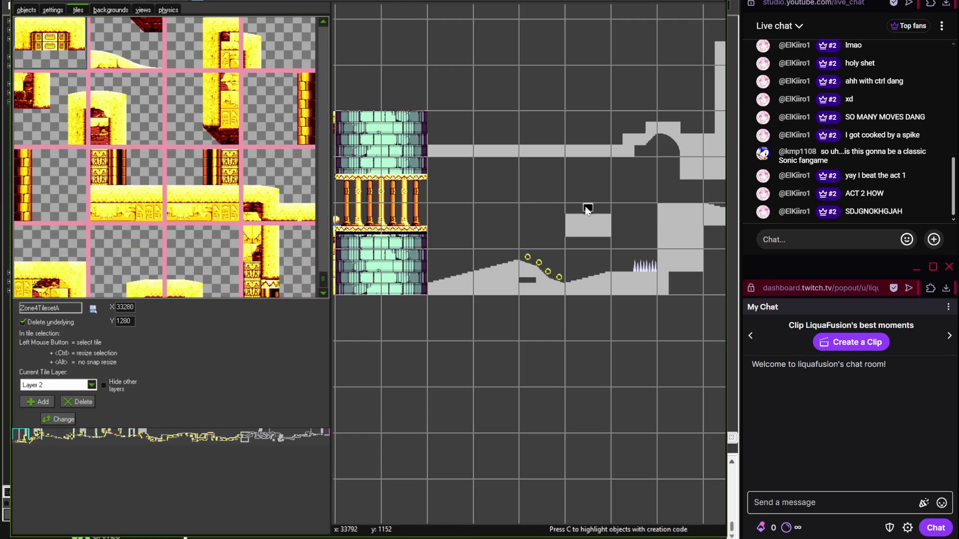
{"action": "scroll", "coordinate": [597, 224], "scroll_direction": "up", "scroll_amount": 1}
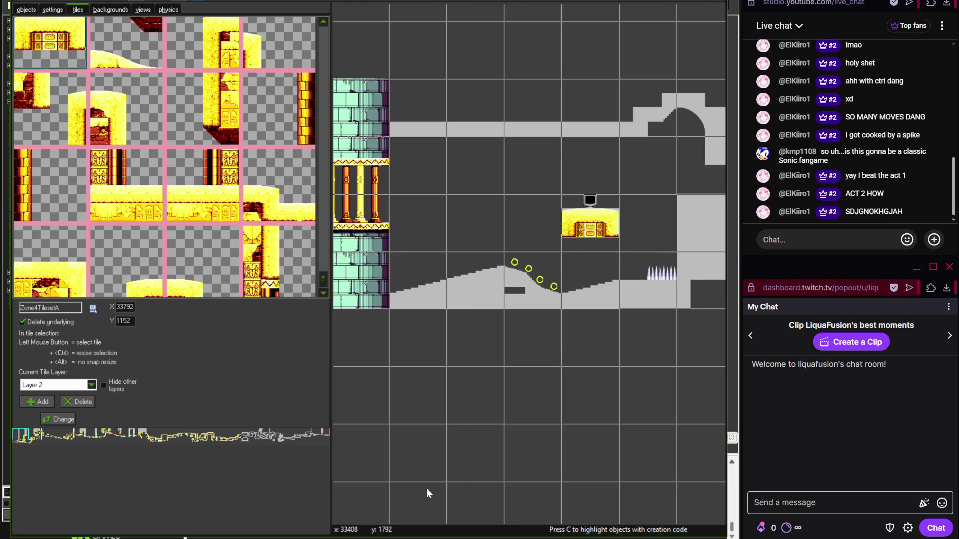
{"action": "left_click_drag", "start_coordinate": [321, 275], "coordinate": [322, 26]}
- Lay four sandy hill tiles left to right along the slope under the rings
{"action": "left_click", "coordinate": [202, 130]}
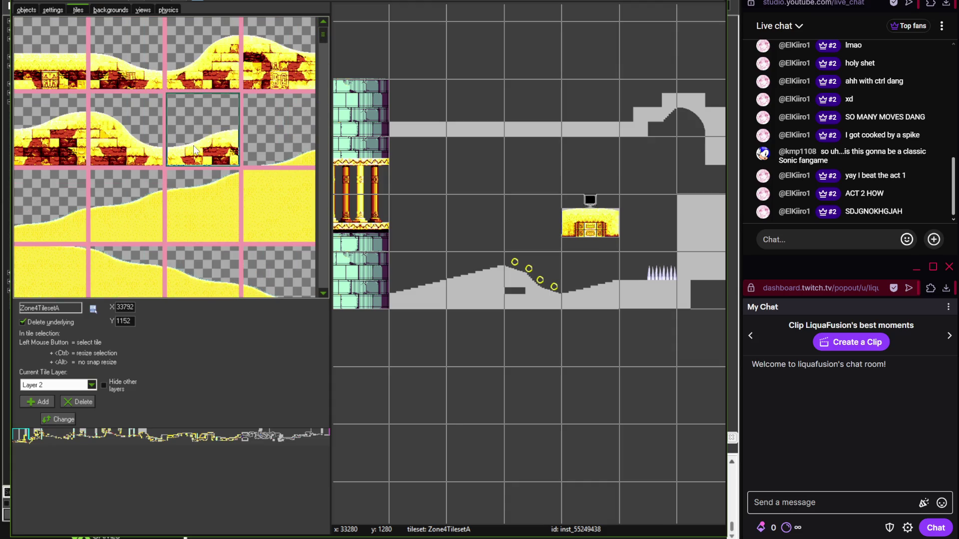
{"action": "left_click", "coordinate": [420, 292]}
{"action": "left_click", "coordinate": [74, 146]}
{"action": "left_click", "coordinate": [470, 286]}
{"action": "scroll", "coordinate": [478, 284], "scroll_direction": "up", "scroll_amount": 1}
{"action": "left_click", "coordinate": [159, 158]}
{"action": "left_click", "coordinate": [547, 290]}
{"action": "left_click", "coordinate": [202, 130]}
{"action": "left_click", "coordinate": [645, 304]}
{"action": "scroll", "coordinate": [471, 304], "scroll_direction": "right", "scroll_amount": 2}
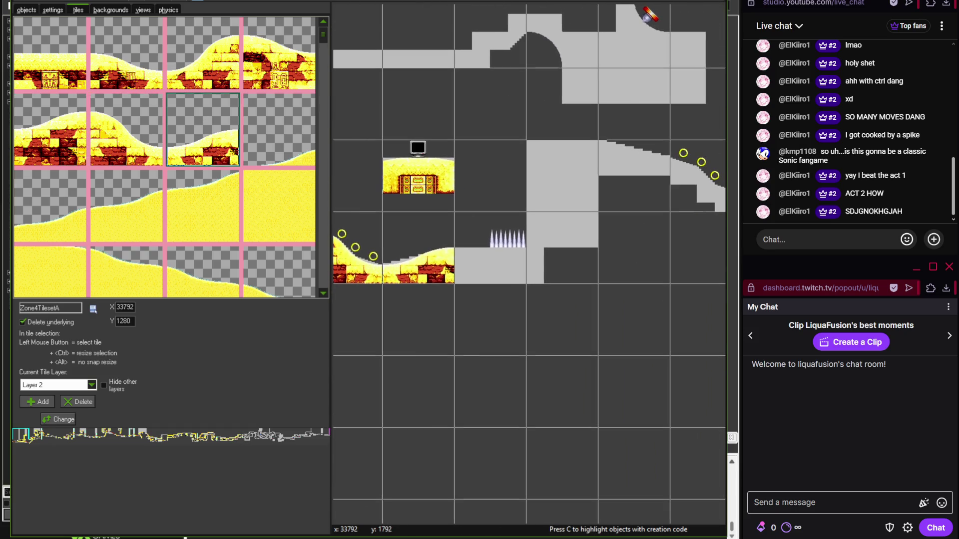
- Check save.tif toward the rings, then place a flat ground tile under the spikes
{"action": "key", "text": "alt+Tab"}
{"action": "left_click_drag", "start_coordinate": [408, 322], "coordinate": [176, 337]}
{"action": "left_click_drag", "start_coordinate": [330, 325], "coordinate": [128, 311]}
{"action": "left_click_drag", "start_coordinate": [300, 325], "coordinate": [148, 317]}
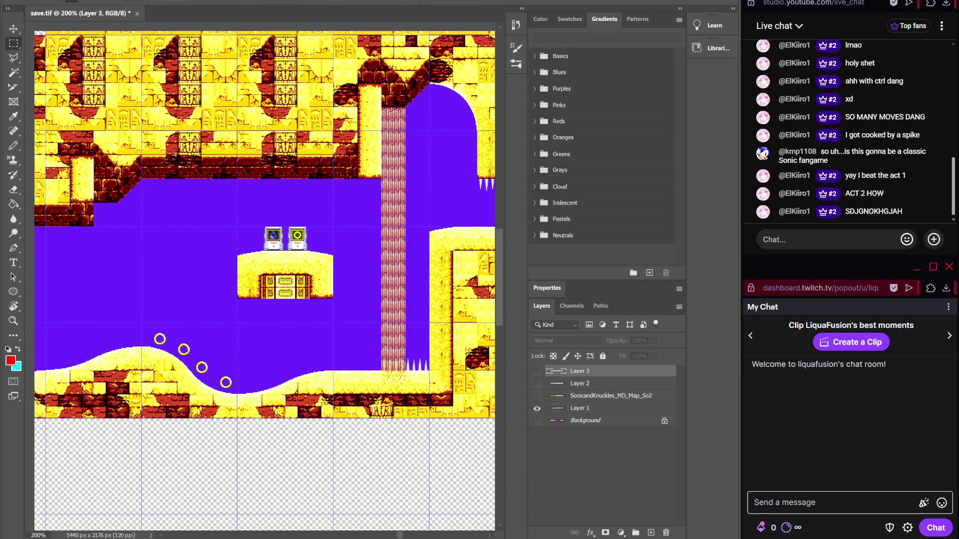
{"action": "key", "text": "alt+Tab"}
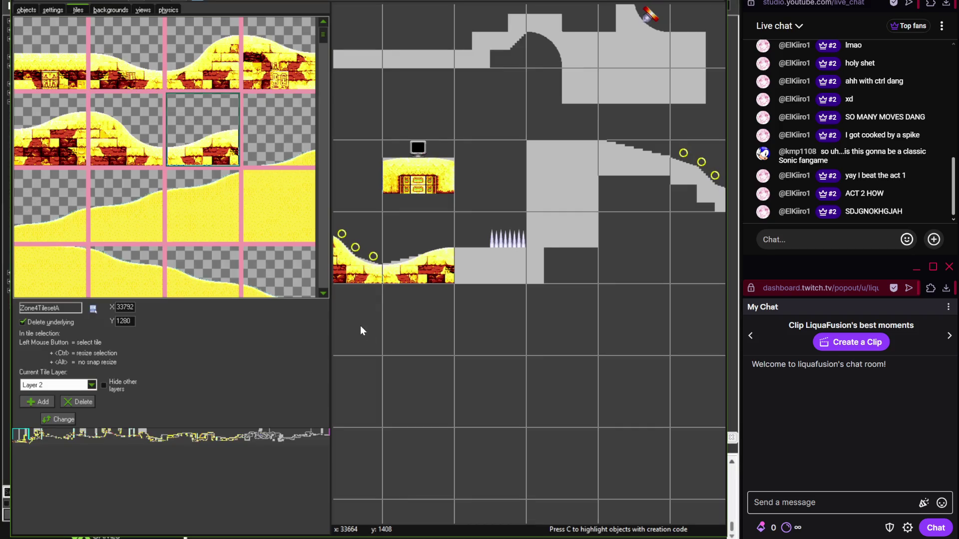
{"action": "left_click", "coordinate": [71, 84]}
{"action": "left_click", "coordinate": [485, 244]}
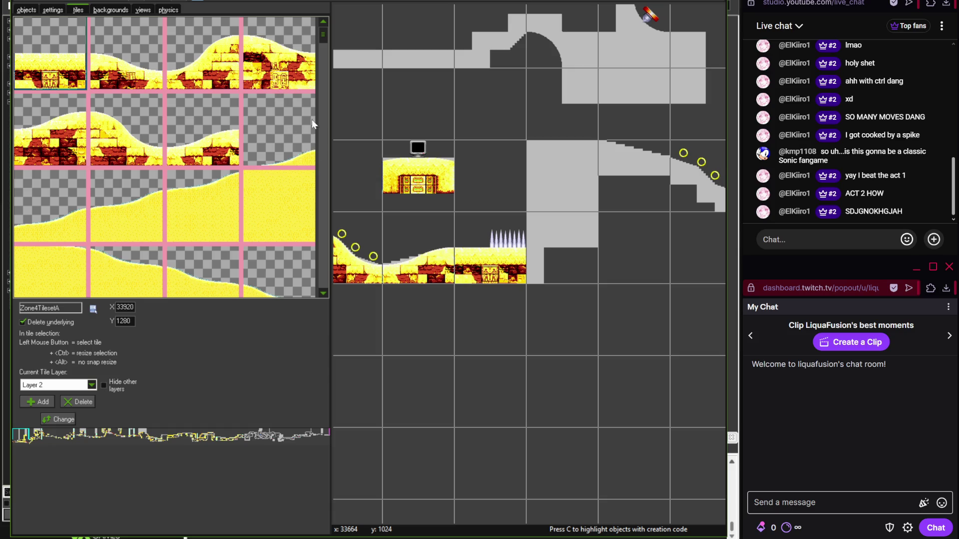
- Browse the palette for ruins wall tiles and select the brick ceiling tile
{"action": "mouse_move", "coordinate": [320, 39]}
{"action": "left_mouse_down"}
{"action": "mouse_move", "coordinate": [336, 85]}
{"action": "mouse_move", "coordinate": [322, 82]}
{"action": "mouse_move", "coordinate": [325, 218]}
{"action": "left_mouse_up"}
{"action": "left_click", "coordinate": [277, 77]}
{"action": "left_click", "coordinate": [272, 138]}
- Paint brick ceiling tiles in a row above the platform and along the top row
{"action": "left_click", "coordinate": [535, 112]}
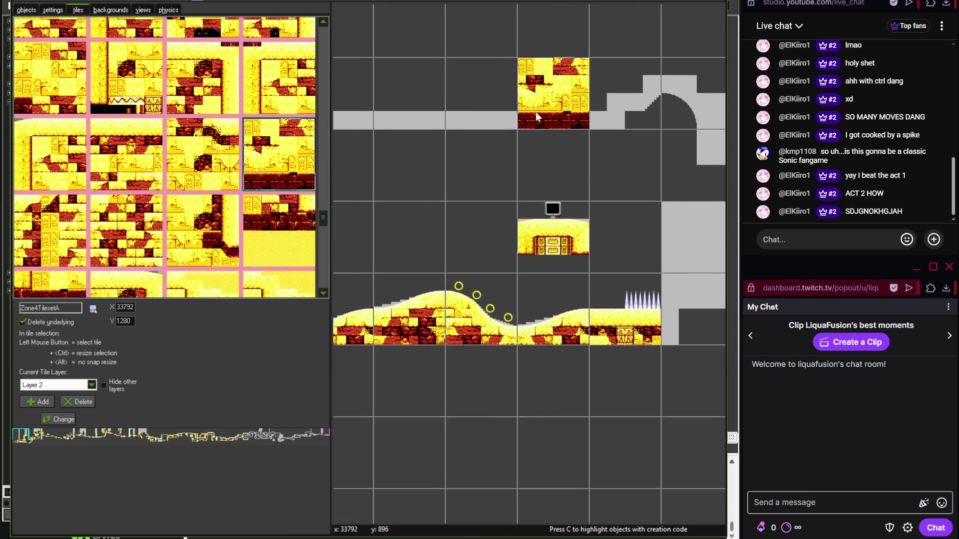
{"action": "left_click_drag", "start_coordinate": [536, 112], "coordinate": [479, 105]}
{"action": "left_click_drag", "start_coordinate": [618, 122], "coordinate": [488, 121]}
{"action": "scroll", "coordinate": [451, 185], "scroll_direction": "right", "scroll_amount": 2}
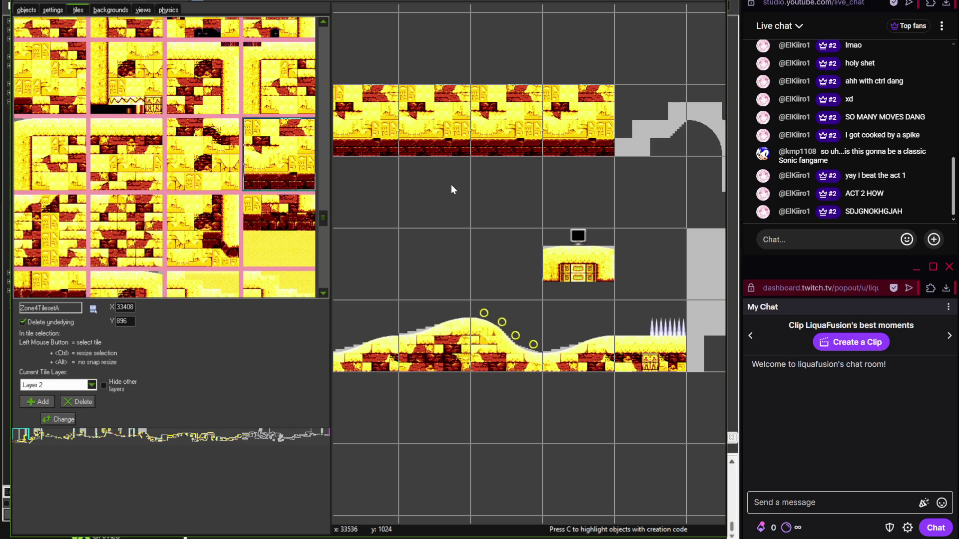
{"action": "left_click_drag", "start_coordinate": [325, 219], "coordinate": [327, 192]}
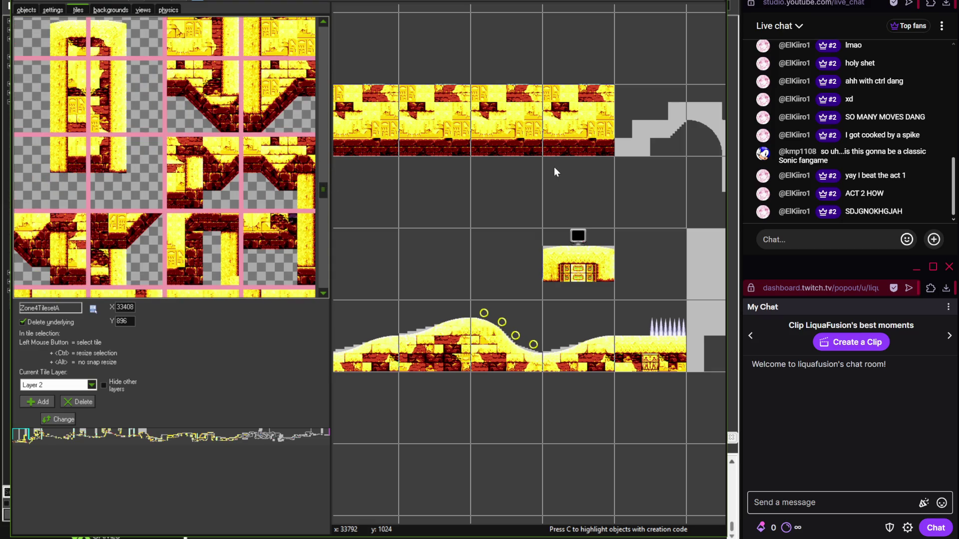
{"action": "left_click", "coordinate": [203, 181]}
{"action": "left_click", "coordinate": [648, 146]}
- Place the curved corner at the ceiling's end and its continuation tile below
{"action": "scroll", "coordinate": [469, 155], "scroll_direction": "right", "scroll_amount": 3}
{"action": "left_click_drag", "start_coordinate": [324, 191], "coordinate": [323, 255]}
{"action": "left_click", "coordinate": [50, 204]}
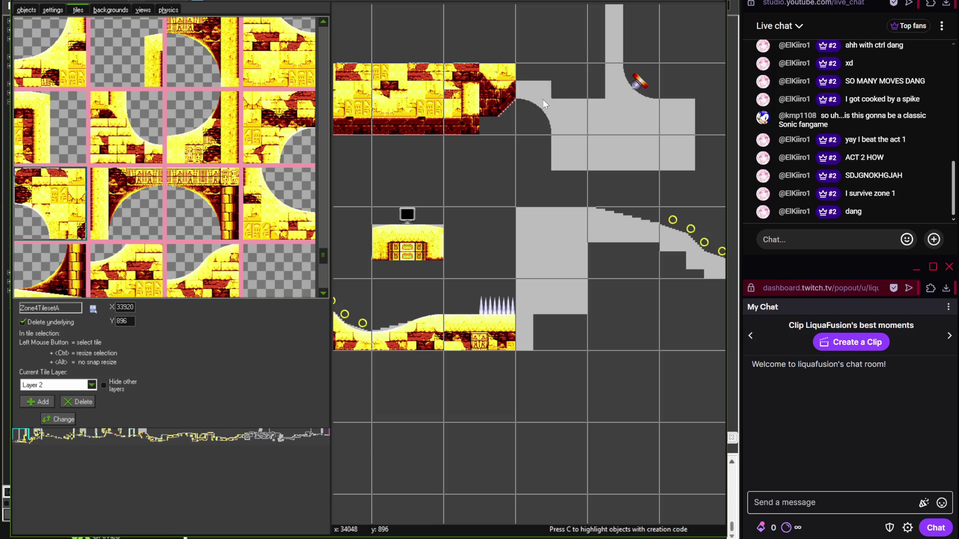
{"action": "left_click", "coordinate": [543, 99]}
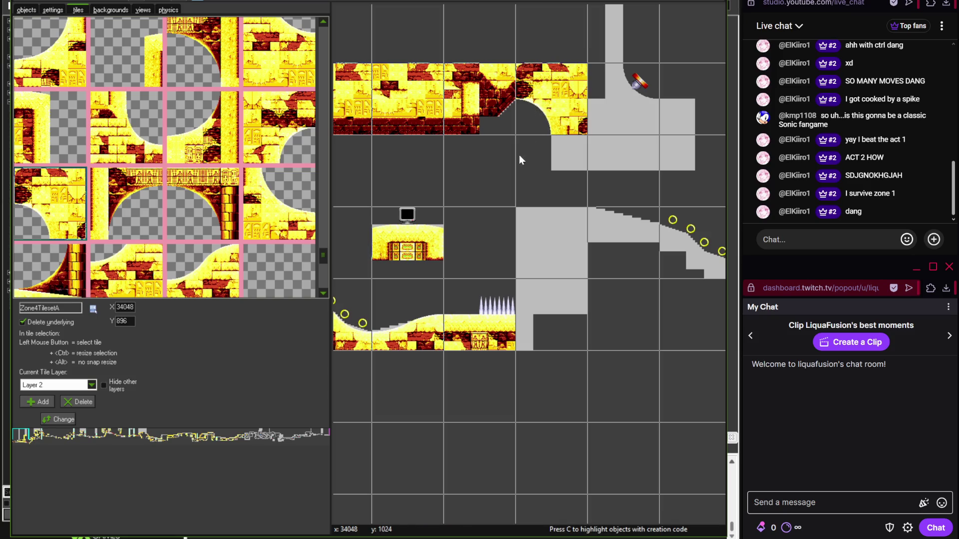
{"action": "mouse_move", "coordinate": [316, 247]}
{"action": "left_mouse_down"}
{"action": "mouse_move", "coordinate": [323, 278]}
{"action": "mouse_move", "coordinate": [325, 193]}
{"action": "left_mouse_up"}
{"action": "left_click", "coordinate": [73, 97]}
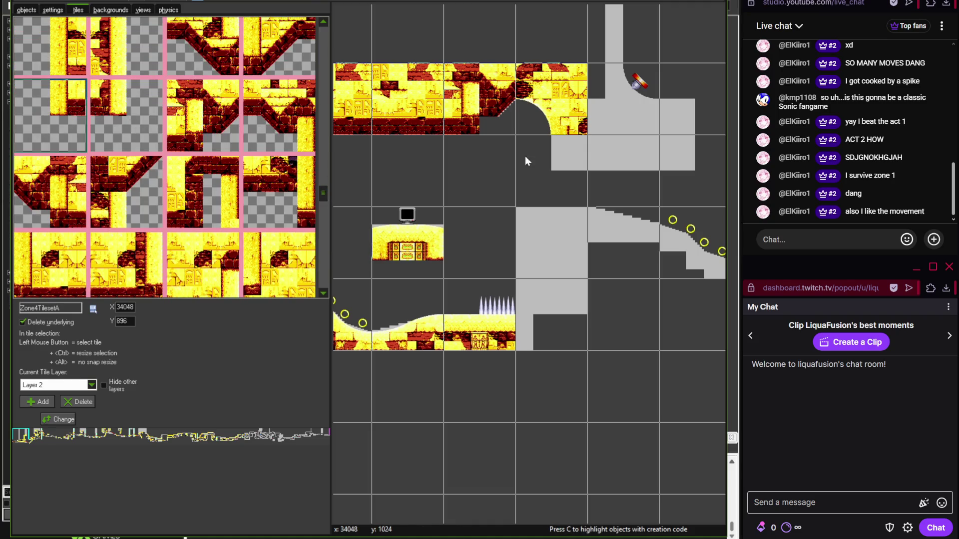
{"action": "left_click", "coordinate": [554, 160]}
- Build a ruins wall right of the platform extending down beside the spikes
{"action": "left_click_drag", "start_coordinate": [326, 202], "coordinate": [322, 225]}
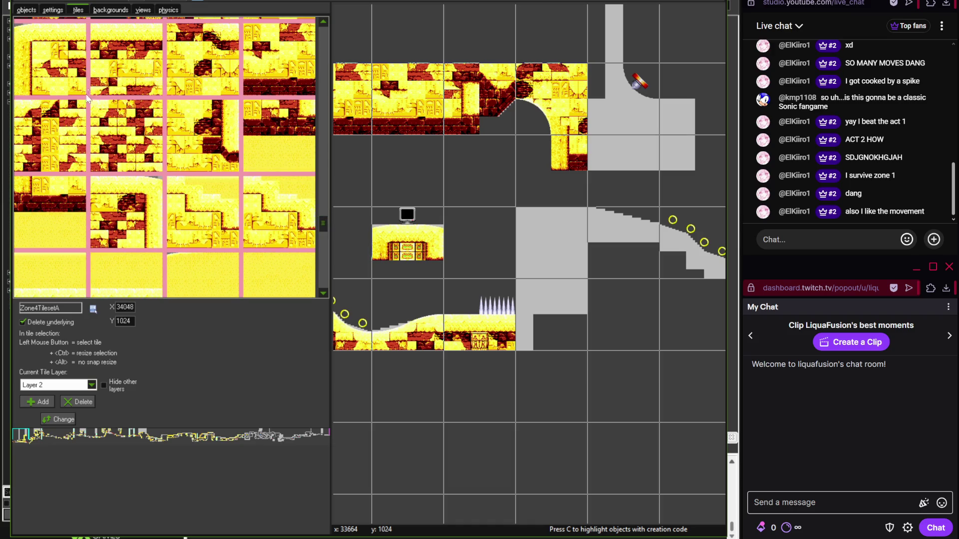
{"action": "left_click", "coordinate": [573, 248]}
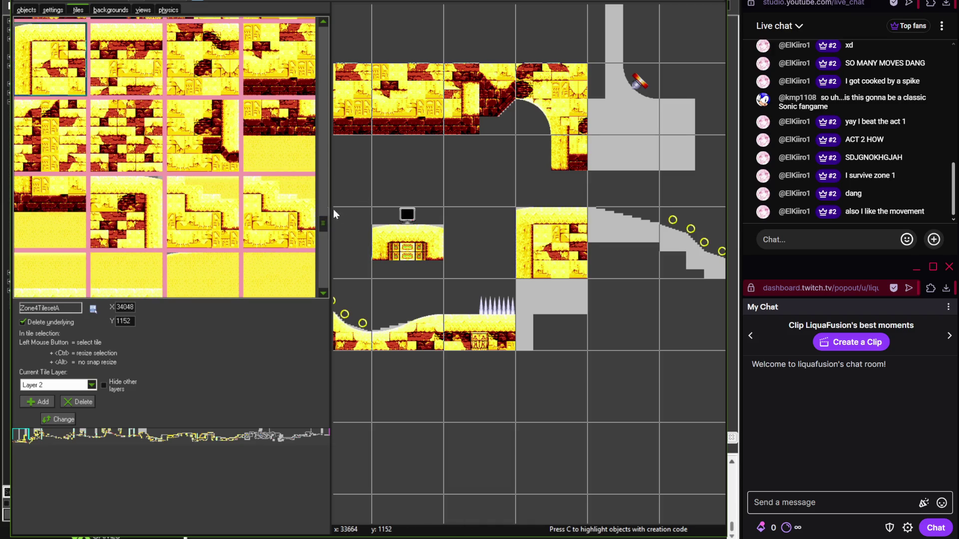
{"action": "left_click_drag", "start_coordinate": [325, 222], "coordinate": [330, 205]}
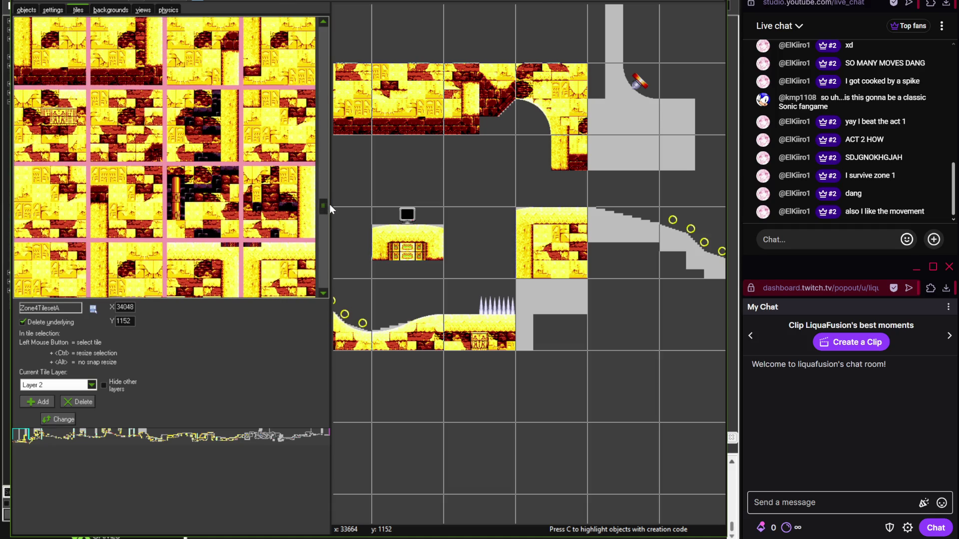
{"action": "left_click", "coordinate": [257, 79]}
{"action": "left_click", "coordinate": [529, 295]}
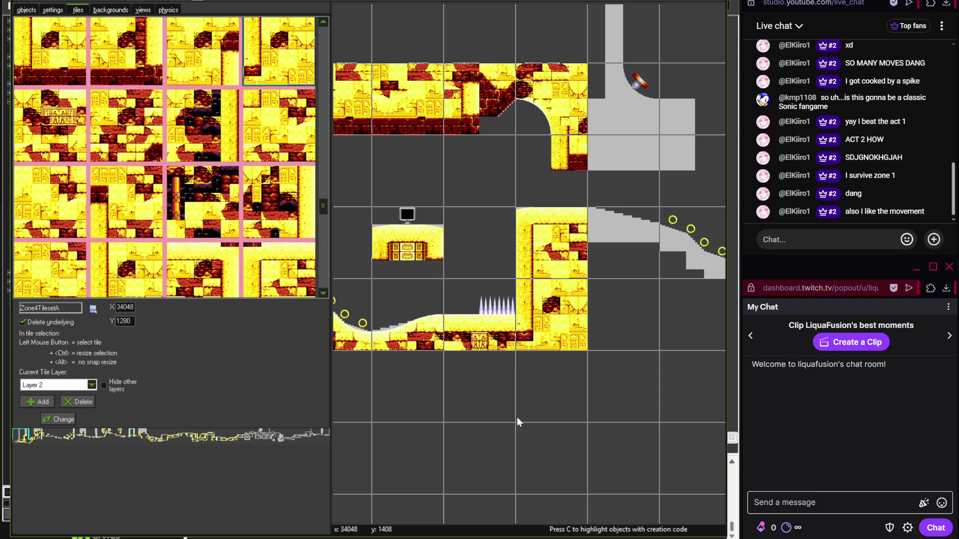
{"action": "left_click_drag", "start_coordinate": [516, 417], "coordinate": [623, 424]}
- Scroll the palette and select a sandy hill tile
{"action": "scroll", "coordinate": [609, 420], "scroll_direction": "down", "scroll_amount": 2}
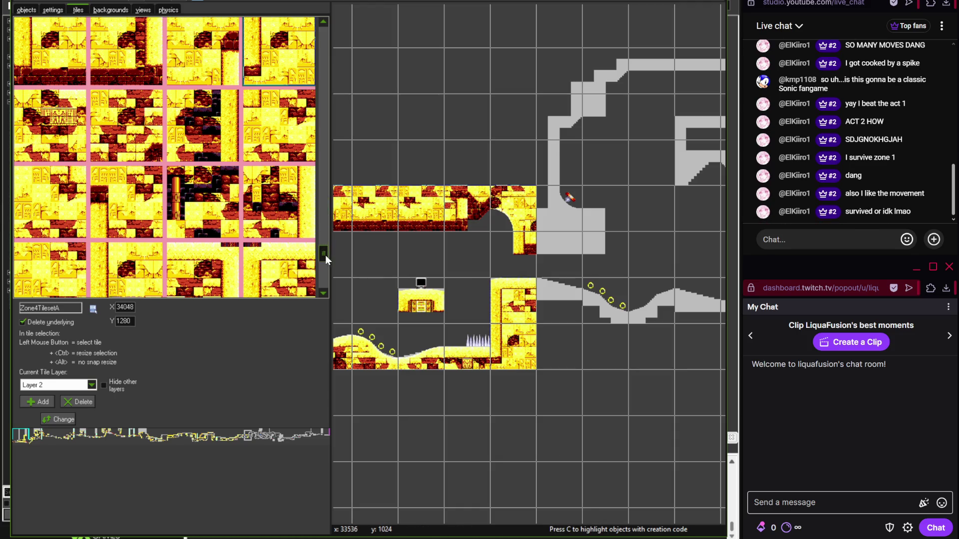
{"action": "scroll", "coordinate": [325, 256], "scroll_direction": "down", "scroll_amount": 3}
{"action": "scroll", "coordinate": [322, 254], "scroll_direction": "up", "scroll_amount": 3}
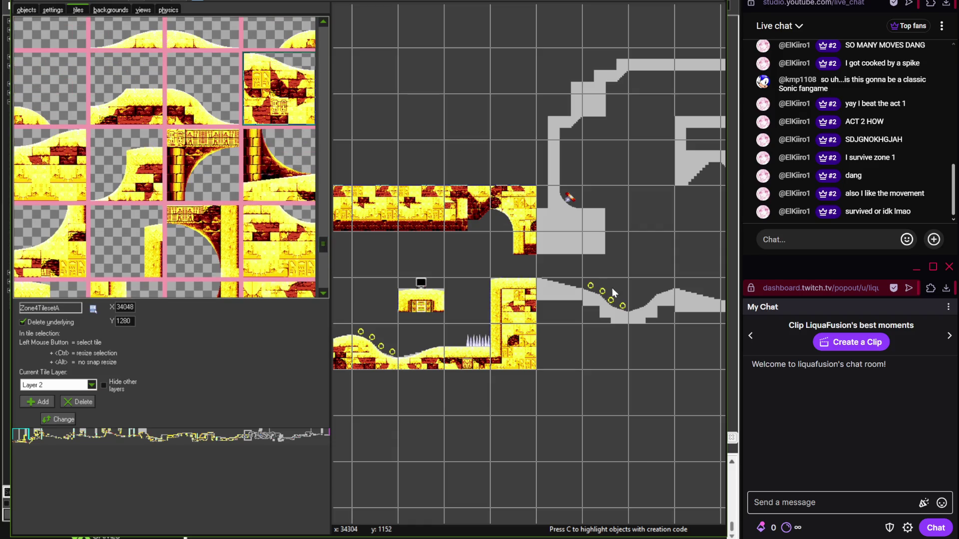
{"action": "scroll", "coordinate": [574, 295], "scroll_direction": "up", "scroll_amount": 1}
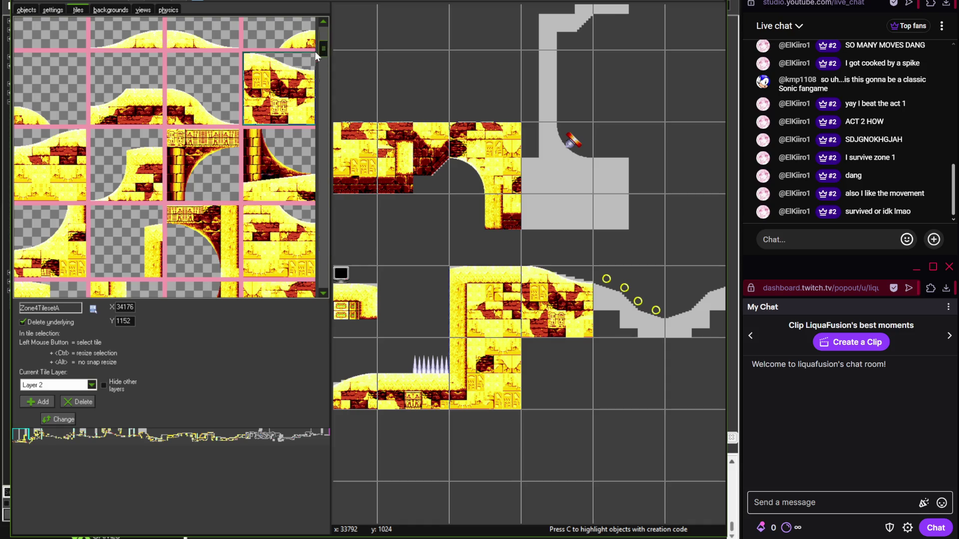
{"action": "scroll", "coordinate": [314, 52], "scroll_direction": "up", "scroll_amount": 3}
{"action": "left_click", "coordinate": [160, 129]}
- Place Zone4TilesetA hill tiles under the rings, including the hill tile with a door
{"action": "left_click", "coordinate": [624, 301]}
{"action": "mouse_move", "coordinate": [625, 301]}
{"action": "left_mouse_down"}
{"action": "mouse_move", "coordinate": [531, 272]}
{"action": "mouse_move", "coordinate": [425, 263]}
{"action": "left_mouse_up"}
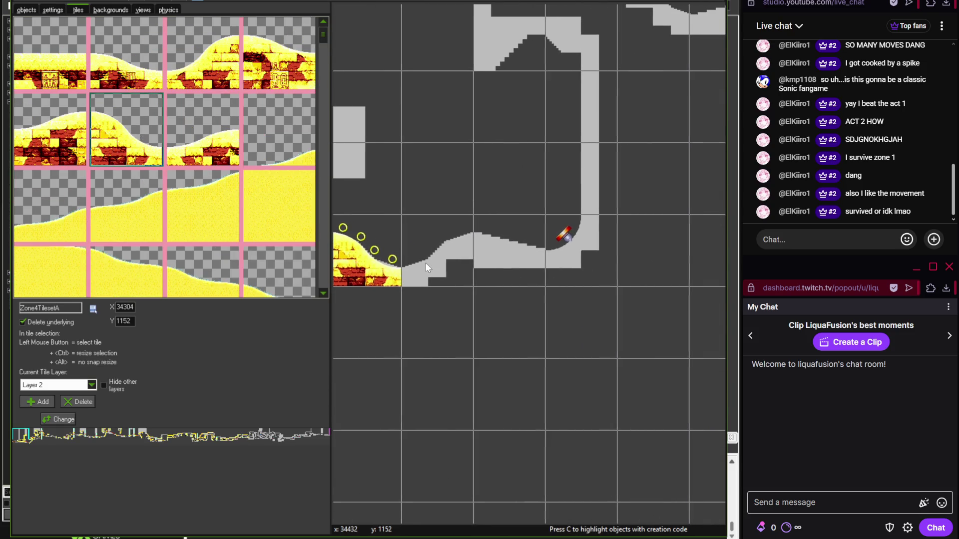
{"action": "left_click", "coordinate": [202, 87]}
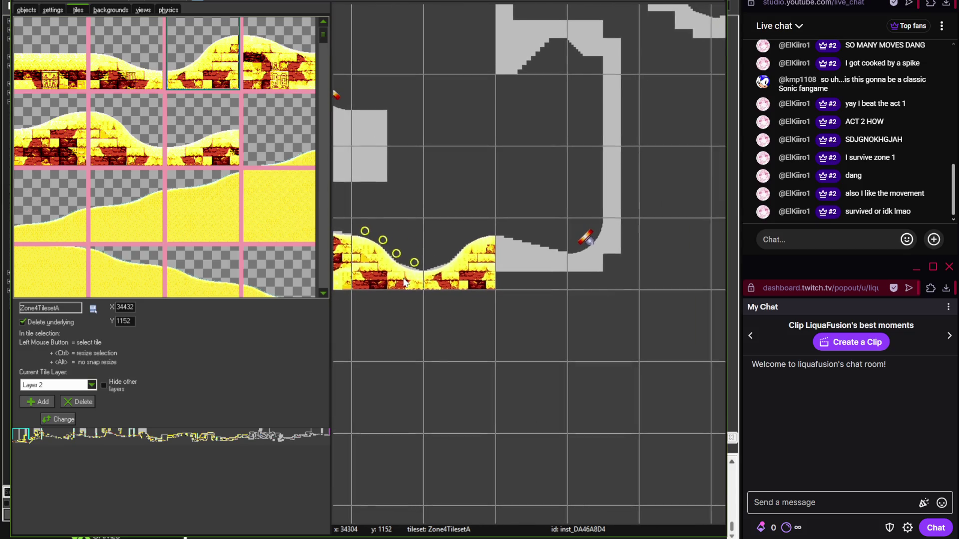
{"action": "left_click", "coordinate": [279, 65]}
{"action": "left_click", "coordinate": [484, 258]}
- Place brick tiles beside the grey block on the lower ledges
{"action": "scroll", "coordinate": [484, 259], "scroll_direction": "down", "scroll_amount": 3}
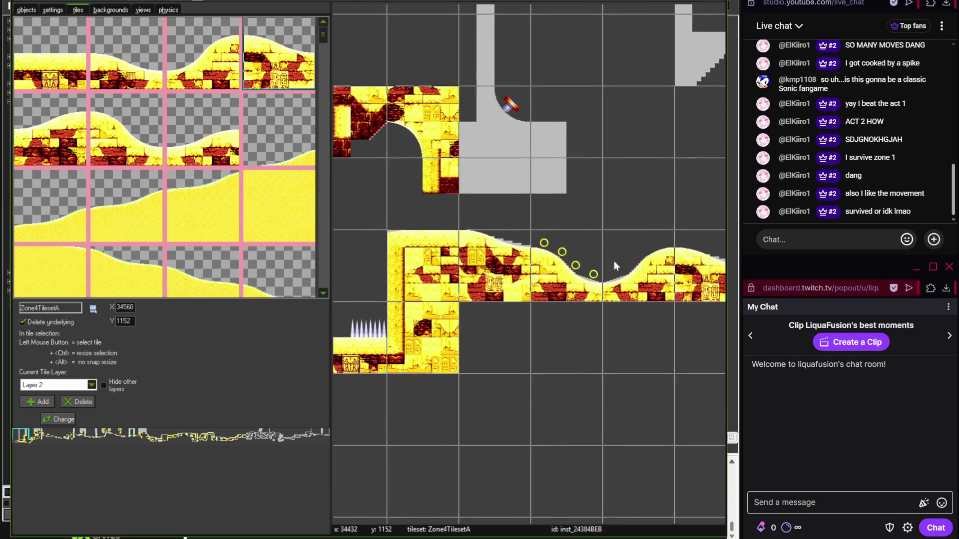
{"action": "mouse_move", "coordinate": [544, 242]}
{"action": "left_mouse_down"}
{"action": "mouse_move", "coordinate": [719, 249]}
{"action": "mouse_move", "coordinate": [506, 252]}
{"action": "mouse_move", "coordinate": [488, 237]}
{"action": "left_mouse_up"}
{"action": "scroll", "coordinate": [505, 249], "scroll_direction": "up", "scroll_amount": 3}
{"action": "left_click_drag", "start_coordinate": [323, 53], "coordinate": [325, 185]}
{"action": "left_click", "coordinate": [127, 176]}
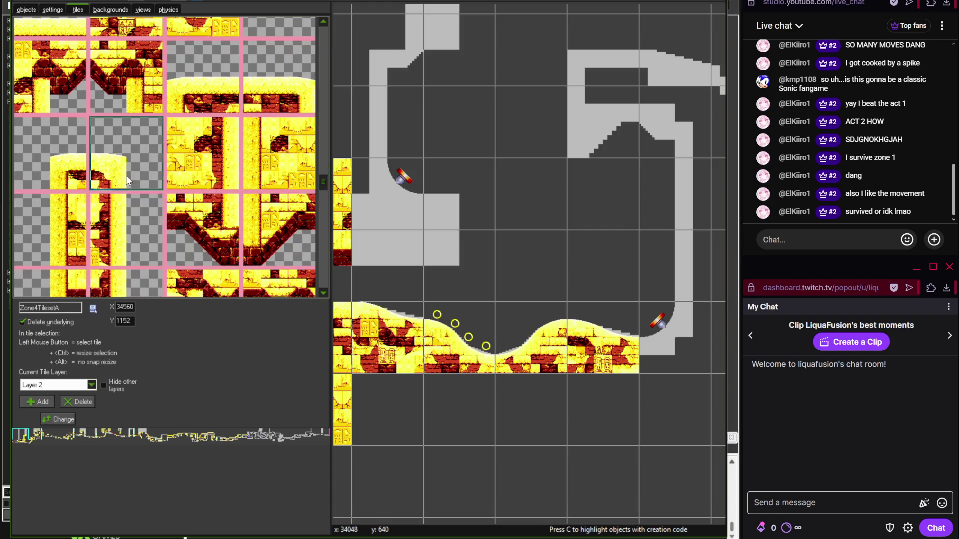
{"action": "left_click", "coordinate": [438, 201]}
{"action": "left_click", "coordinate": [128, 285]}
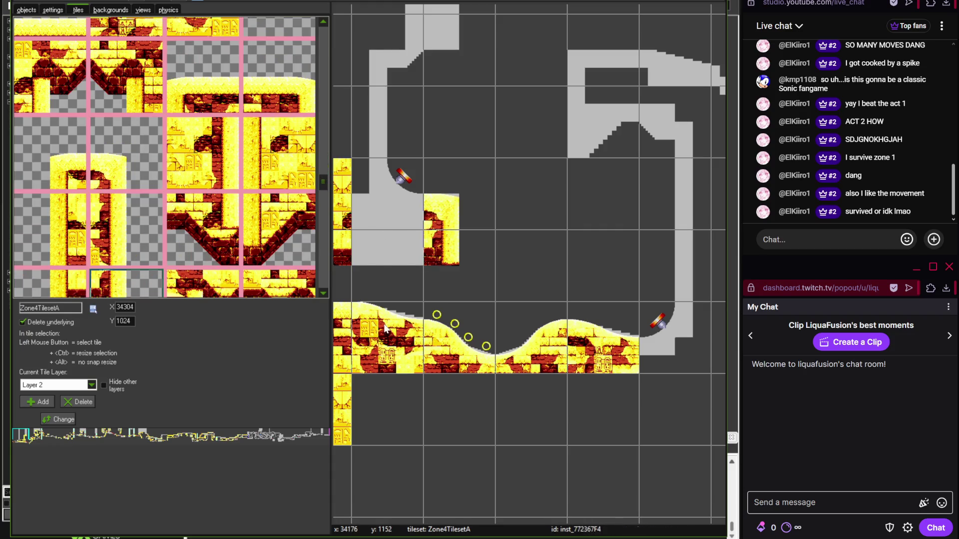
- Compare with the matching area of save.tif in Photoshop, then pick the next brick tile
{"action": "key", "text": "alt+Tab"}
{"action": "left_click_drag", "start_coordinate": [428, 315], "coordinate": [139, 315]}
{"action": "key", "text": "alt+Tab"}
{"action": "left_click_drag", "start_coordinate": [430, 253], "coordinate": [531, 227]}
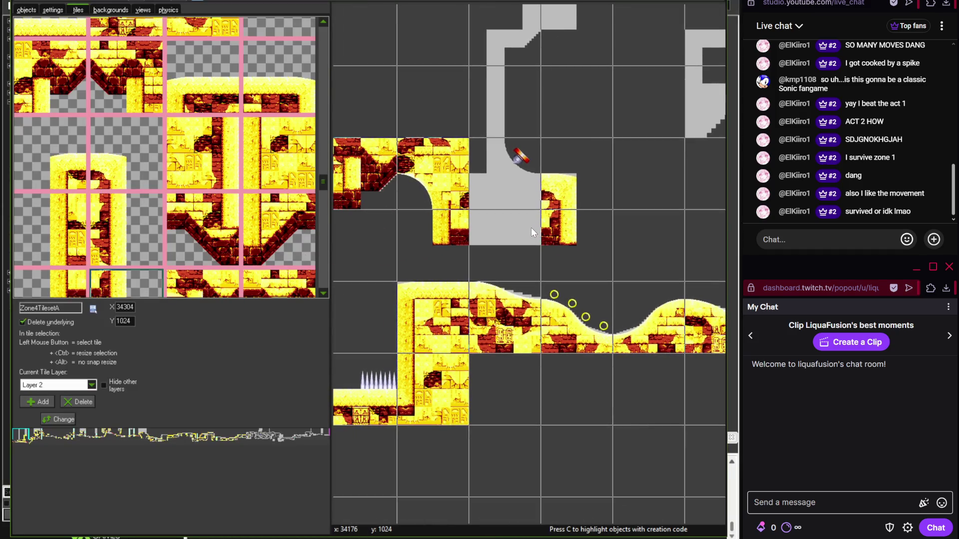
{"action": "scroll", "coordinate": [325, 183], "scroll_direction": "down", "scroll_amount": 1}
{"action": "mouse_move", "coordinate": [325, 183]}
{"action": "left_mouse_down"}
{"action": "mouse_move", "coordinate": [325, 232]}
{"action": "mouse_move", "coordinate": [318, 162]}
{"action": "mouse_move", "coordinate": [323, 182]}
{"action": "mouse_move", "coordinate": [322, 171]}
{"action": "left_mouse_up"}
{"action": "left_click", "coordinate": [286, 167]}
{"action": "scroll", "coordinate": [502, 233], "scroll_direction": "up", "scroll_amount": 5}
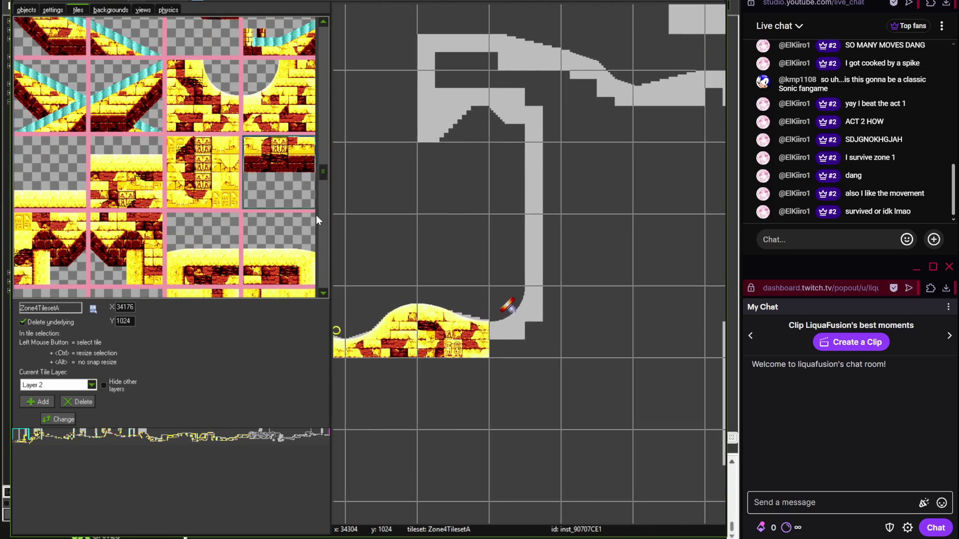
- Check the next section of the Photoshop reference map
{"action": "key", "text": "alt+Tab"}
{"action": "mouse_move", "coordinate": [481, 218]}
{"action": "left_mouse_down"}
{"action": "mouse_move", "coordinate": [390, 222]}
{"action": "mouse_move", "coordinate": [105, 294]}
{"action": "mouse_move", "coordinate": [333, 288]}
{"action": "left_mouse_up"}
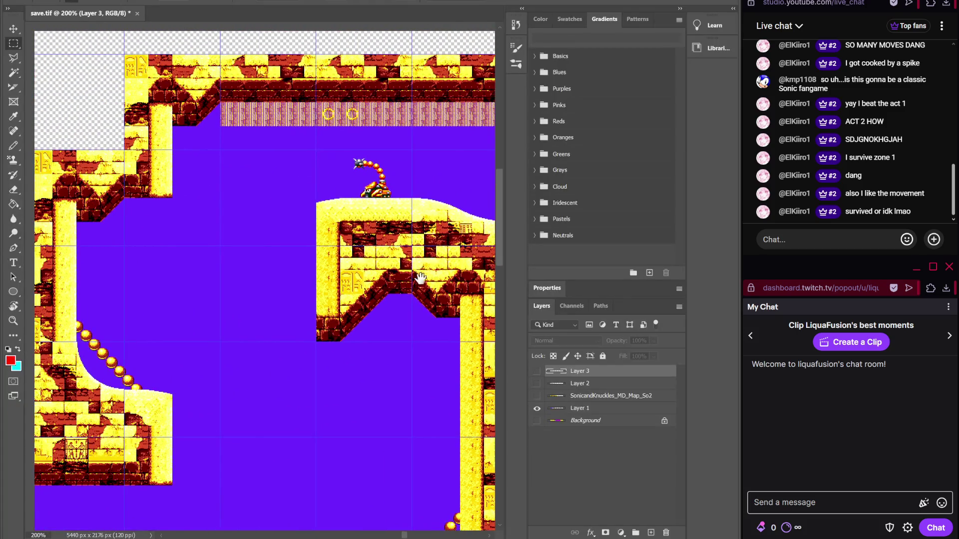
{"action": "key", "text": "alt+Tab"}
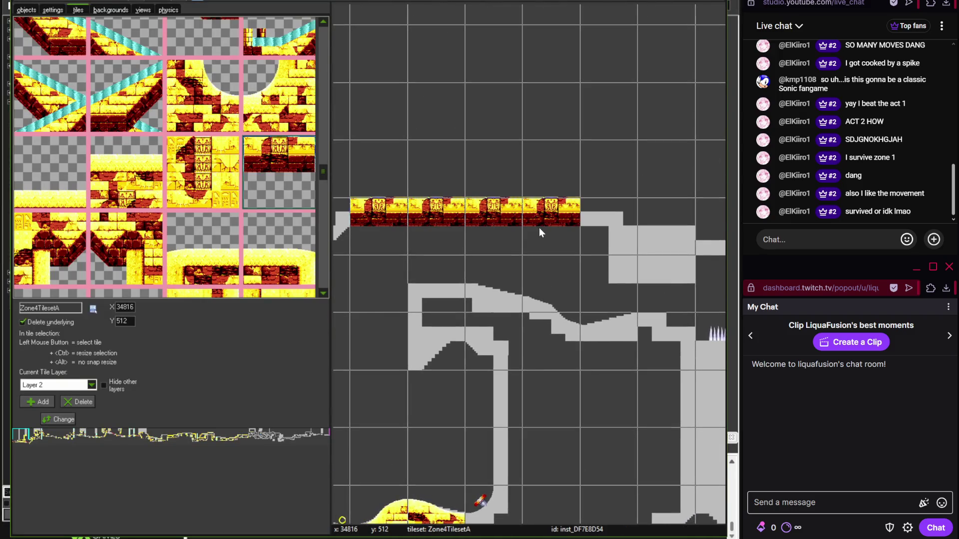
- Place a brick ledge tile in the room beside the loop
{"action": "scroll", "coordinate": [538, 226], "scroll_direction": "left", "scroll_amount": 3}
{"action": "scroll", "coordinate": [538, 227], "scroll_direction": "down", "scroll_amount": 1}
{"action": "scroll", "coordinate": [475, 245], "scroll_direction": "down", "scroll_amount": 1}
{"action": "scroll", "coordinate": [474, 244], "scroll_direction": "right", "scroll_amount": 1}
{"action": "left_click", "coordinate": [220, 250]}
{"action": "left_click", "coordinate": [574, 200]}
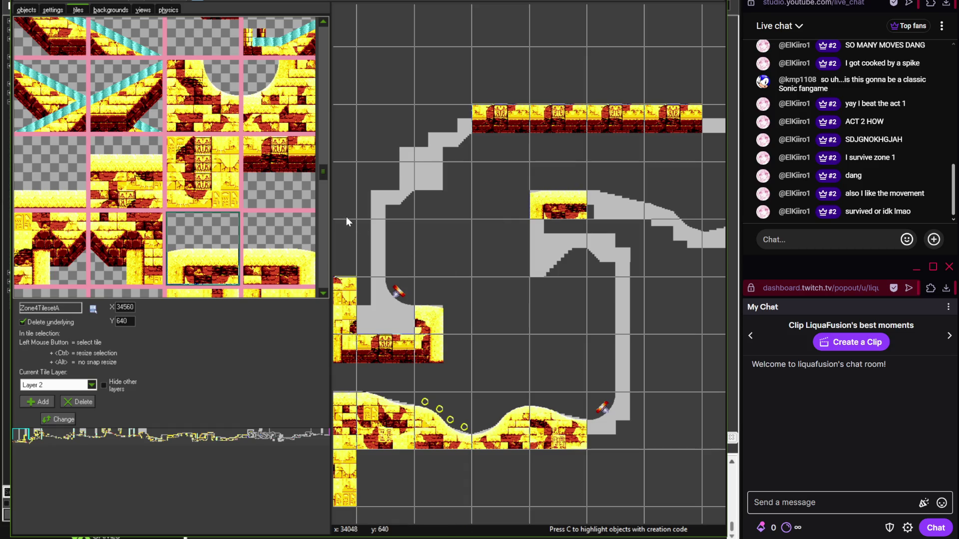
- Place a wall tile and a V-shaped arch tile below it
{"action": "scroll", "coordinate": [325, 175], "scroll_direction": "down", "scroll_amount": 2}
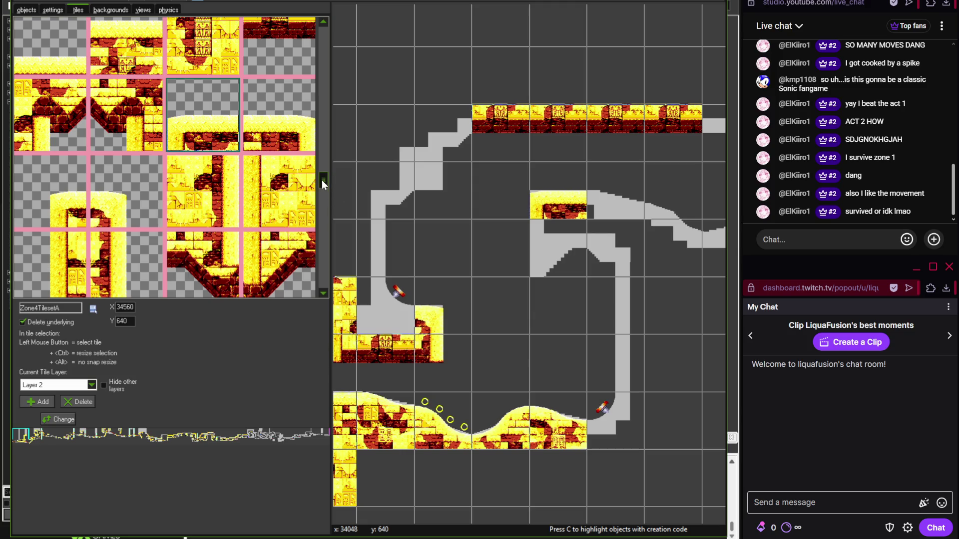
{"action": "scroll", "coordinate": [324, 187], "scroll_direction": "down", "scroll_amount": 2}
{"action": "left_click", "coordinate": [126, 230]}
{"action": "left_click", "coordinate": [421, 181]}
{"action": "left_click", "coordinate": [255, 160]}
{"action": "left_click", "coordinate": [556, 271]}
- Add another V arch tile beside the wall and paint a pillar column down it
{"action": "scroll", "coordinate": [472, 274], "scroll_direction": "up", "scroll_amount": 1}
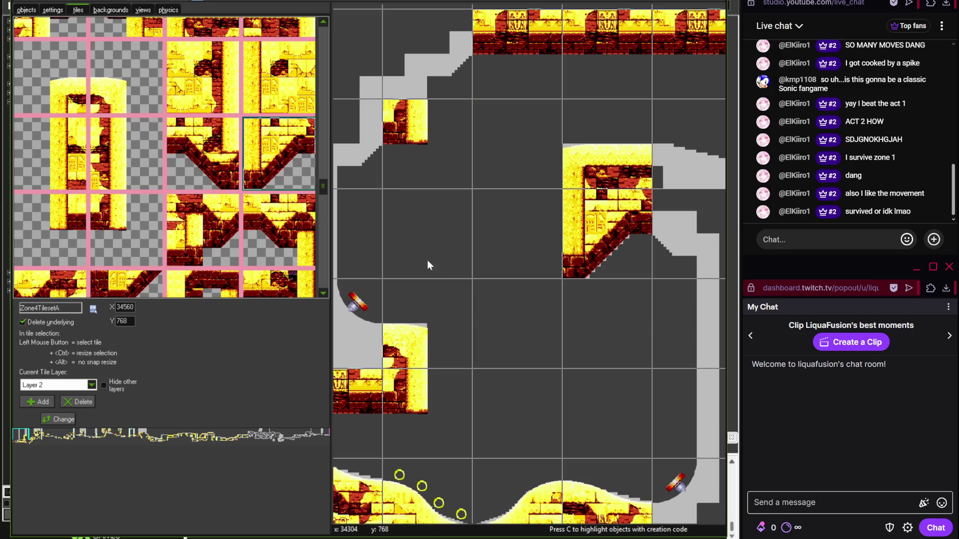
{"action": "left_click", "coordinate": [314, 252]}
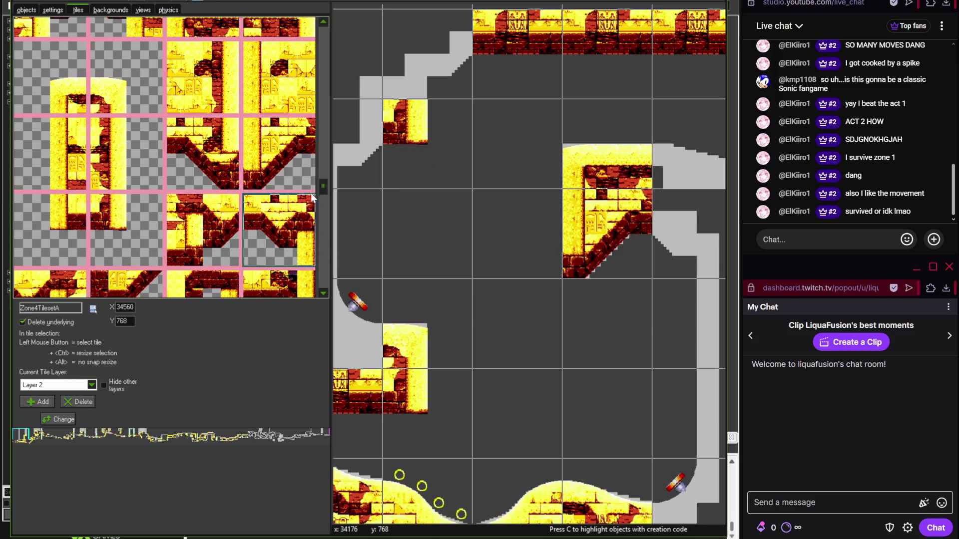
{"action": "scroll", "coordinate": [321, 195], "scroll_direction": "down", "scroll_amount": 1}
{"action": "scroll", "coordinate": [321, 193], "scroll_direction": "up", "scroll_amount": 2}
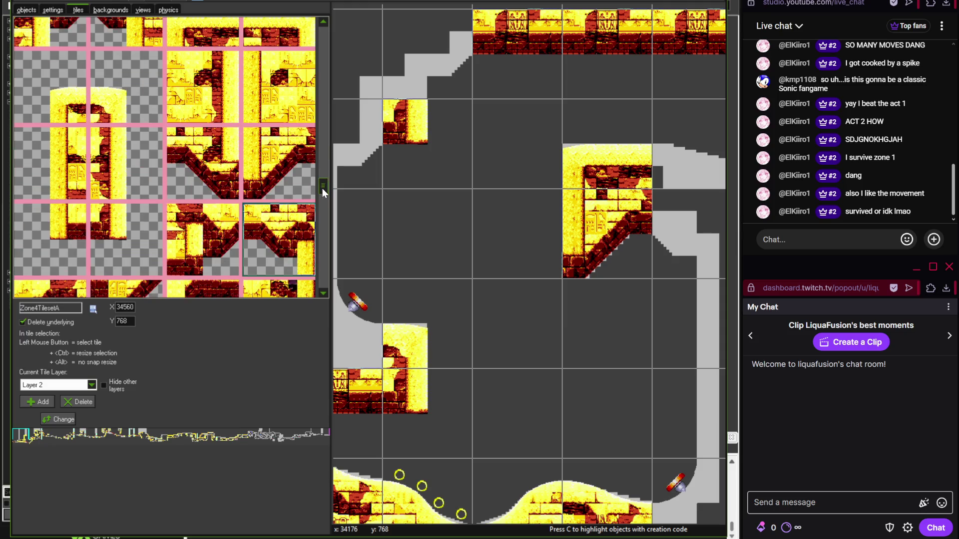
{"action": "left_click", "coordinate": [640, 242]}
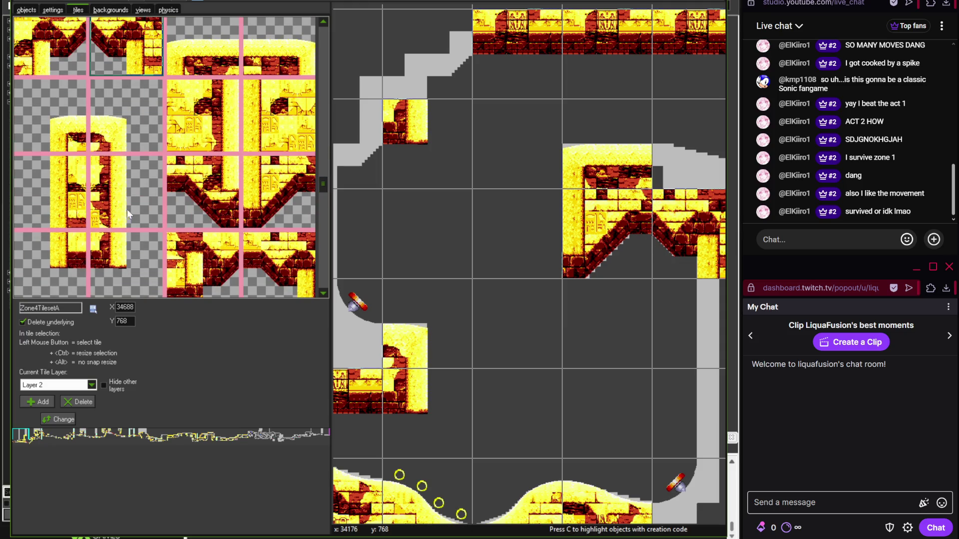
{"action": "left_click_drag", "start_coordinate": [516, 248], "coordinate": [559, 329]}
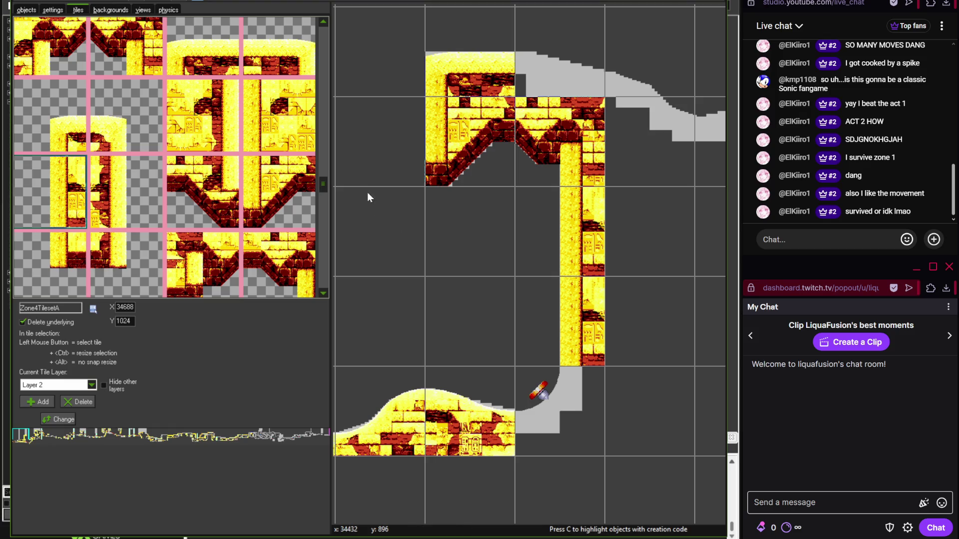
- Place the notched brick tile and a brick-column tile on the pillar
{"action": "scroll", "coordinate": [325, 175], "scroll_direction": "up", "scroll_amount": 2}
{"action": "left_click", "coordinate": [294, 148]}
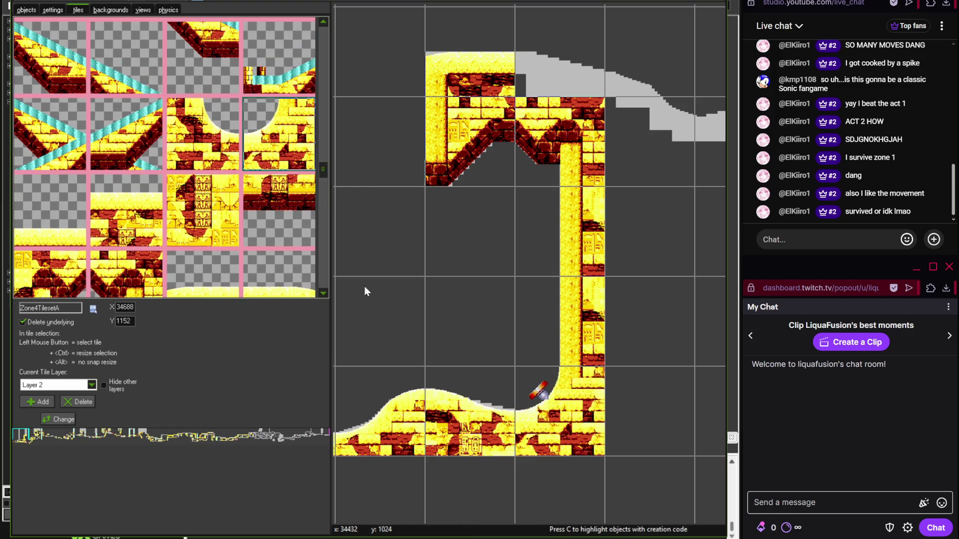
{"action": "scroll", "coordinate": [364, 286], "scroll_direction": "down", "scroll_amount": 3}
{"action": "scroll", "coordinate": [687, 293], "scroll_direction": "right", "scroll_amount": 2}
{"action": "left_click", "coordinate": [202, 134]}
{"action": "left_click", "coordinate": [492, 240]}
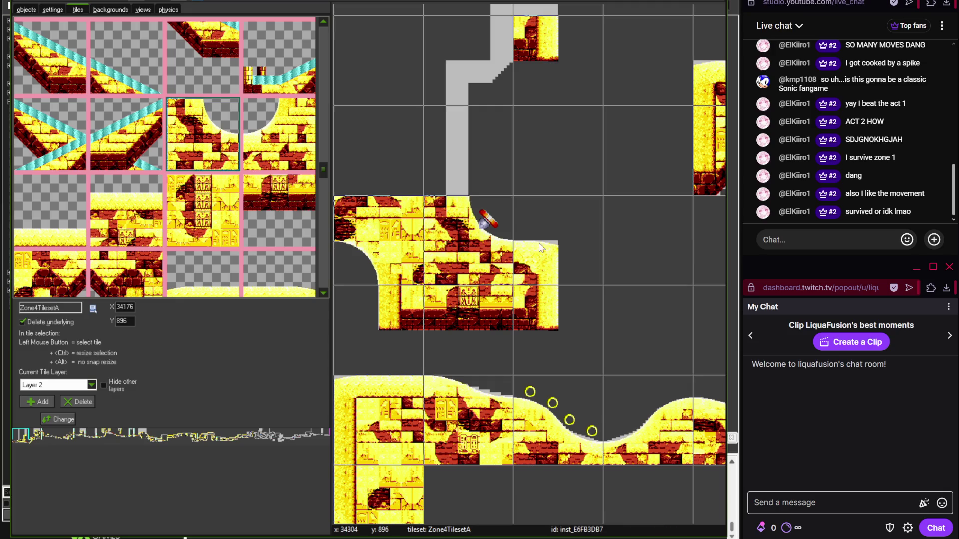
{"action": "scroll", "coordinate": [536, 286], "scroll_direction": "up", "scroll_amount": 2}
{"action": "scroll", "coordinate": [320, 175], "scroll_direction": "down", "scroll_amount": 3}
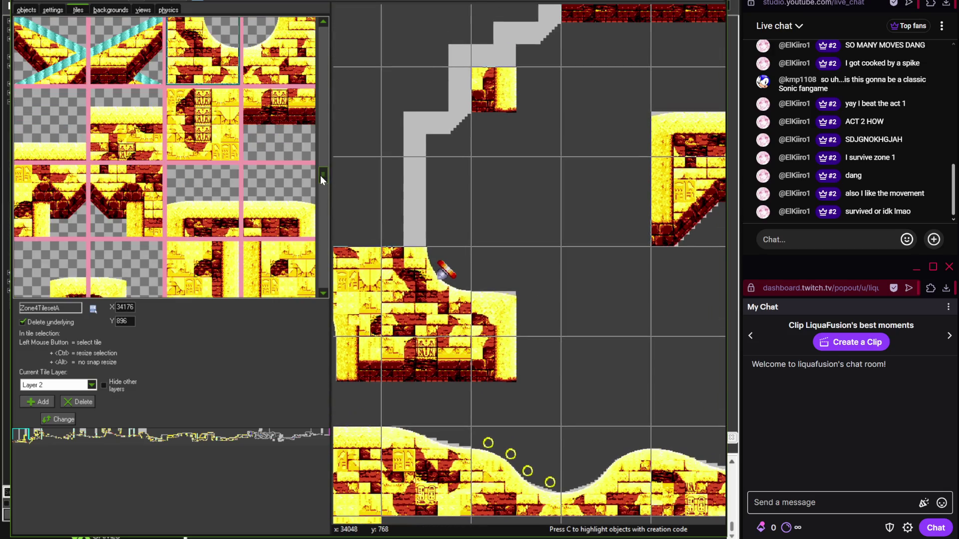
{"action": "left_click", "coordinate": [133, 241]}
{"action": "left_click", "coordinate": [440, 181]}
- Place M-shaped arch tiles atop the pillar
{"action": "left_click", "coordinate": [88, 128]}
{"action": "left_click", "coordinate": [440, 100]}
{"action": "scroll", "coordinate": [473, 213], "scroll_direction": "up", "scroll_amount": 2}
{"action": "left_click", "coordinate": [499, 125]}
{"action": "scroll", "coordinate": [520, 174], "scroll_direction": "down", "scroll_amount": 2}
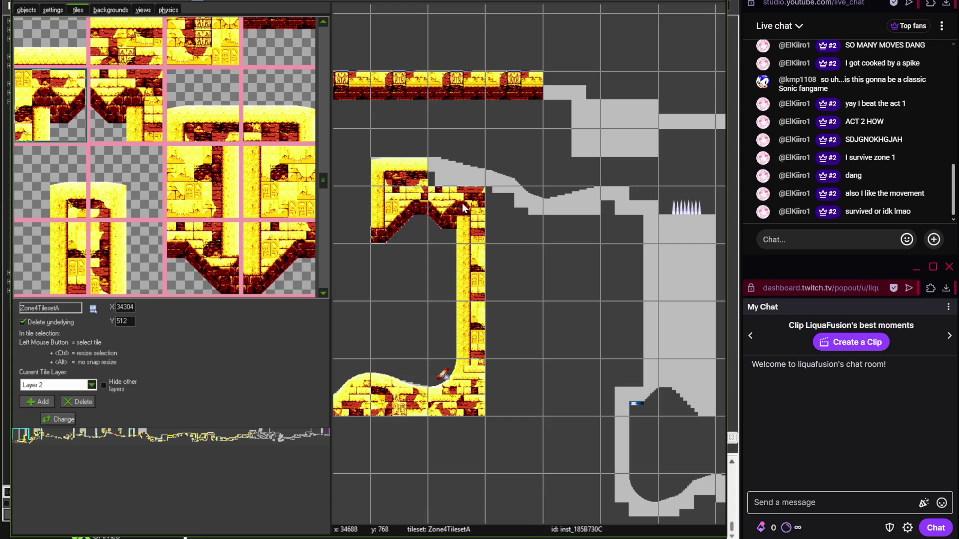
- Cap the arch top with sandy slope tiles
{"action": "left_click_drag", "start_coordinate": [322, 179], "coordinate": [298, 24]}
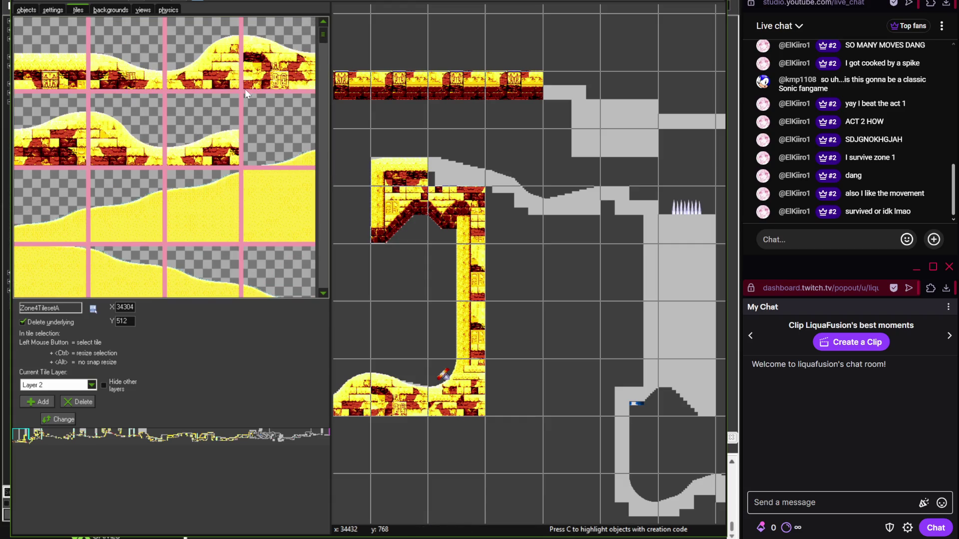
{"action": "left_click", "coordinate": [126, 54]}
{"action": "left_click", "coordinate": [456, 169]}
{"action": "scroll", "coordinate": [519, 173], "scroll_direction": "up", "scroll_amount": 2}
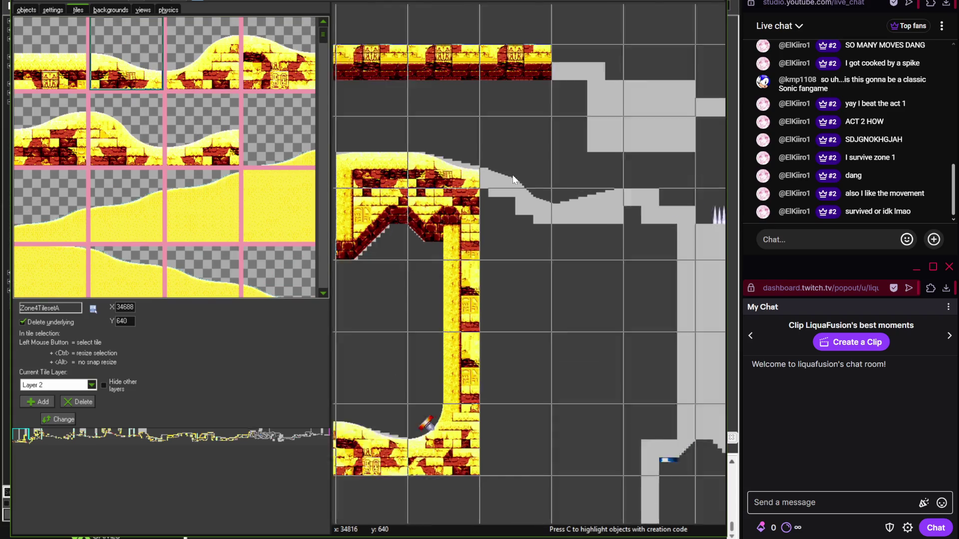
{"action": "scroll", "coordinate": [499, 182], "scroll_direction": "up", "scroll_amount": 3}
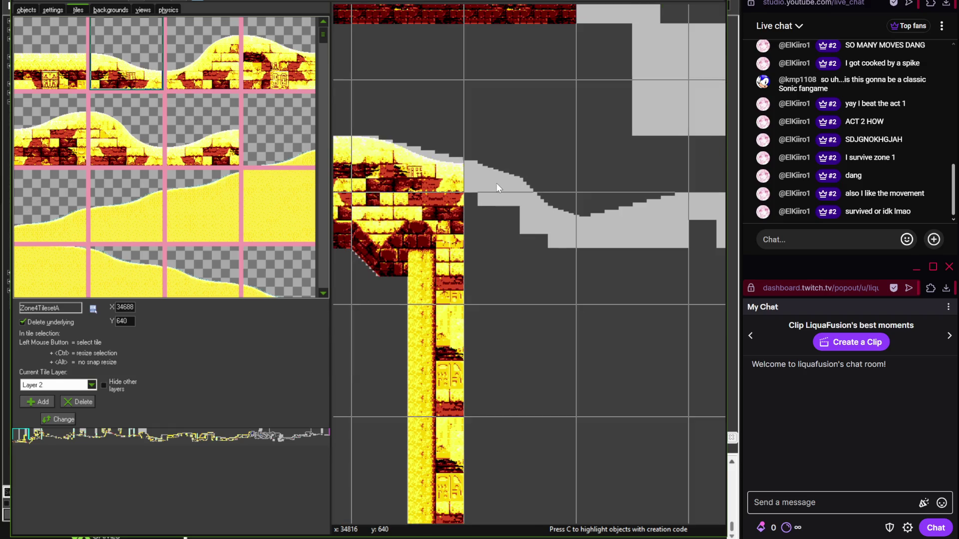
{"action": "scroll", "coordinate": [496, 177], "scroll_direction": "down", "scroll_amount": 2}
{"action": "mouse_move", "coordinate": [323, 39]}
{"action": "left_mouse_down"}
{"action": "mouse_move", "coordinate": [324, 278]}
{"action": "mouse_move", "coordinate": [324, 240]}
{"action": "left_mouse_up"}
{"action": "left_click", "coordinate": [83, 212]}
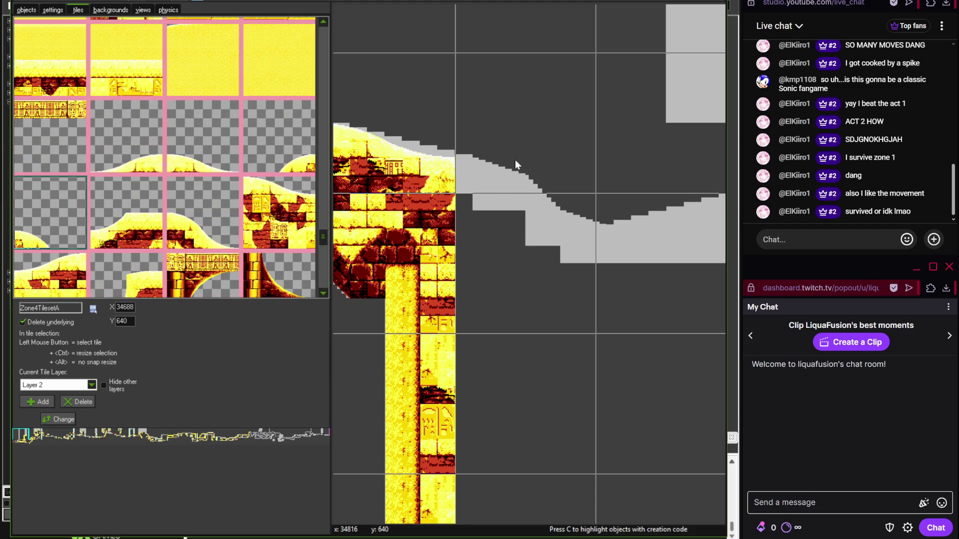
- Extend the arch rightward with sand-topped slope tiles following the grey collision slope
{"action": "left_click", "coordinate": [515, 160]}
{"action": "mouse_move", "coordinate": [324, 263]}
{"action": "left_mouse_down"}
{"action": "mouse_move", "coordinate": [324, 286]}
{"action": "mouse_move", "coordinate": [324, 245]}
{"action": "left_mouse_up"}
{"action": "left_click", "coordinate": [279, 212]}
{"action": "left_click", "coordinate": [500, 246]}
{"action": "scroll", "coordinate": [500, 247], "scroll_direction": "down", "scroll_amount": 3}
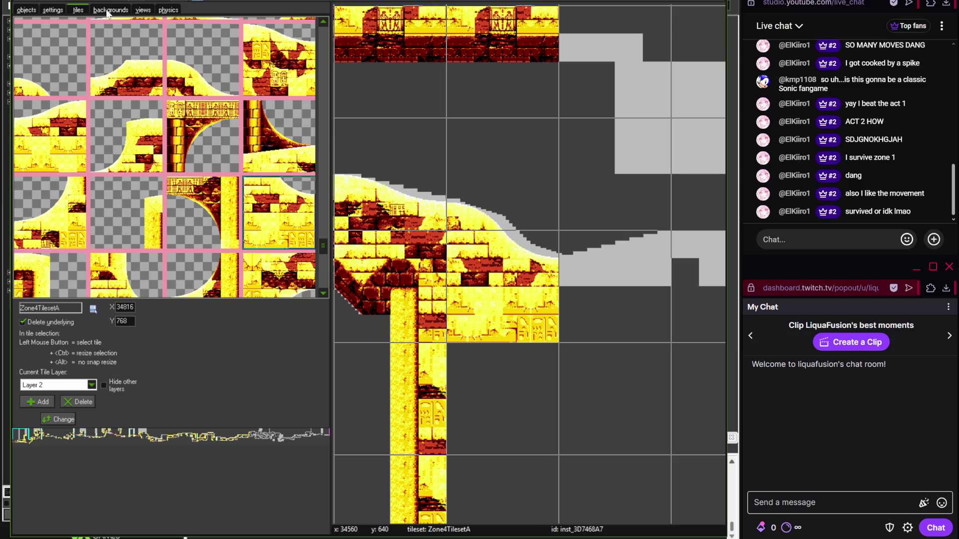
{"action": "scroll", "coordinate": [432, 142], "scroll_direction": "up", "scroll_amount": 2}
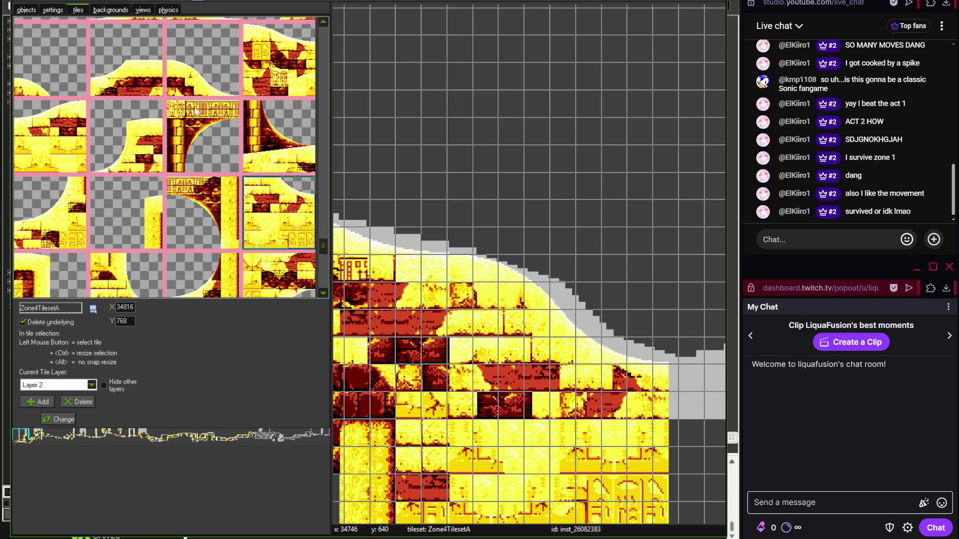
{"action": "left_click", "coordinate": [26, 10]}
- Nudge the RectangleTerrain collision piece slightly left to X 34590
{"action": "left_click", "coordinate": [453, 223]}
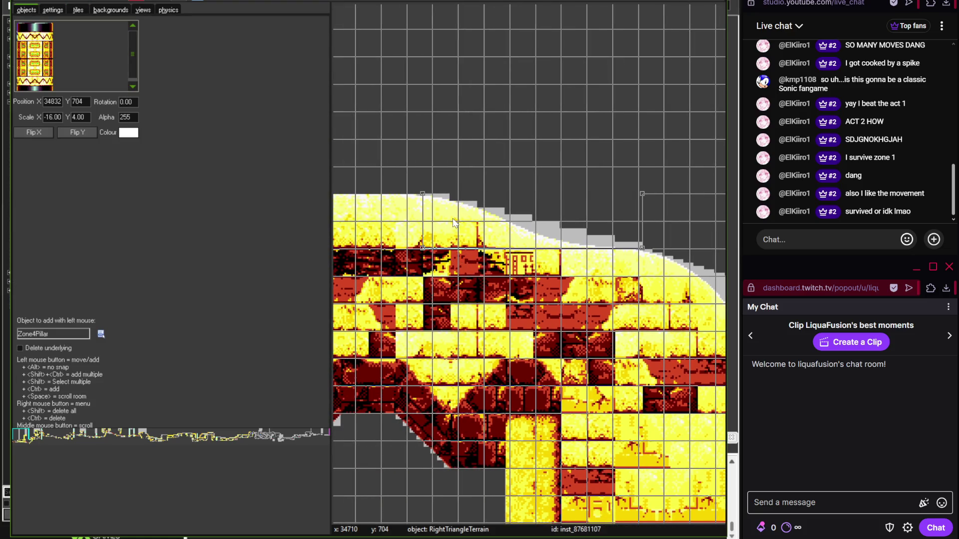
{"action": "left_click", "coordinate": [440, 226]}
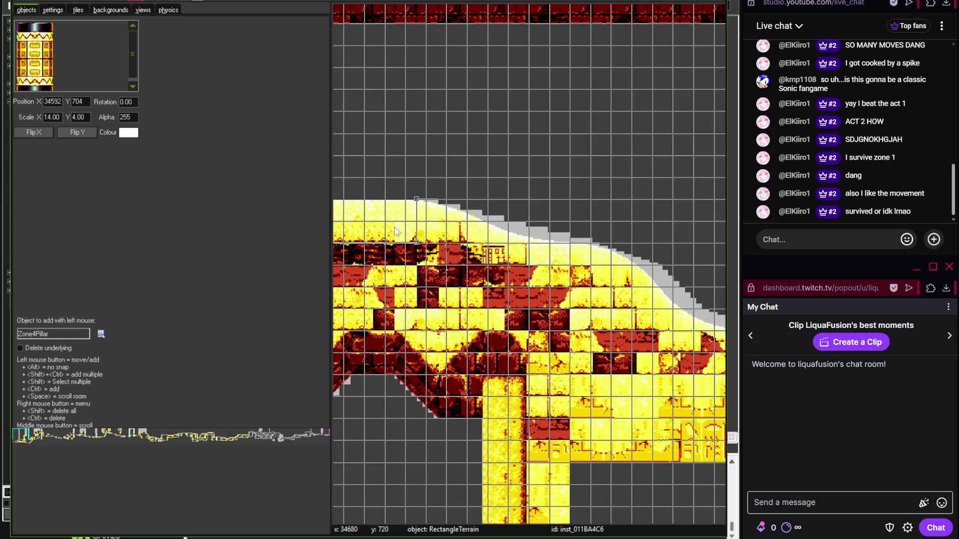
{"action": "scroll", "coordinate": [492, 203], "scroll_direction": "up", "scroll_amount": 1}
{"action": "mouse_move", "coordinate": [461, 209]}
{"action": "left_mouse_down"}
{"action": "mouse_move", "coordinate": [564, 204]}
{"action": "mouse_move", "coordinate": [472, 216]}
{"action": "left_mouse_up"}
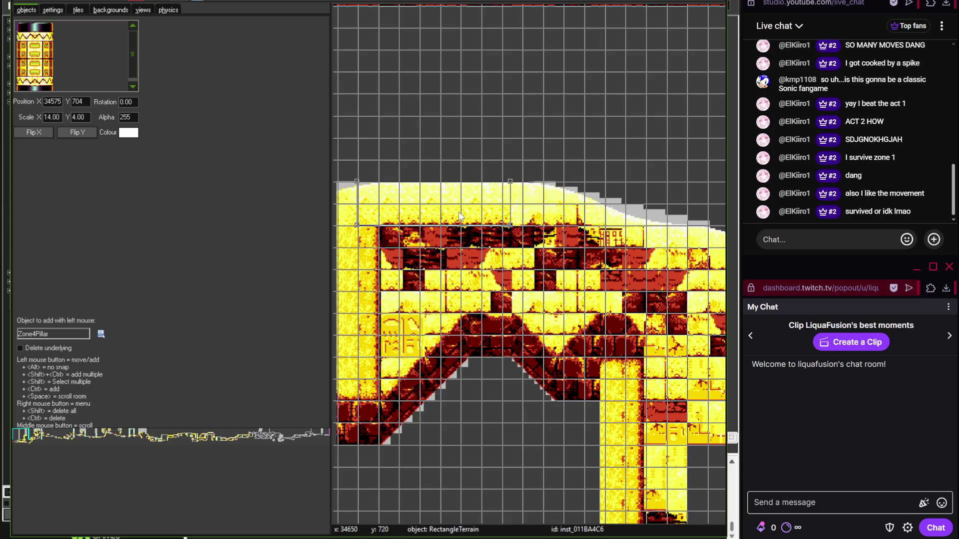
{"action": "left_click", "coordinate": [469, 179]}
- Nudge the RightTriangleTerrain collision piece slightly left to X 34830
{"action": "scroll", "coordinate": [491, 156], "scroll_direction": "up", "scroll_amount": 2}
{"action": "left_click", "coordinate": [535, 221]}
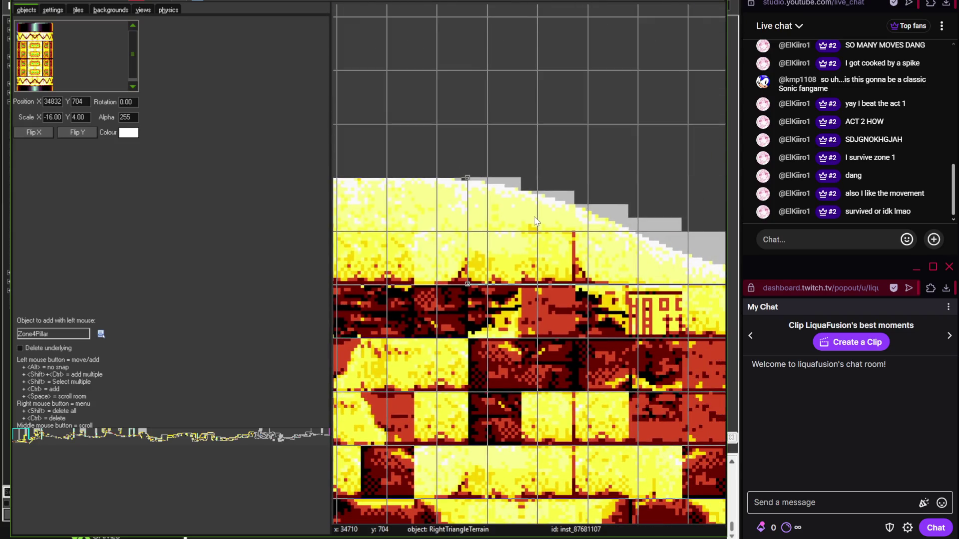
{"action": "mouse_move", "coordinate": [521, 204]}
{"action": "left_mouse_down"}
{"action": "mouse_move", "coordinate": [502, 148]}
{"action": "mouse_move", "coordinate": [515, 233]}
{"action": "left_mouse_up"}
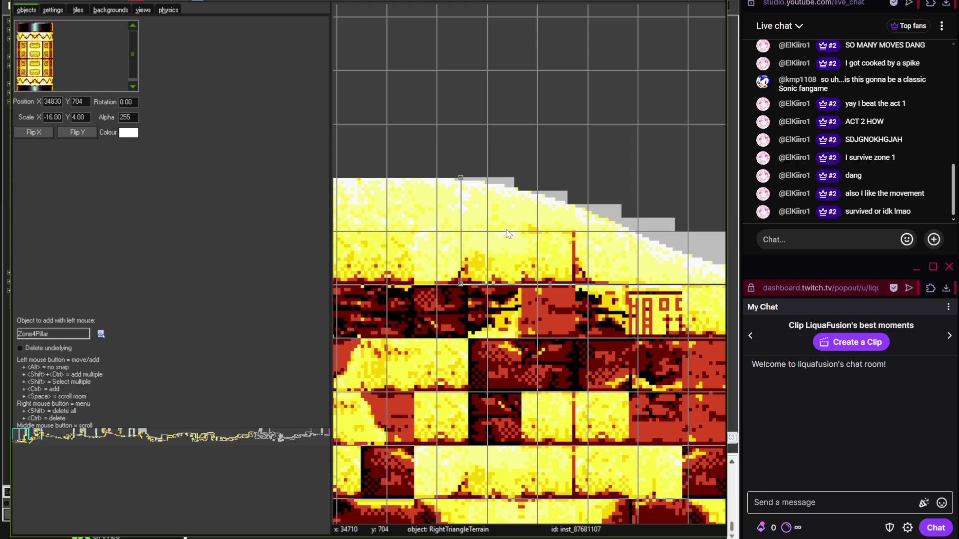
{"action": "scroll", "coordinate": [479, 185], "scroll_direction": "down", "scroll_amount": 2}
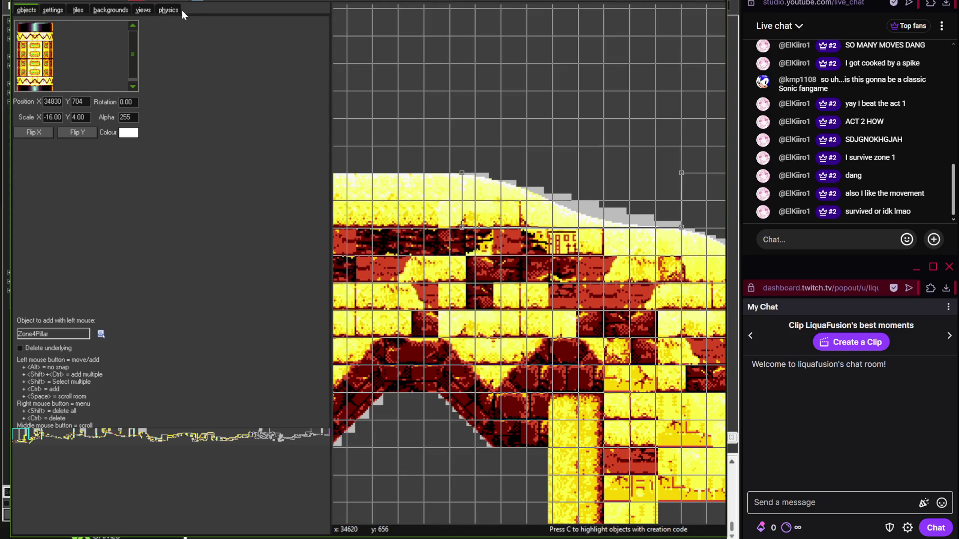